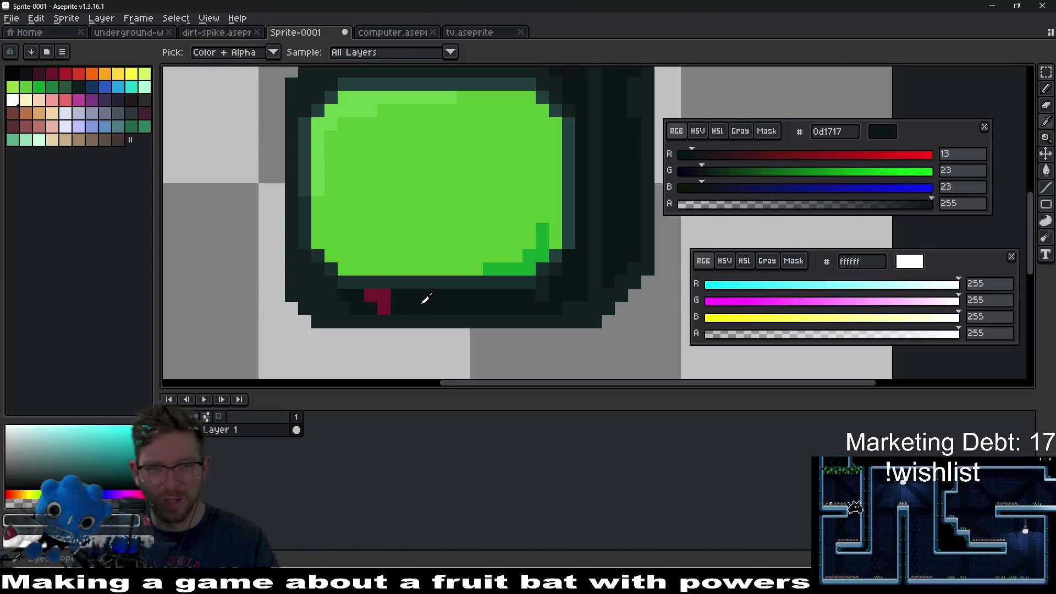
Sample bezel shades 122020 and 0d1717 and darken a pixel on the bezel's lower edge.
scroll(383, 299, down, 4)
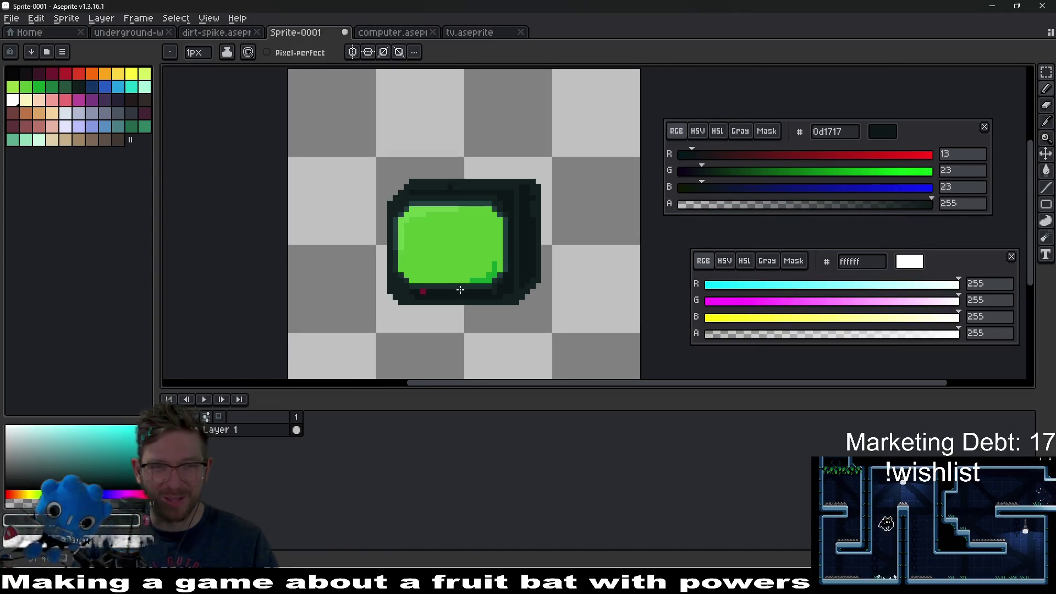
scroll(419, 289, up, 5)
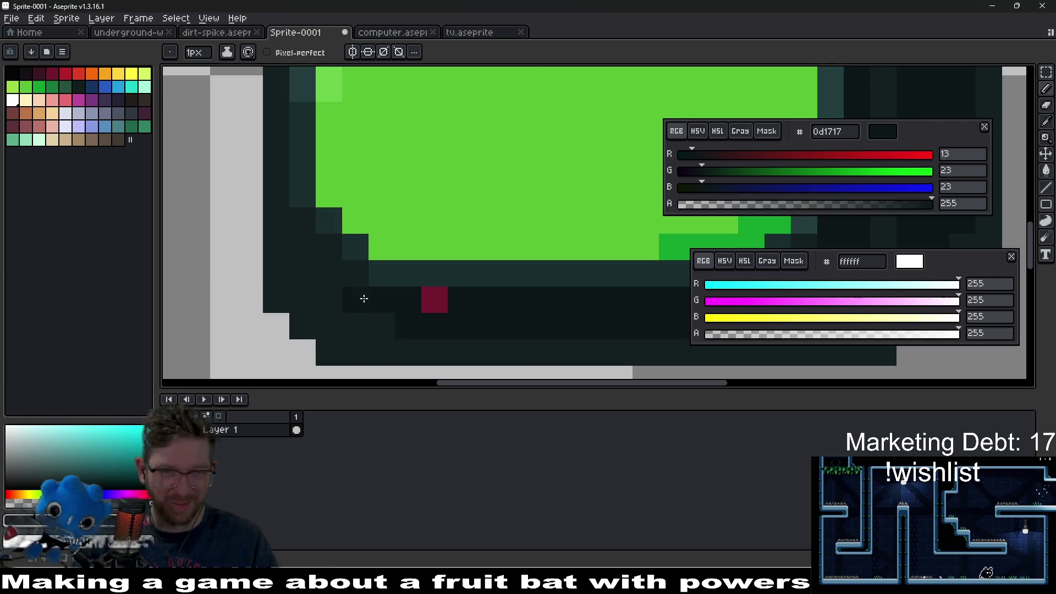
scroll(305, 243, down, 5)
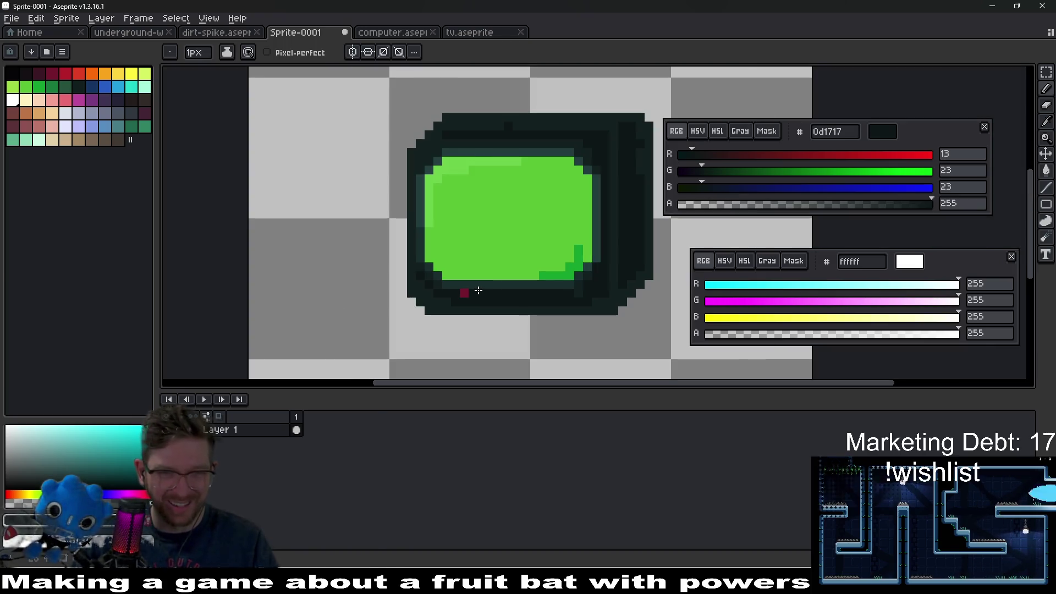
scroll(558, 299, down, 1)
scroll(544, 297, up, 5)
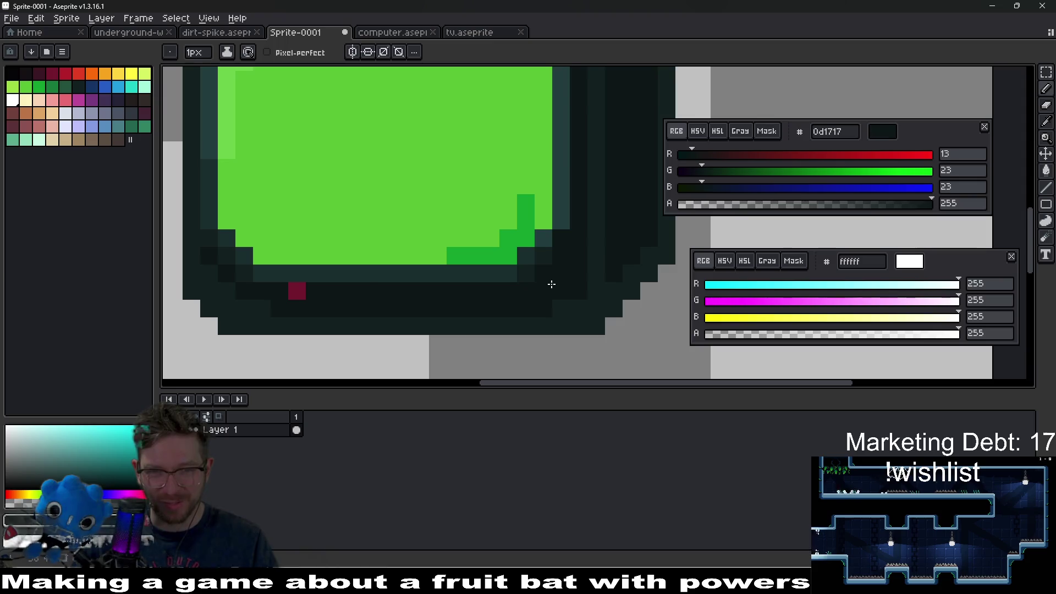
scroll(544, 286, down, 1)
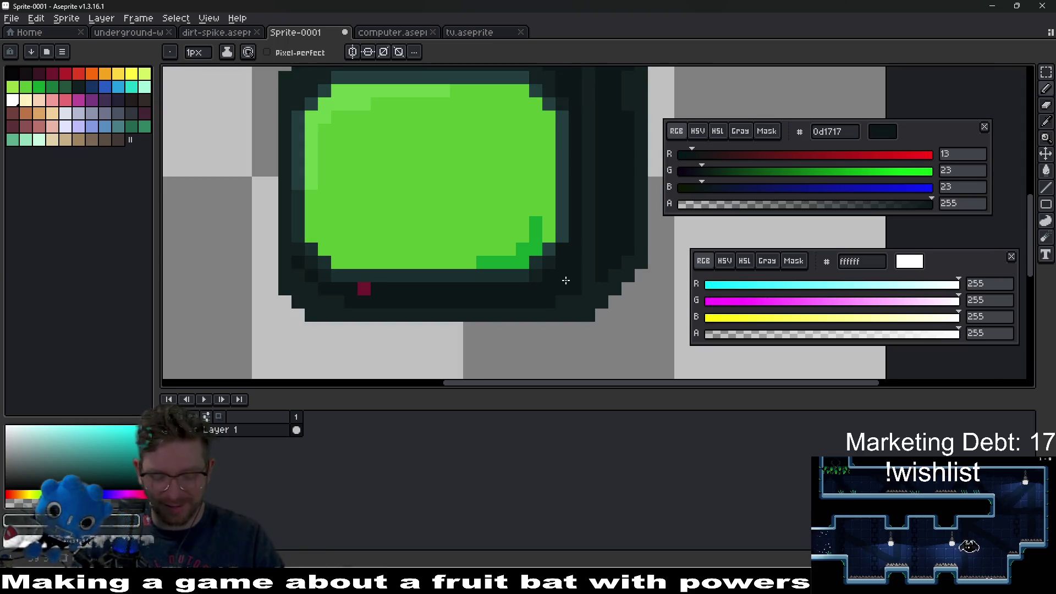
key(i)
click(556, 260)
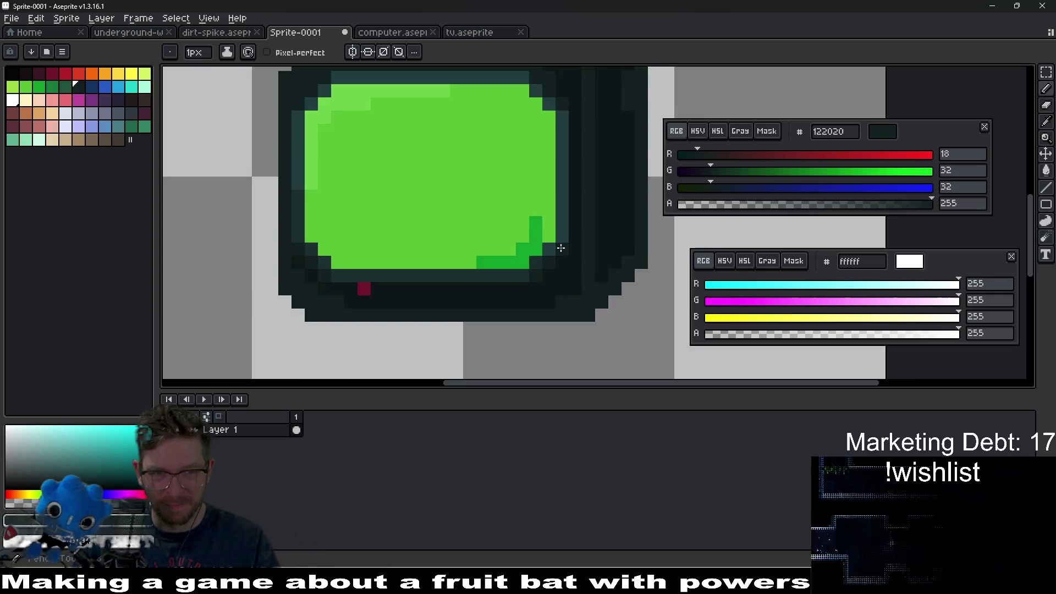
scroll(528, 253, down, 4)
scroll(483, 251, up, 5)
scroll(483, 251, up, 2)
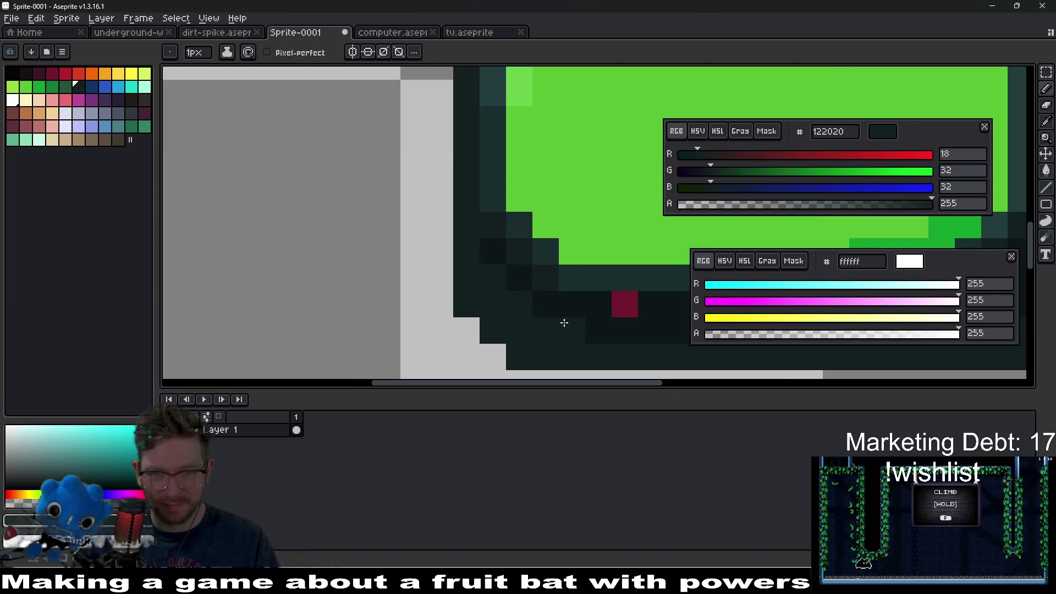
alt+click(596, 316)
click(519, 304)
Repaint the bezel's lower-right corner pixels in the lighter 122020 shade.
scroll(480, 283, down, 3)
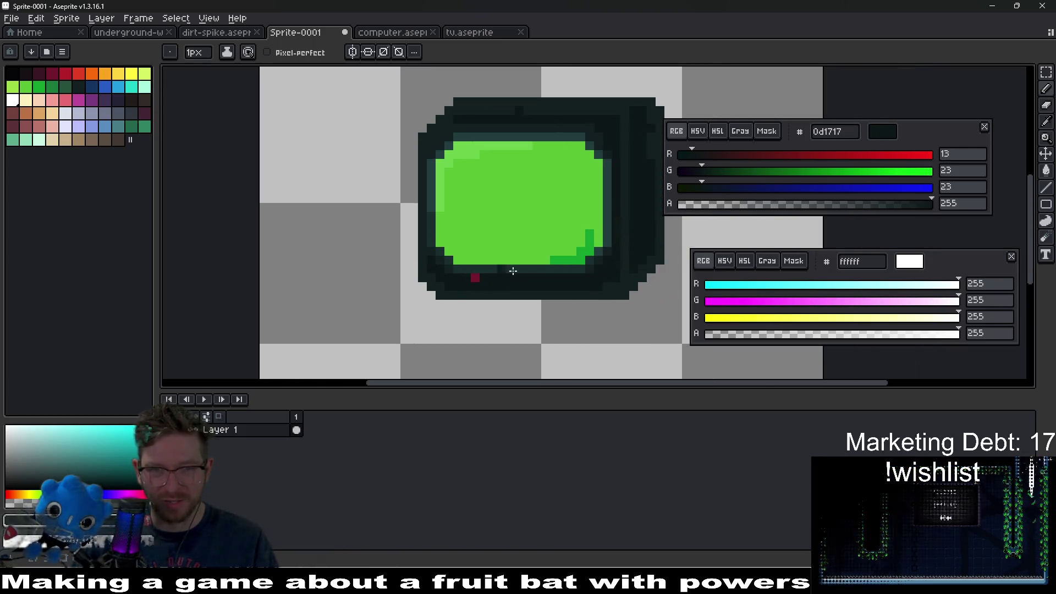
scroll(517, 293, up, 2)
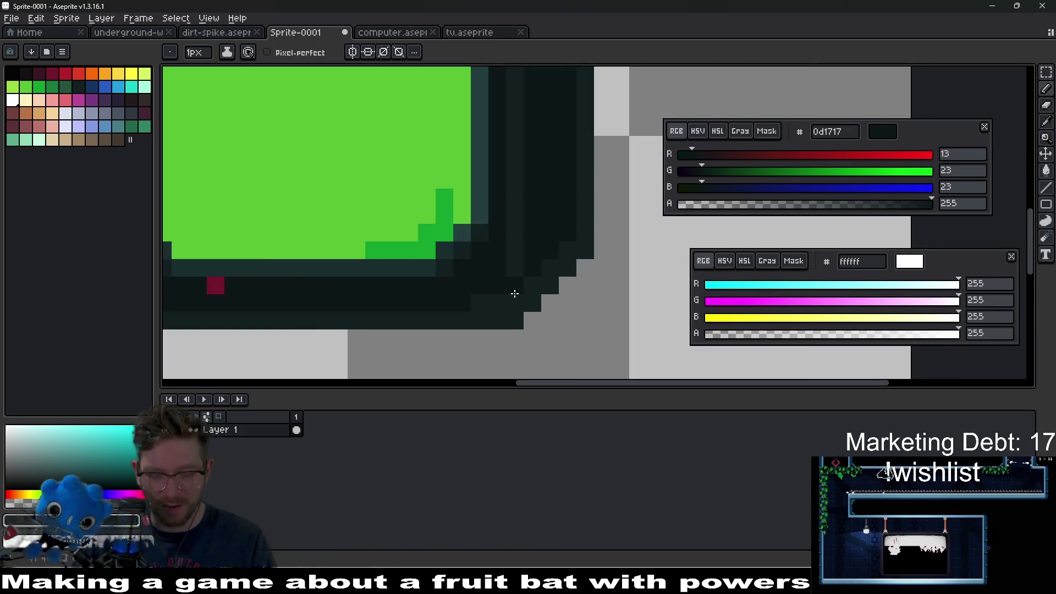
alt+click(500, 285)
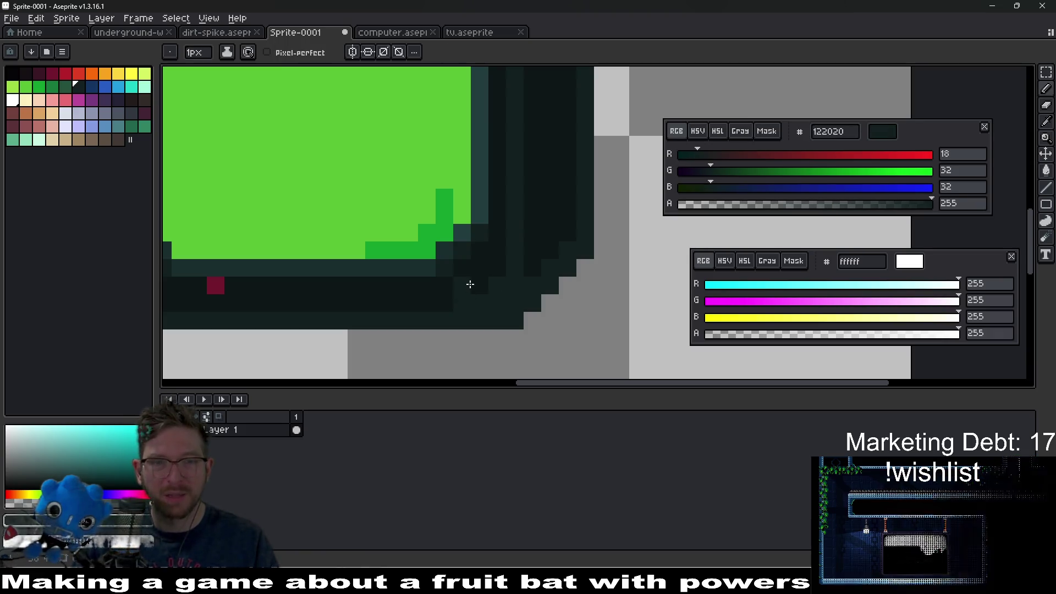
drag(462, 286, 479, 286)
click(497, 267)
click(451, 308)
Inspect the retouched corner and sample the darker 0d1717 bezel shade again.
scroll(489, 294, down, 4)
scroll(552, 300, up, 4)
scroll(515, 283, down, 1)
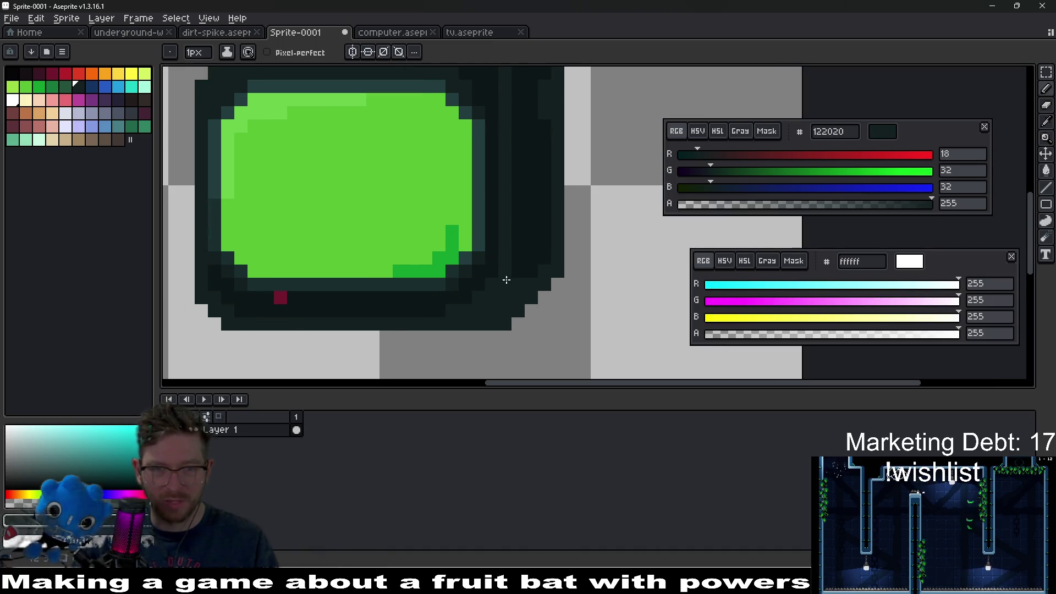
scroll(544, 251, down, 3)
scroll(552, 238, down, 1)
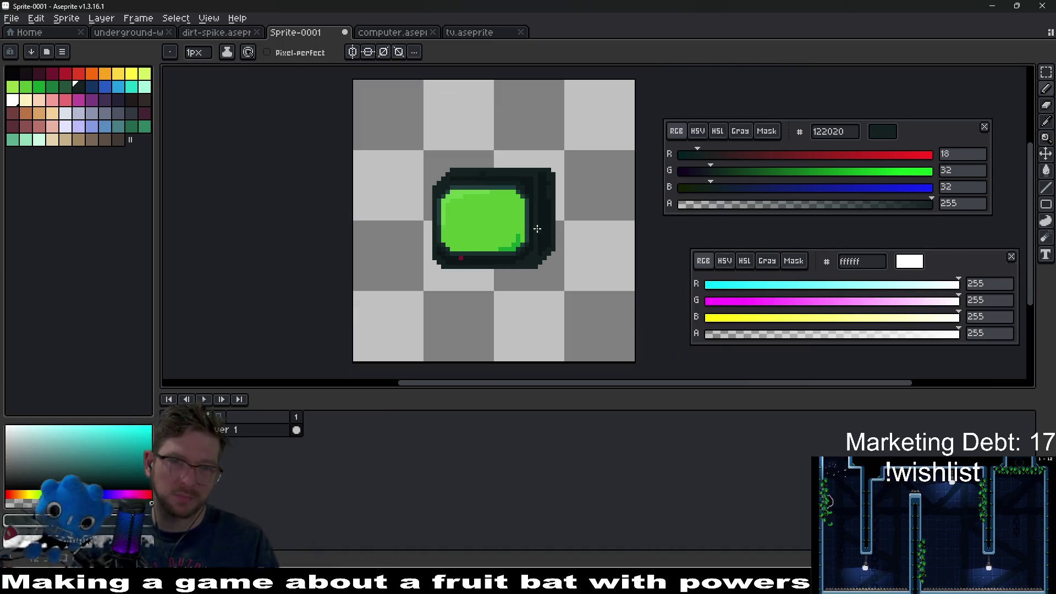
scroll(531, 215, up, 3)
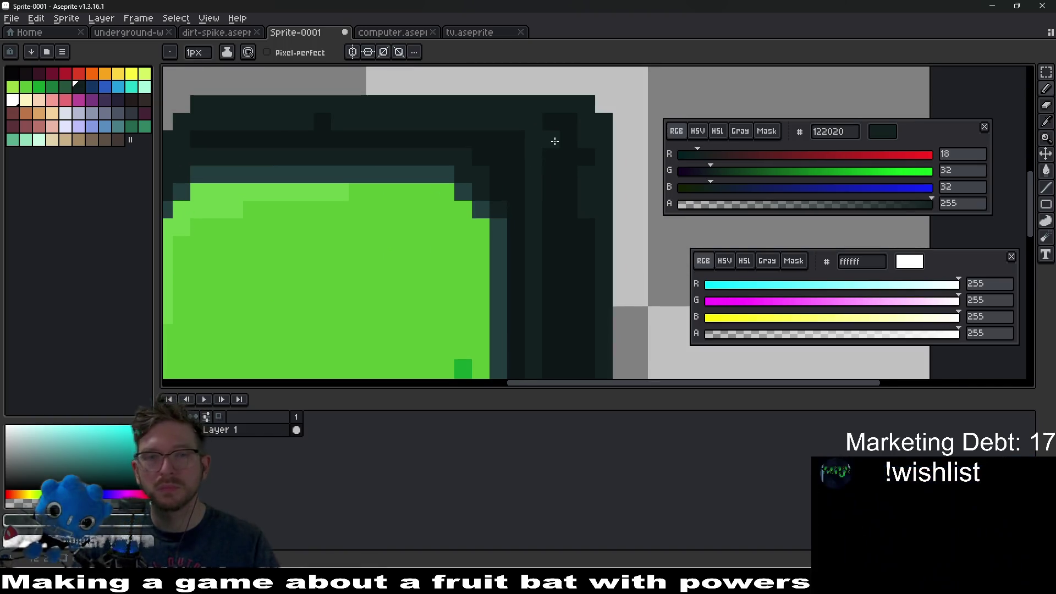
scroll(555, 141, down, 1)
scroll(538, 200, up, 1)
scroll(560, 204, down, 1)
scroll(561, 203, up, 1)
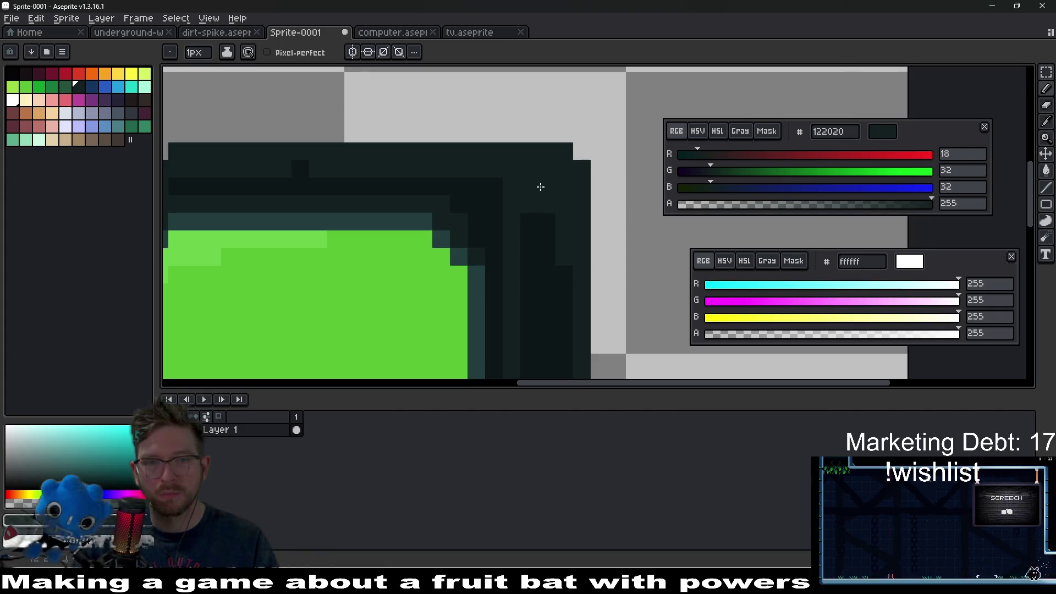
scroll(552, 219, down, 3)
scroll(568, 228, up, 1)
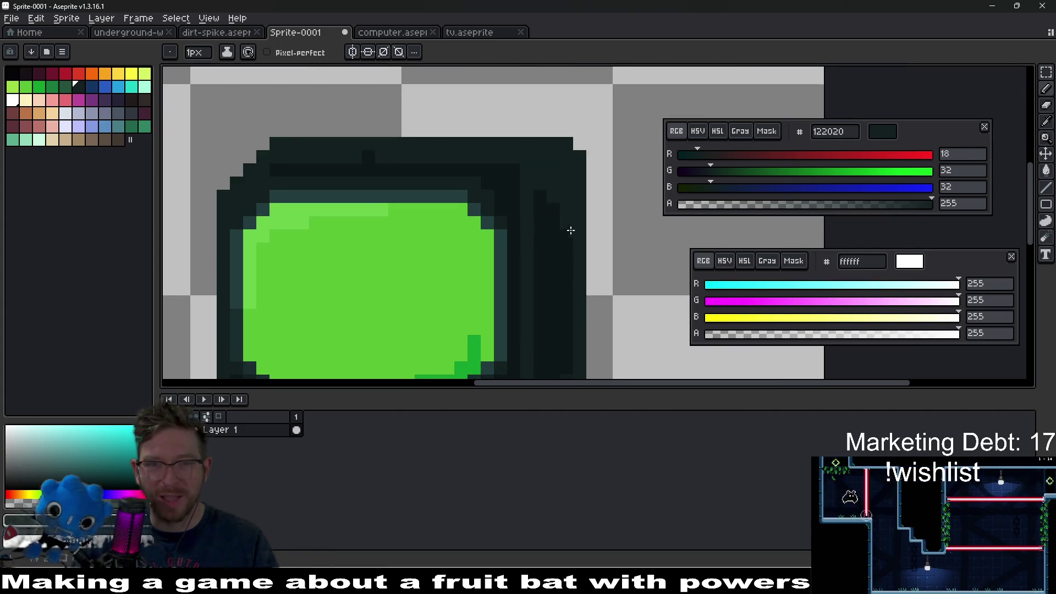
scroll(569, 229, down, 1)
scroll(555, 220, up, 1)
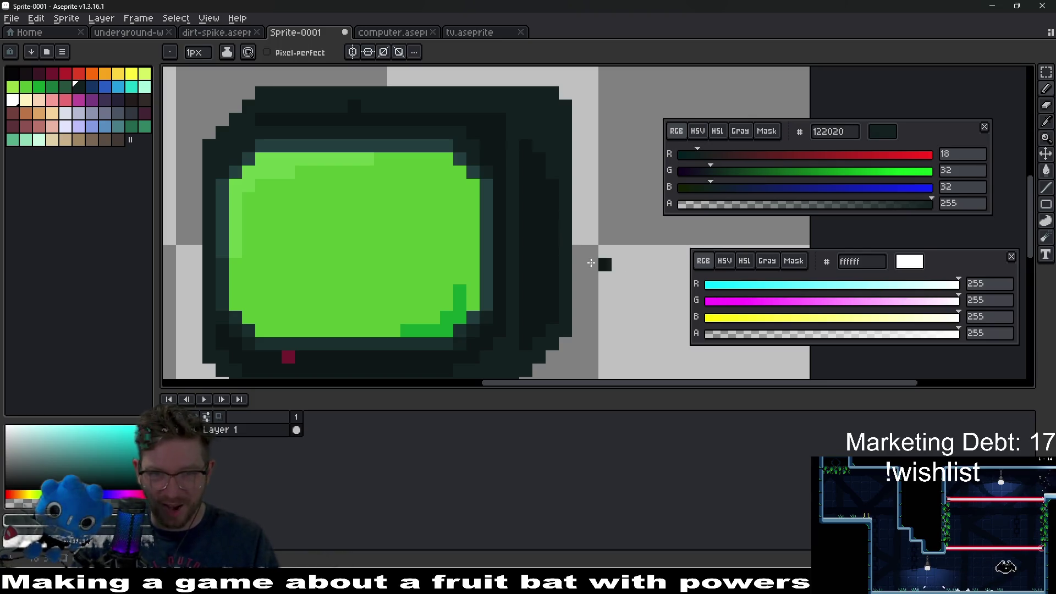
scroll(554, 197, down, 4)
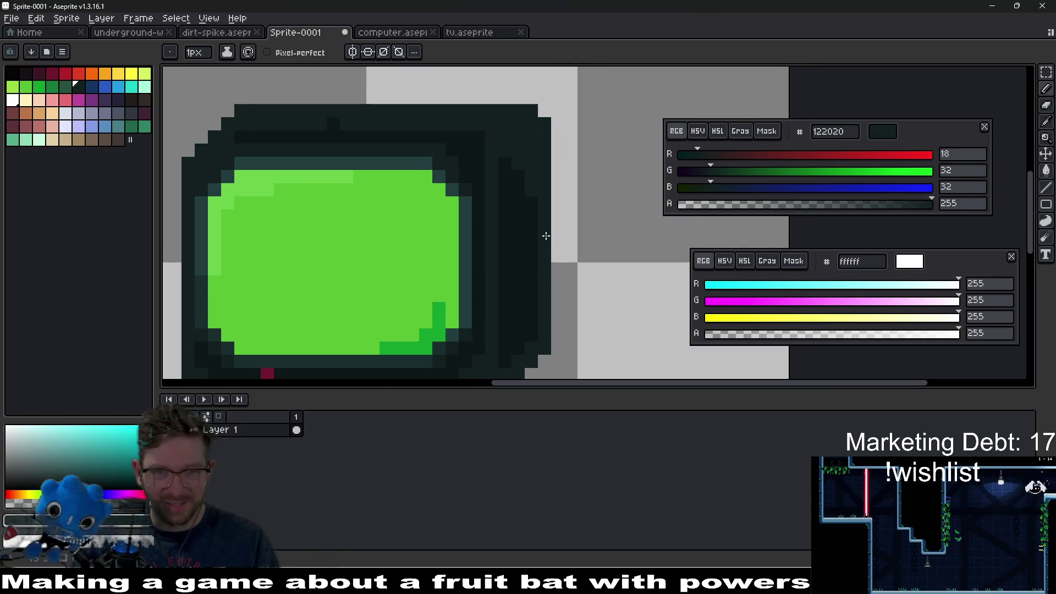
scroll(545, 236, up, 2)
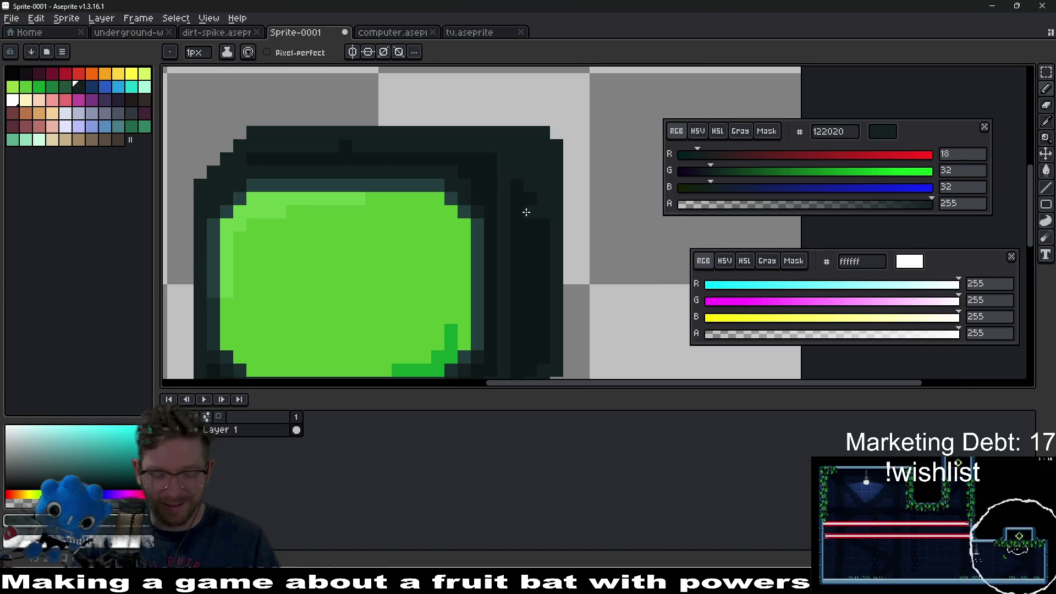
alt+click(539, 211)
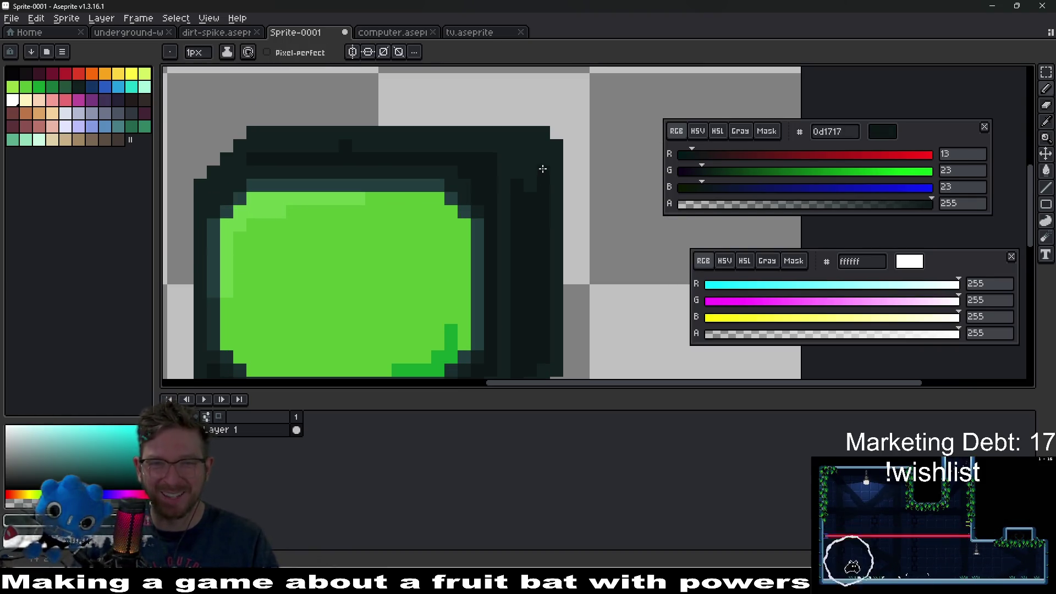
Darken the light pixels along the top bezel edge with 0d1717, and lighten top-right pixels with 122020.
mouse_move(545, 159)
mouse_down()
mouse_move(517, 159)
mouse_move(525, 164)
mouse_move(499, 201)
mouse_up()
key(alt)
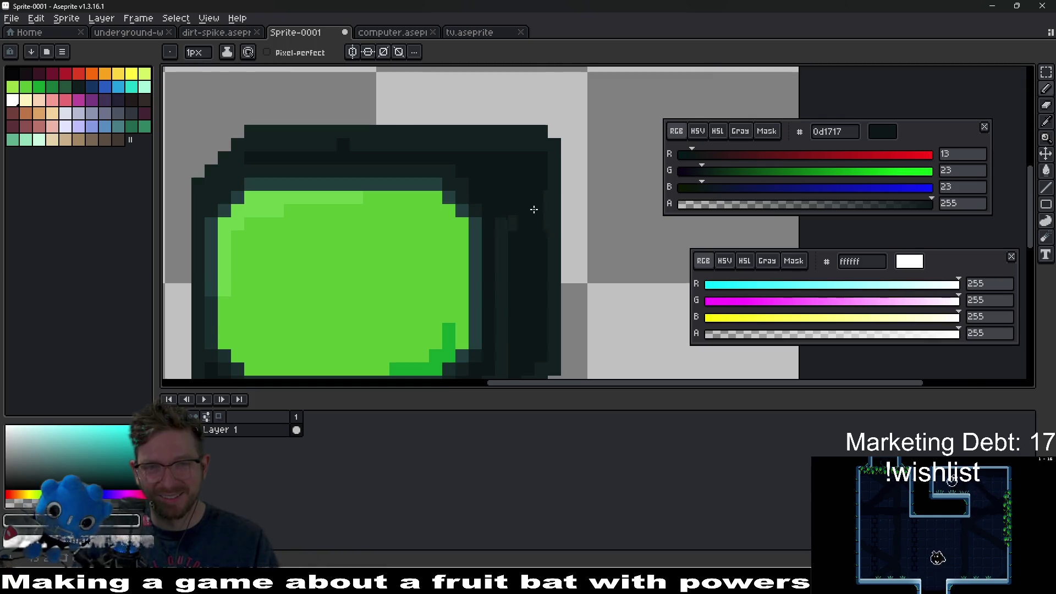
scroll(557, 229, down, 3)
scroll(523, 203, up, 3)
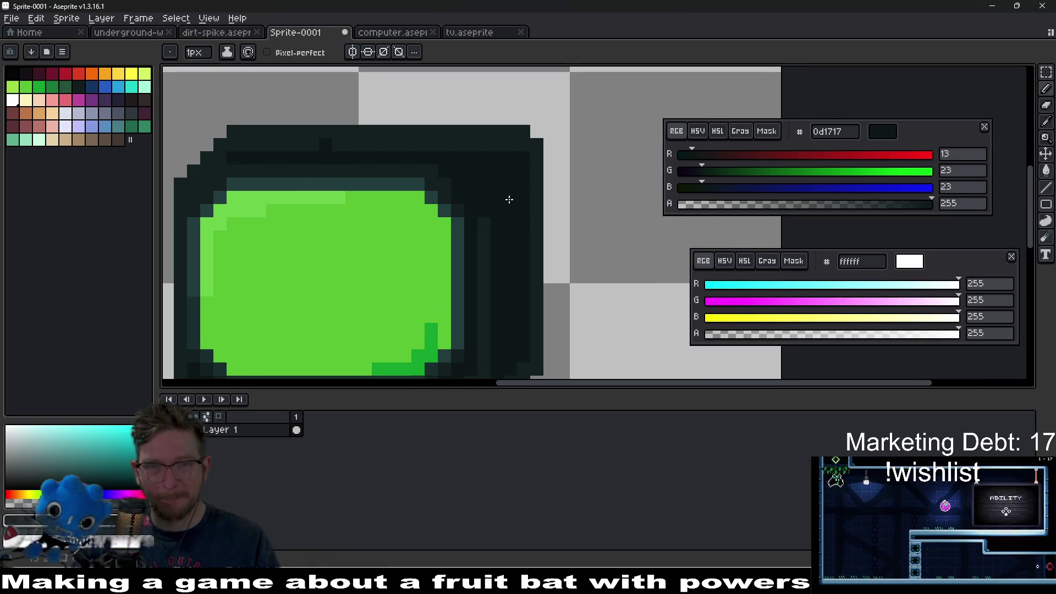
key(alt)
alt+click(539, 159)
drag(511, 172, 524, 184)
Recentre the TV sprite in view and bring up the Hue/Saturation adjustment.
scroll(540, 218, down, 3)
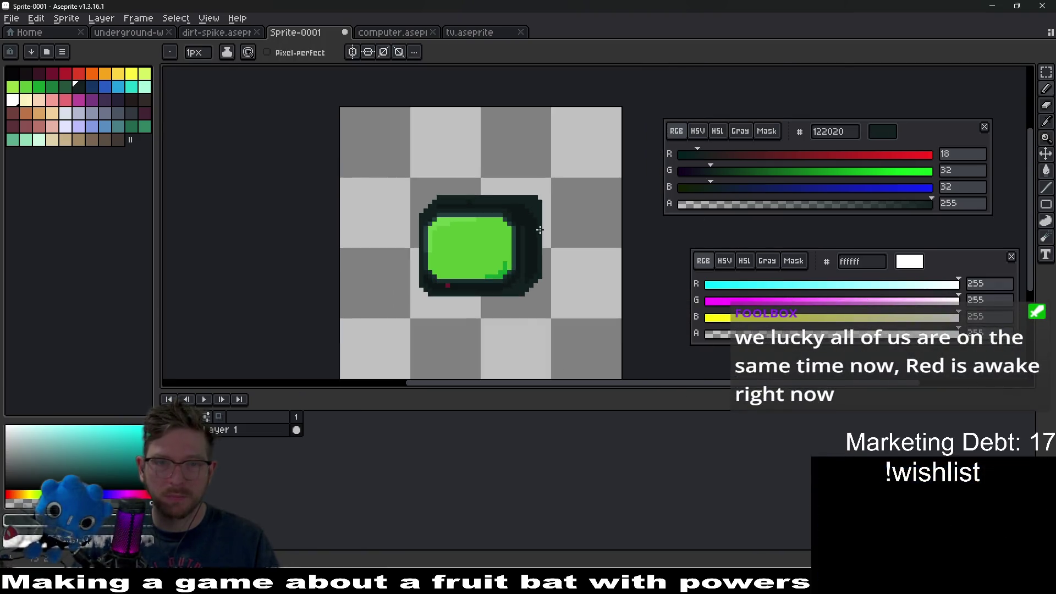
scroll(504, 232, up, 2)
scroll(542, 274, down, 1)
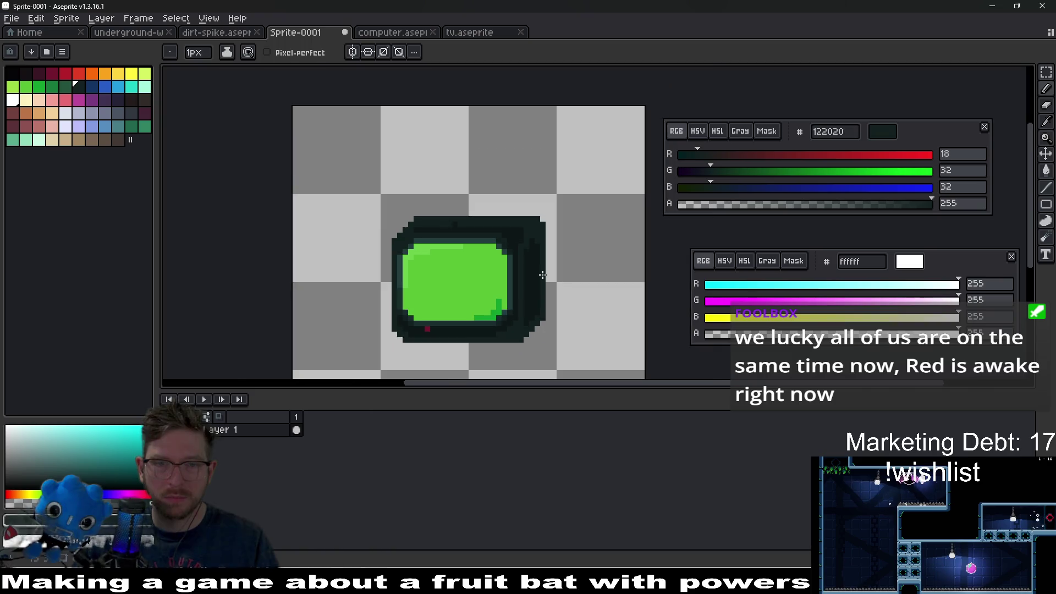
scroll(517, 223, up, 3)
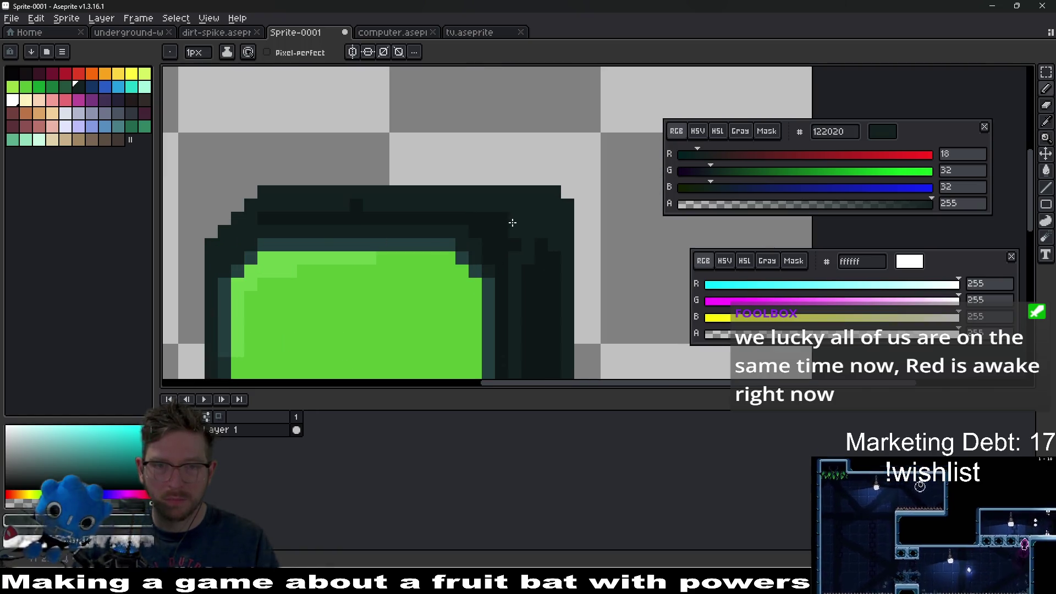
scroll(525, 224, down, 3)
scroll(525, 224, down, 1)
scroll(539, 193, up, 3)
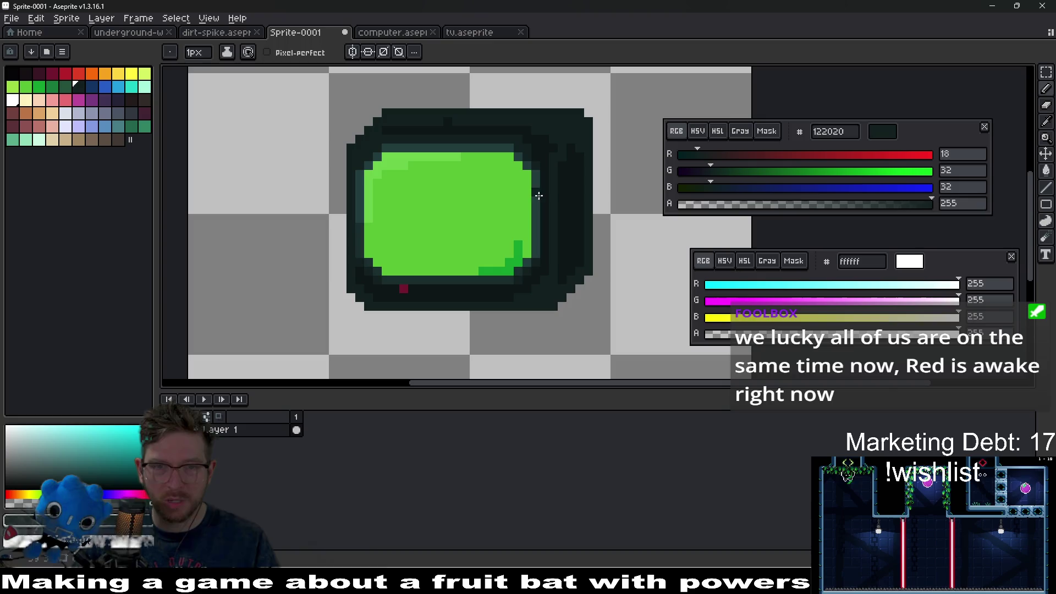
scroll(552, 164, down, 2)
drag(558, 172, 537, 231)
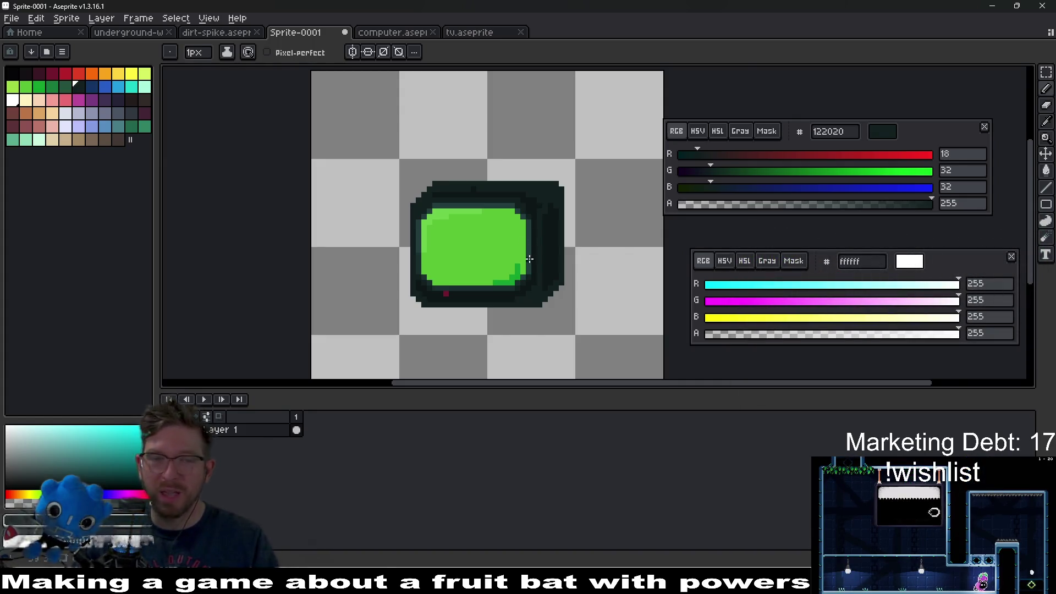
scroll(529, 260, up, 1)
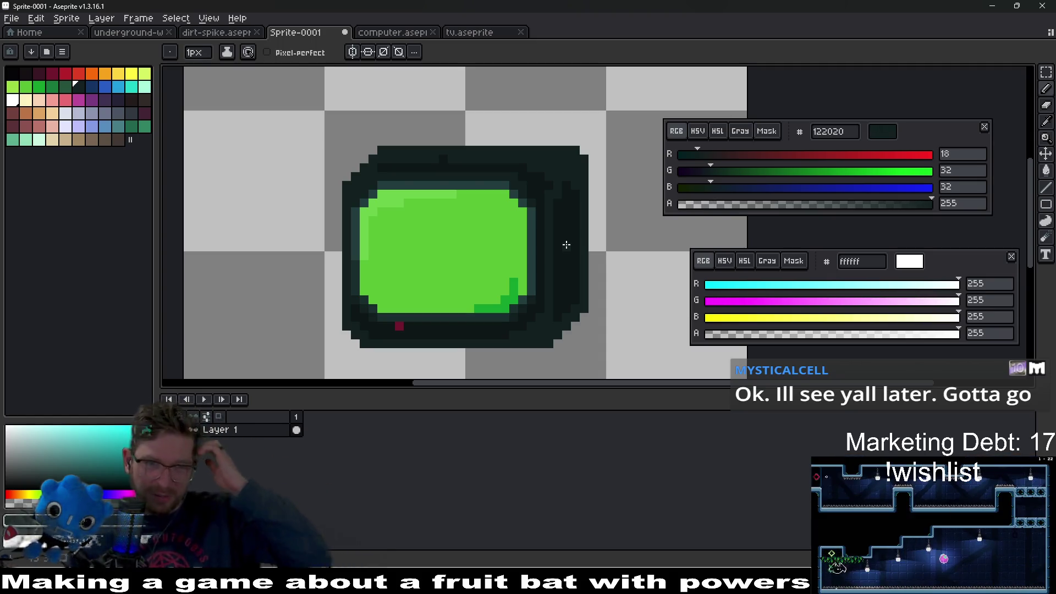
scroll(567, 244, up, 3)
scroll(560, 249, down, 4)
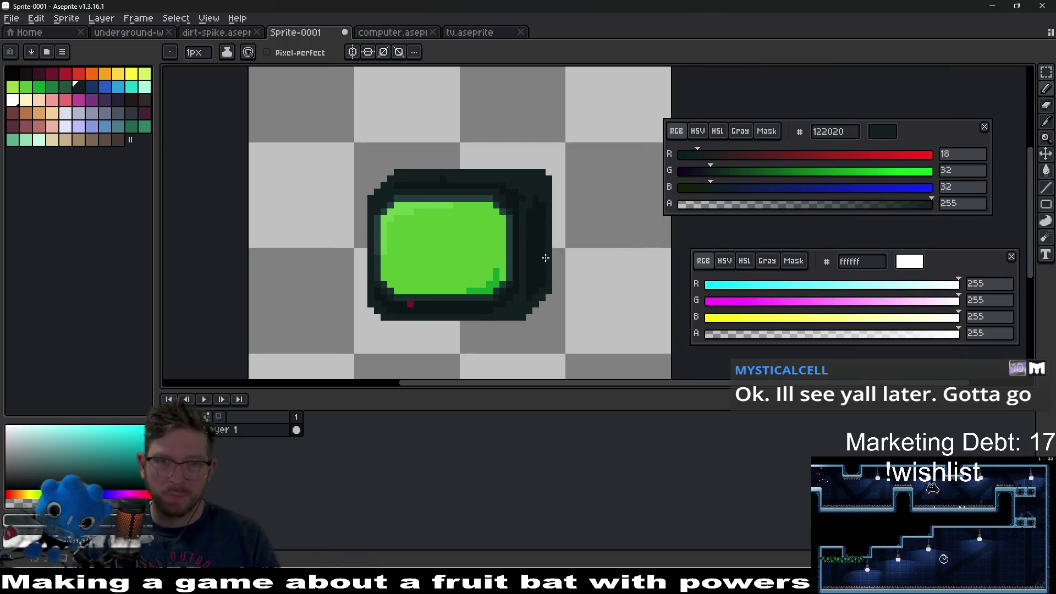
key(ctrl+u)
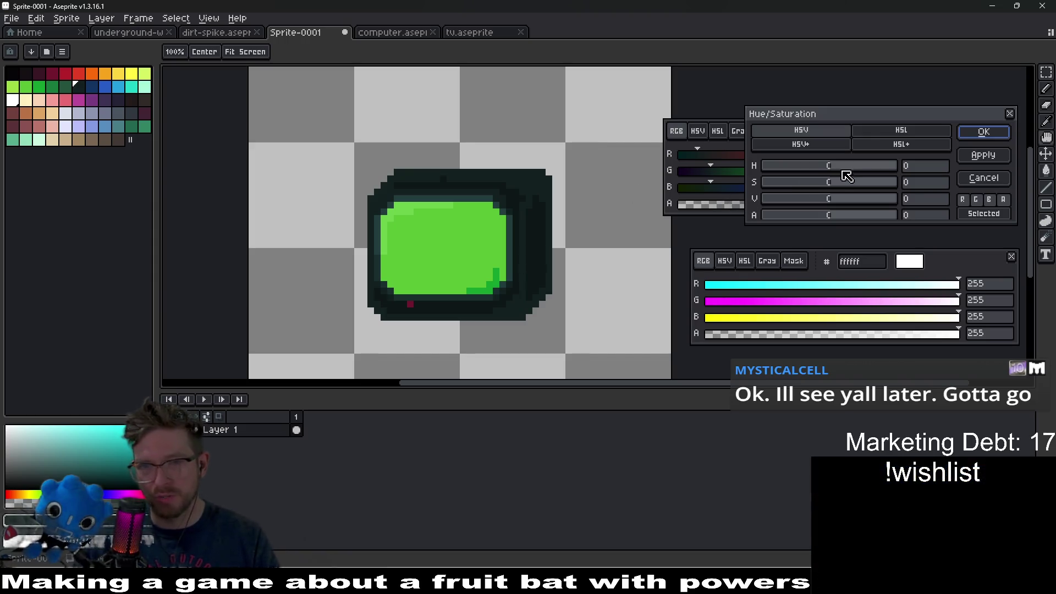
Try a 180 hue shift on the sprite, cancel it, and sample the TV's darkest outline colour.
mouse_move(845, 170)
mouse_down()
mouse_move(815, 168)
mouse_move(892, 163)
mouse_up()
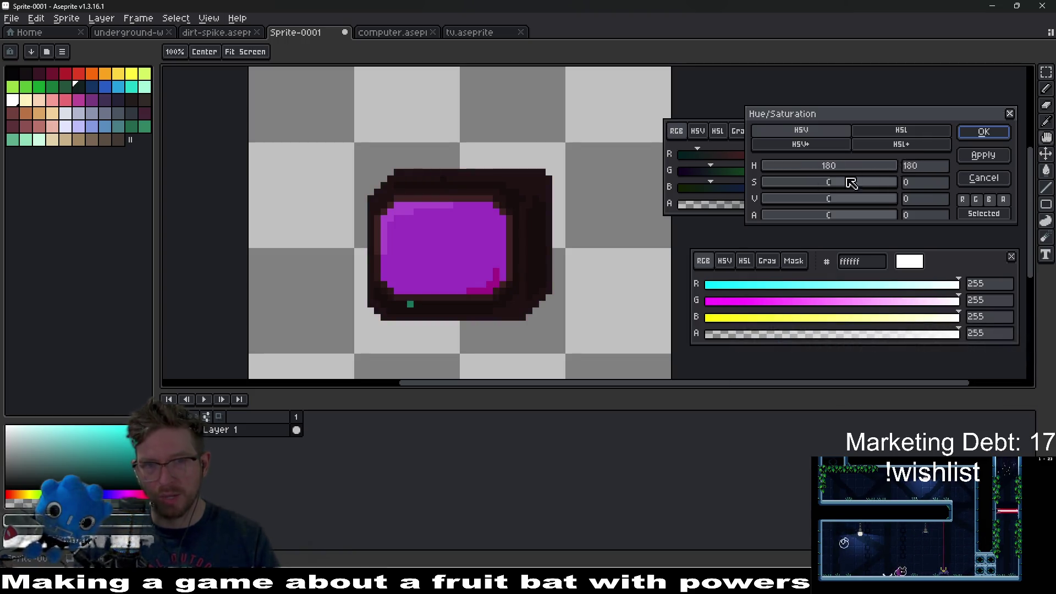
key(Escape)
scroll(583, 203, up, 2)
key(i)
click(589, 209)
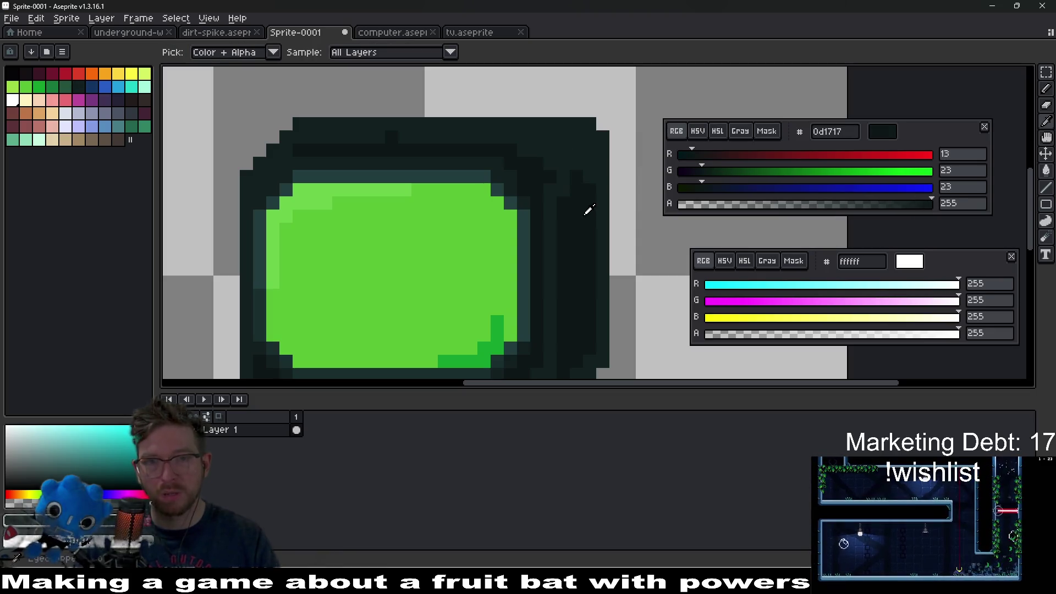
Lighten the TV's dark outline by bucket-filling it with teal 1d3434.
click(718, 131)
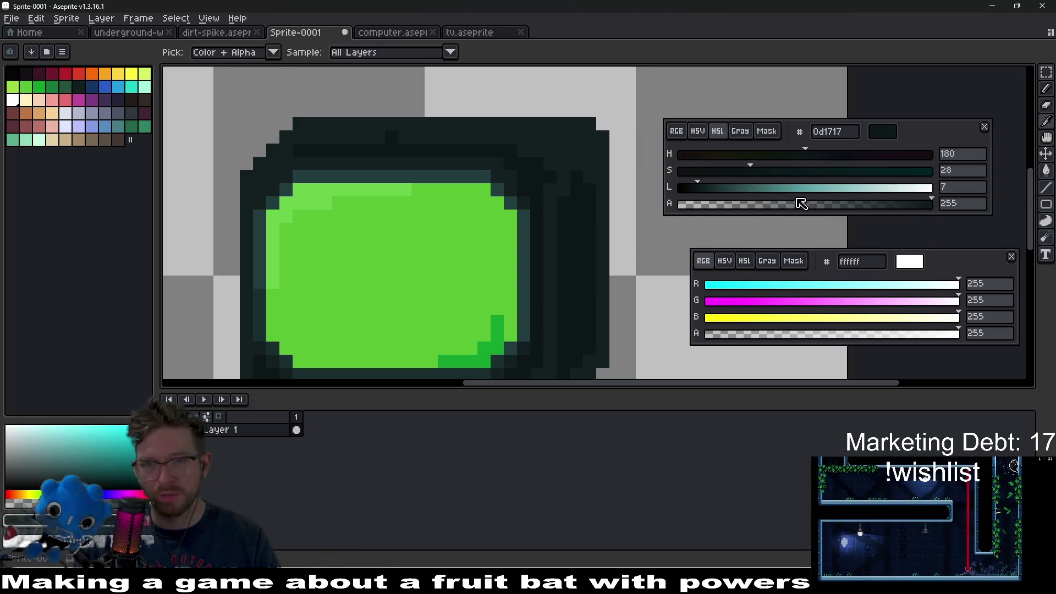
click(712, 188)
click(581, 199)
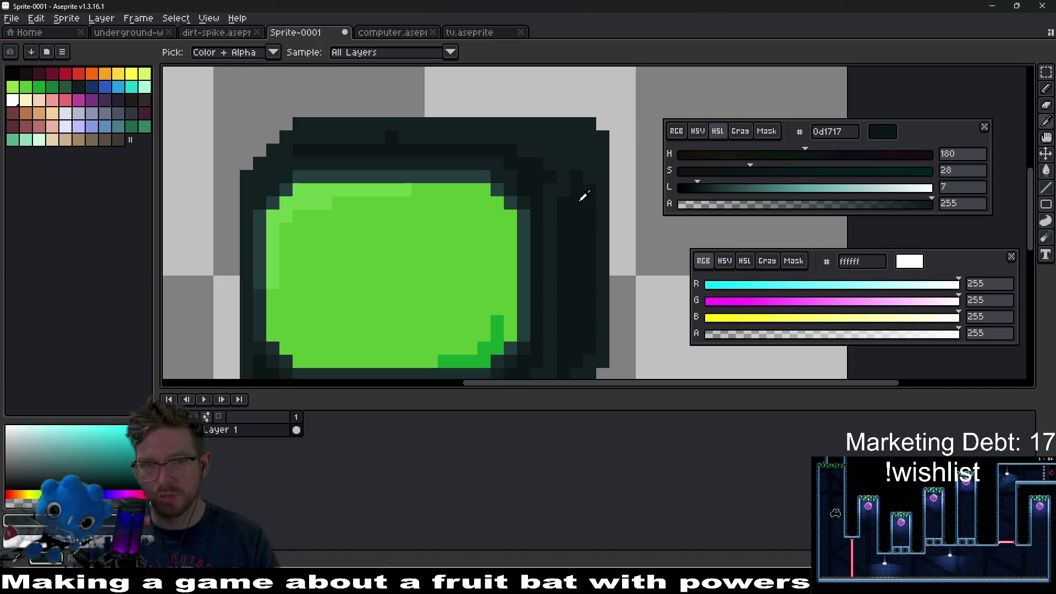
click(720, 187)
key(g)
click(568, 147)
Paint lighter teal 284848 highlight pixels along the outline's top-left edge.
scroll(605, 167, down, 2)
scroll(600, 170, down, 1)
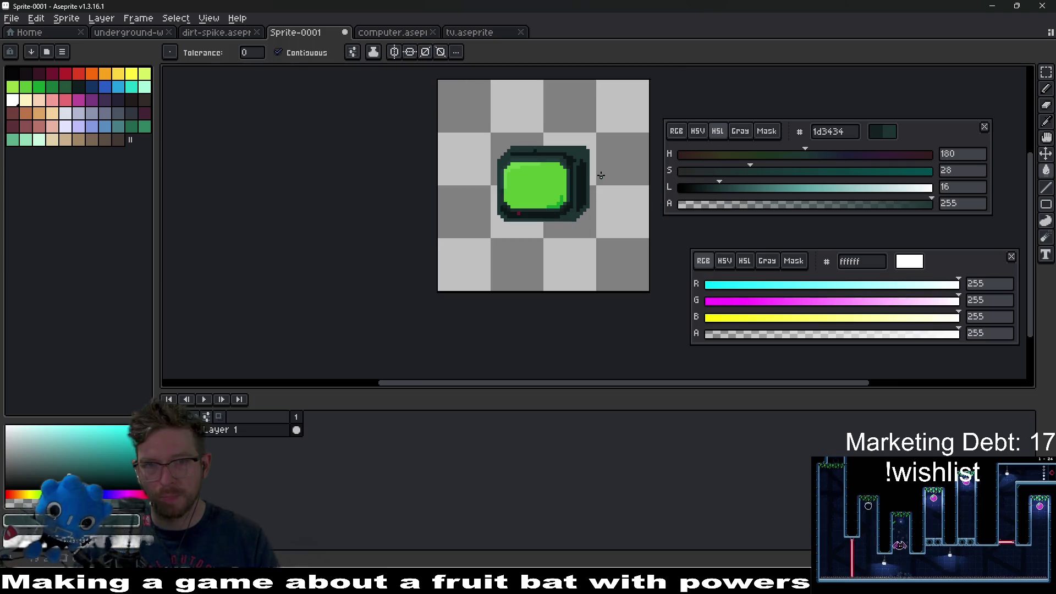
scroll(594, 172, up, 4)
drag(561, 177, 566, 204)
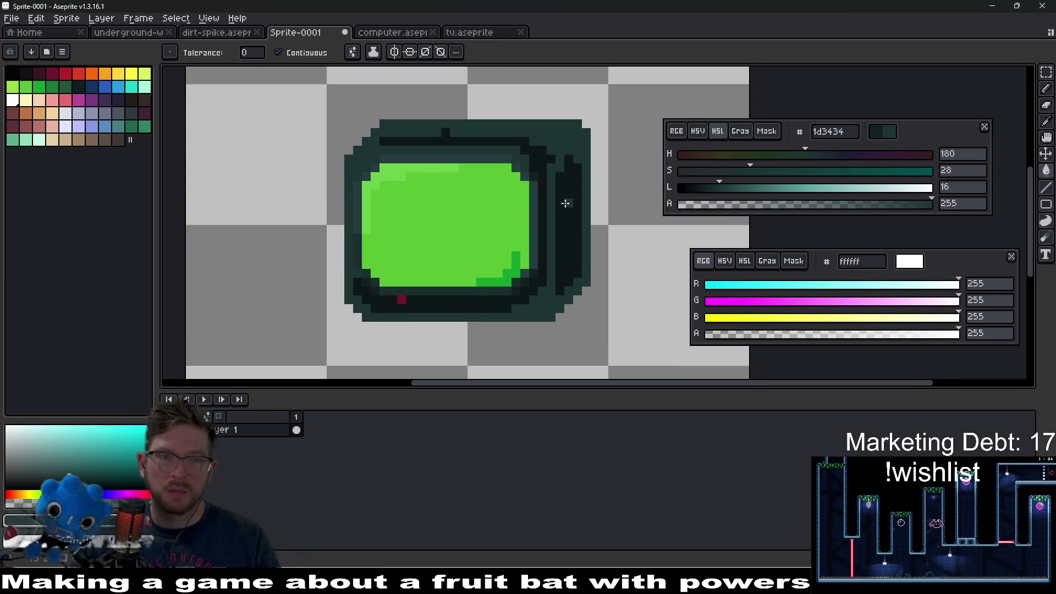
scroll(538, 292, up, 1)
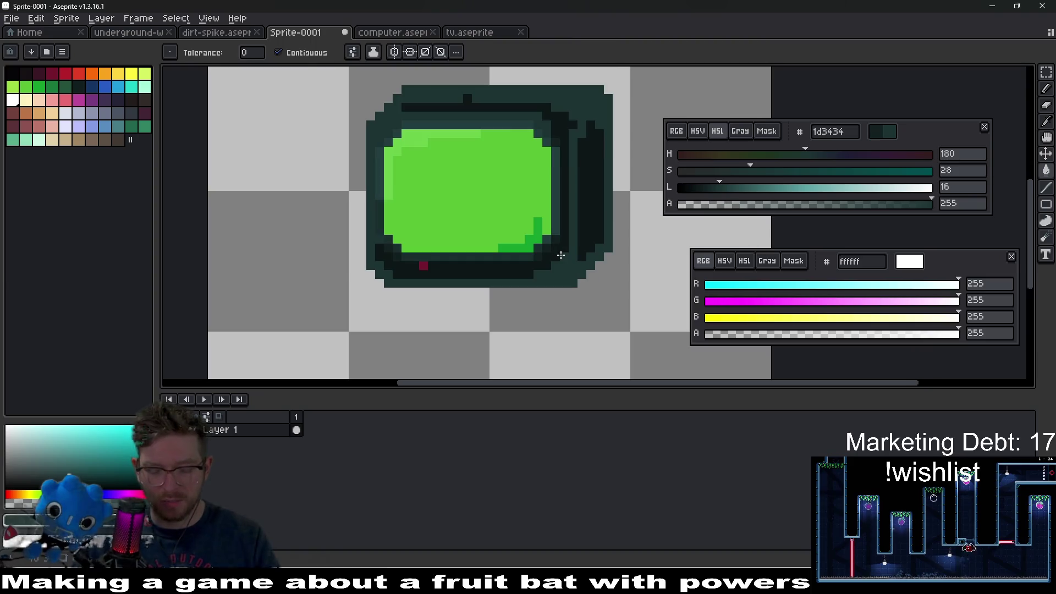
key(i)
scroll(539, 291, up, 1)
click(733, 193)
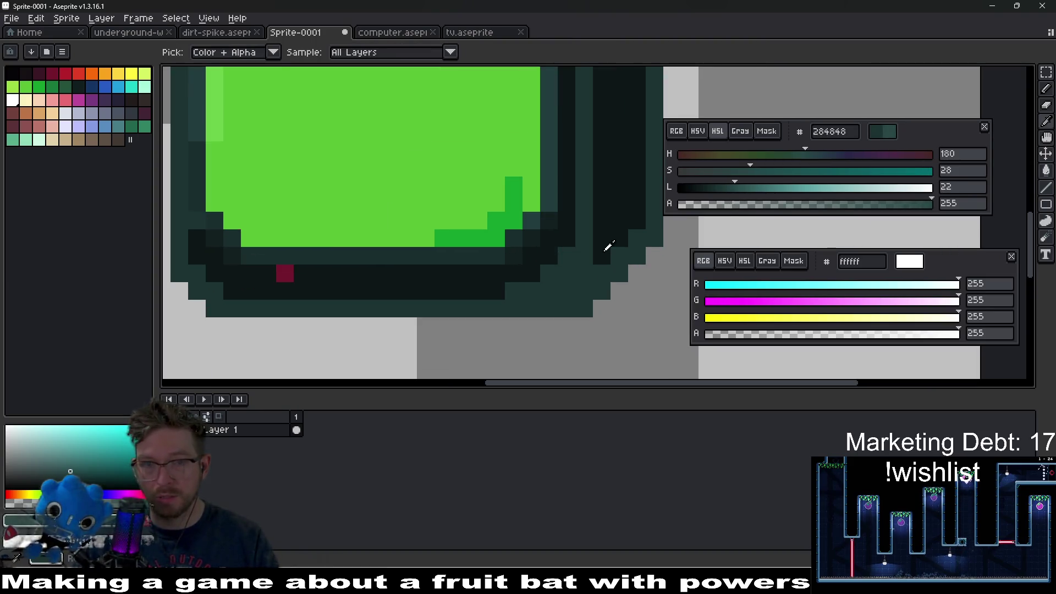
scroll(655, 223, up, 1)
drag(247, 260, 427, 264)
key(b)
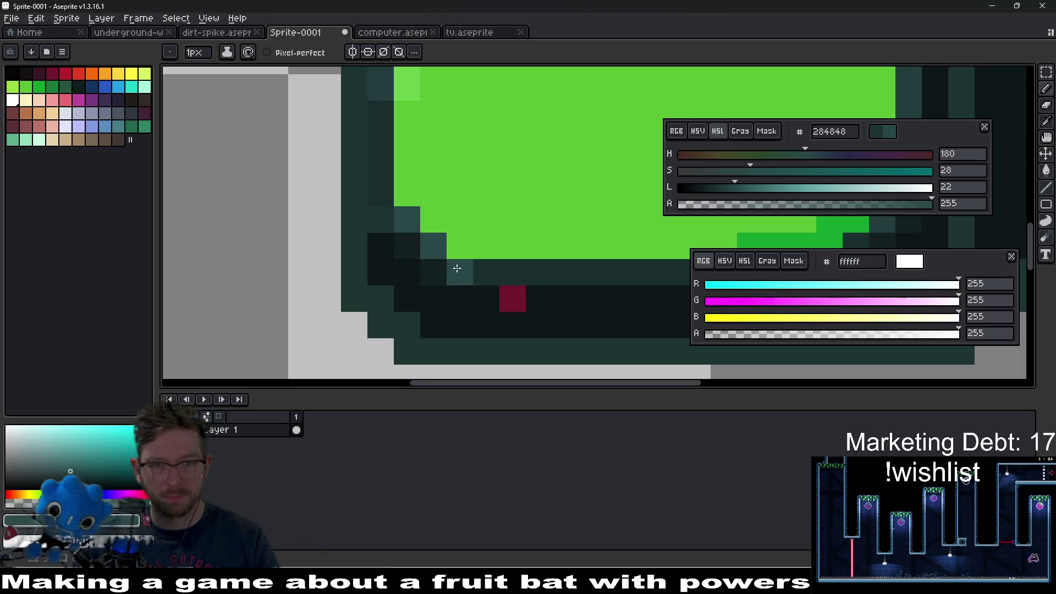
scroll(355, 170, down, 3)
scroll(378, 188, up, 3)
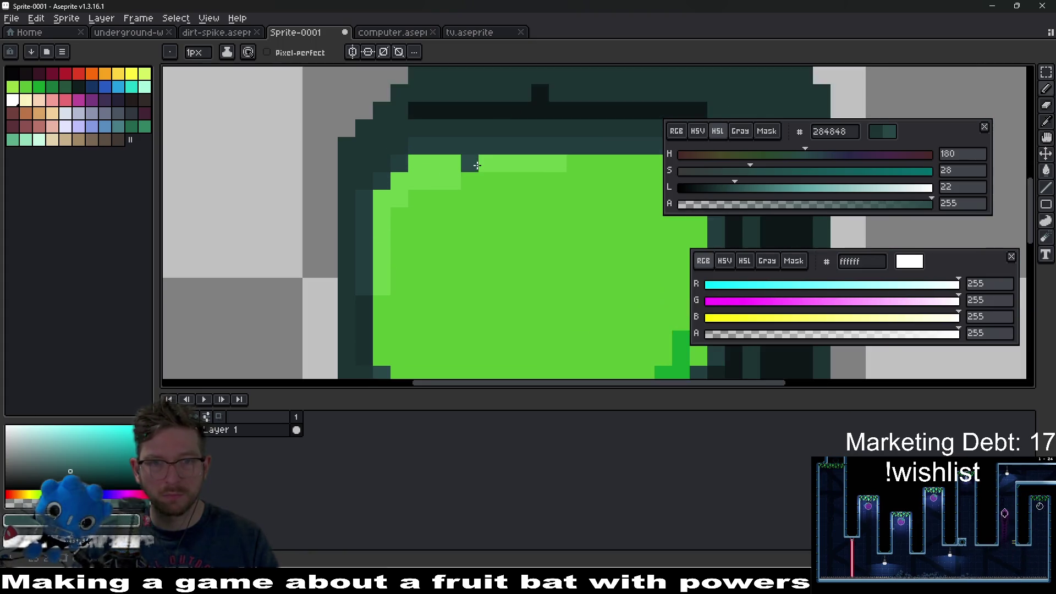
mouse_move(341, 203)
mouse_down()
mouse_move(325, 209)
mouse_move(323, 190)
mouse_move(396, 140)
mouse_move(437, 140)
mouse_up()
scroll(416, 167, down, 2)
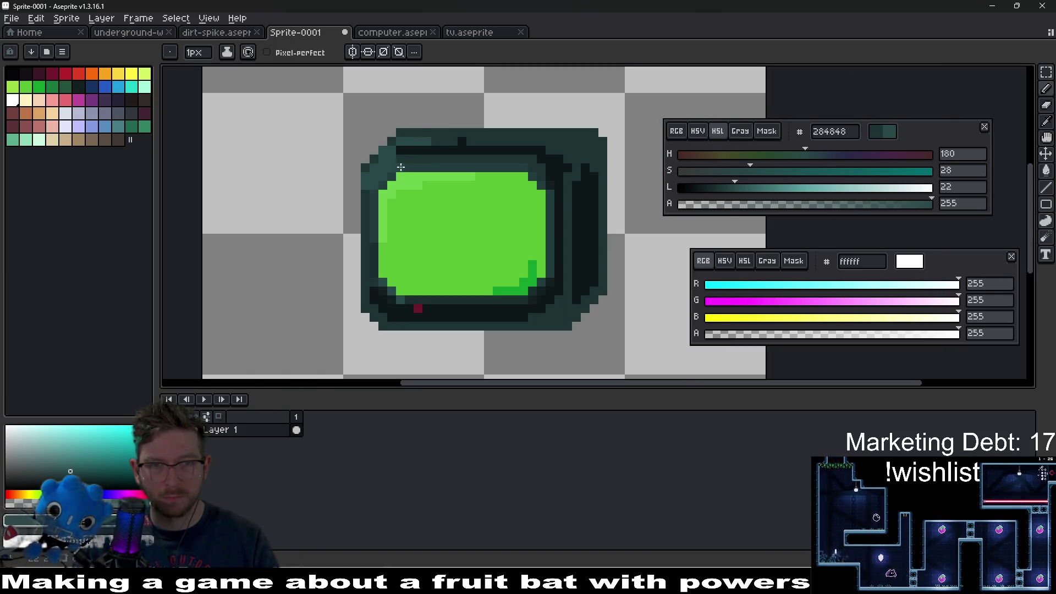
scroll(416, 166, up, 2)
scroll(516, 173, down, 4)
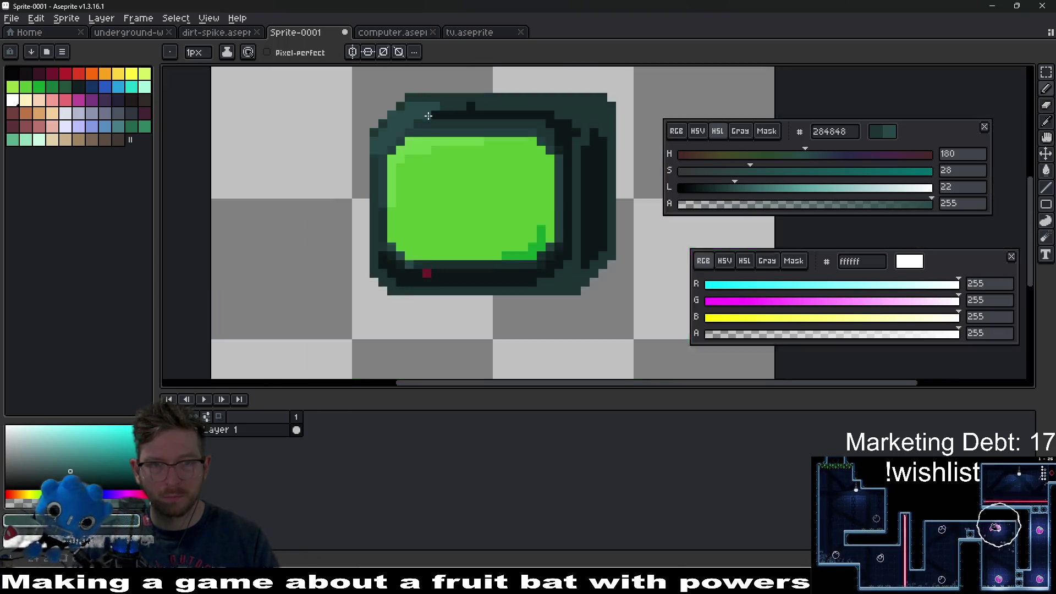
scroll(515, 172, up, 3)
Draw a lighter teal column down the TV frame's right border.
key(v)
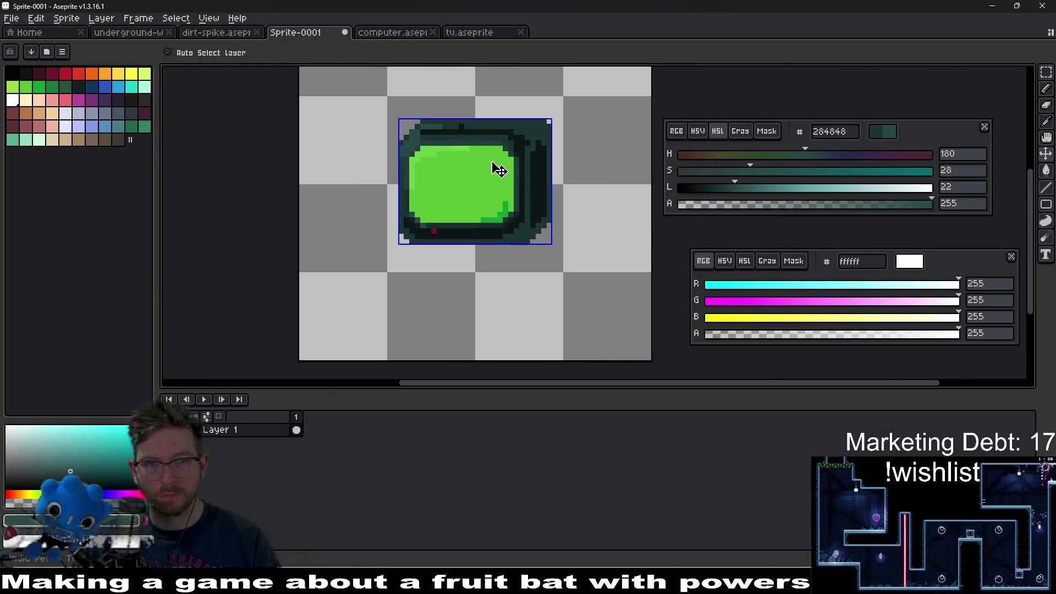
scroll(490, 169, up, 3)
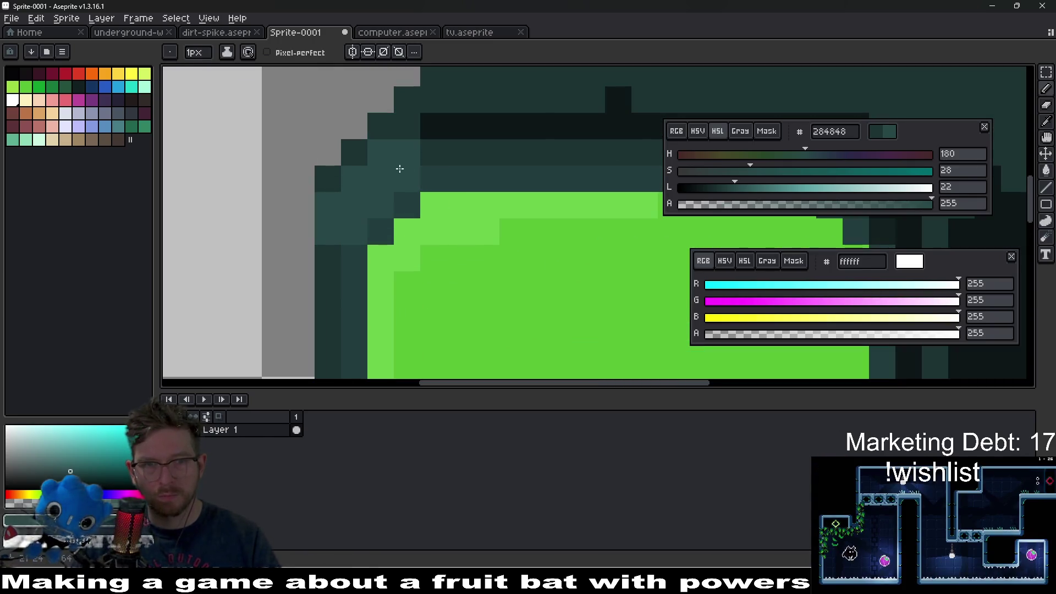
scroll(502, 172, down, 4)
scroll(439, 213, up, 3)
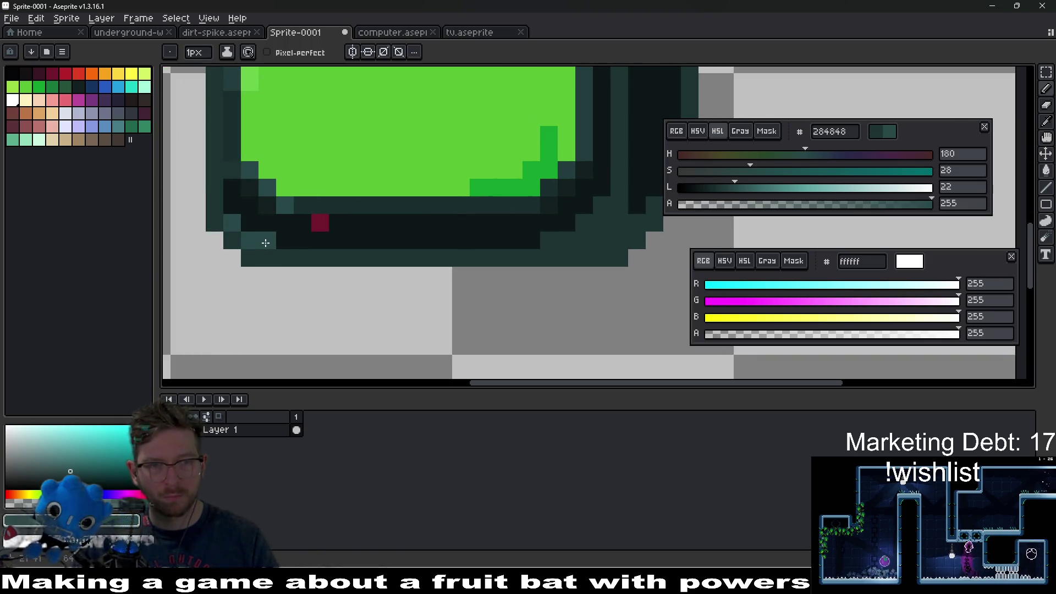
scroll(358, 231, down, 3)
scroll(423, 196, up, 1)
scroll(424, 196, up, 2)
drag(461, 151, 457, 275)
scroll(462, 238, down, 3)
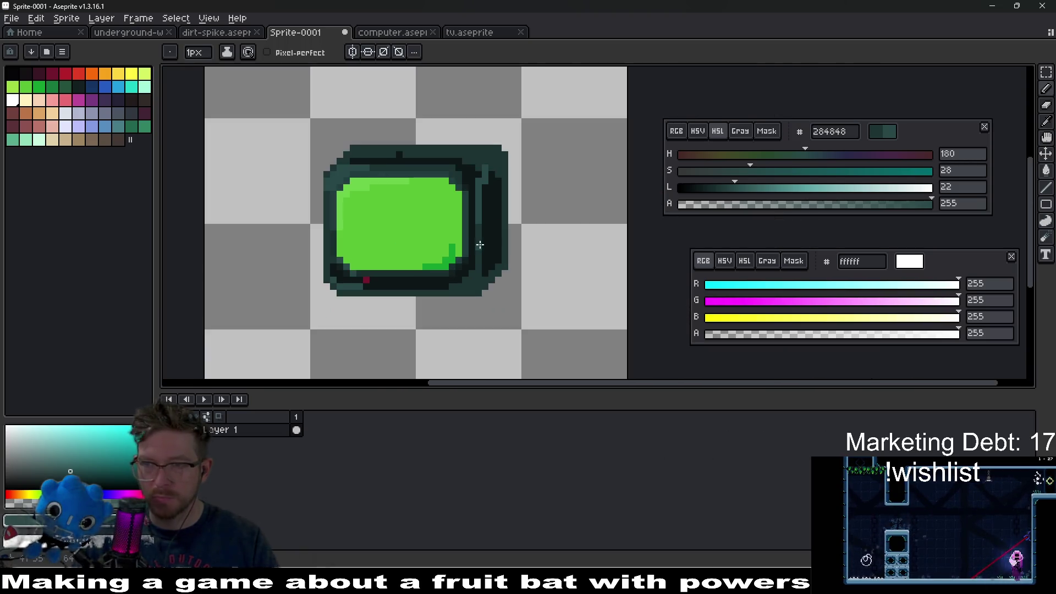
scroll(480, 245, down, 2)
scroll(477, 198, down, 2)
scroll(471, 186, up, 2)
scroll(470, 186, up, 2)
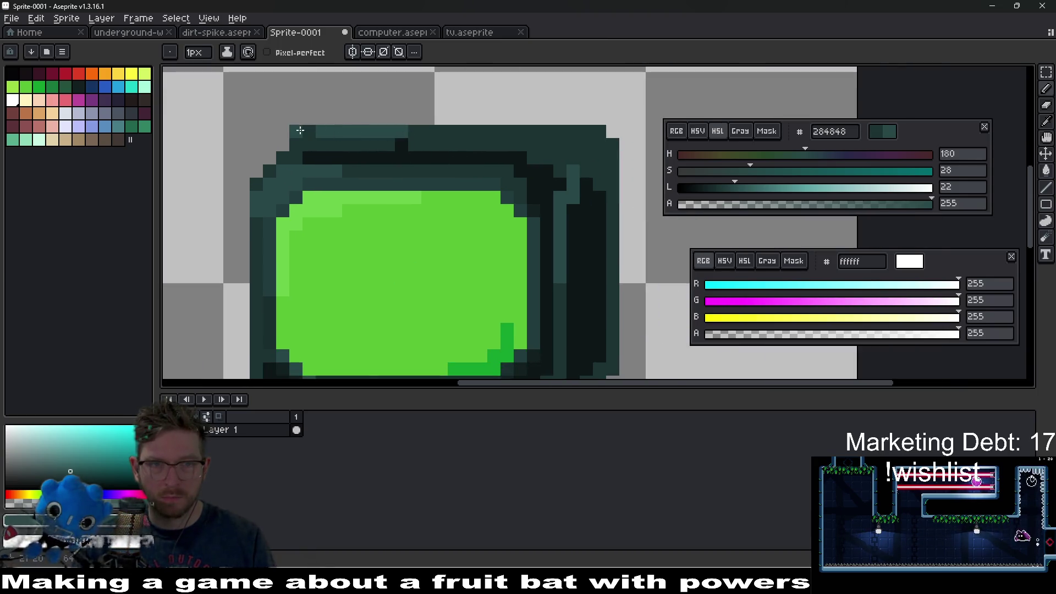
Paint 355f5f highlight pixels along the frame's top edge and top-right corner.
click(754, 187)
scroll(339, 155, up, 2)
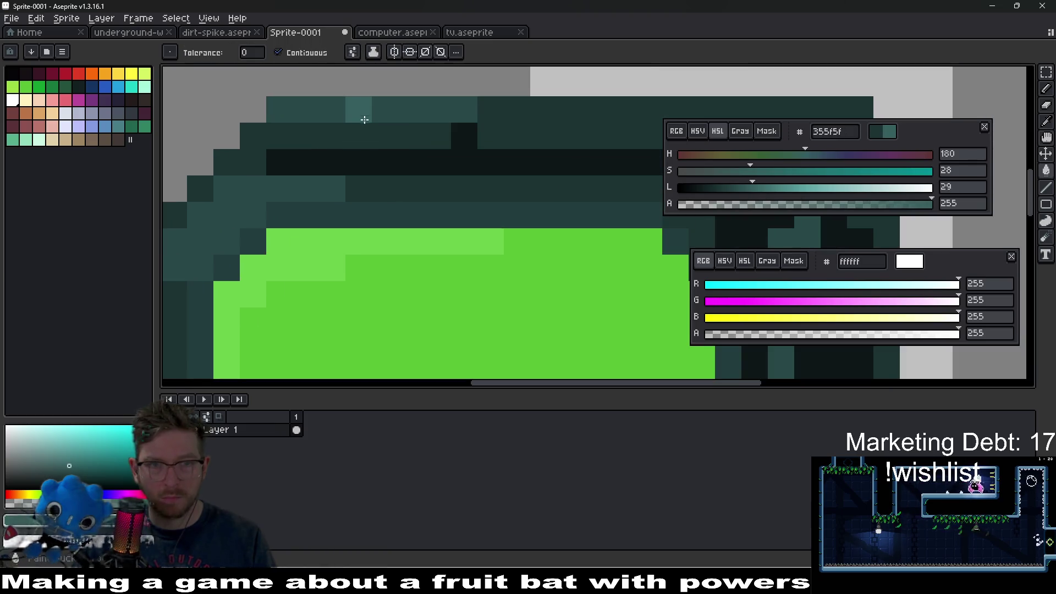
click(248, 130)
click(517, 109)
click(491, 109)
click(543, 110)
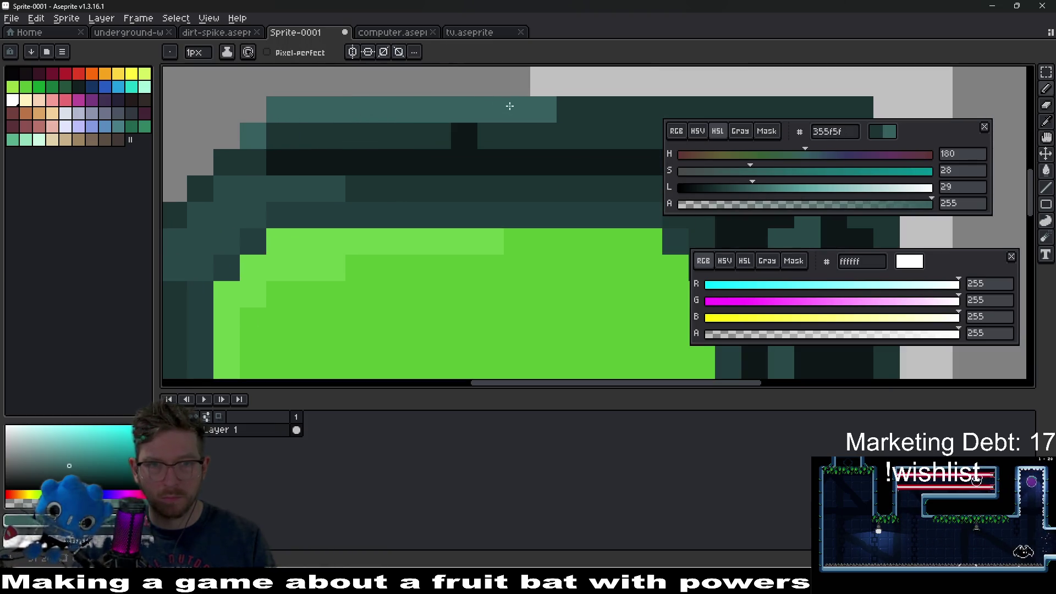
click(570, 110)
click(593, 114)
click(621, 110)
scroll(592, 114, down, 2)
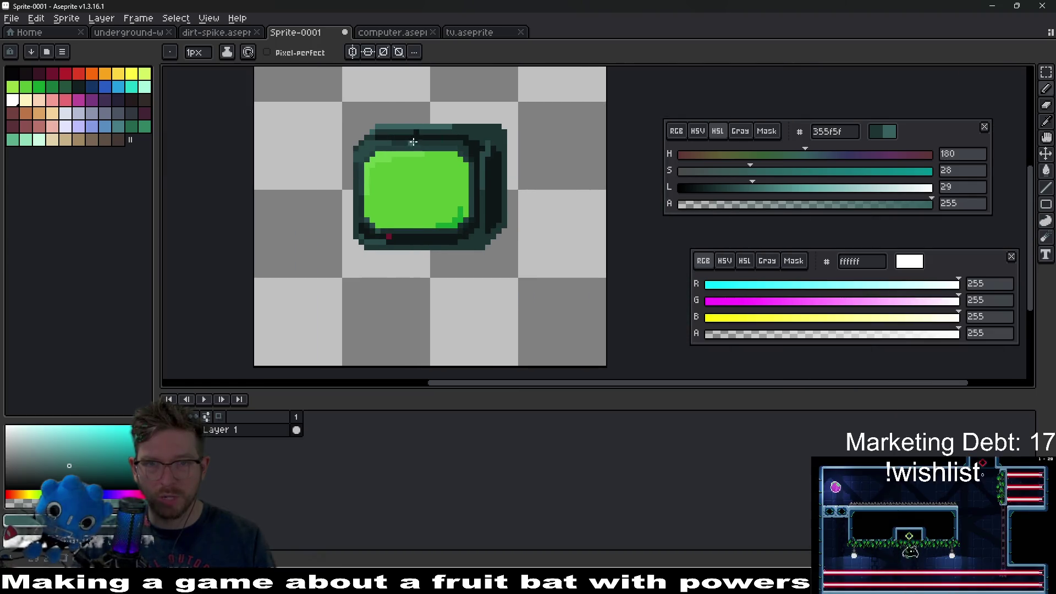
scroll(554, 106, up, 3)
click(554, 105)
scroll(528, 118, down, 1)
scroll(495, 124, up, 1)
click(502, 124)
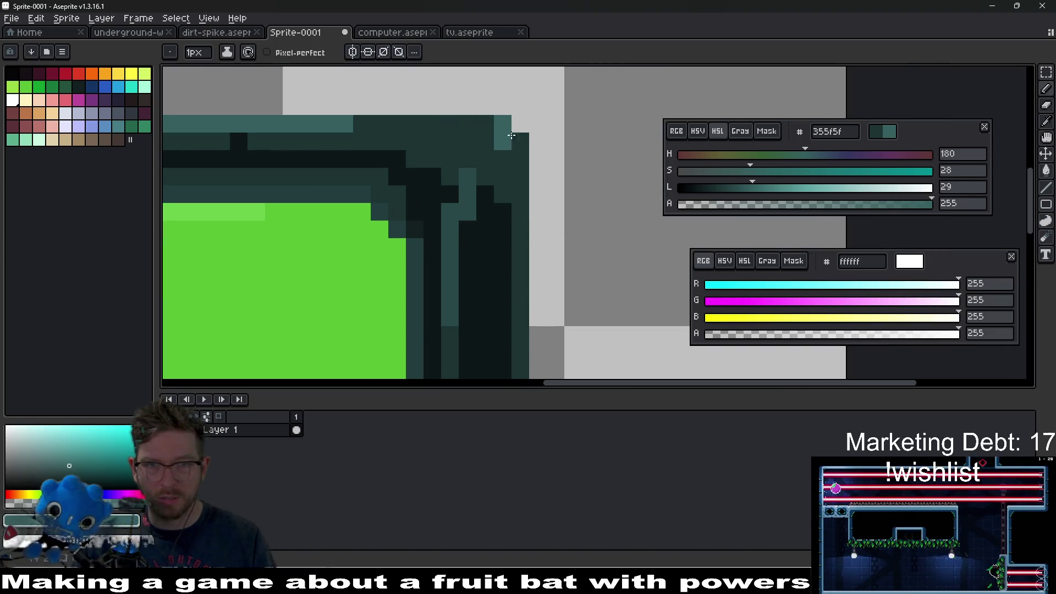
Add 355f5f highlight pixels near the bottom-right corner and along the bottom edge.
scroll(454, 120, down, 5)
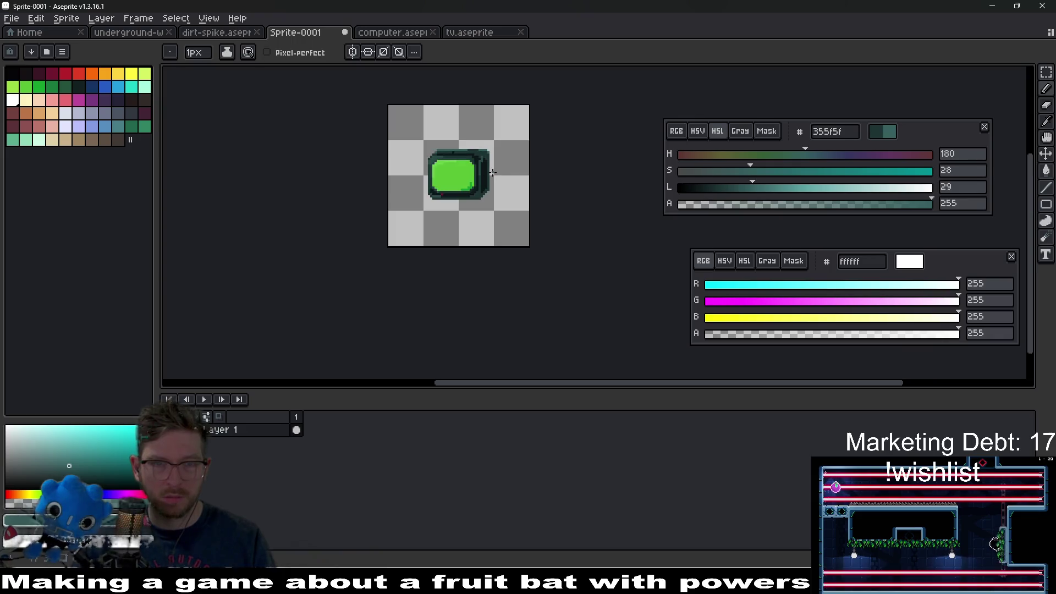
scroll(442, 174, up, 4)
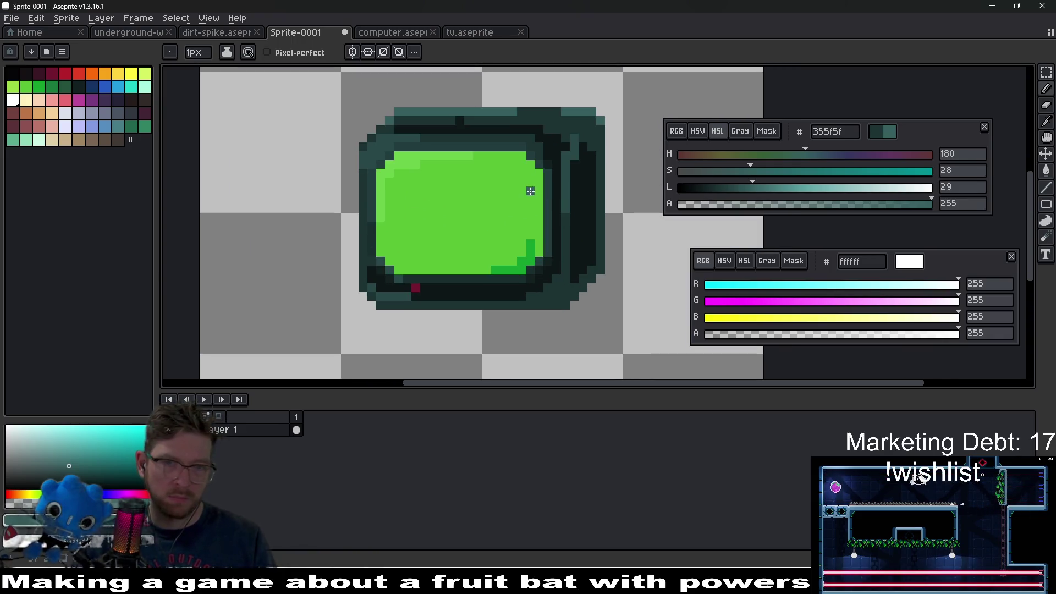
scroll(575, 216, down, 2)
scroll(575, 247, up, 2)
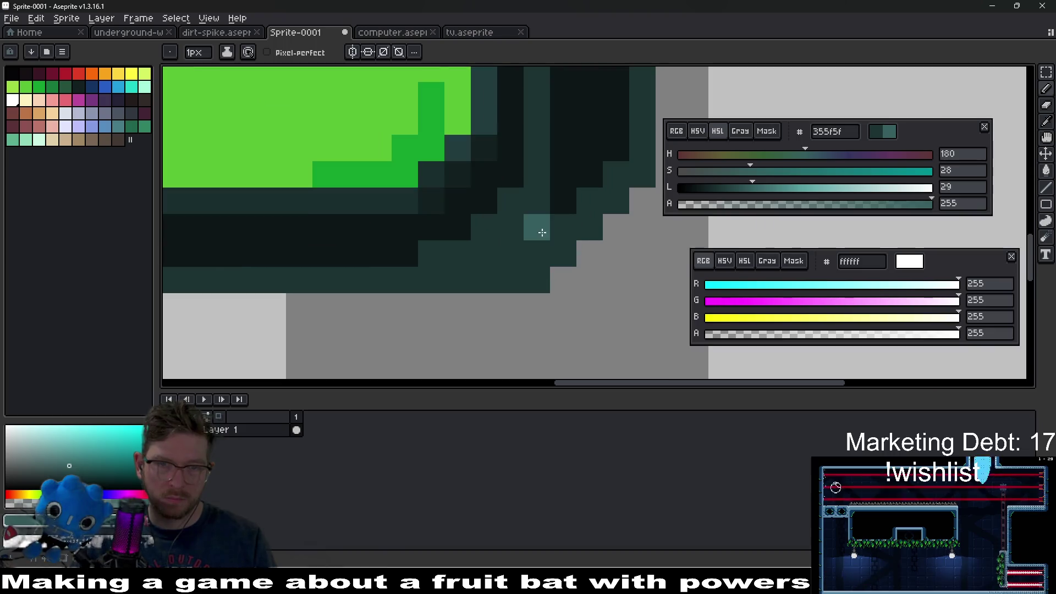
click(510, 200)
click(484, 227)
click(458, 251)
scroll(475, 247, down, 1)
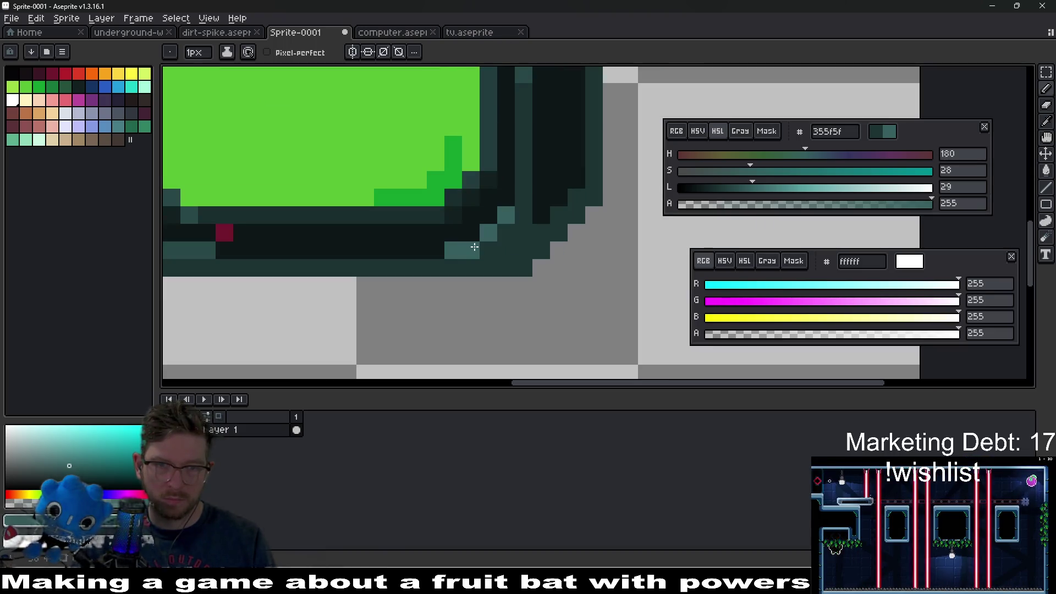
scroll(480, 246, down, 5)
drag(535, 243, 584, 246)
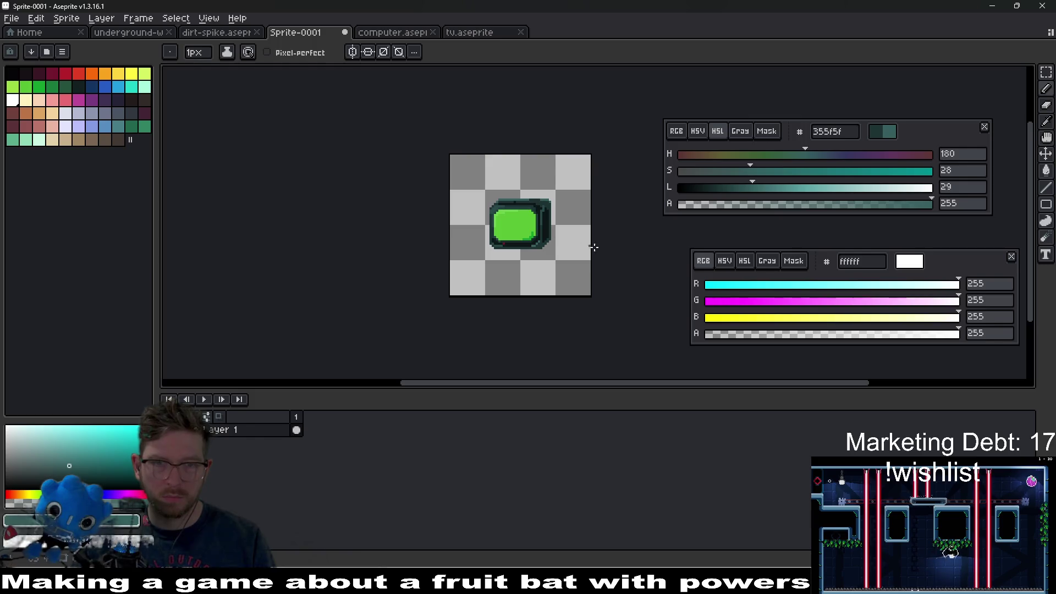
scroll(599, 247, up, 7)
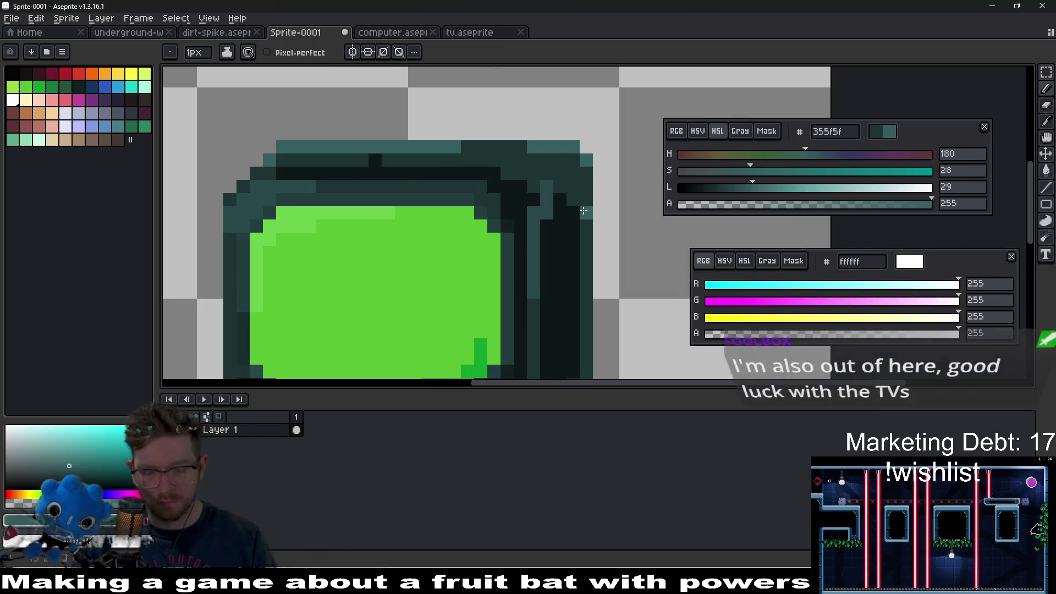
Sample the dark 0d1717 shade and repaint the right-side column with it.
key(alt)
scroll(543, 200, up, 1)
click(557, 219)
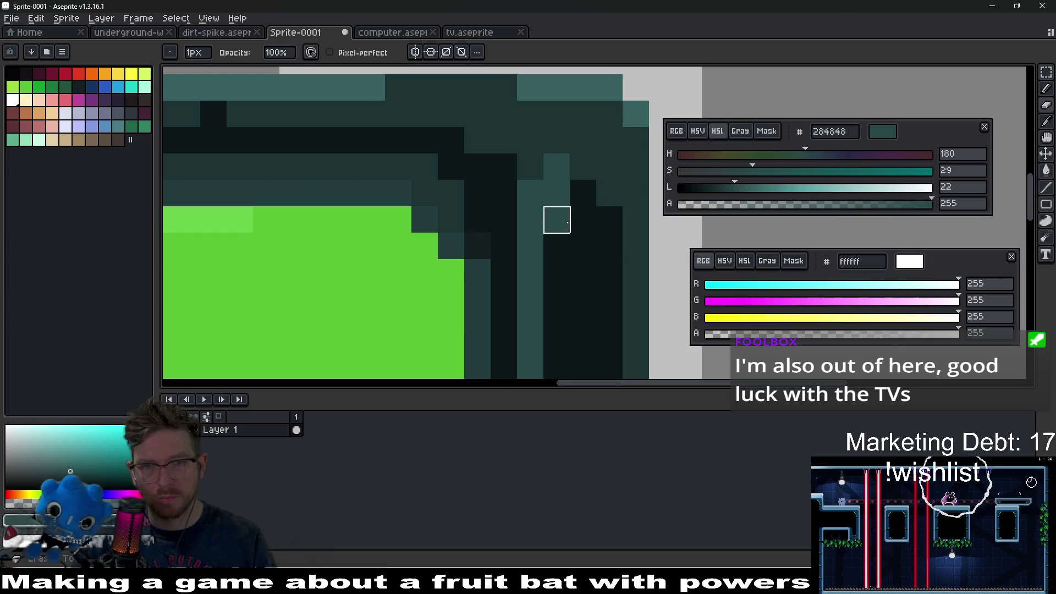
alt+click(605, 244)
drag(556, 222, 559, 172)
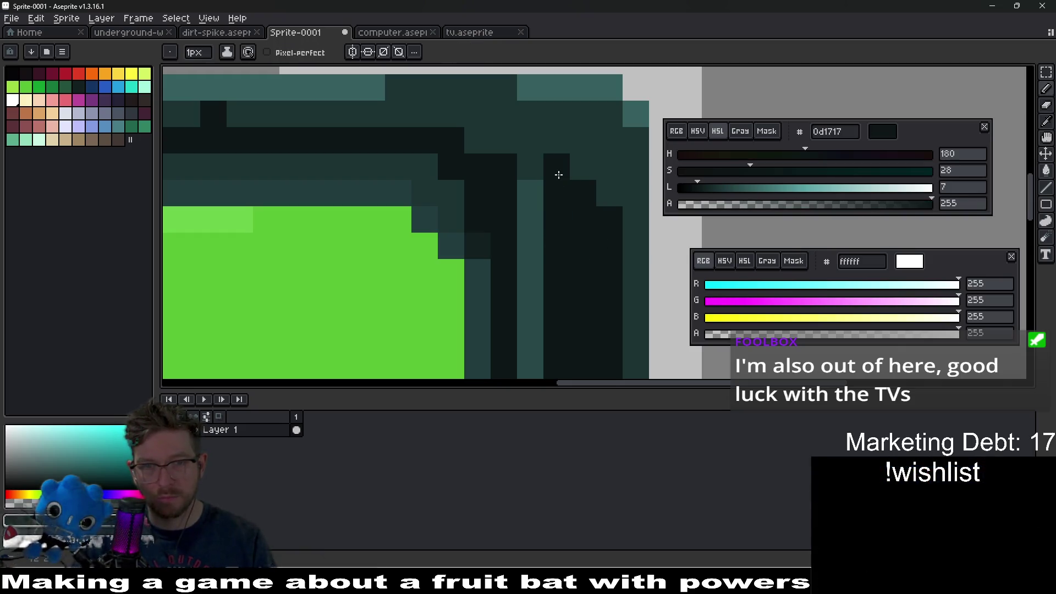
scroll(600, 232, down, 6)
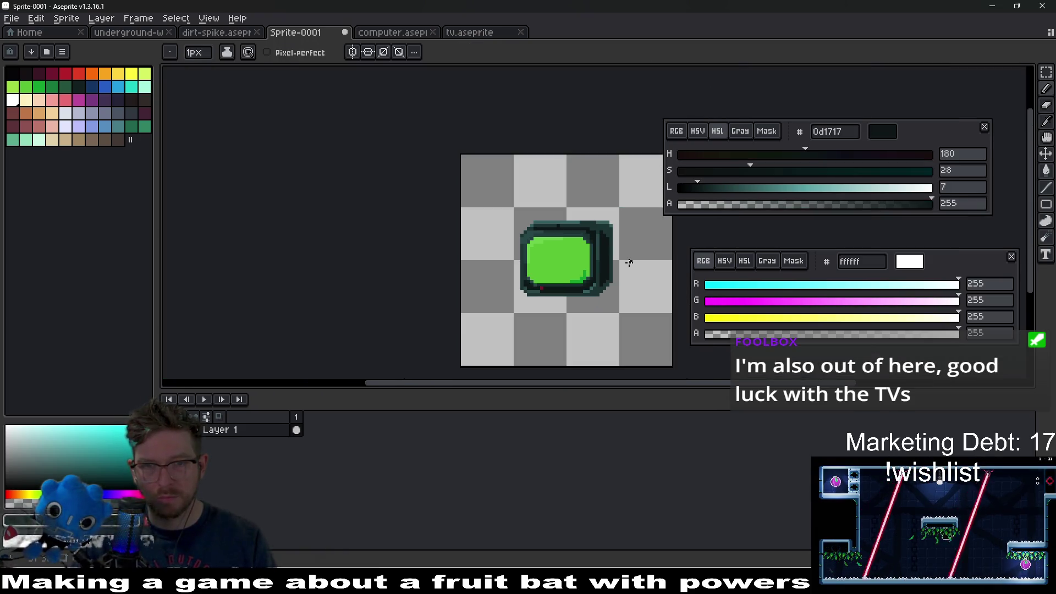
scroll(629, 263, up, 3)
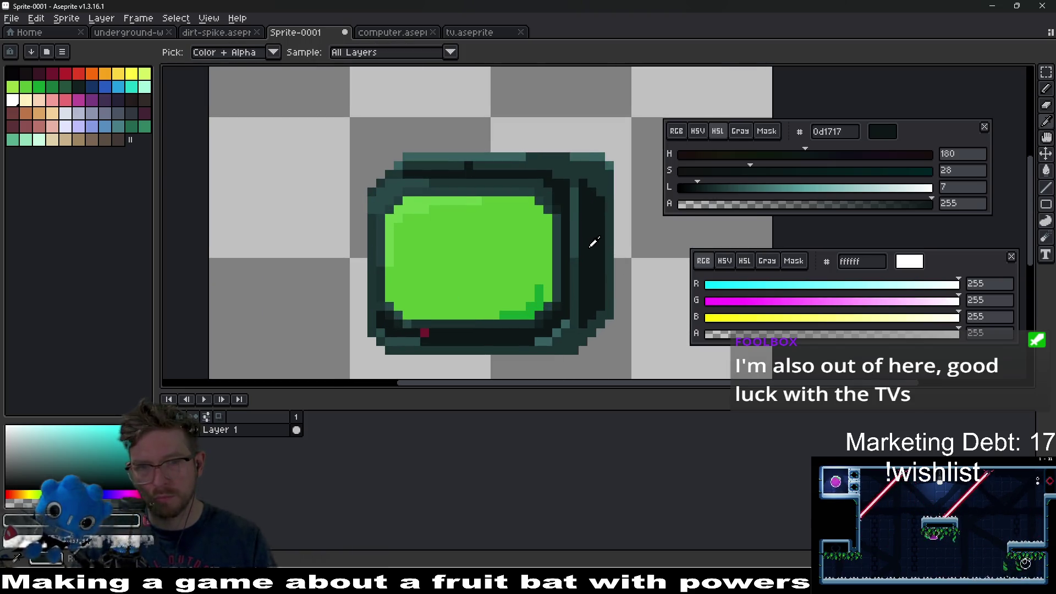
Darken the colour almost to black and bucket-fill the TV's right column with it.
mouse_move(692, 190)
mouse_down()
mouse_move(735, 188)
mouse_move(717, 188)
mouse_up()
key(g)
click(596, 236)
scroll(596, 237, down, 2)
scroll(619, 247, up, 1)
scroll(619, 248, up, 3)
Try filling the TV's dark border with a deep navy in HSV, then undo that fill.
alt+click(665, 228)
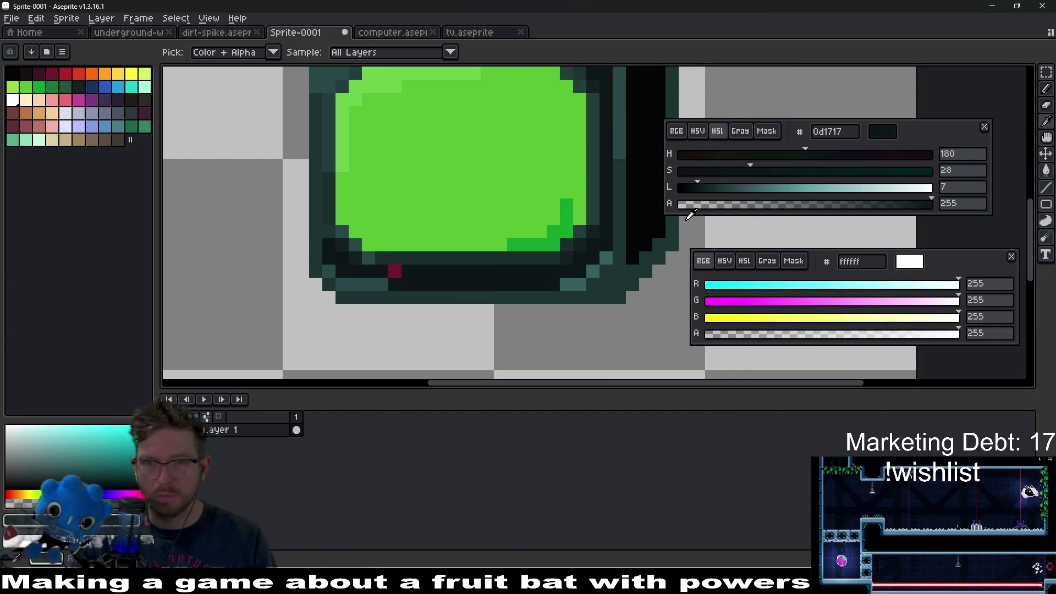
click(705, 130)
mouse_move(757, 192)
mouse_down()
mouse_move(806, 170)
mouse_move(709, 163)
mouse_move(860, 159)
mouse_move(825, 162)
mouse_move(848, 162)
mouse_up()
drag(804, 197, 743, 190)
key(g)
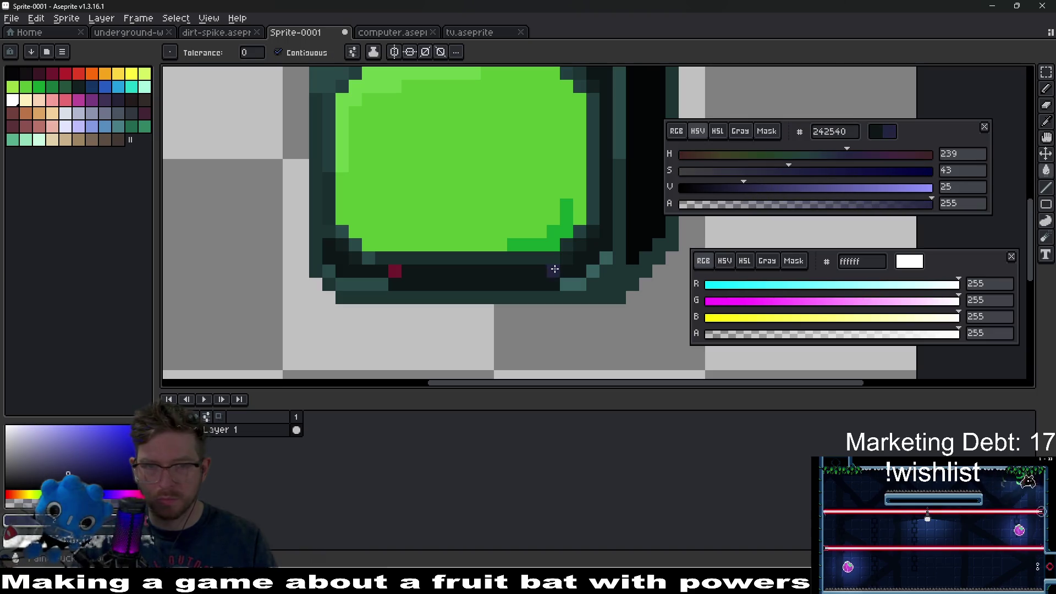
click(552, 271)
scroll(538, 274, down, 3)
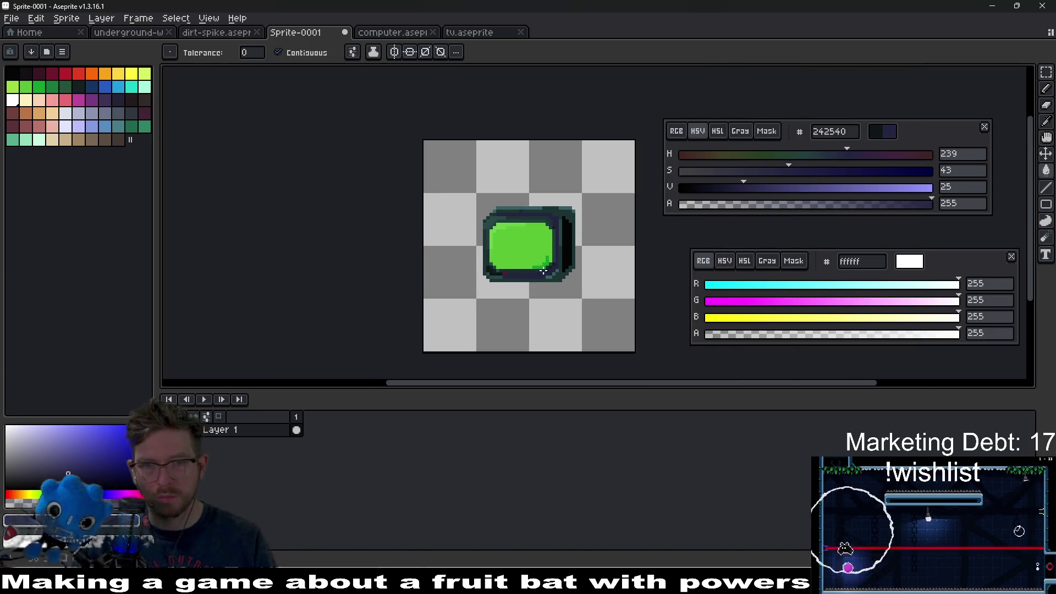
key(ctrl+z)
scroll(542, 272, up, 3)
scroll(550, 269, down, 3)
Eyedrop the near-black, black and dark teal border shades, then lighten the chosen colour slightly.
key(ctrl)
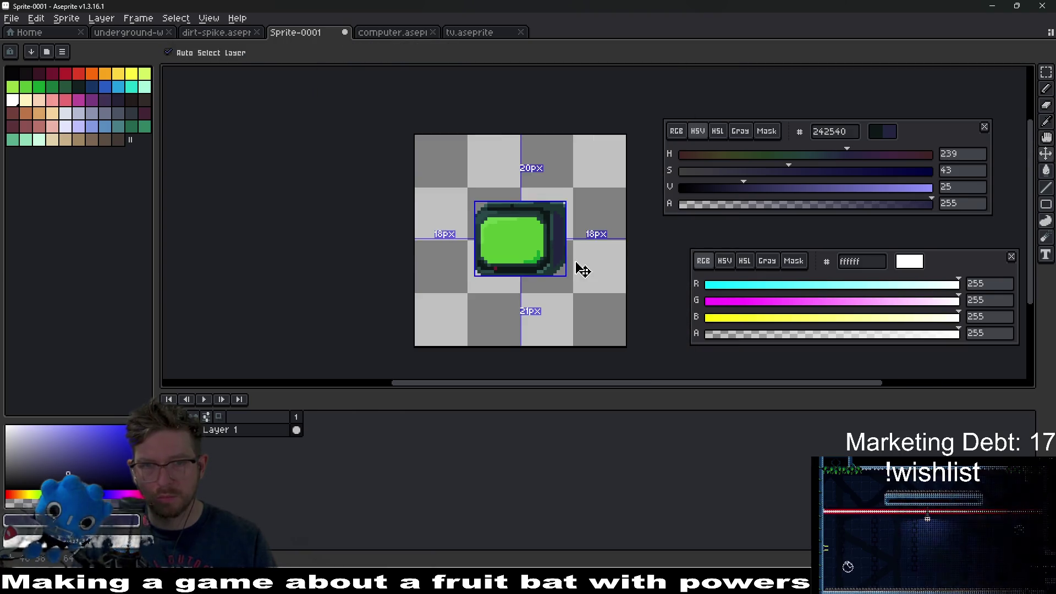
scroll(561, 240, up, 4)
alt+click(558, 243)
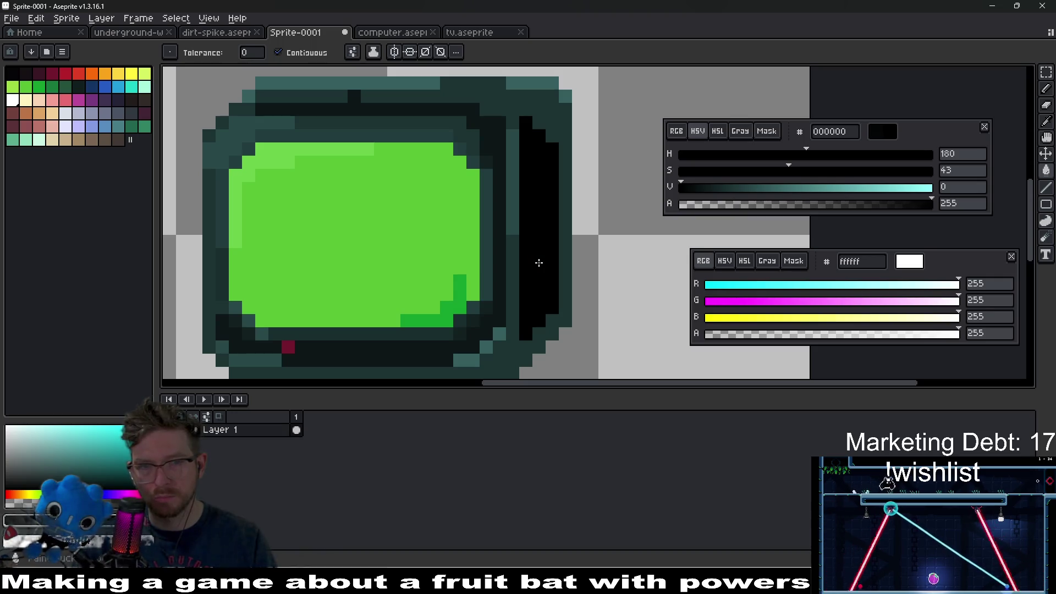
key(alt)
alt+click(532, 279)
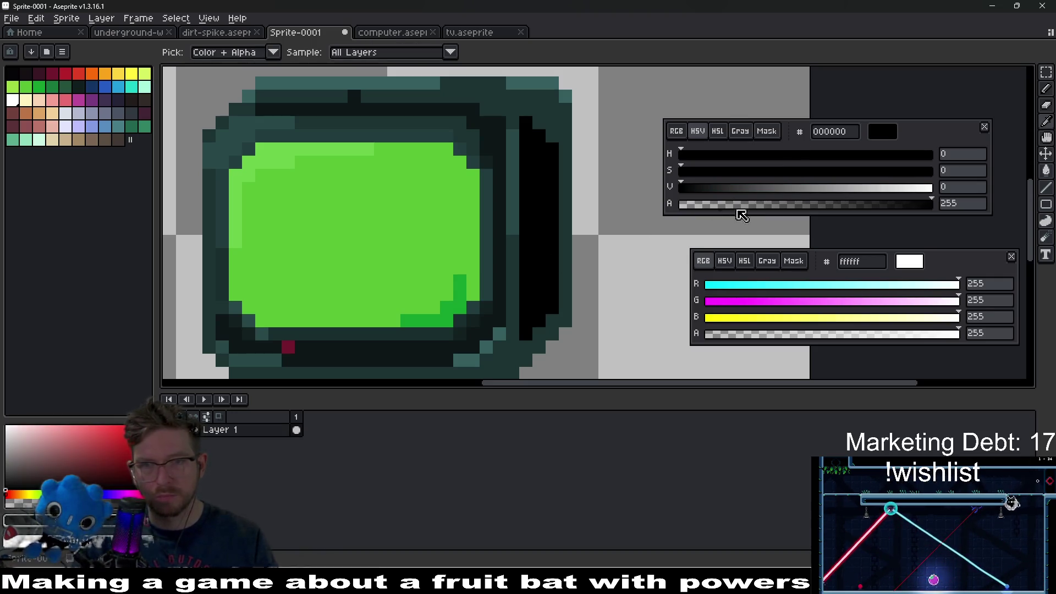
alt+click(567, 278)
alt+click(481, 338)
click(720, 187)
scroll(534, 242, down, 2)
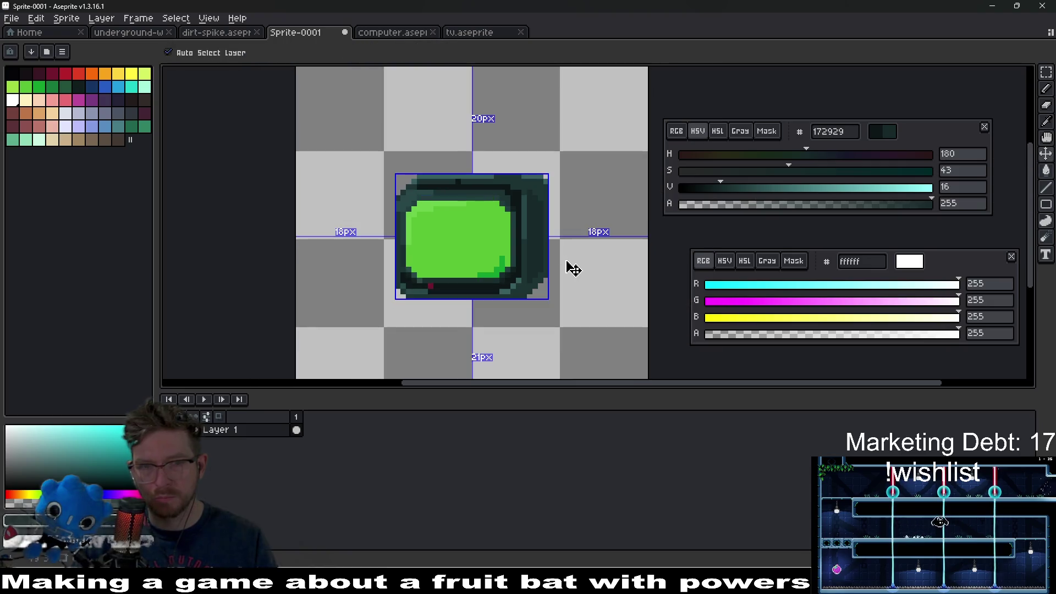
Fill the TV's right side, then refill the darkest rim with a slightly lighter shade.
click(536, 242)
scroll(537, 242, up, 3)
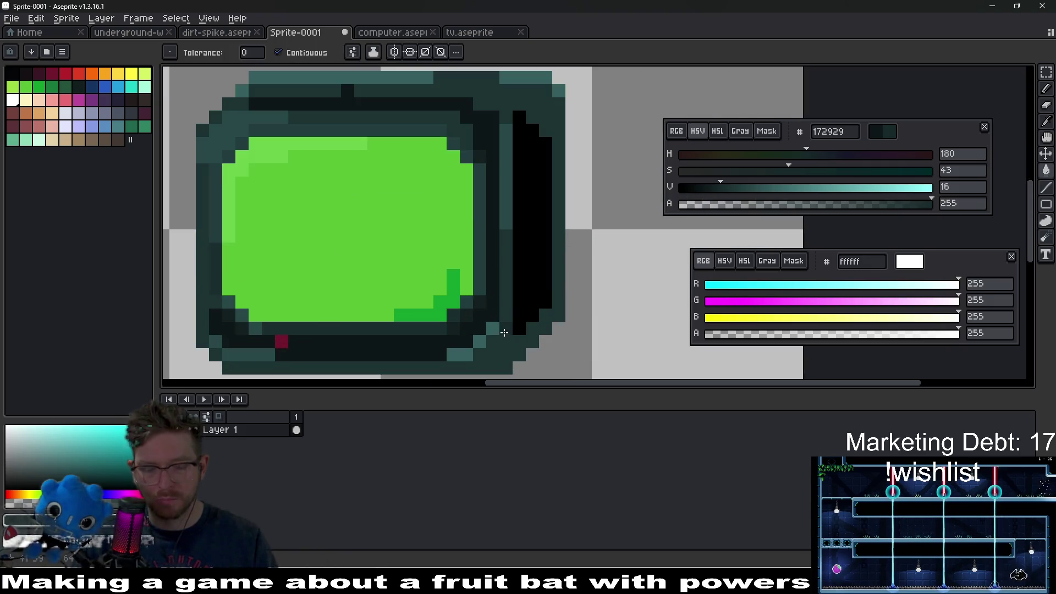
key(i)
click(702, 187)
click(713, 188)
key(g)
click(428, 348)
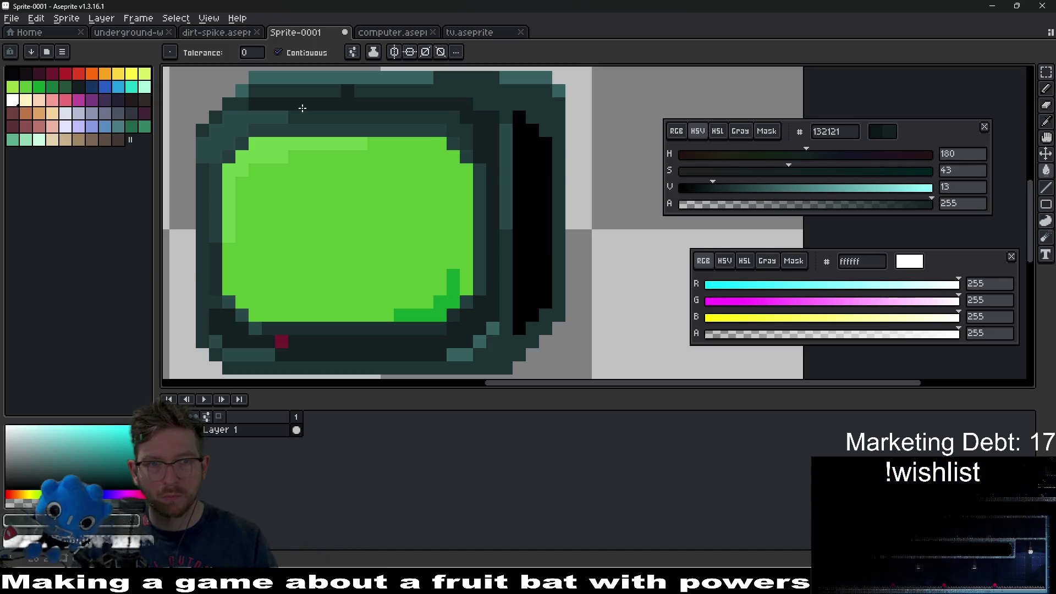
Darken the fill colour a little to a very dark teal (0c1414).
scroll(302, 107, down, 4)
scroll(473, 239, up, 3)
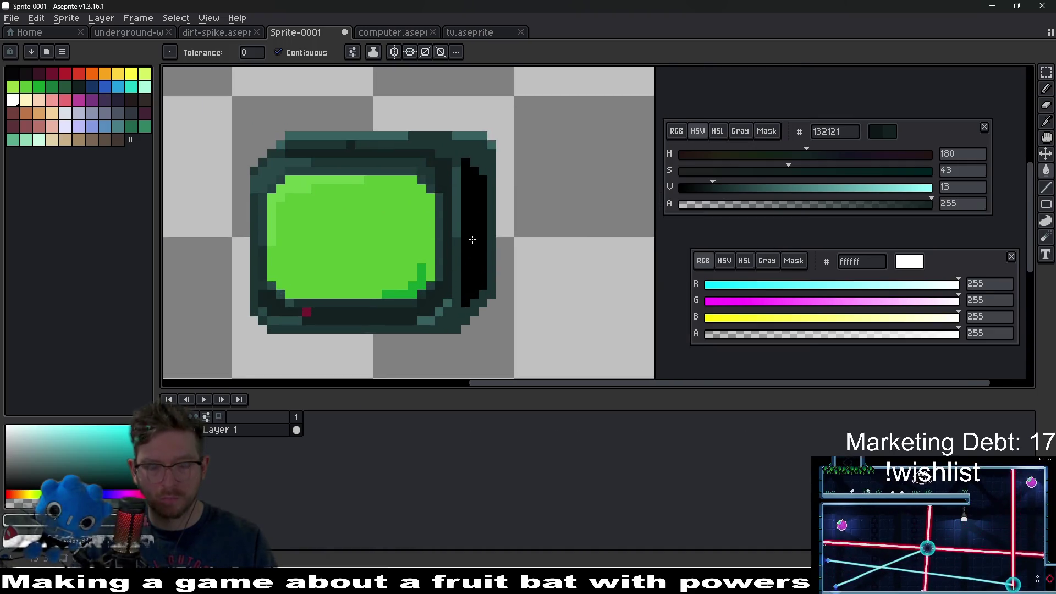
key(i)
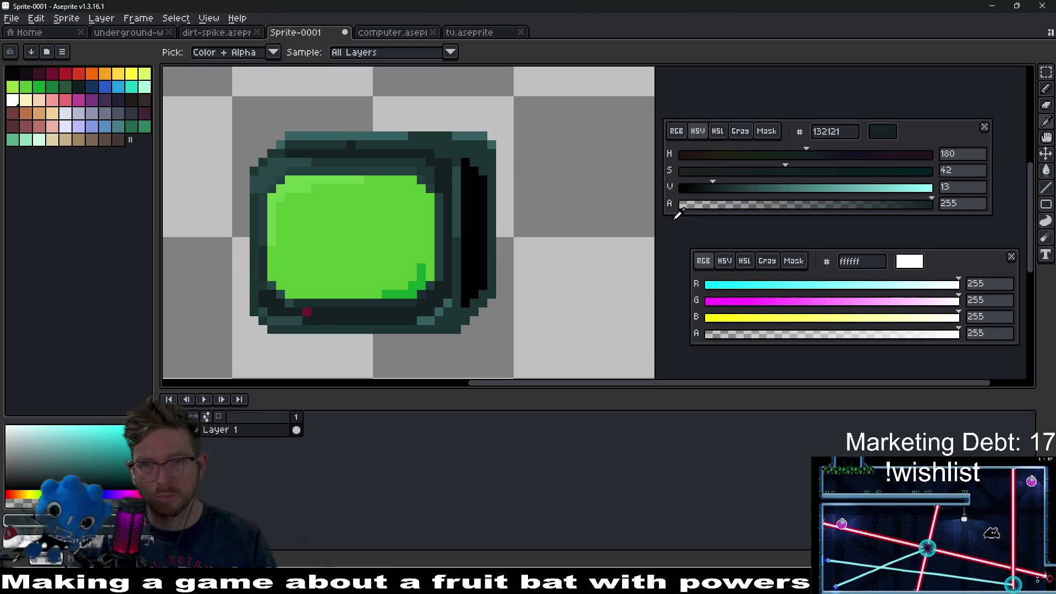
click(701, 188)
key(g)
scroll(481, 251, down, 3)
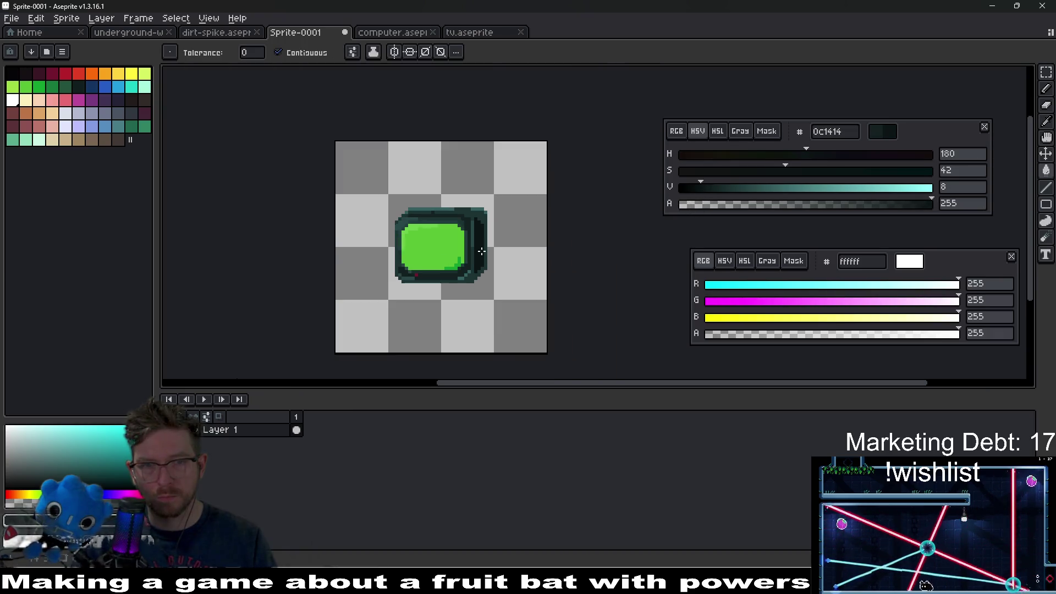
scroll(489, 245, up, 5)
Bring the TV's top edge into view and sample the teal casing colour.
mouse_move(457, 160)
mouse_down()
mouse_move(575, 234)
mouse_move(523, 365)
mouse_up()
drag(461, 252, 483, 182)
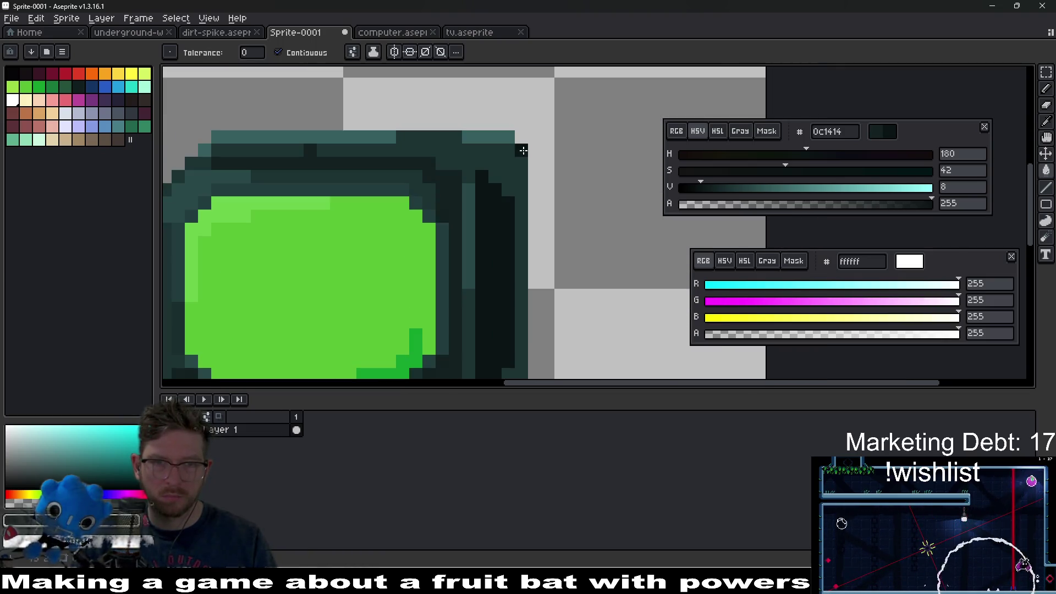
key(i)
mouse_move(500, 217)
mouse_down()
mouse_move(511, 148)
mouse_move(498, 221)
mouse_up()
click(495, 178)
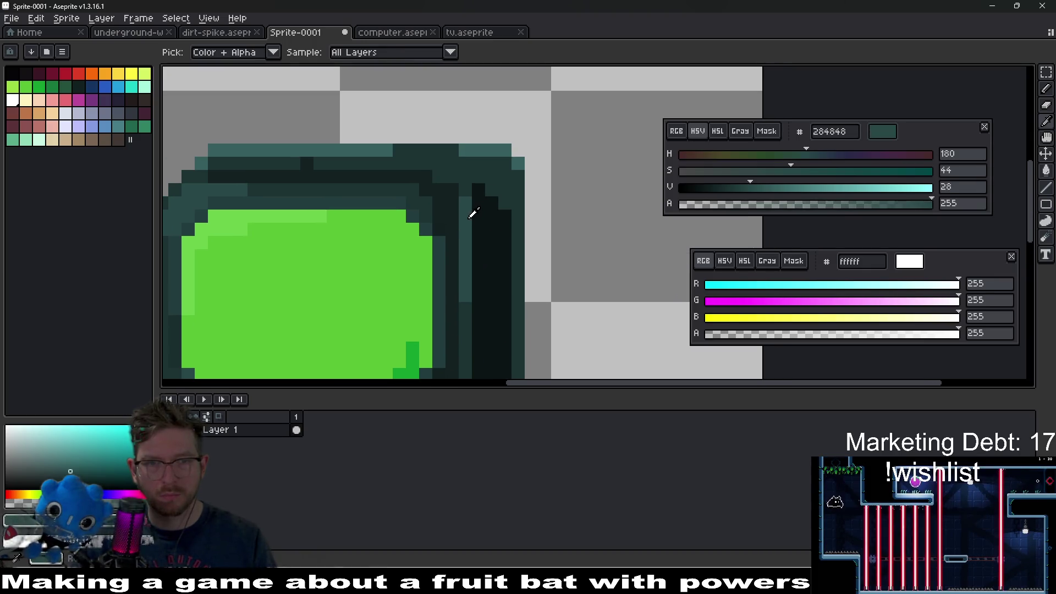
Touch up the TV casing's top-right corner pixels with the Pencil in lighter teal.
key(b)
scroll(550, 220, down, 4)
scroll(561, 245, up, 1)
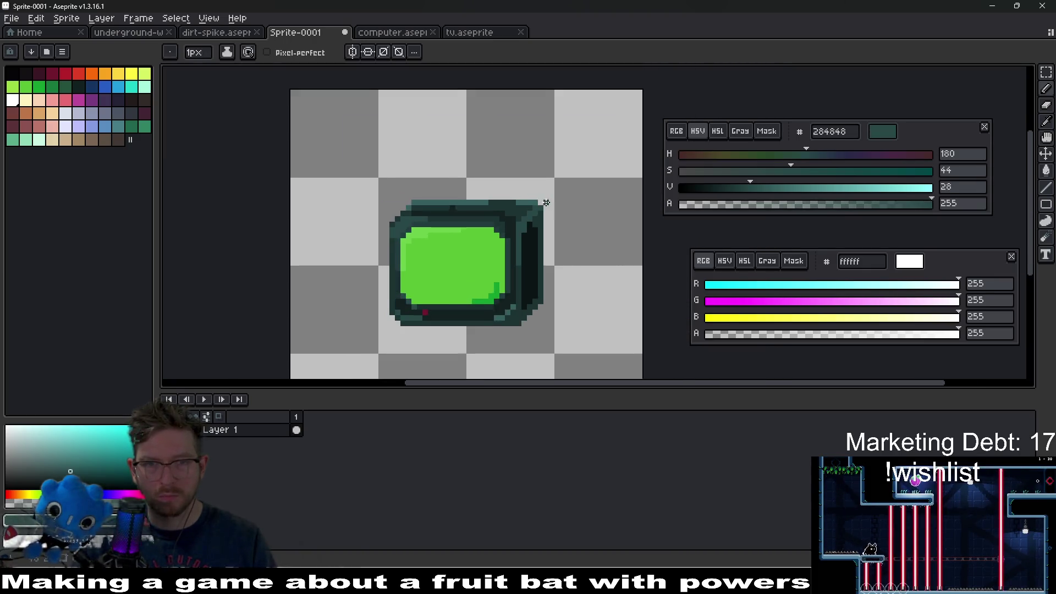
scroll(521, 213, up, 3)
scroll(520, 213, up, 1)
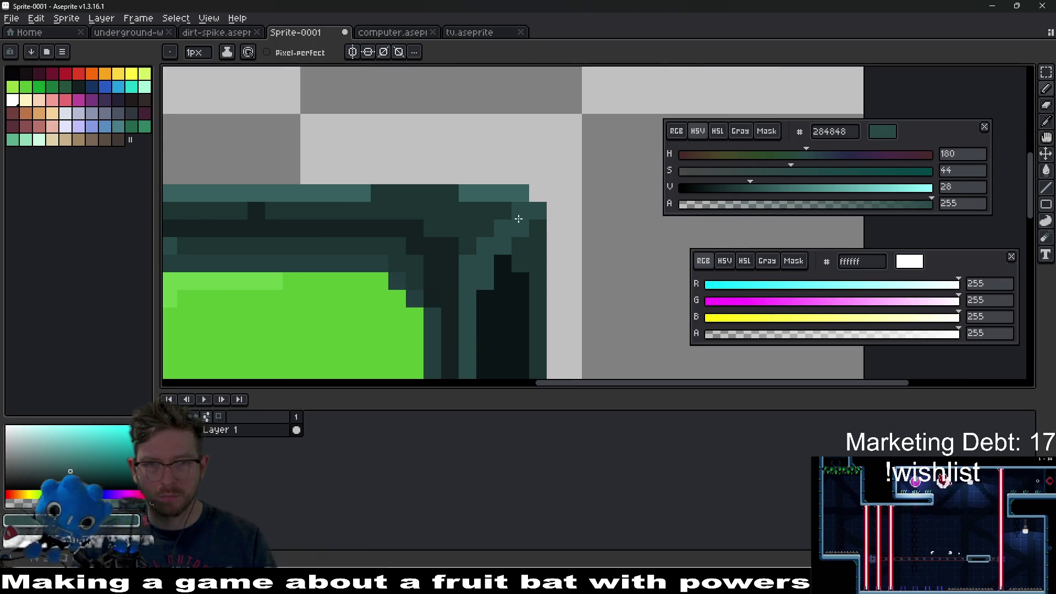
scroll(527, 211, down, 6)
scroll(541, 245, up, 3)
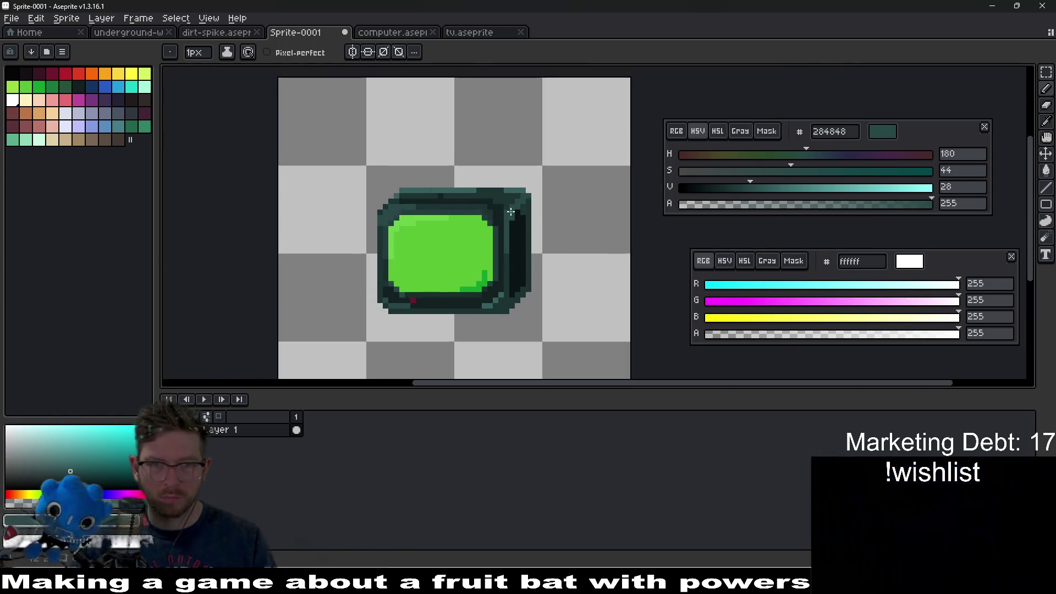
scroll(511, 211, up, 1)
scroll(504, 204, up, 3)
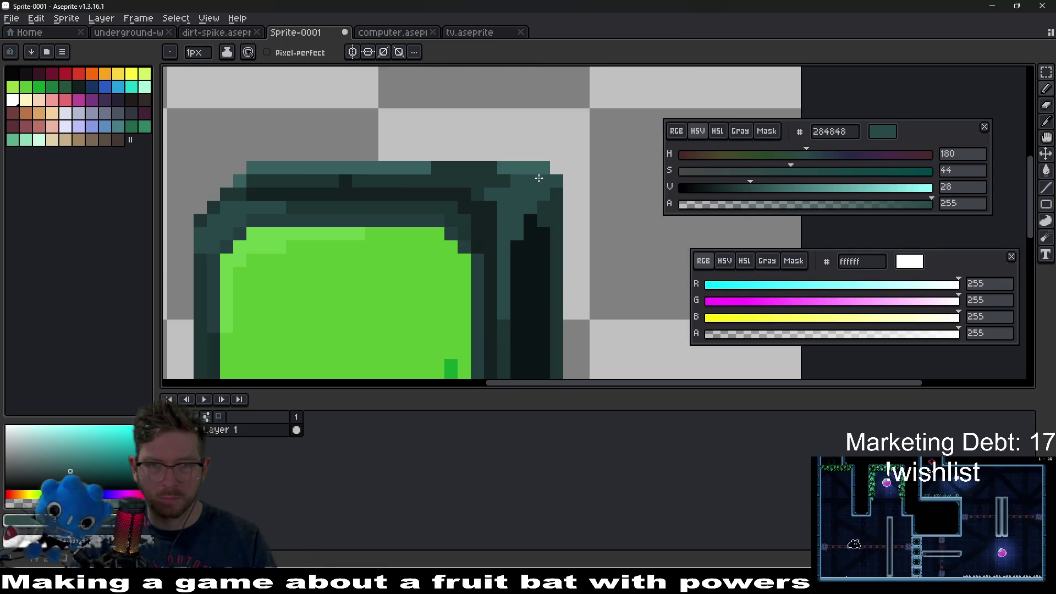
scroll(513, 203, down, 8)
scroll(565, 238, up, 5)
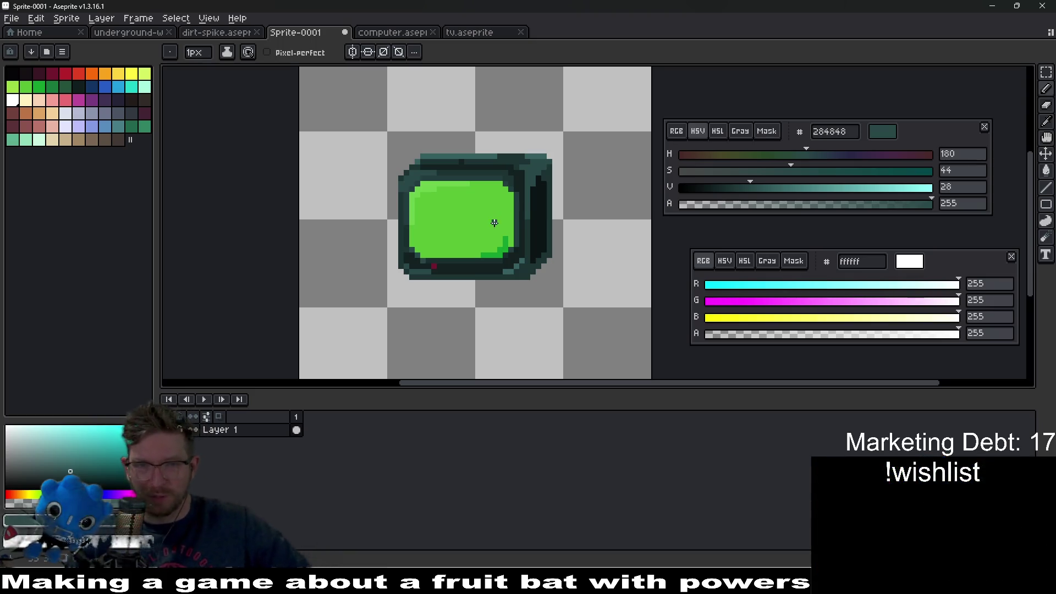
scroll(528, 231, up, 3)
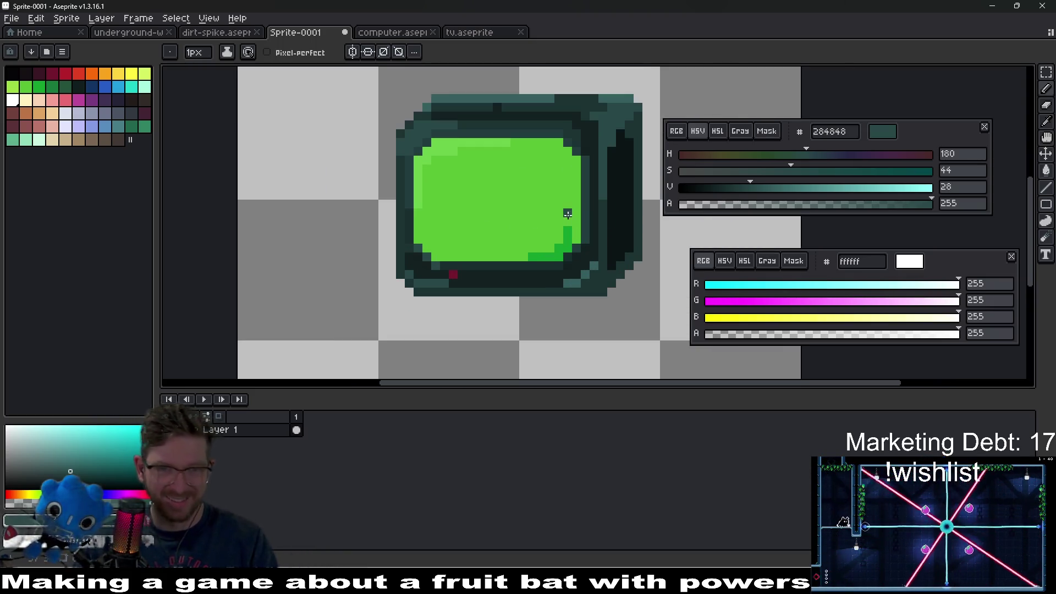
scroll(513, 251, down, 5)
scroll(478, 255, up, 4)
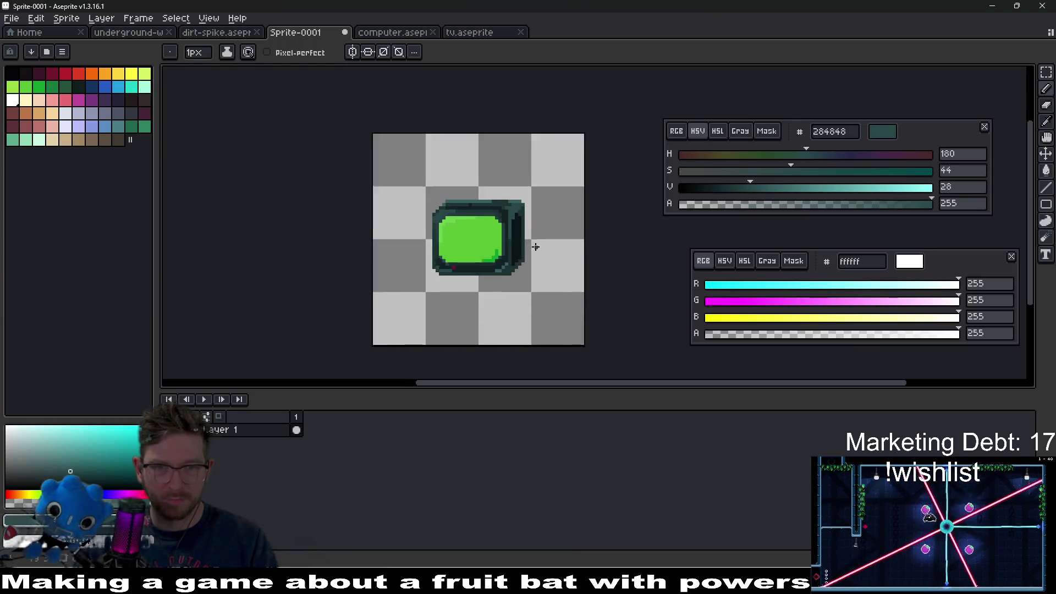
scroll(473, 257, up, 1)
Eyedrop the bright and darker screen greens, leaving 14a02e as the foreground colour.
alt+click(525, 227)
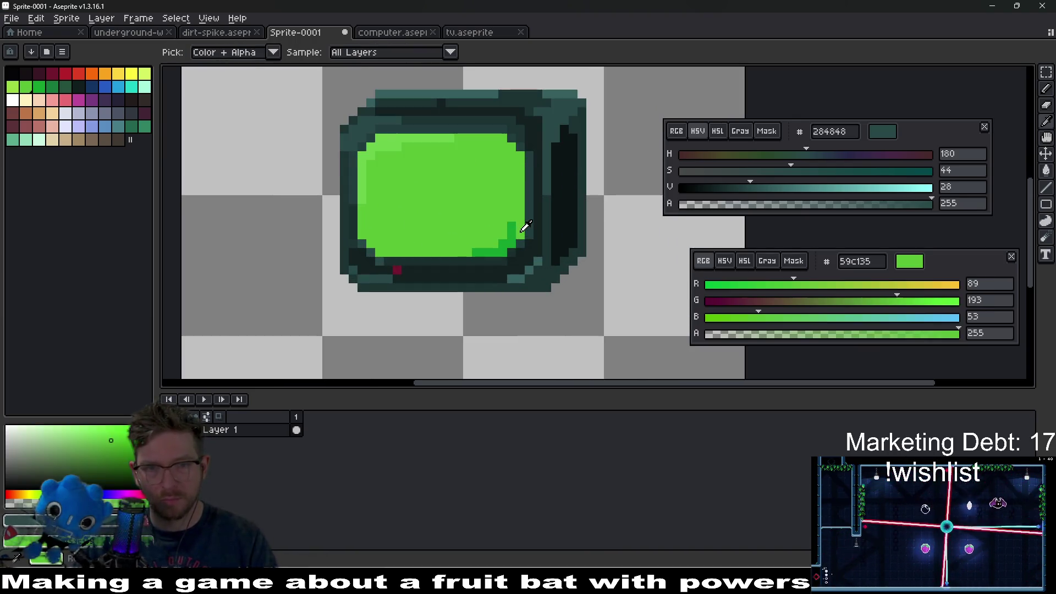
alt+click(512, 234)
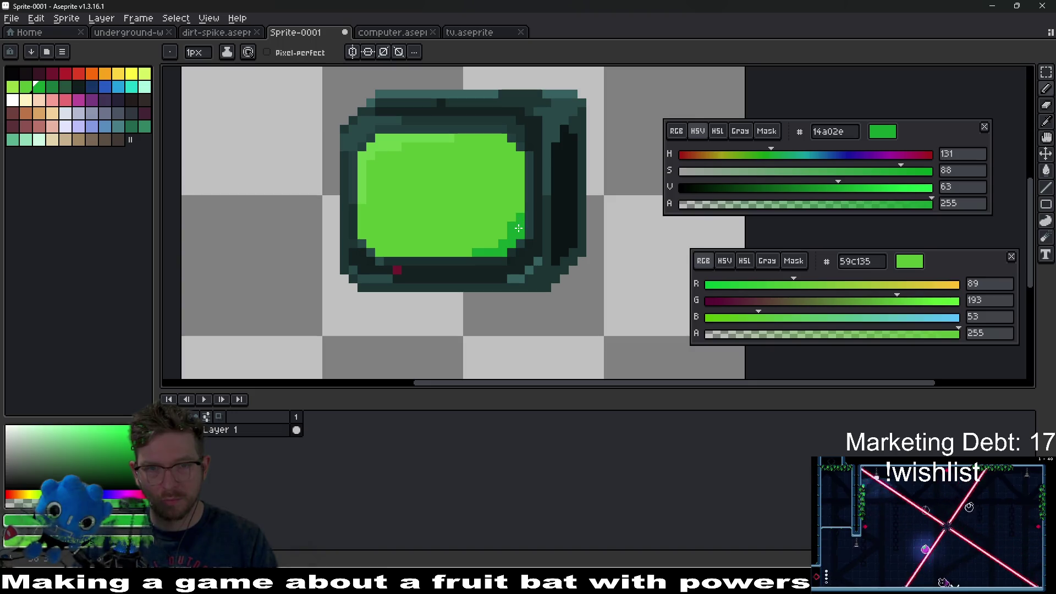
scroll(520, 253, down, 7)
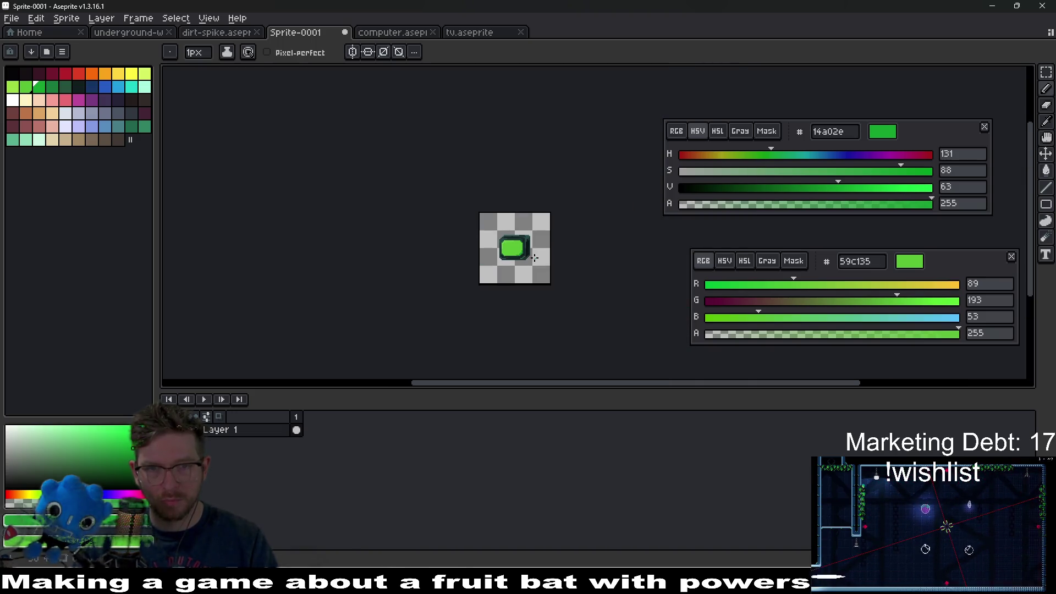
scroll(534, 257, up, 3)
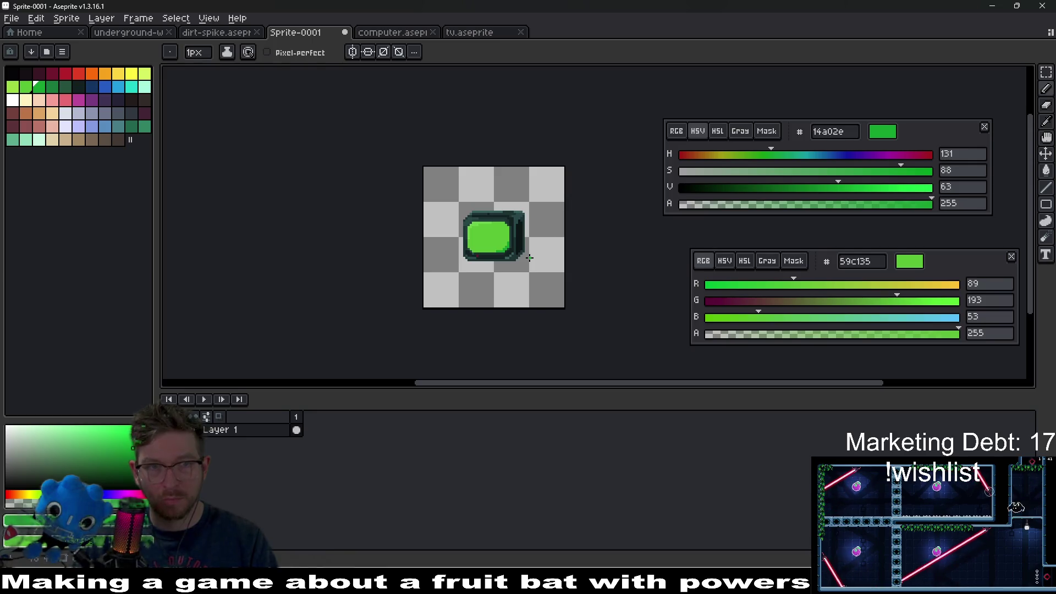
scroll(529, 258, up, 4)
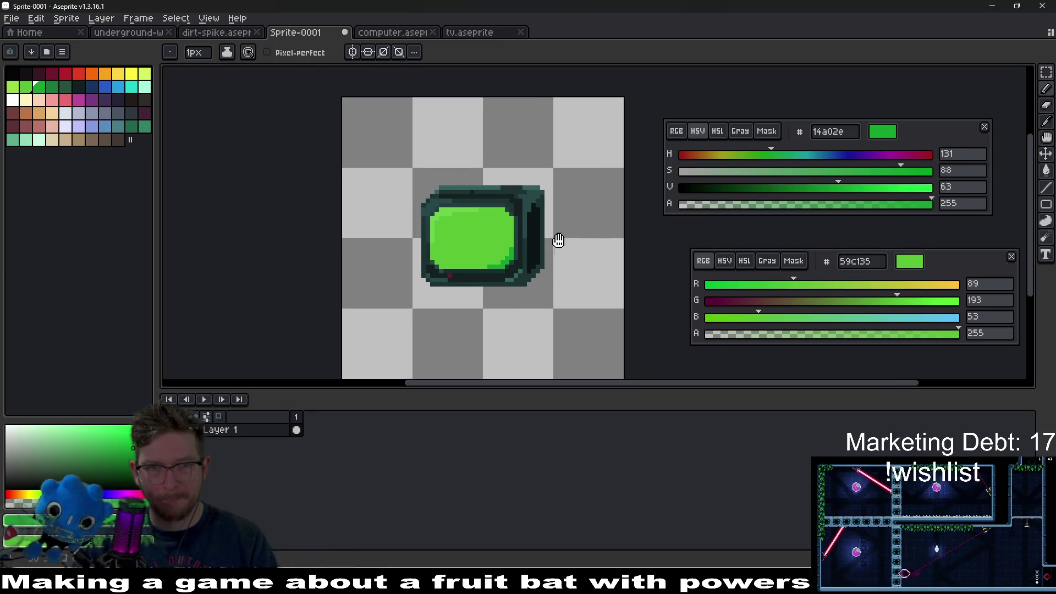
key(ctrl)
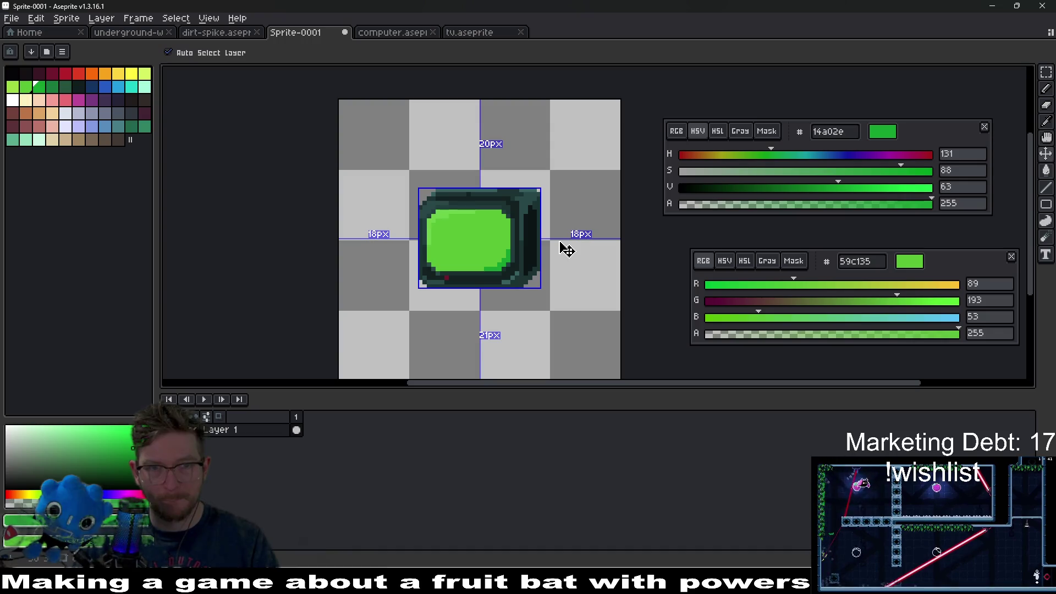
Save the TV sprite as small-tv.aseprite.
key(ctrl+s)
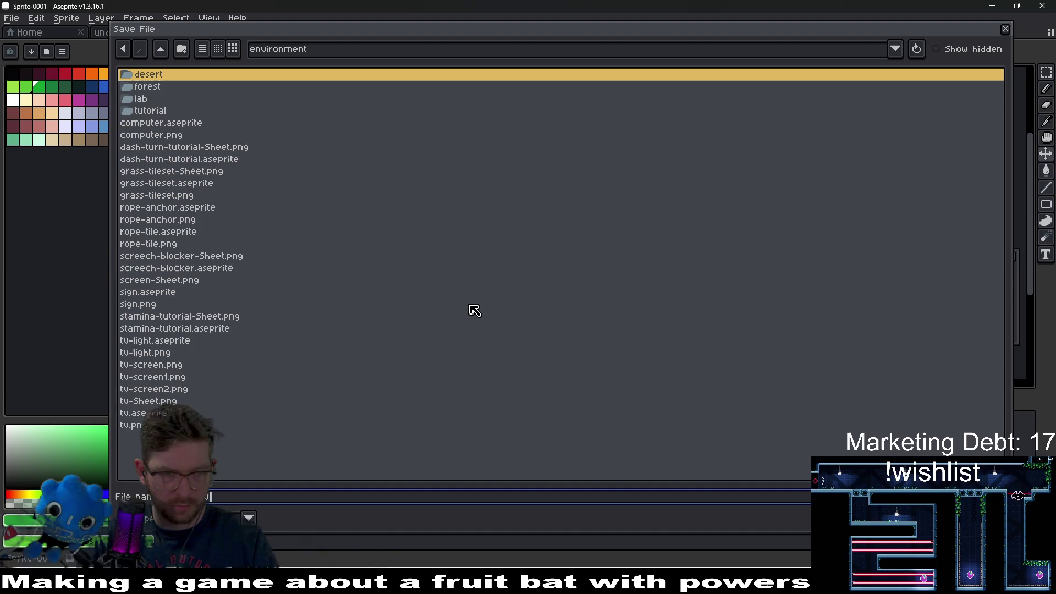
key(Return)
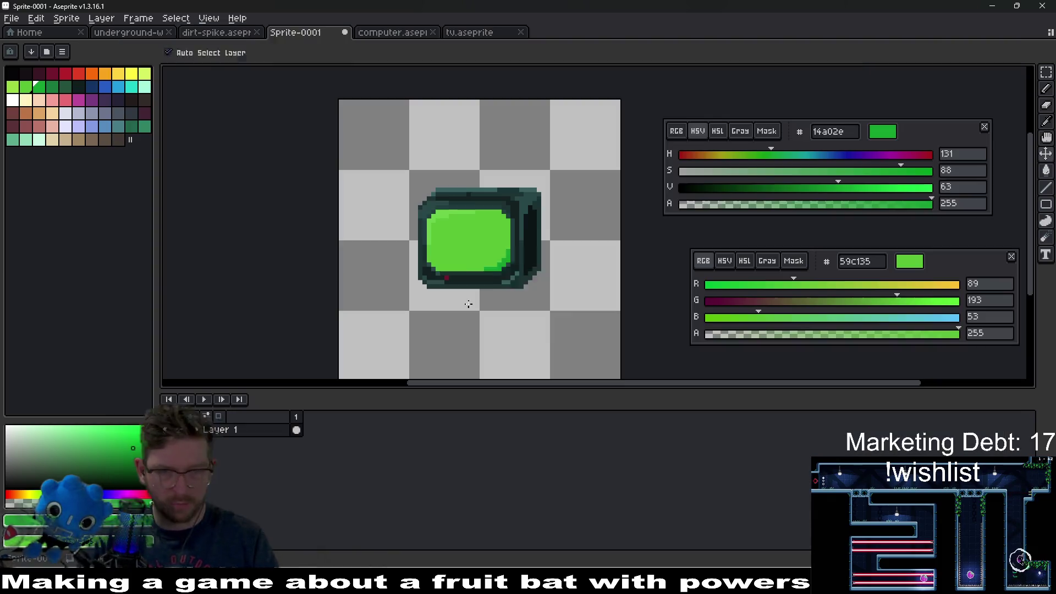
key(ctrl+a)
key(ctrl+d)
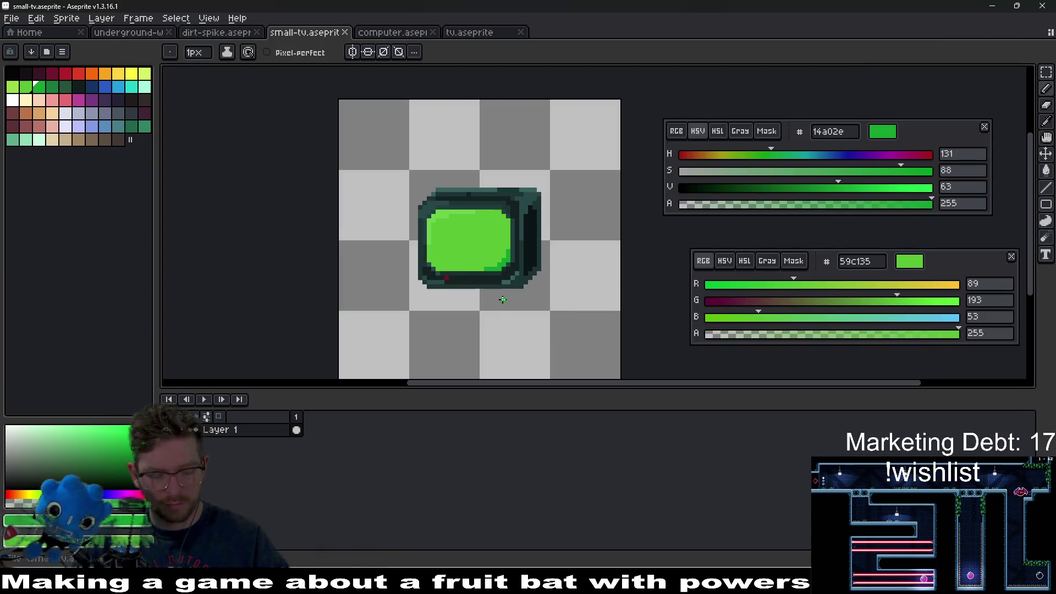
Export the sprite as small-tv.png and return to the Godot editor.
key(ctrl+a)
key(ctrl+d)
key(ctrl+alt+shift+s)
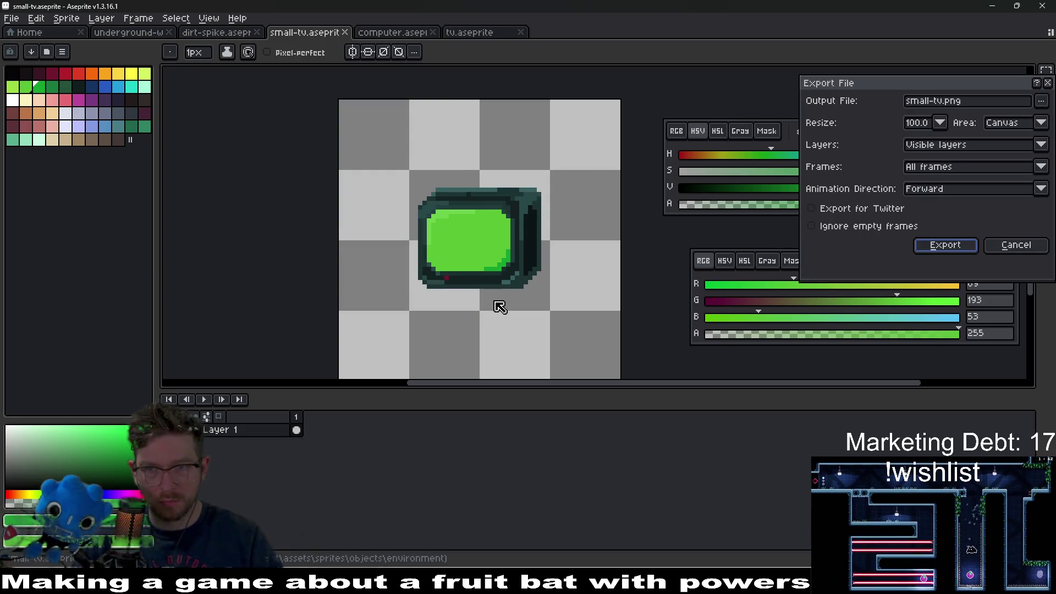
key(Return)
key(alt+Tab)
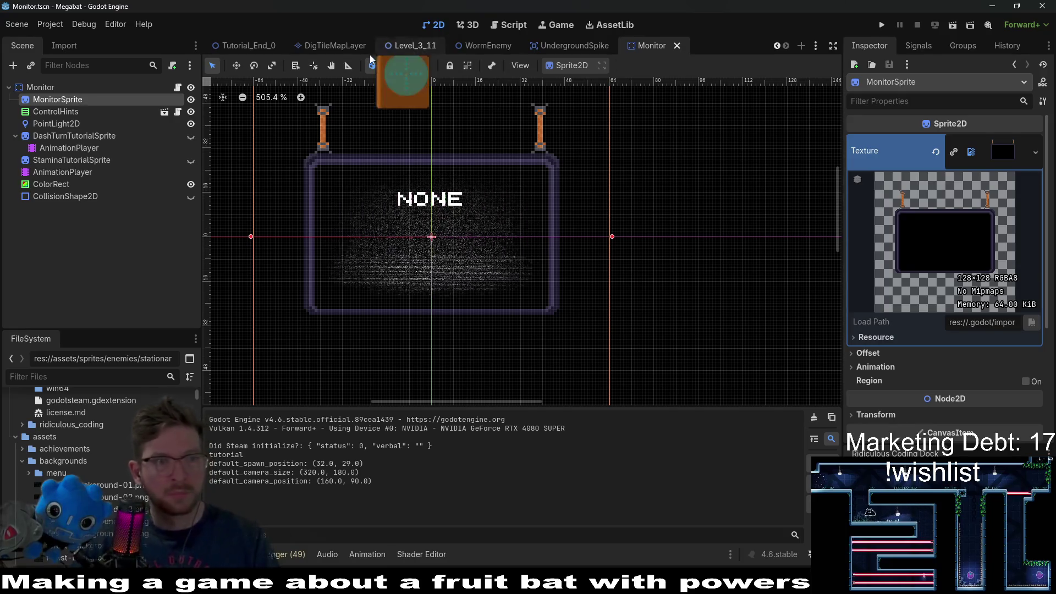
Start a new scene tab and create a 2D Scene (Node2D) root.
click(801, 47)
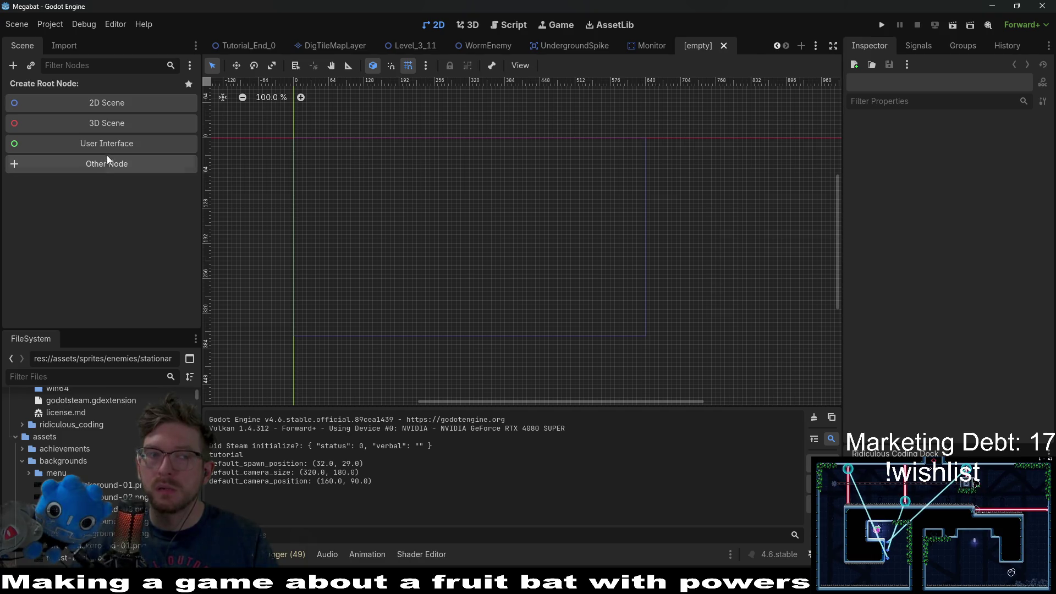
click(99, 102)
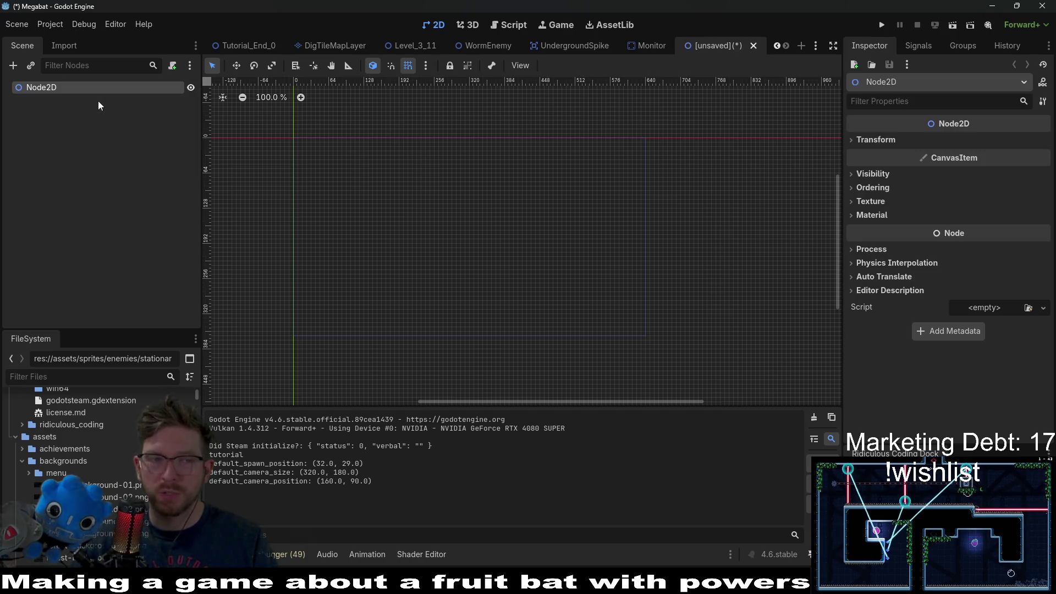
Rename the root node to SmallMonitor and add a Sprite2D child.
double_click(48, 88)
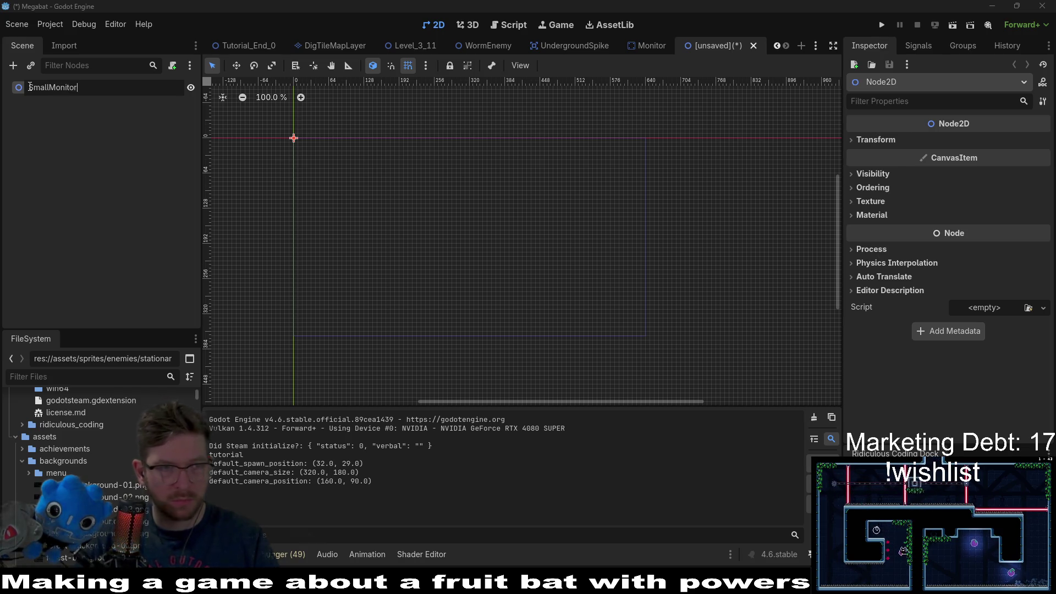
key(Return)
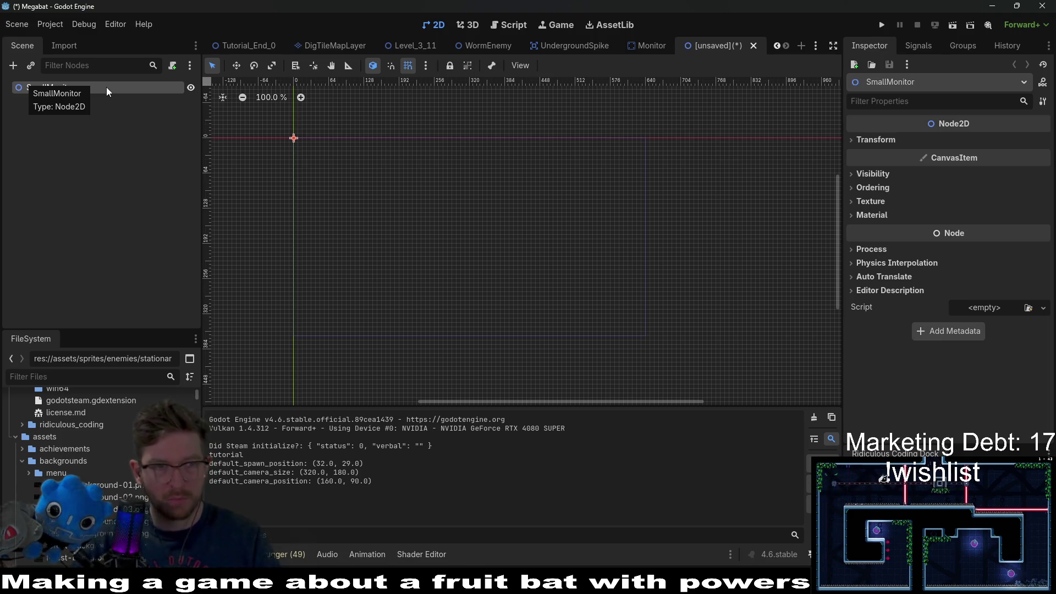
key(ctrl+a)
text(sp)
key(BackSpace)
key(BackSpace)
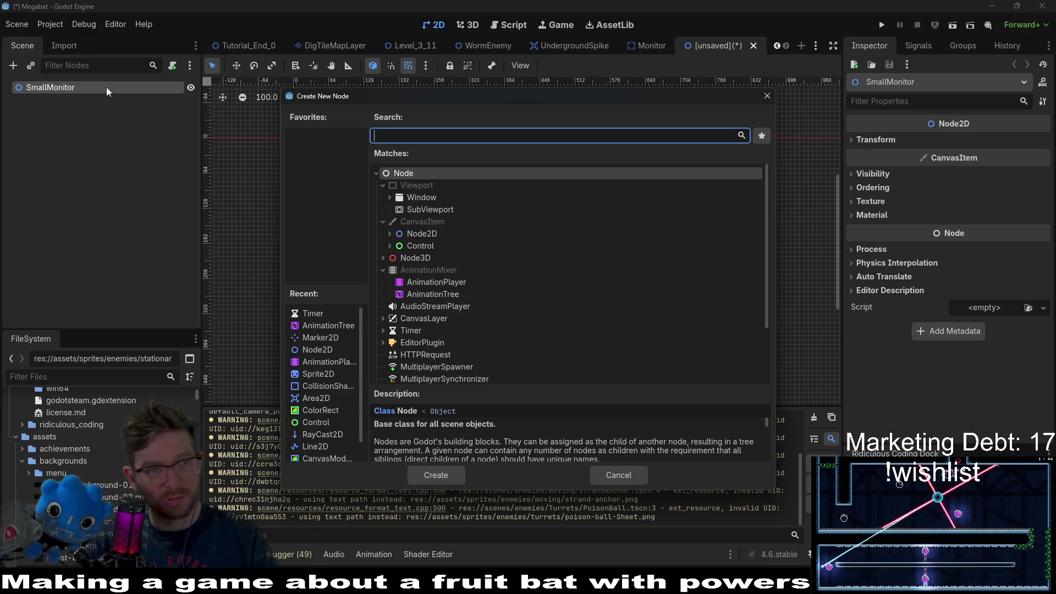
text(sprite)
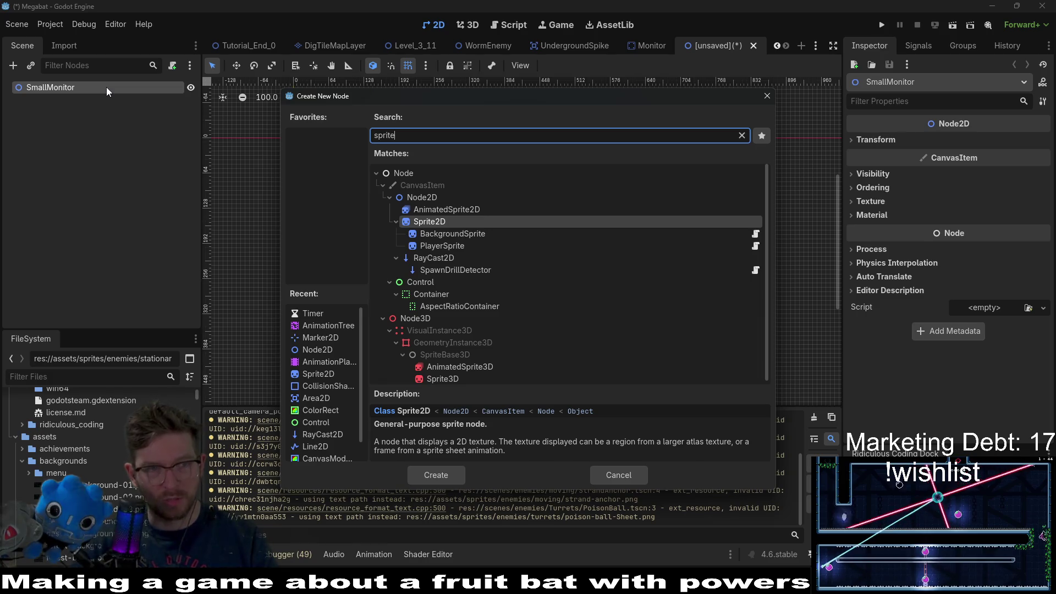
key(Return)
Add an AnimationPlayer as a child of Sprite2D, then select Sprite2D.
right_click(94, 100)
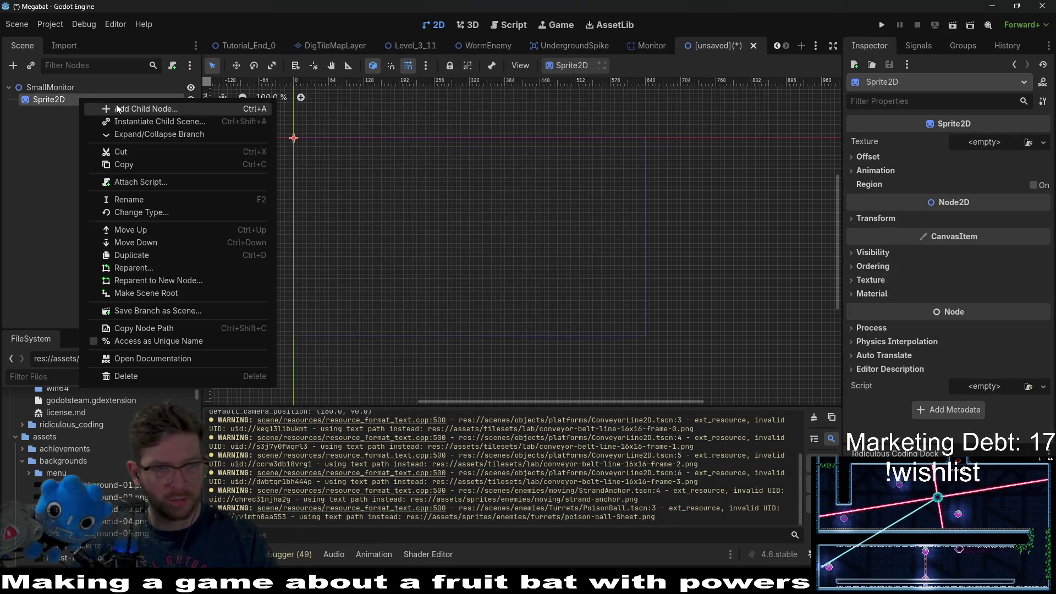
click(116, 104)
text(a)
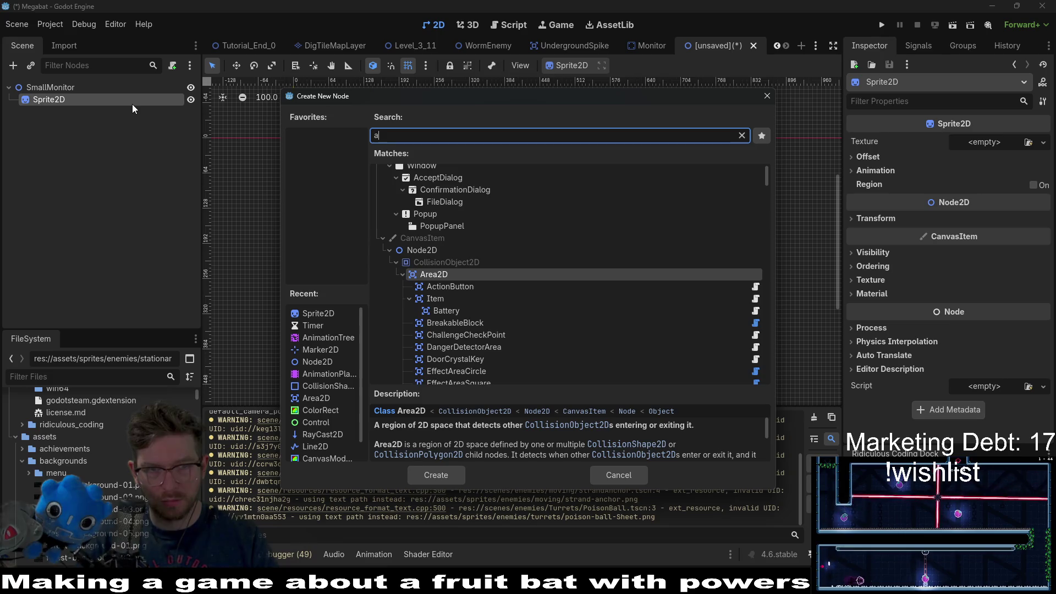
key(BackSpace)
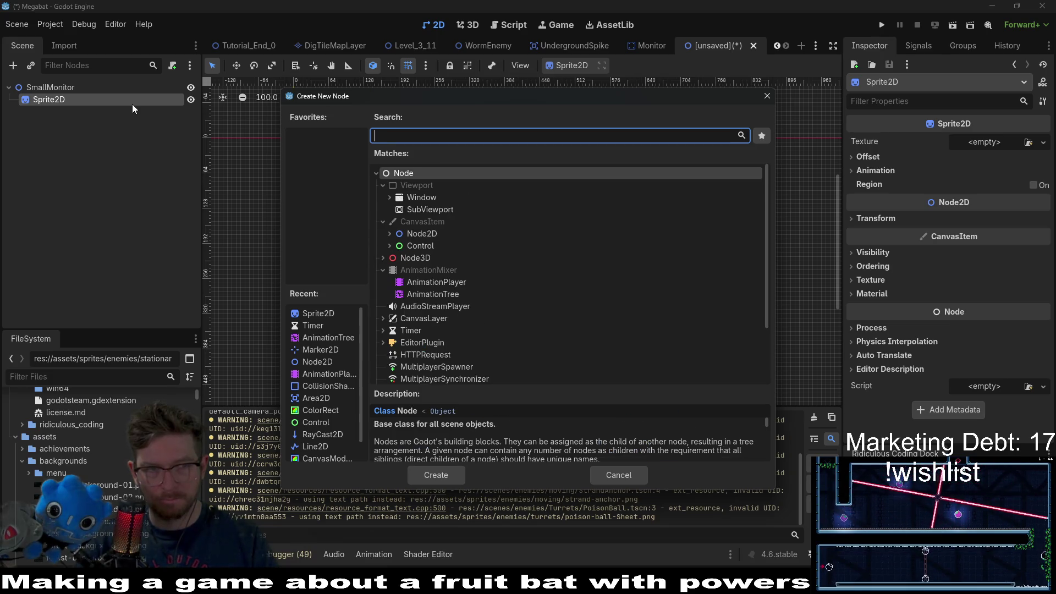
text(anima)
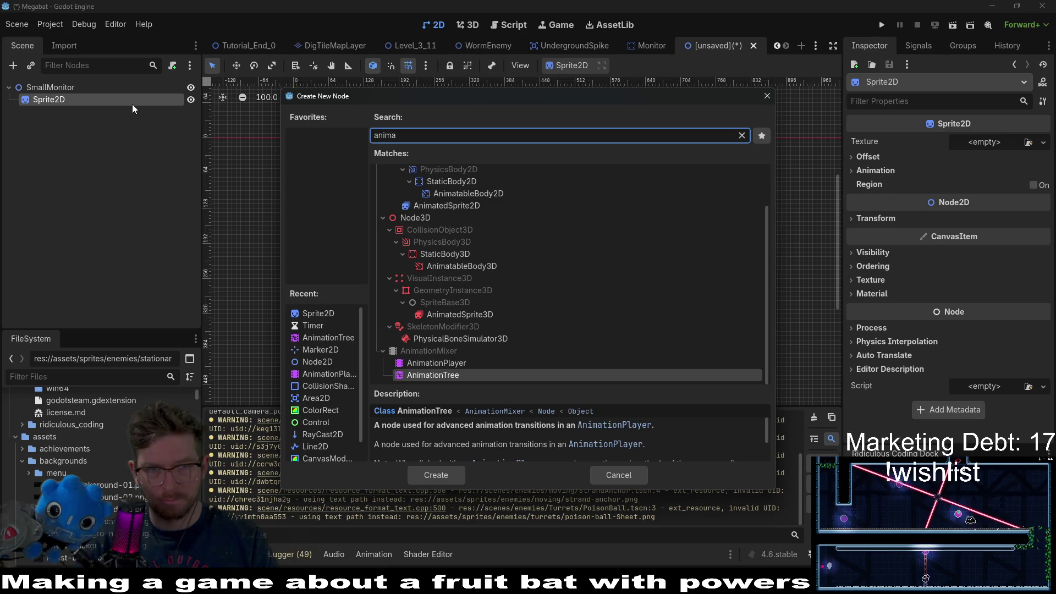
text(tionpl)
key(Return)
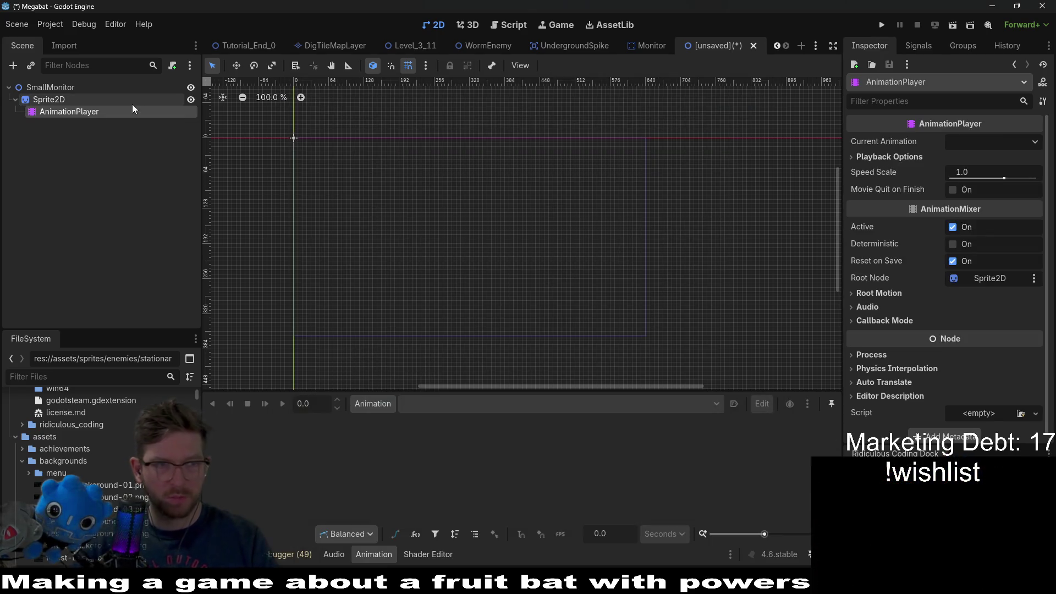
click(43, 99)
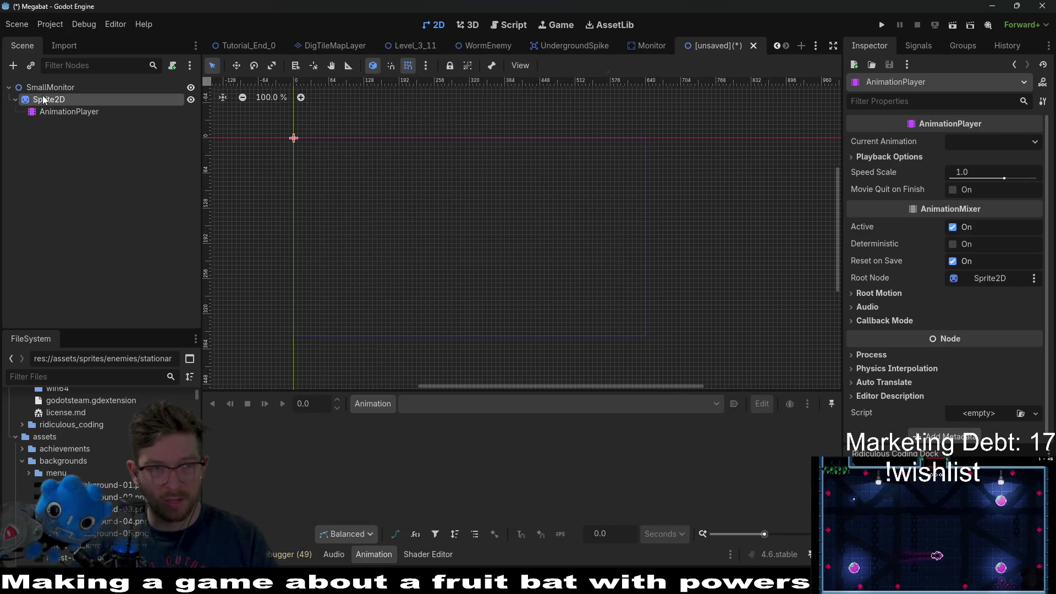
click(60, 87)
click(63, 99)
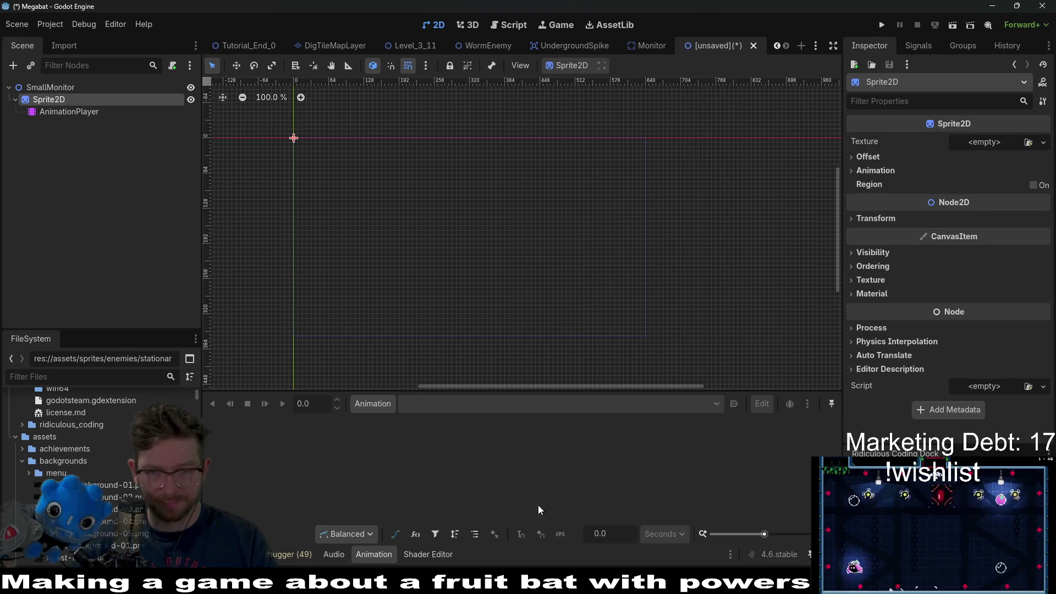
Filter the FileSystem dock for 'small-t' to locate small-tv.png.
click(70, 378)
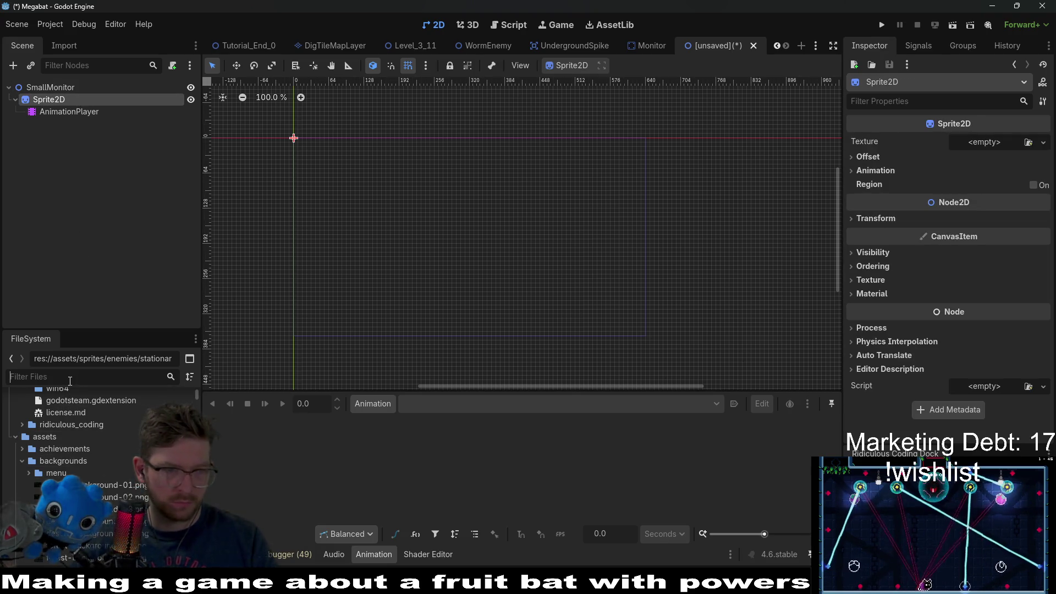
text(an)
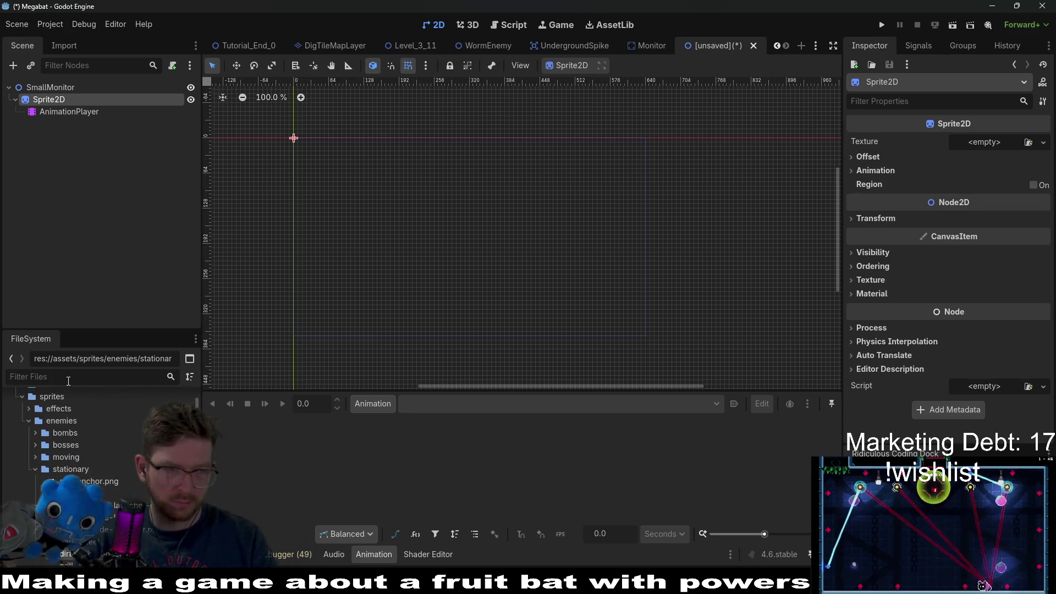
key(BackSpace)
key(BackSpace)
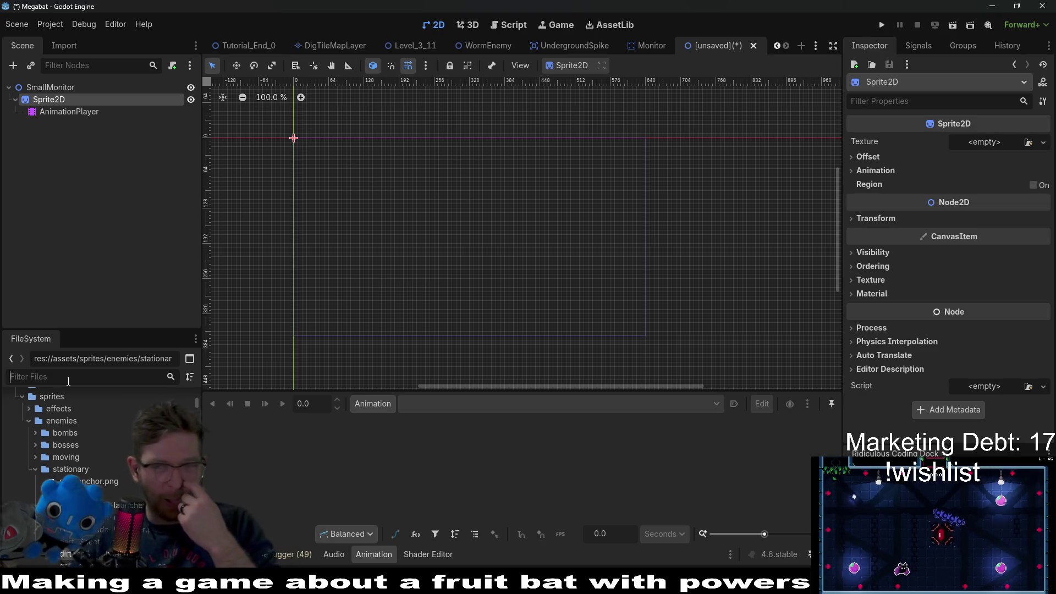
click(68, 381)
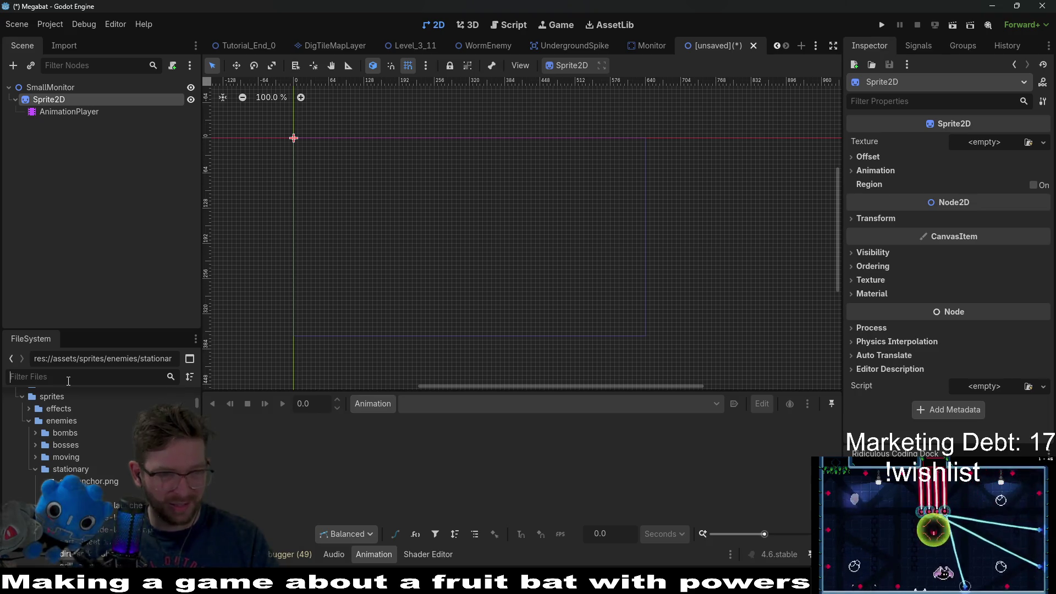
text(smallt)
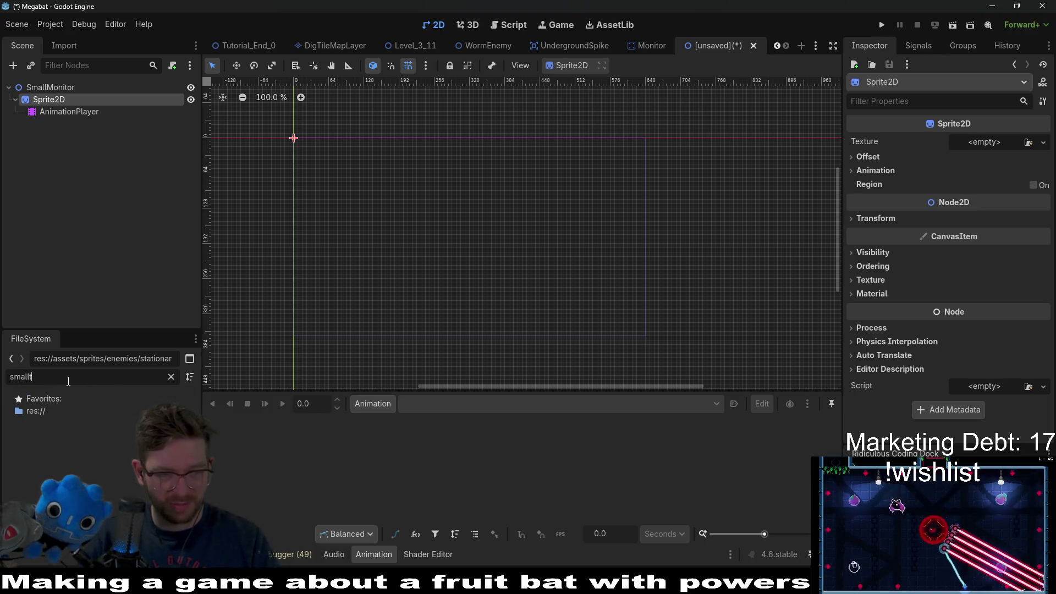
key(BackSpace)
key(BackSpace)
key(BackSpace)
key(BackSpace)
text(tv-small)
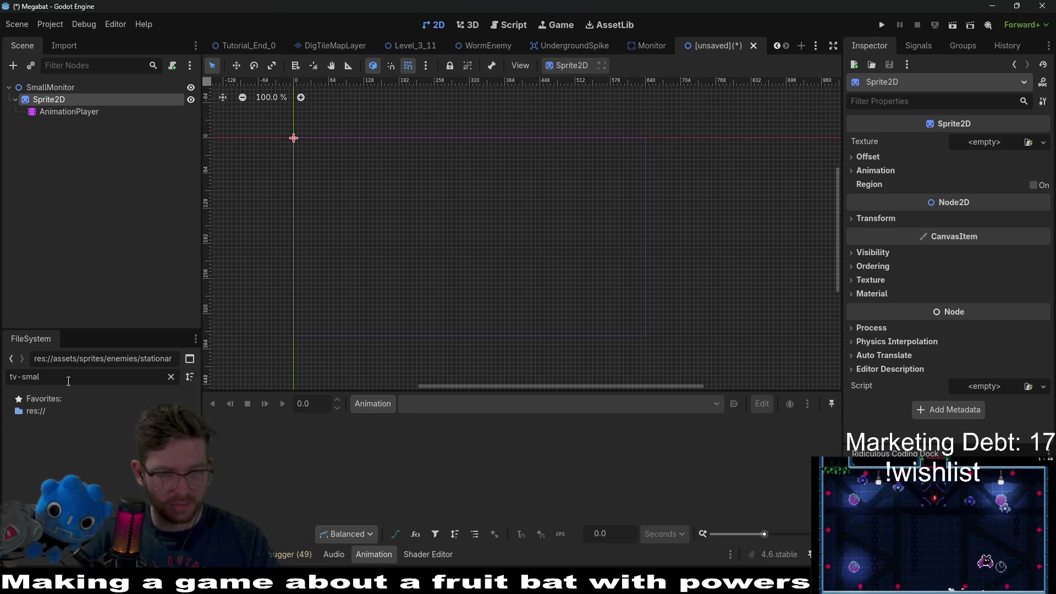
key(BackSpace)
key(BackSpace)
key(BackSpace)
key(BackSpace)
text(small)
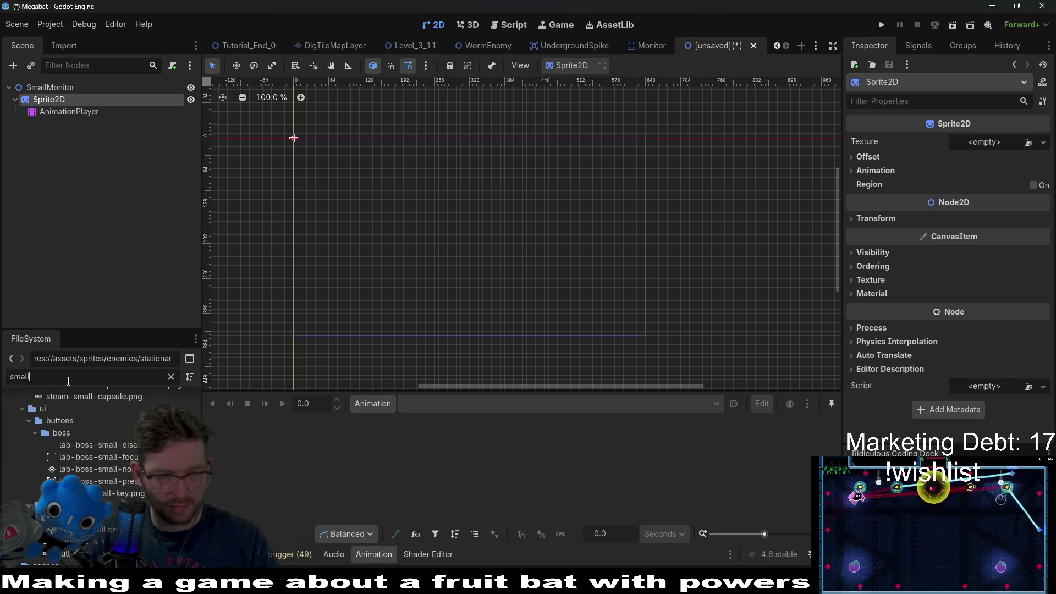
text(-t)
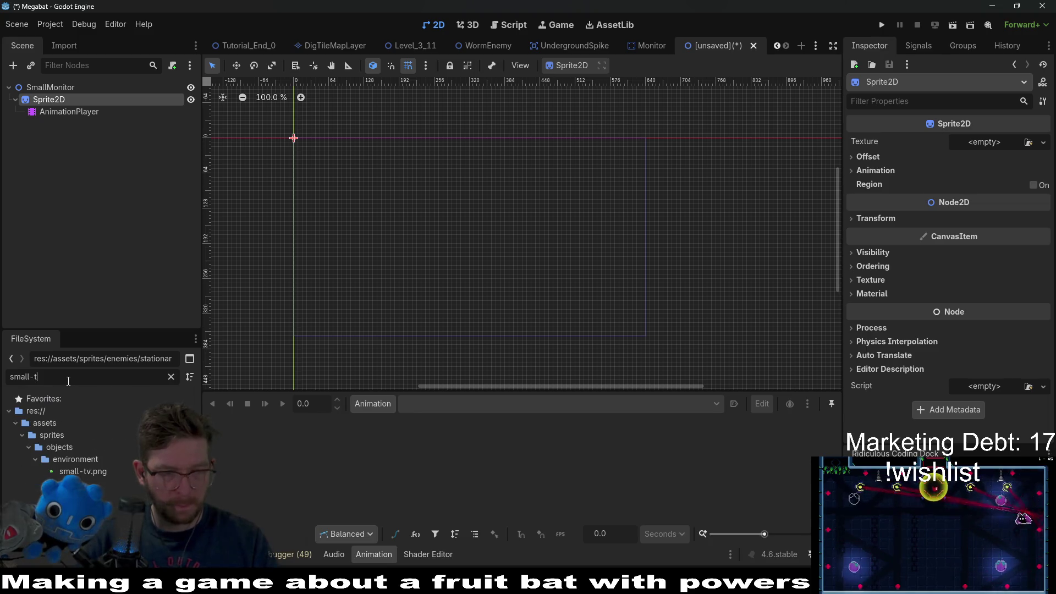
Assign small-tv.png as the Sprite2D texture and centre the monitor in view.
mouse_move(83, 471)
mouse_down()
mouse_move(984, 141)
mouse_move(969, 144)
mouse_up()
scroll(472, 177, up, 8)
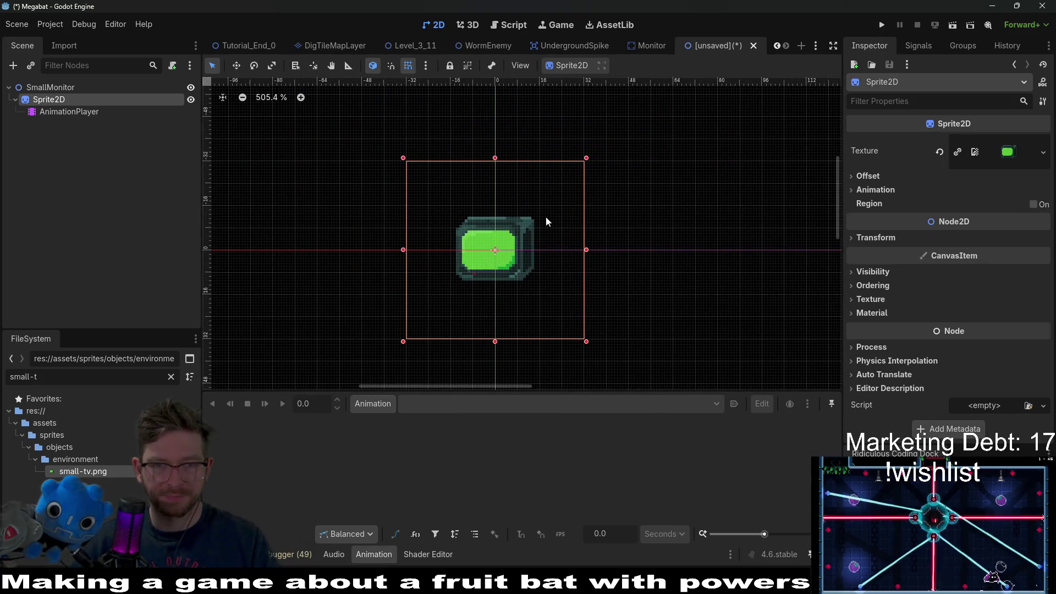
drag(564, 305, 541, 329)
key(alt+Tab)
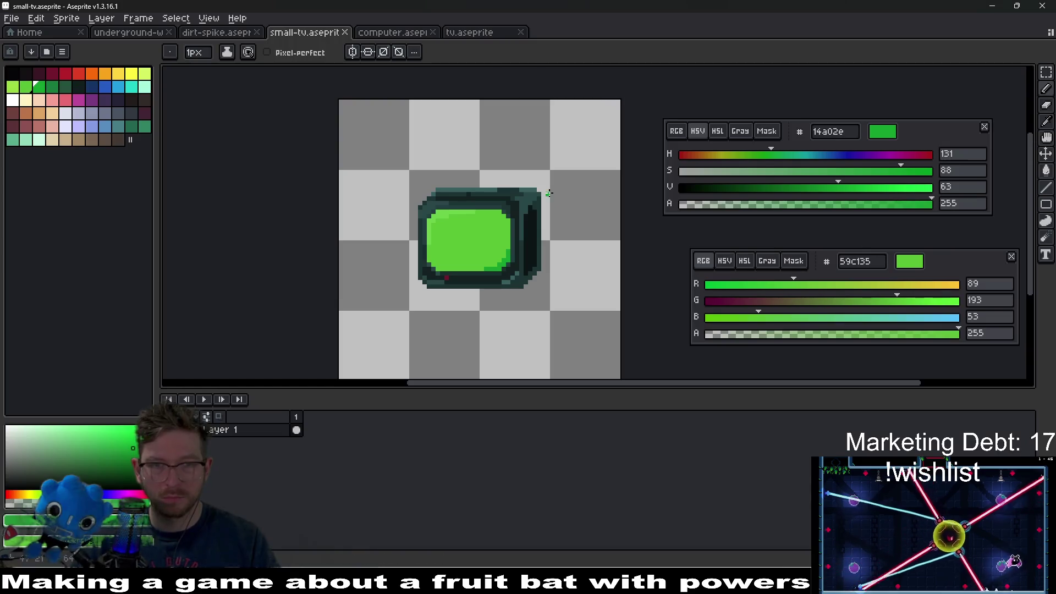
Select the small TV on Layer 1 and nudge it down about 2 pixels.
click(296, 430)
key(m)
mouse_move(380, 141)
mouse_down()
mouse_move(523, 295)
mouse_move(566, 312)
mouse_up()
key(Down)
key(Down)
key(Down)
key(Down)
key(Down)
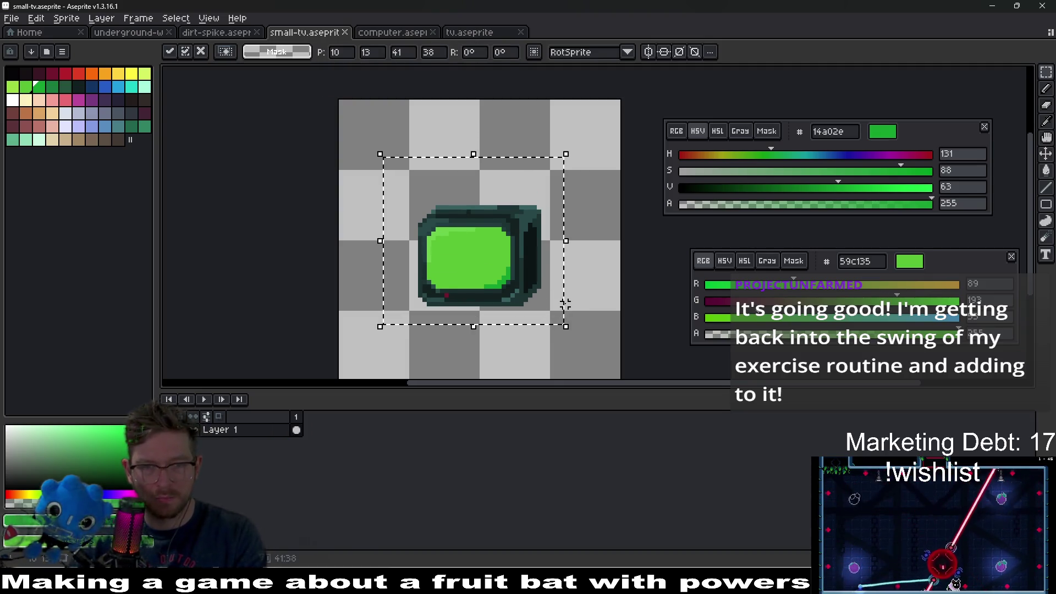
Select the left rope in tv.aseprite and mark the area above the small TV.
click(450, 32)
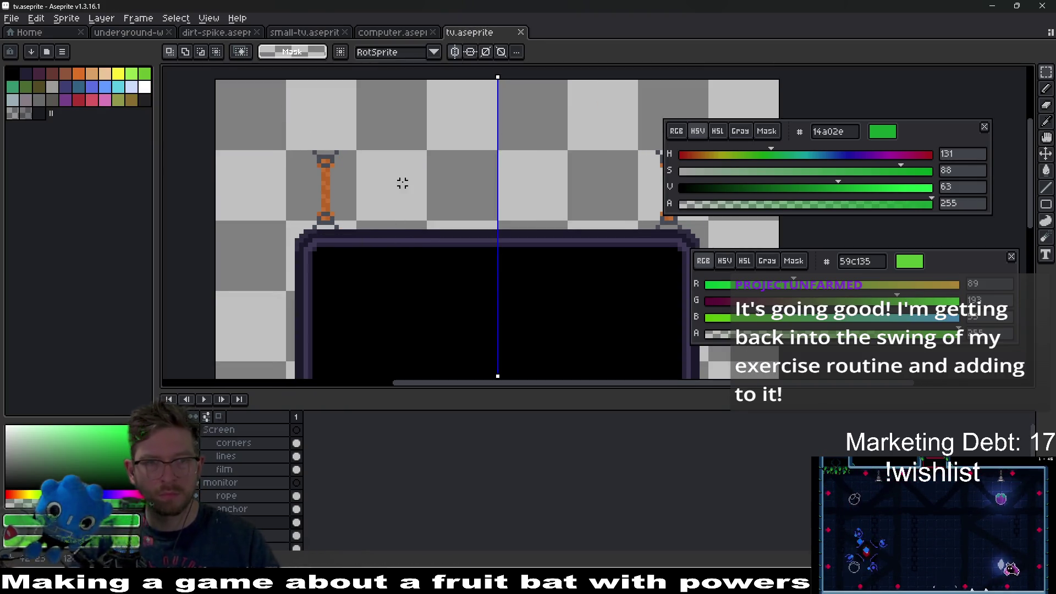
click(455, 51)
drag(270, 130, 367, 231)
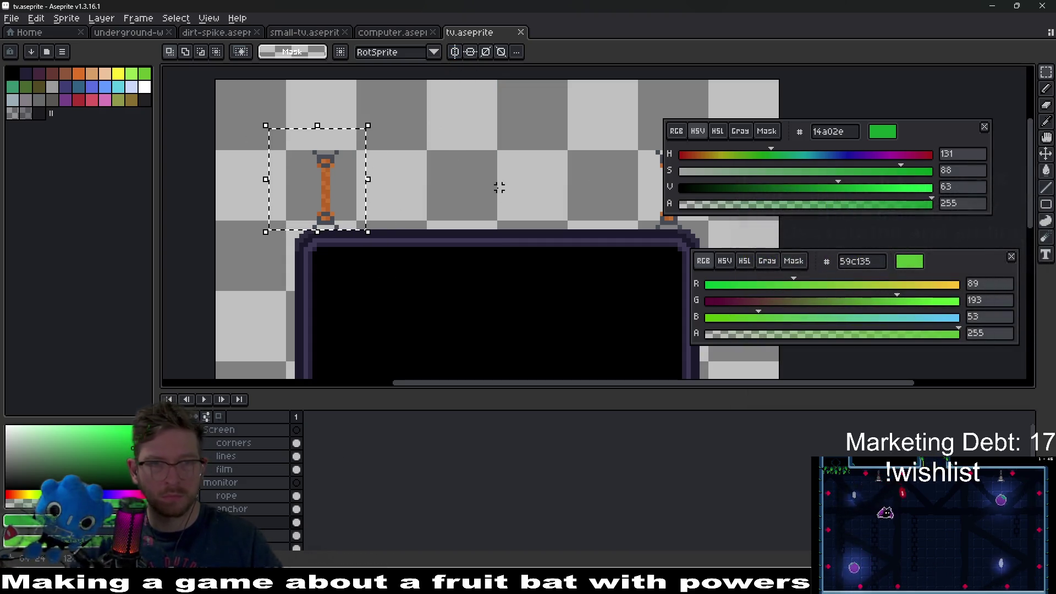
click(360, 35)
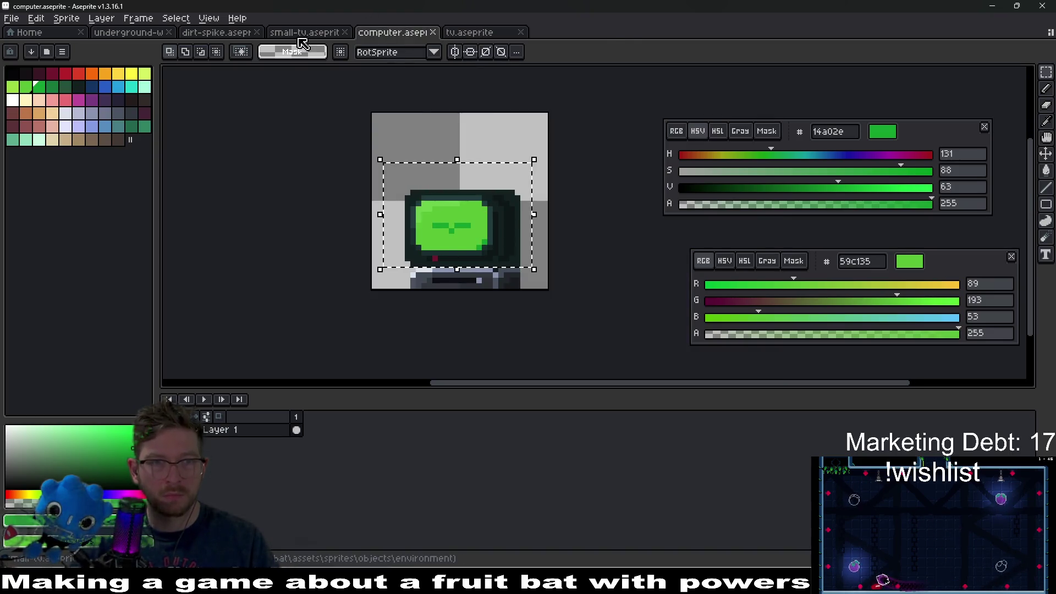
click(302, 33)
click(591, 176)
drag(389, 145, 491, 251)
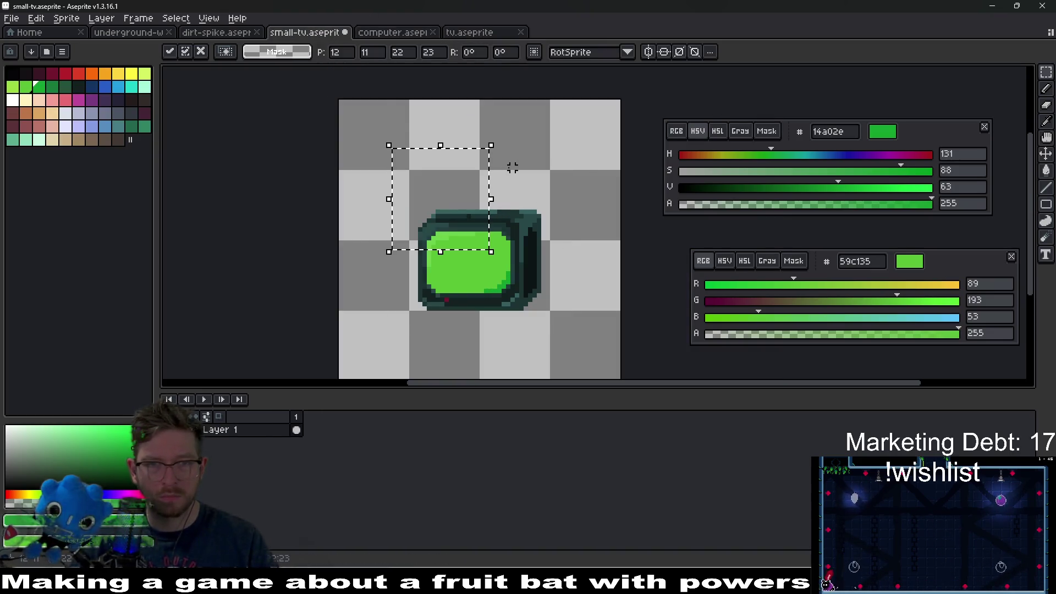
Bring the orange rope strip from tv.aseprite's rope layer into small-tv.aseprite above the TV.
click(473, 32)
scroll(245, 488, down, 2)
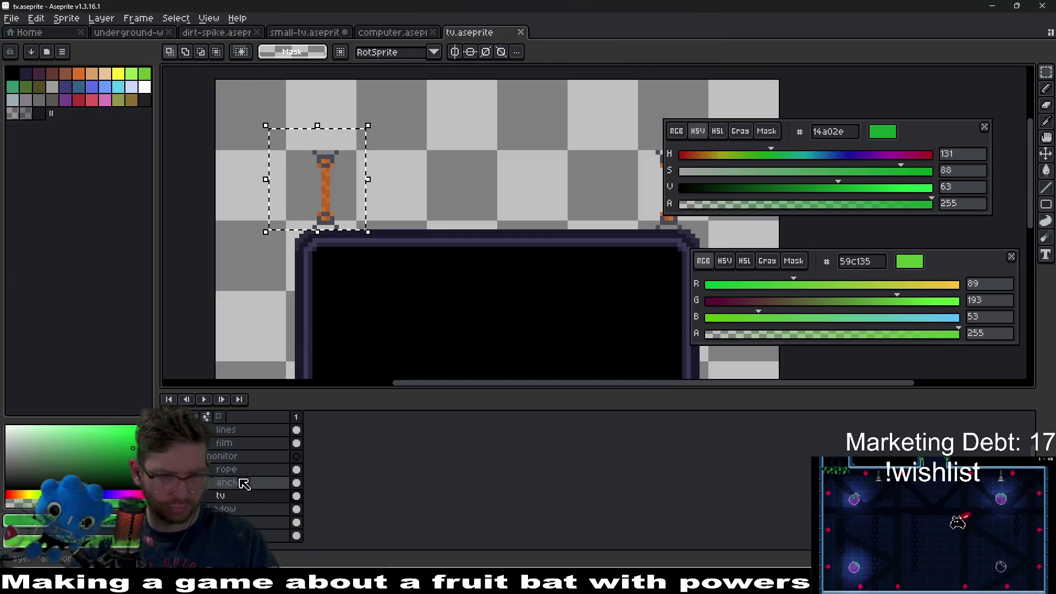
scroll(242, 479, up, 1)
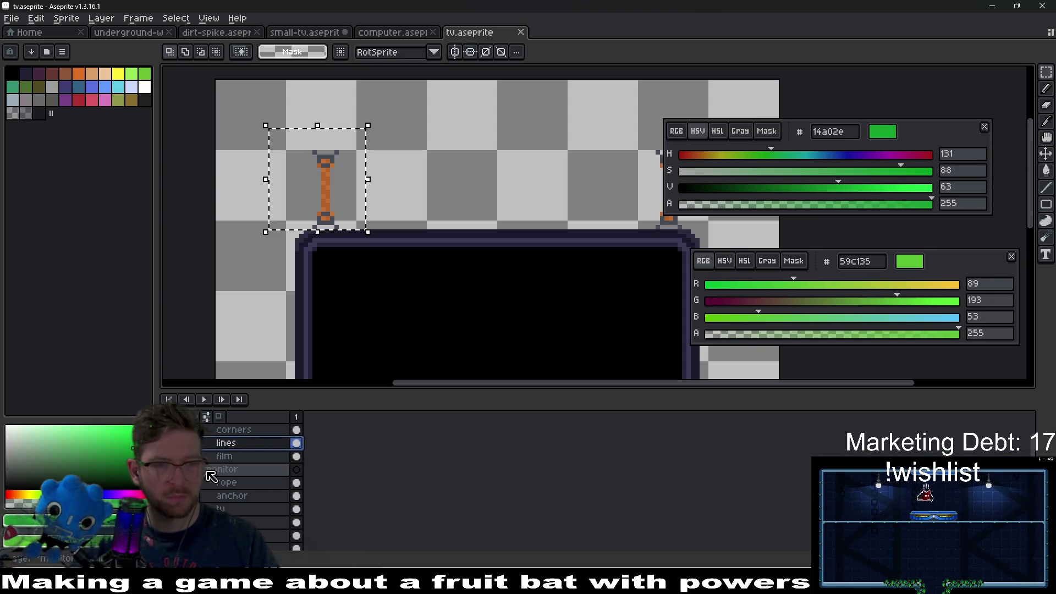
scroll(248, 478, up, 1)
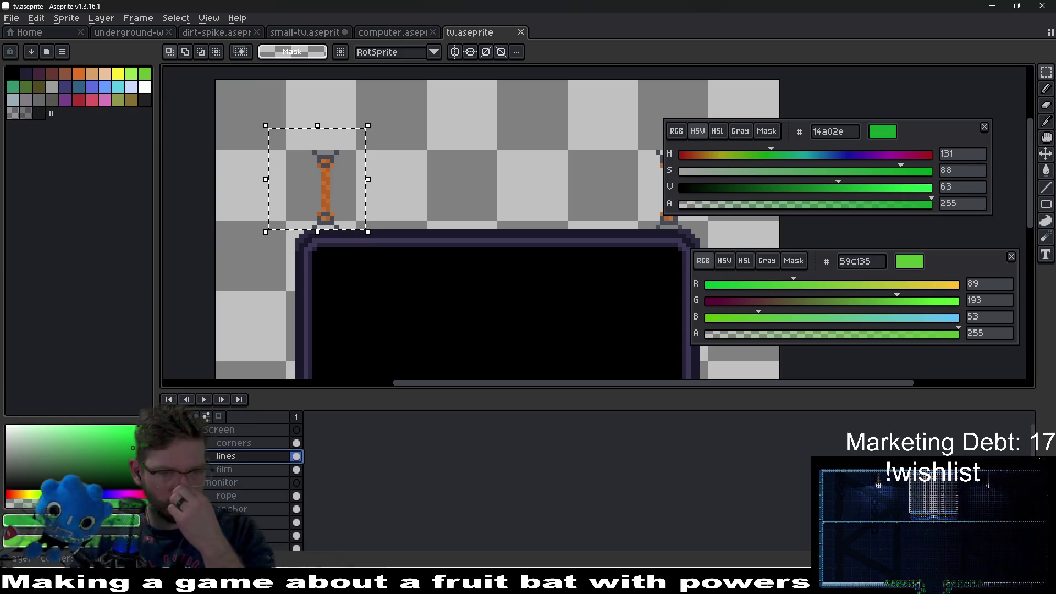
click(227, 498)
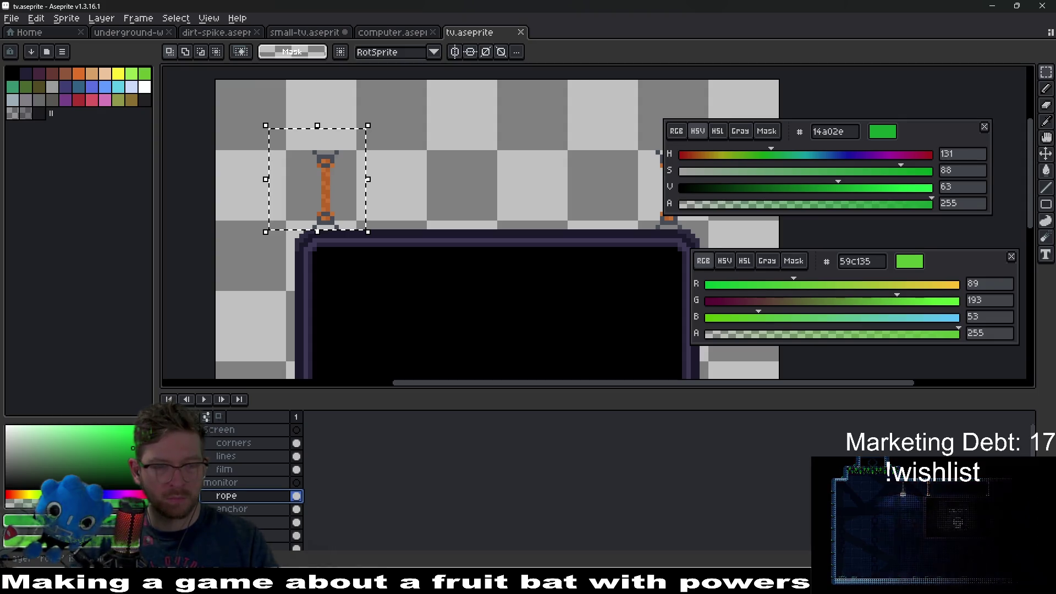
click(297, 507)
click(279, 497)
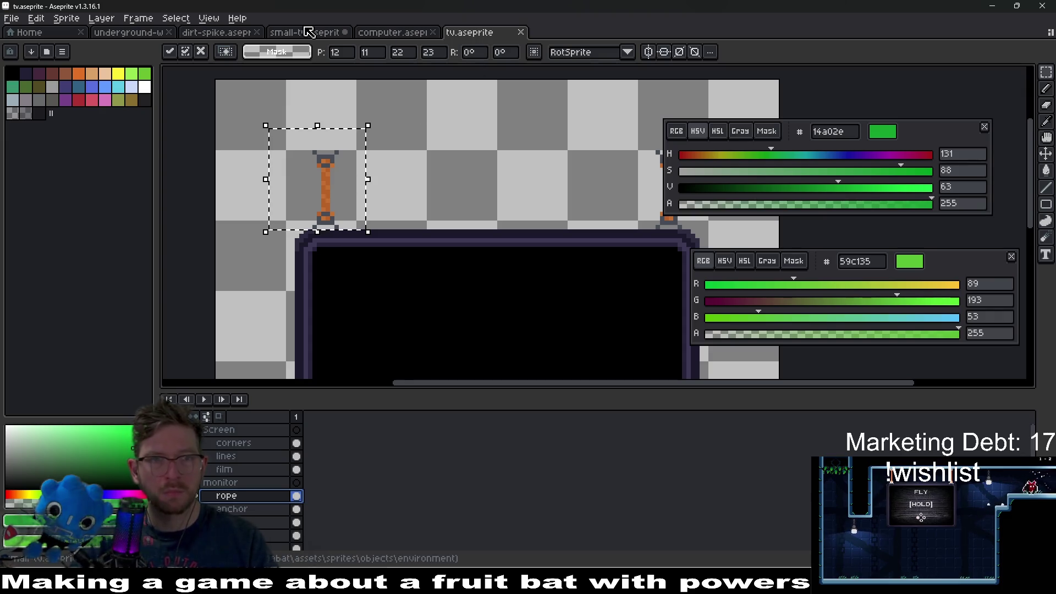
key(ctrl+shift+Tab)
key(ctrl+shift+Tab)
mouse_move(469, 196)
mouse_down()
mouse_move(456, 214)
mouse_move(461, 175)
mouse_up()
click(255, 435)
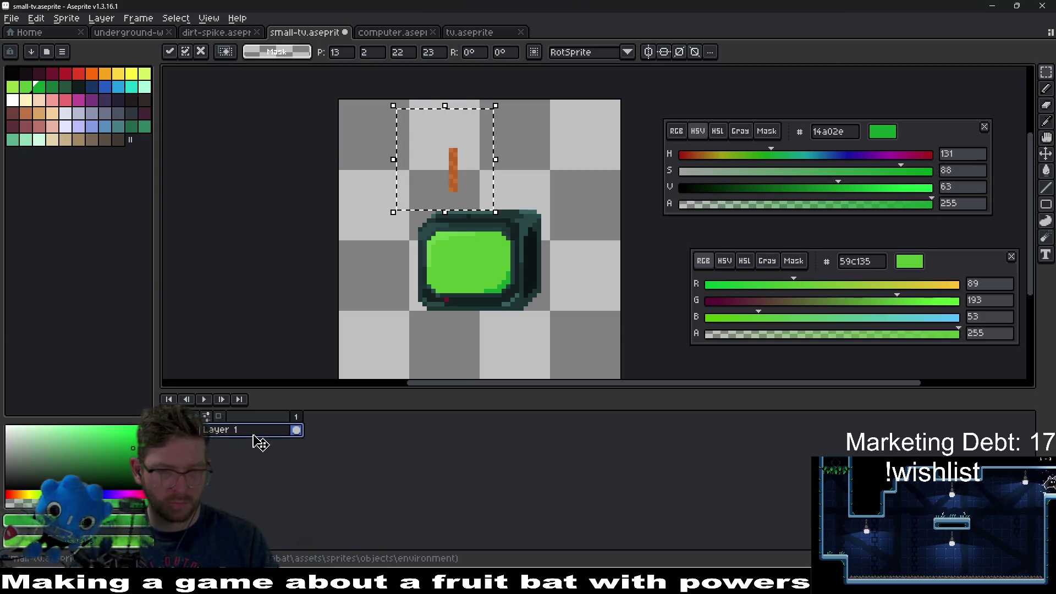
Undo the earlier paste, add Layer 2, and paste the rope strip above the TV.
key(Return)
key(ctrl+z)
key(ctrl+z)
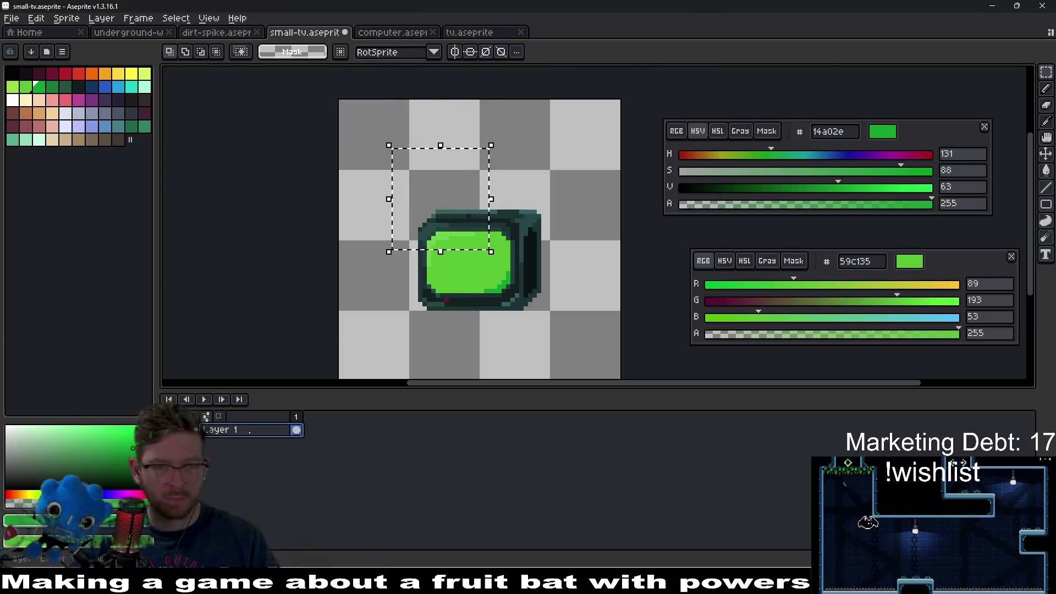
right_click(254, 430)
mouse_move(280, 457)
click(379, 456)
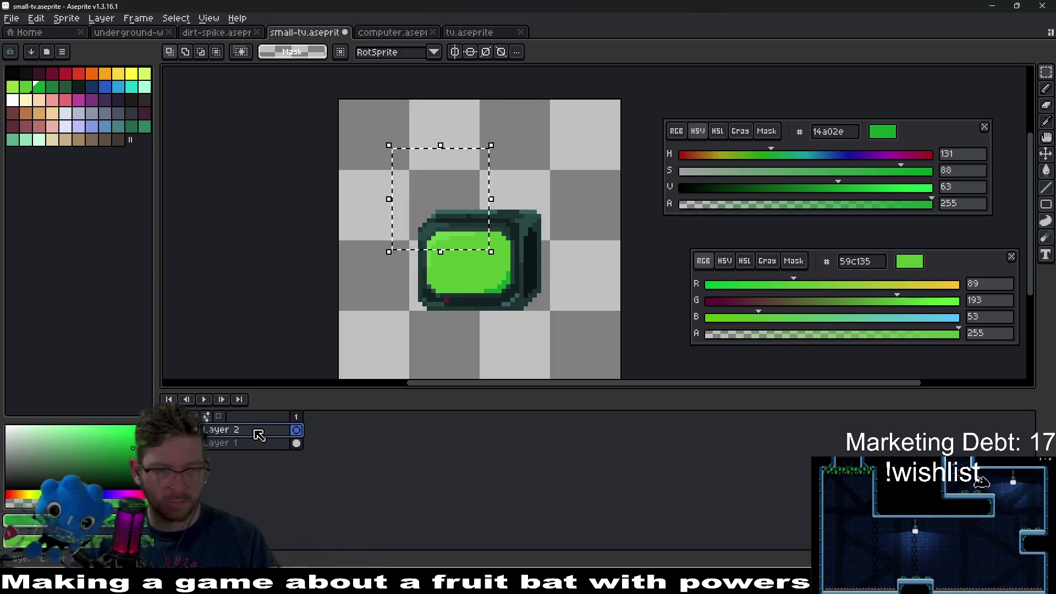
key(ctrl+v)
drag(455, 193, 443, 152)
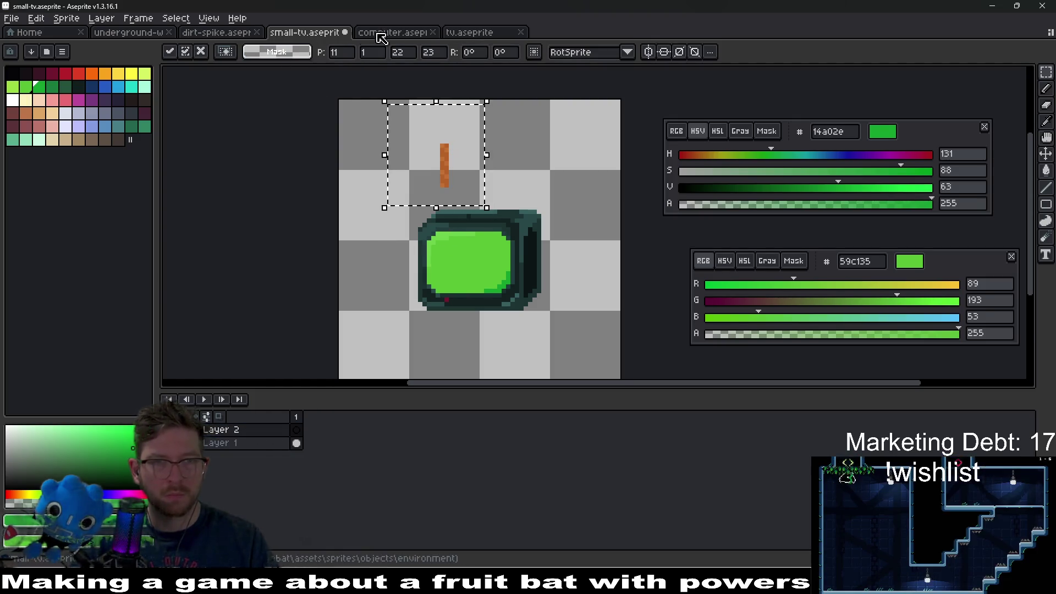
In the tv sprite, copy the rope and its anchor.
click(359, 33)
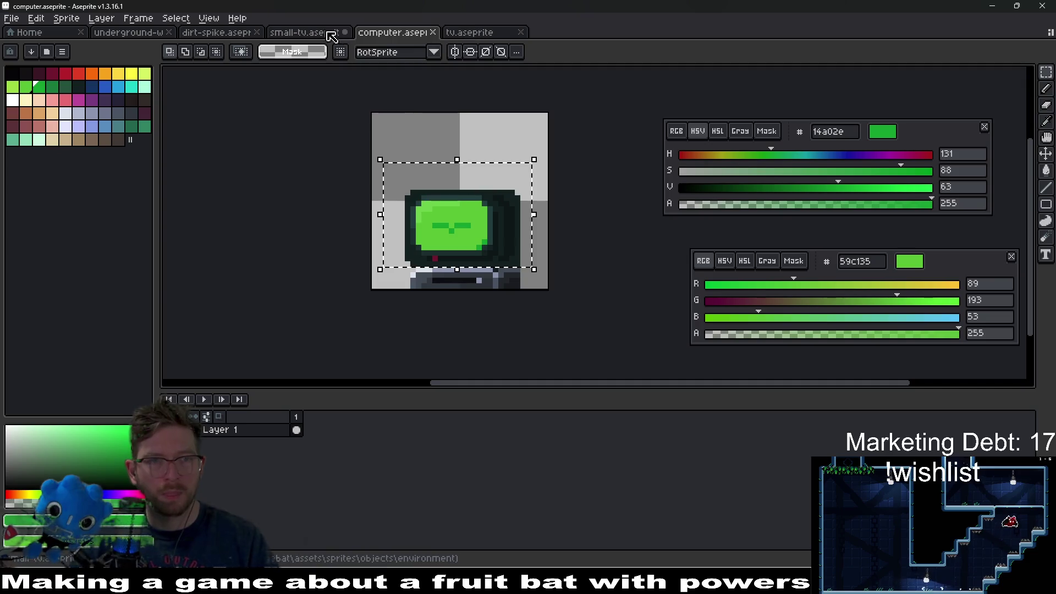
click(335, 34)
click(237, 34)
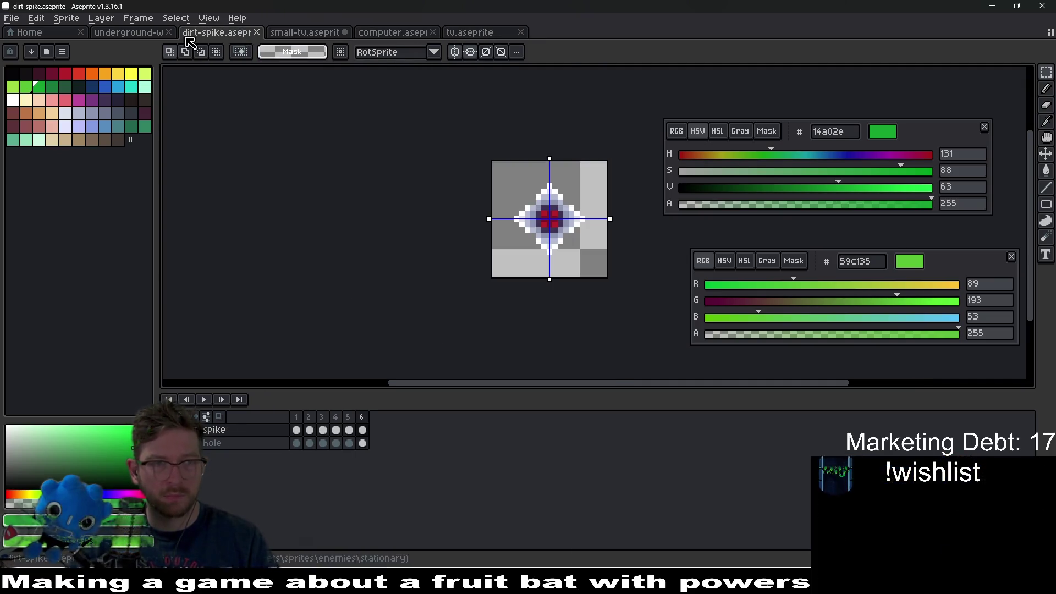
click(137, 33)
click(384, 33)
click(469, 33)
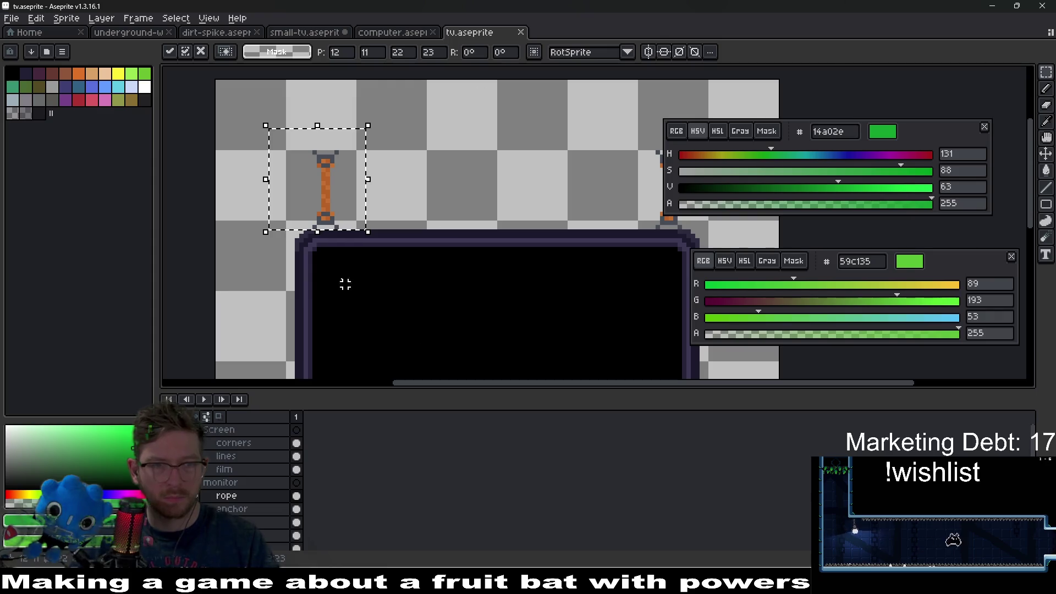
click(242, 509)
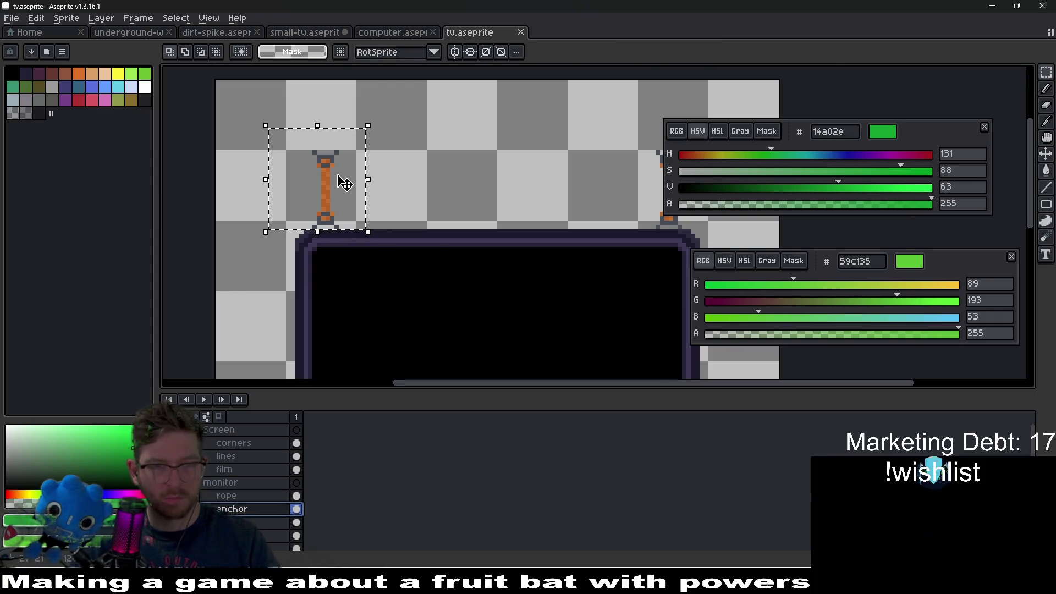
key(ctrl+c)
Paste the rope and anchor into the small TV sprite above the TV.
click(304, 33)
key(ctrl+v)
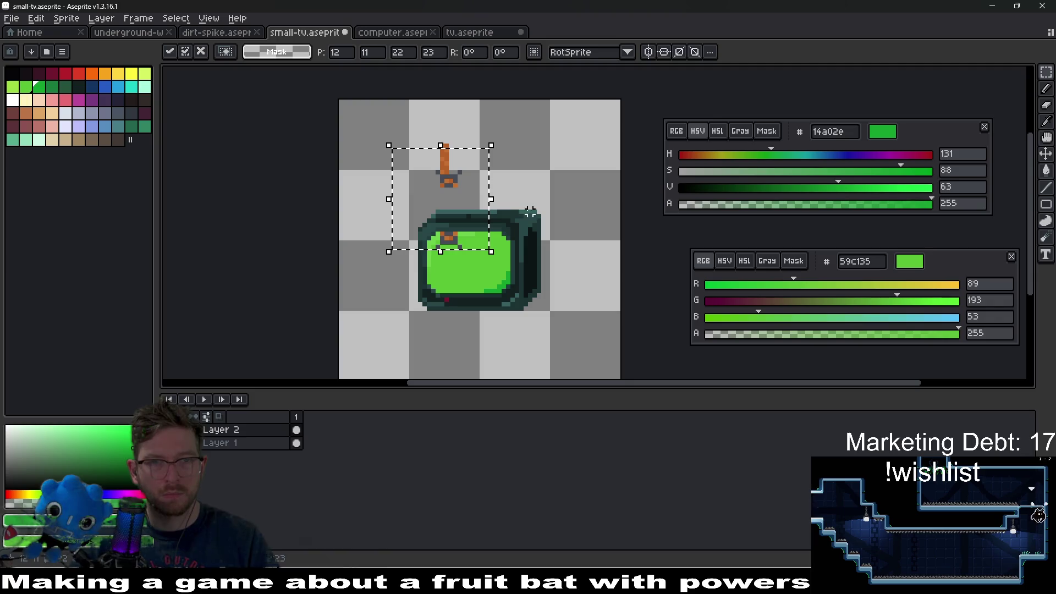
drag(480, 218, 476, 182)
key(Return)
key(ctrl+d)
drag(410, 113, 471, 201)
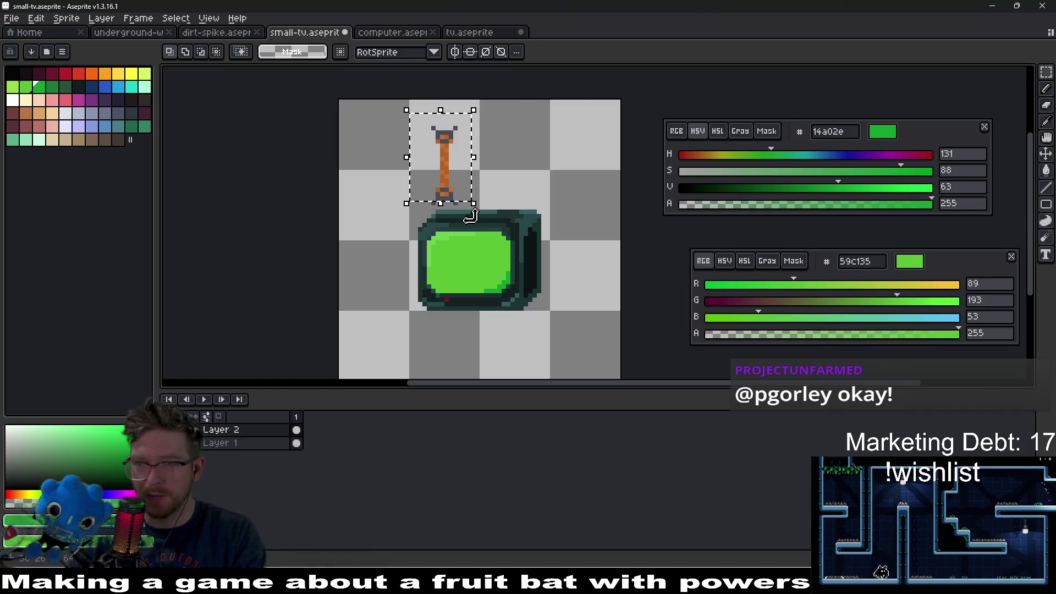
key(Down)
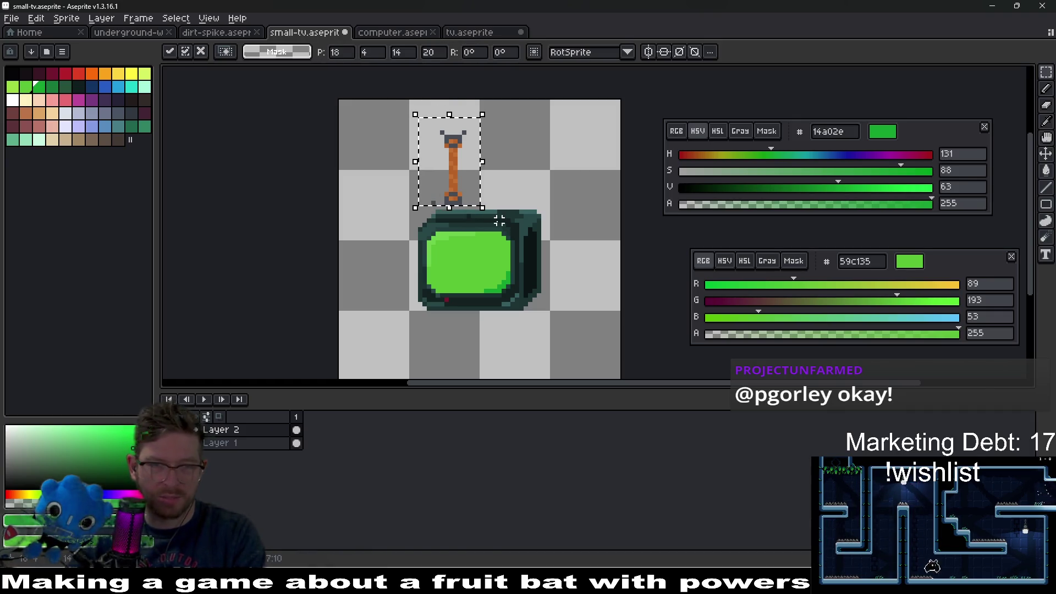
key(Up)
key(Return)
key(ctrl+d)
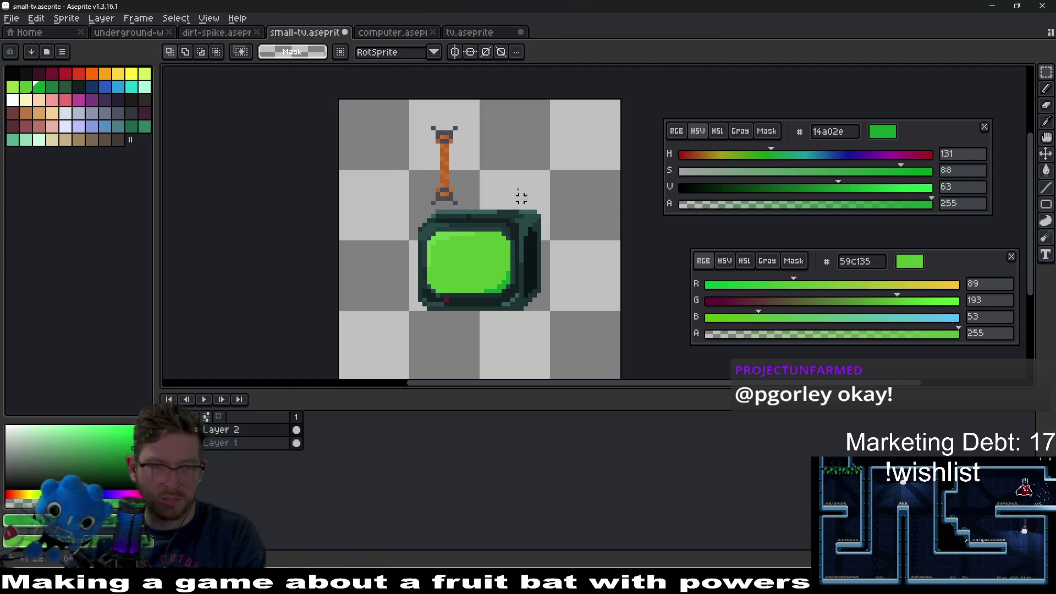
Nudge the rope and TV top one pixel right and one down.
drag(402, 123, 552, 225)
key(Right)
key(Right)
key(Right)
key(Down)
key(Down)
scroll(555, 187, up, 1)
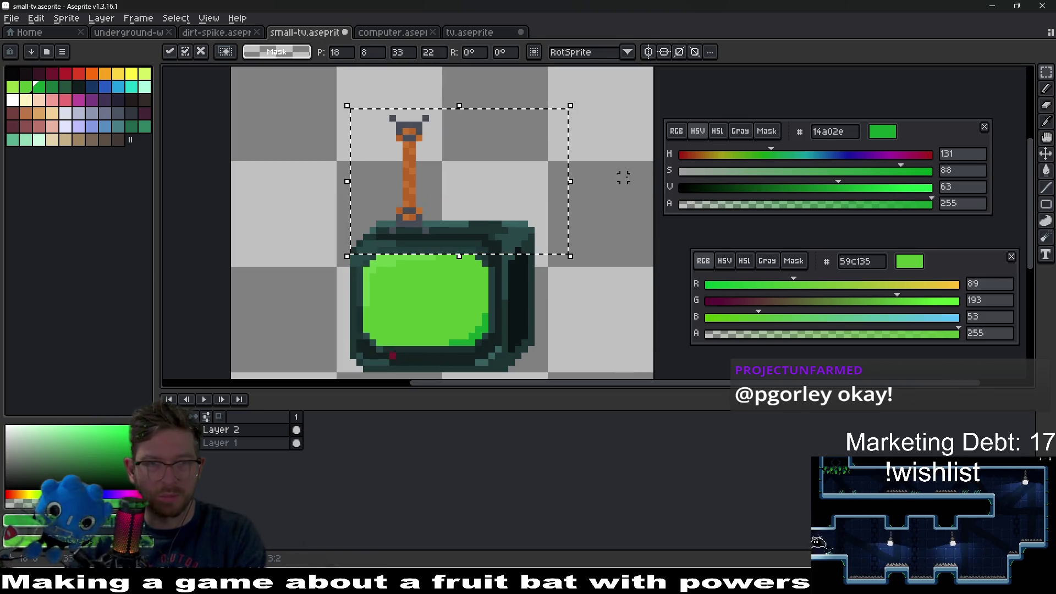
key(Return)
key(ctrl+d)
Duplicate the antenna eight pixels to the right to make a second one.
mouse_move(354, 86)
mouse_down()
mouse_move(464, 249)
mouse_move(458, 231)
mouse_up()
scroll(465, 250, up, 1)
scroll(453, 227, down, 1)
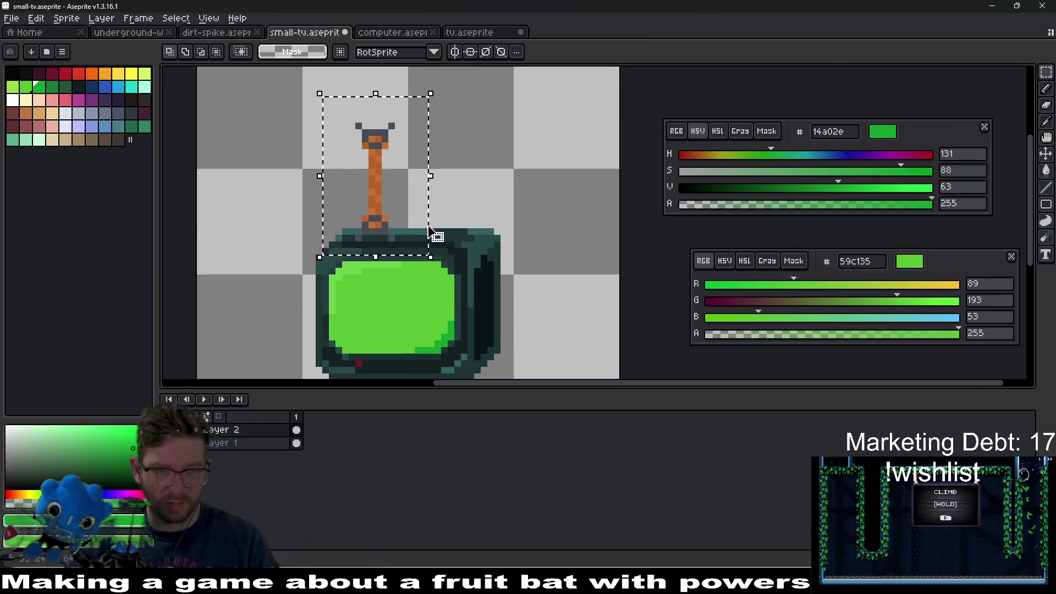
key(Right)
drag(405, 223, 458, 227)
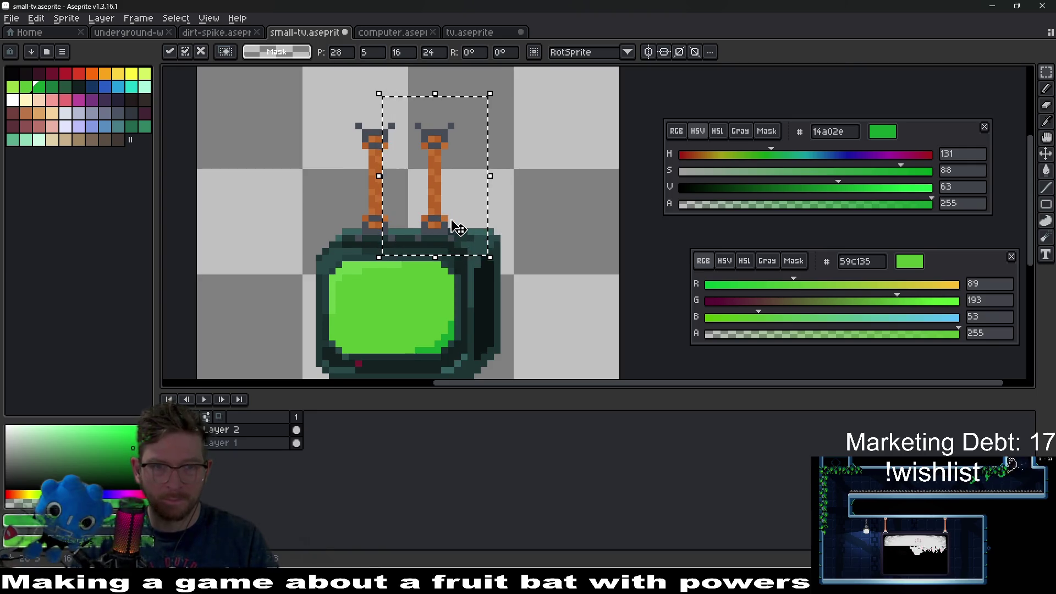
click(576, 191)
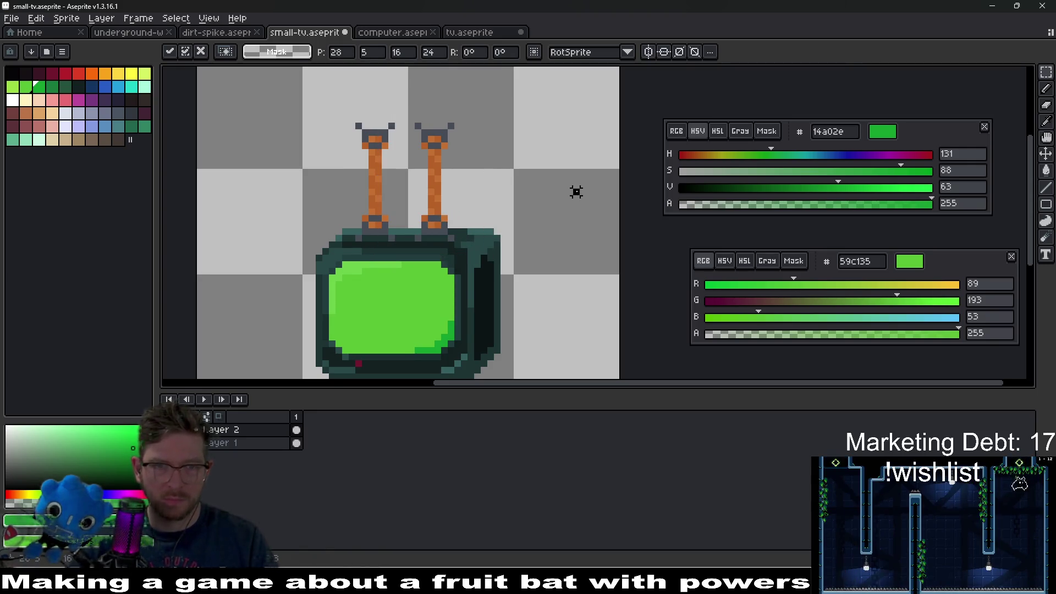
Nudge both antenna tops down one pixel.
mouse_move(347, 95)
mouse_down()
mouse_move(495, 170)
mouse_move(508, 194)
mouse_up()
key(Down)
key(Down)
click(550, 196)
scroll(451, 199, up, 2)
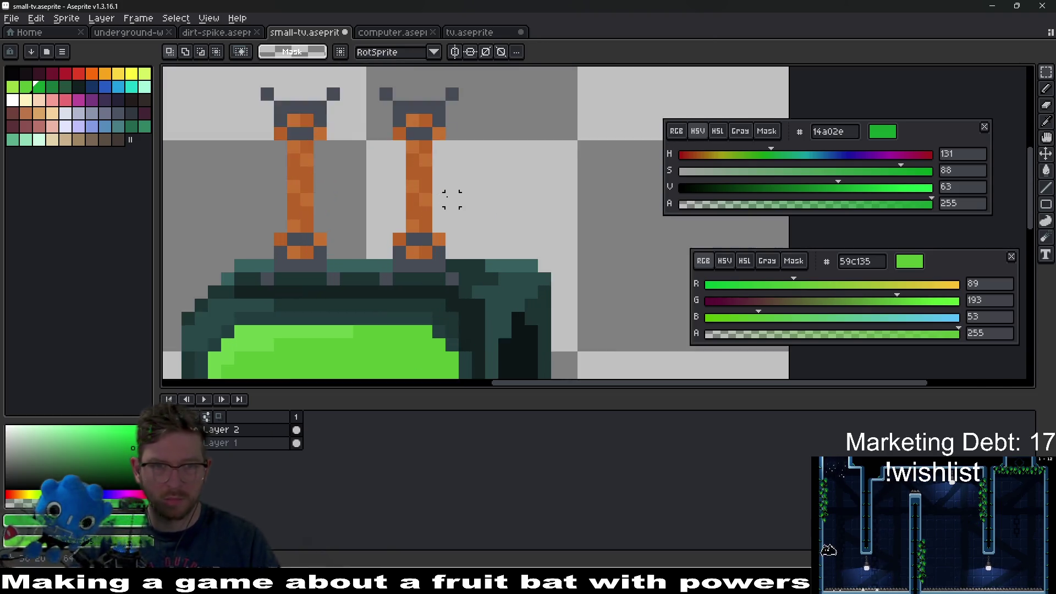
scroll(451, 199, down, 5)
scroll(448, 193, up, 4)
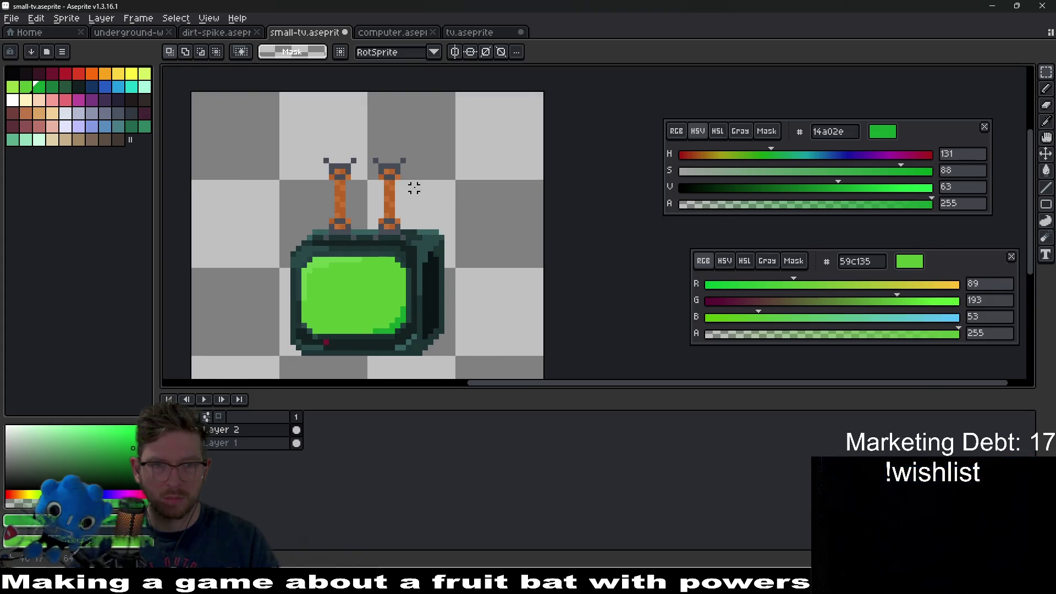
scroll(413, 188, up, 2)
Shift the right antenna further right and lower the left antenna onto the TV.
drag(356, 120, 458, 283)
drag(397, 259, 458, 251)
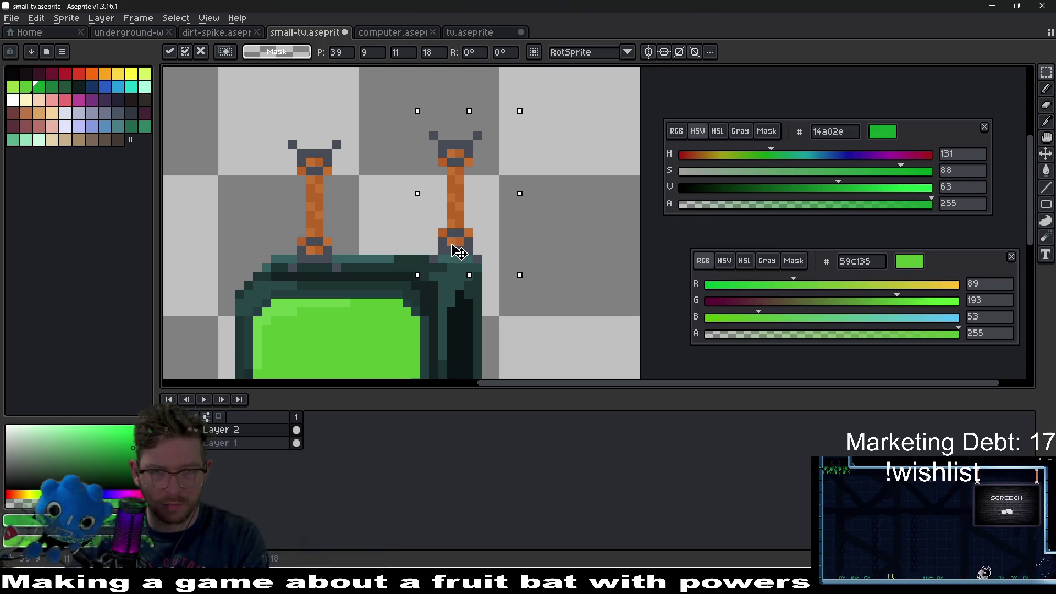
mouse_move(262, 104)
mouse_down()
mouse_move(361, 274)
mouse_move(332, 238)
mouse_move(314, 238)
mouse_up()
scroll(434, 217, down, 2)
scroll(434, 217, down, 2)
click(514, 243)
scroll(436, 219, up, 3)
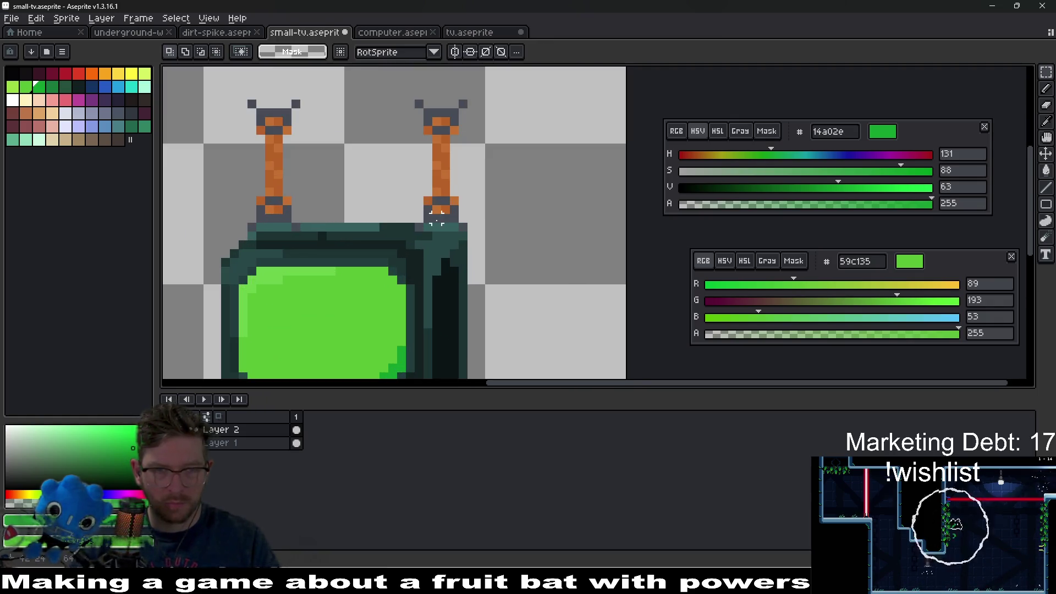
drag(222, 92, 313, 234)
drag(291, 165, 291, 183)
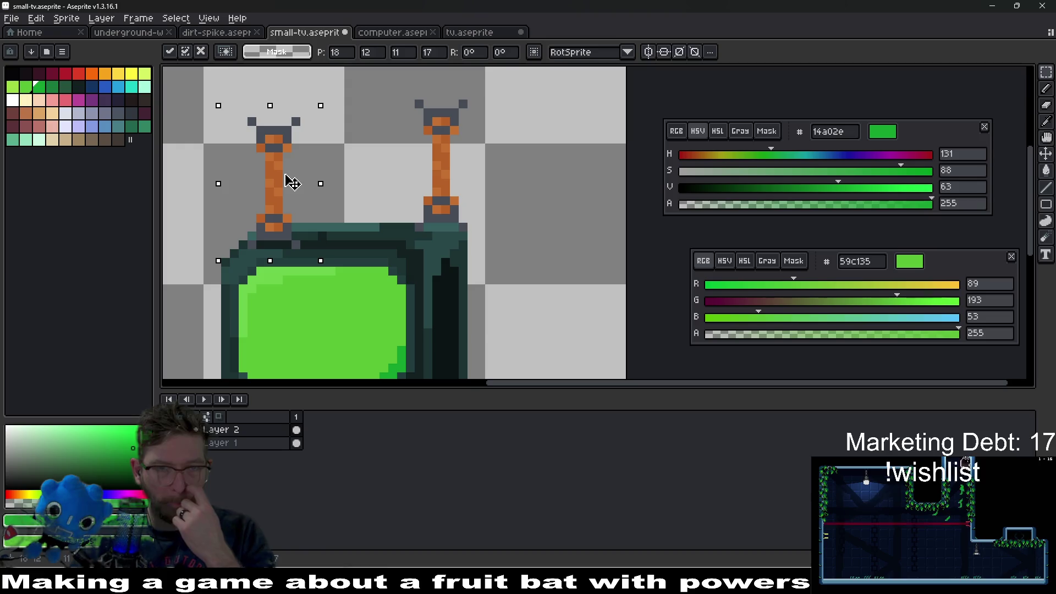
key(Return)
key(ctrl+d)
Move the right antenna down and left so it stands on the TV top.
drag(389, 74, 511, 241)
mouse_move(448, 207)
mouse_down()
mouse_move(432, 226)
mouse_move(413, 224)
mouse_up()
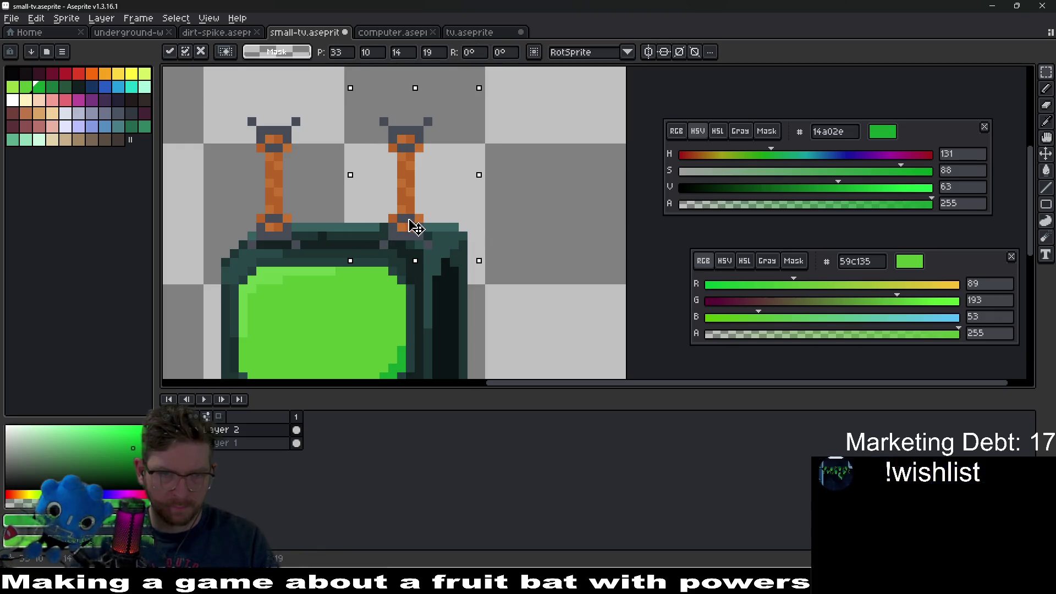
key(Return)
scroll(469, 176, down, 1)
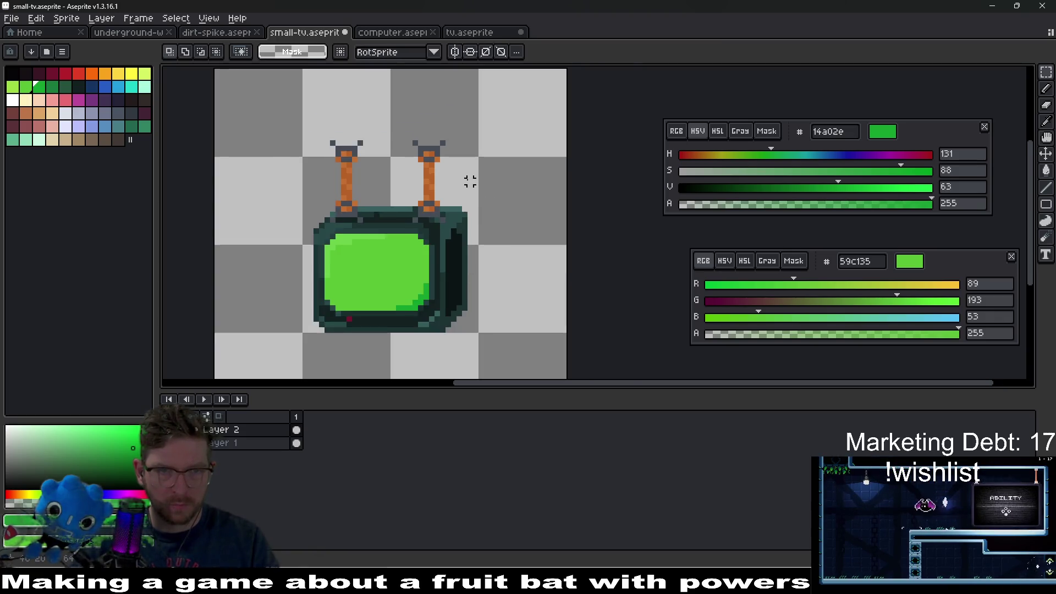
scroll(227, 205, up, 1)
scroll(377, 229, up, 1)
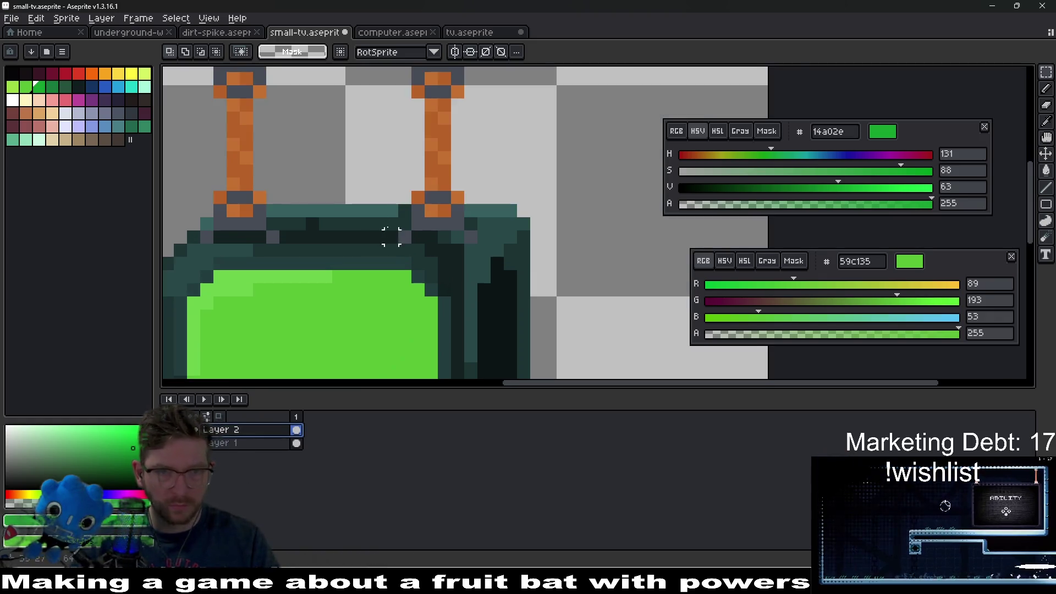
key(i)
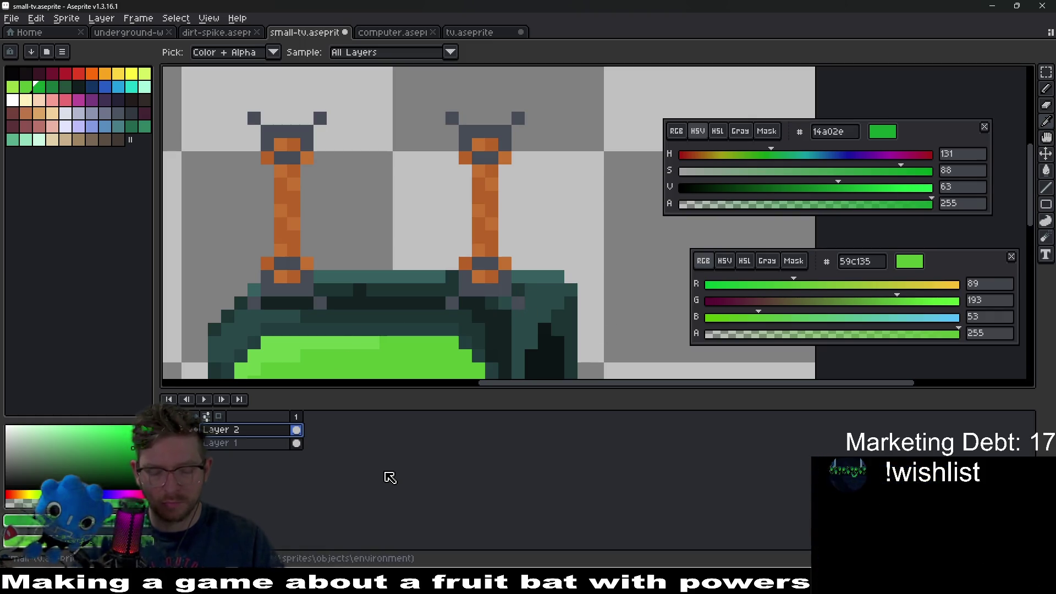
Try a magenta hue shift on the antennas, then cancel it.
key(ctrl+u)
mouse_move(822, 165)
mouse_down()
mouse_move(832, 168)
mouse_move(787, 169)
mouse_move(889, 181)
mouse_up()
scroll(523, 224, down, 3)
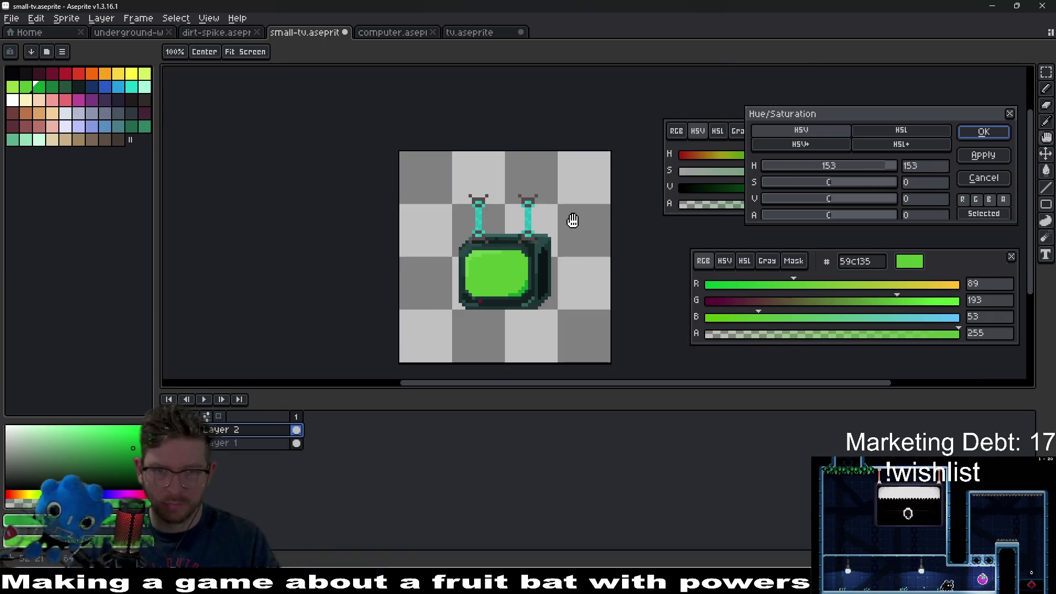
key(Escape)
Fill the right antenna's grey base and top with dark blue 2a3857.
key(i)
scroll(559, 220, up, 1)
scroll(560, 220, up, 3)
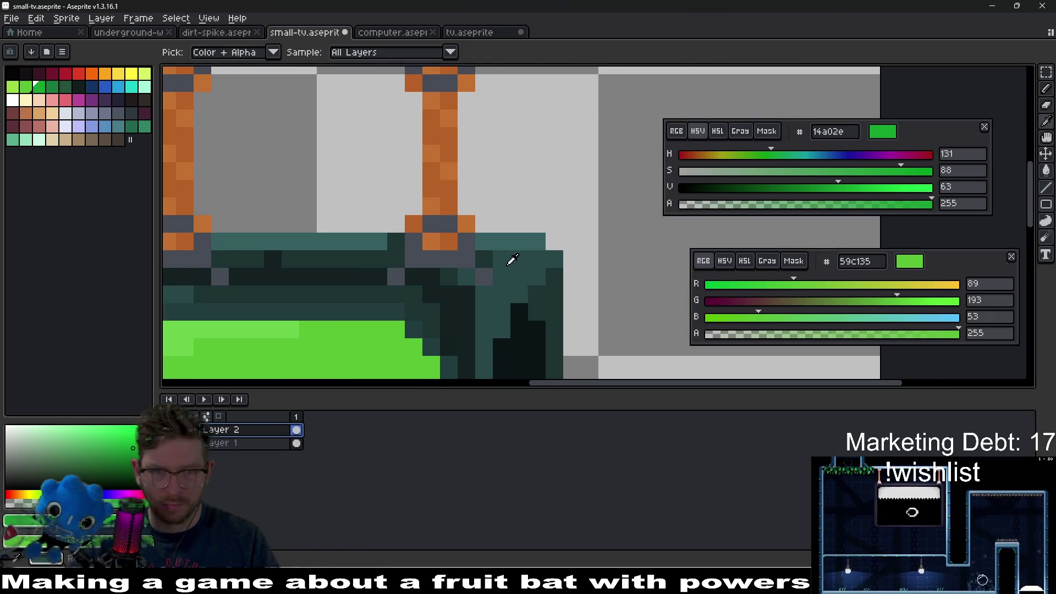
click(484, 273)
drag(796, 171, 811, 171)
key(g)
click(429, 275)
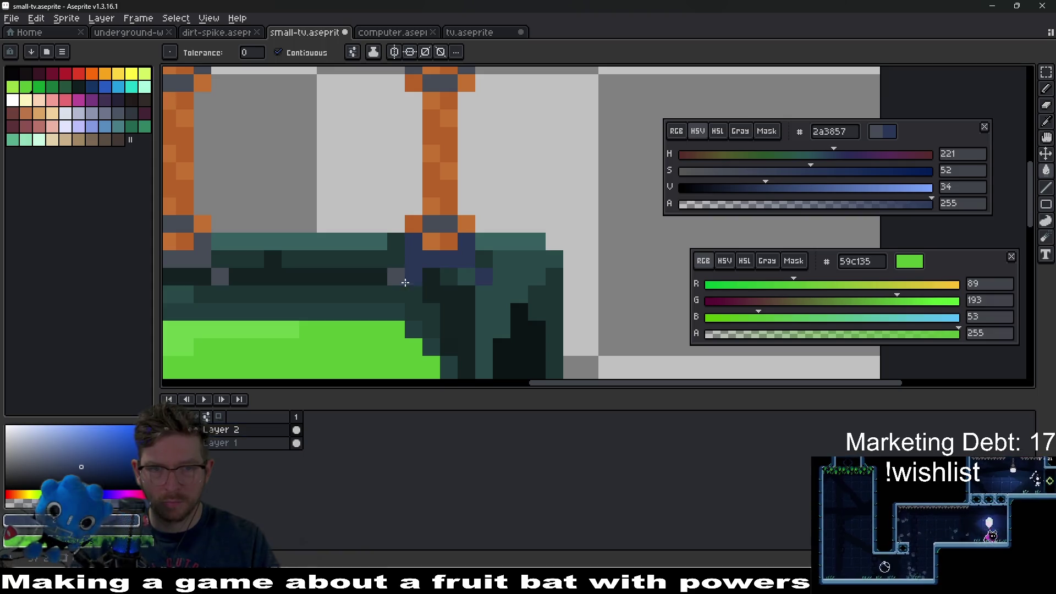
scroll(469, 189, up, 3)
click(469, 190)
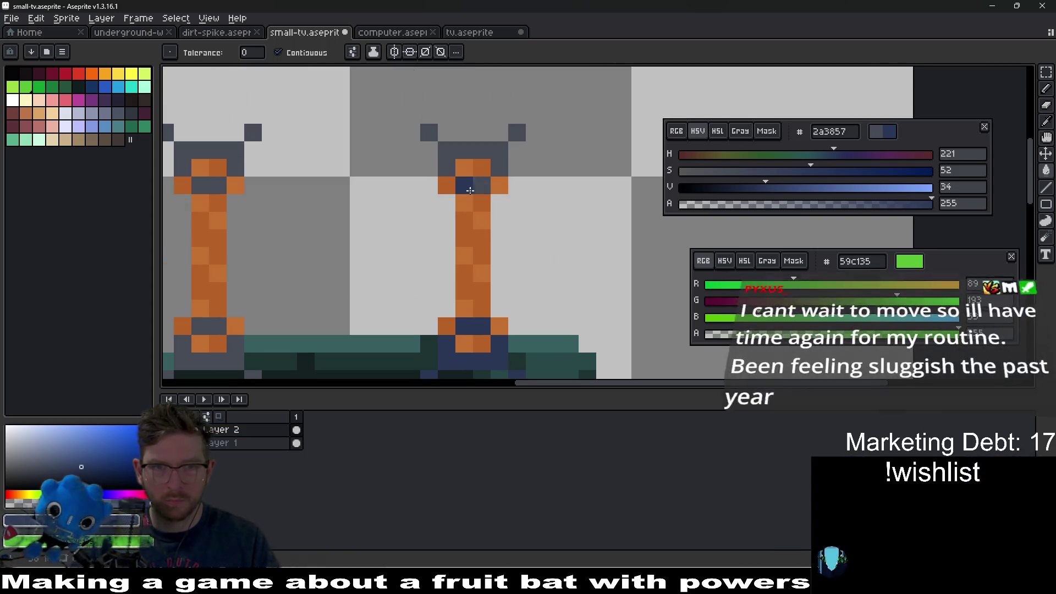
click(504, 159)
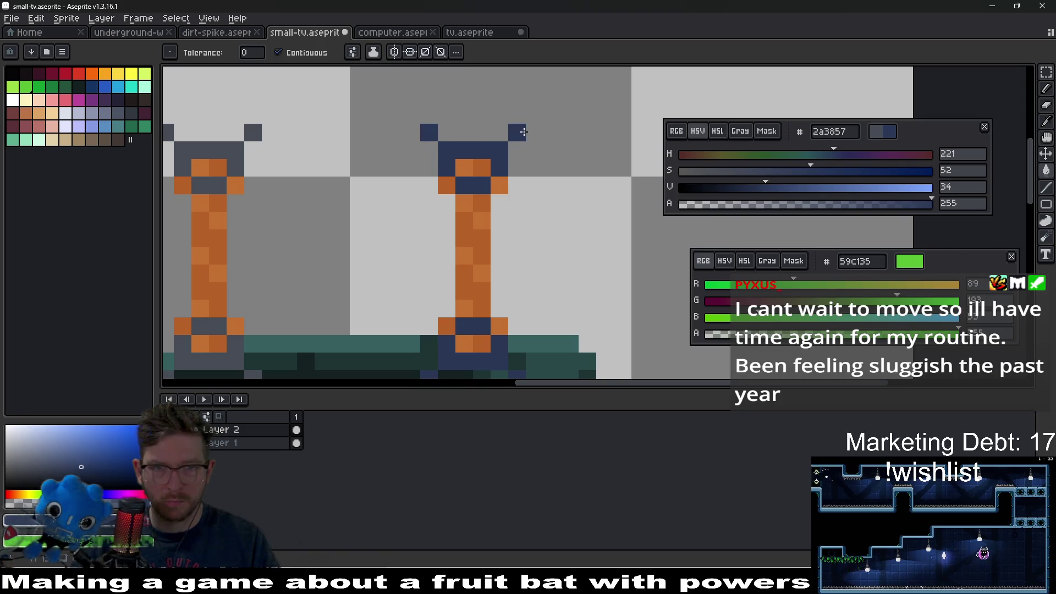
click(429, 273)
Fill the left antenna's grey base and top pixels with 2a3857.
drag(429, 273, 519, 224)
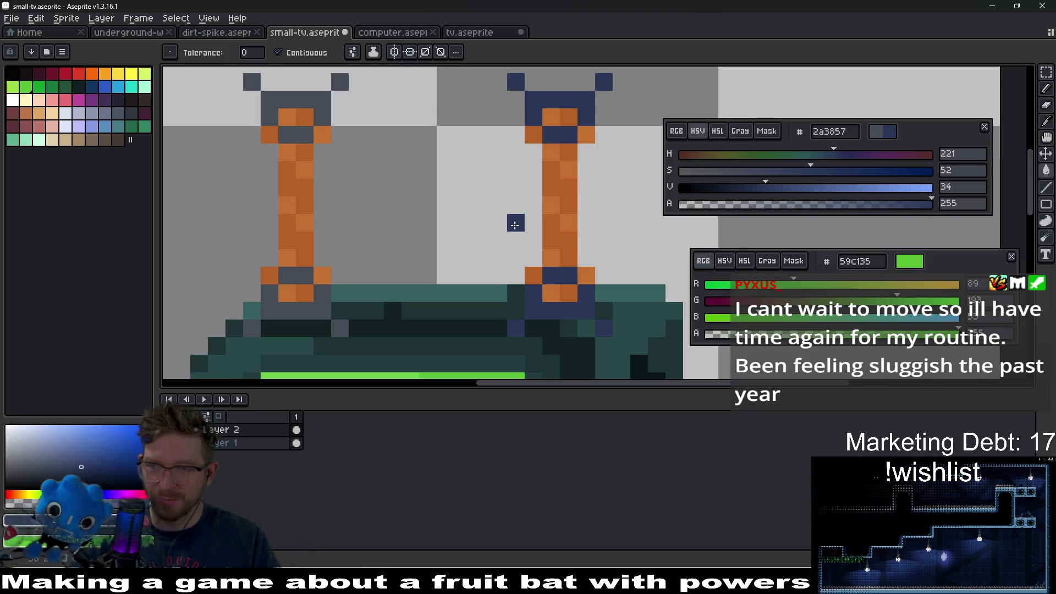
scroll(443, 223, down, 2)
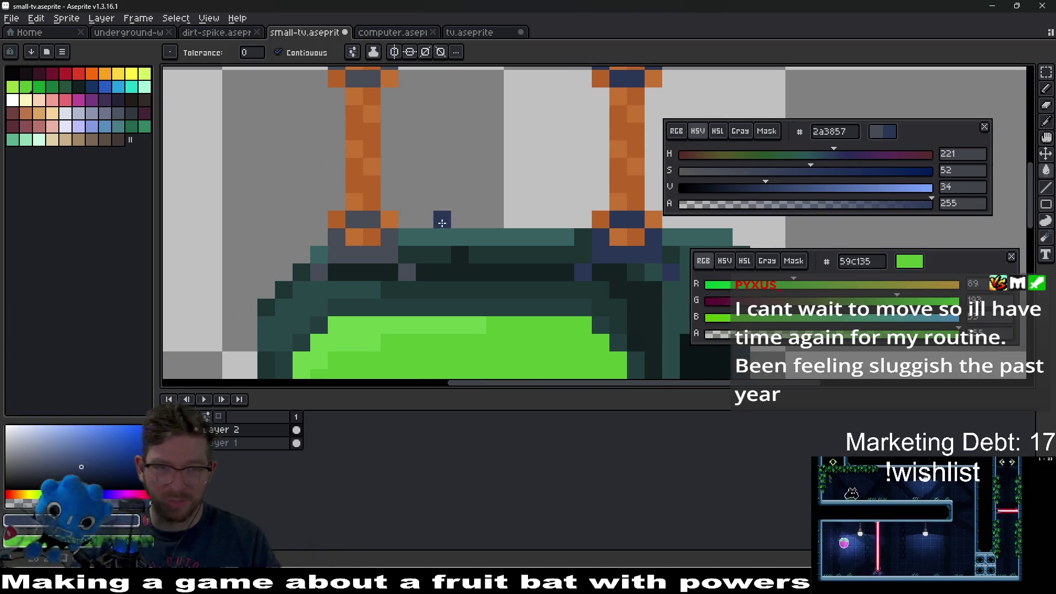
click(387, 258)
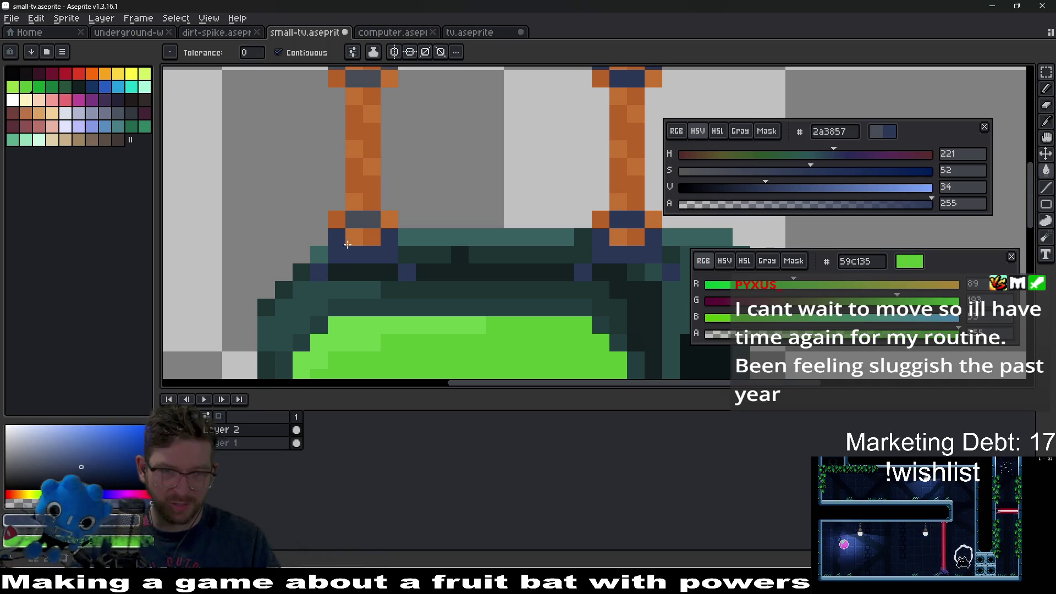
drag(390, 97, 383, 181)
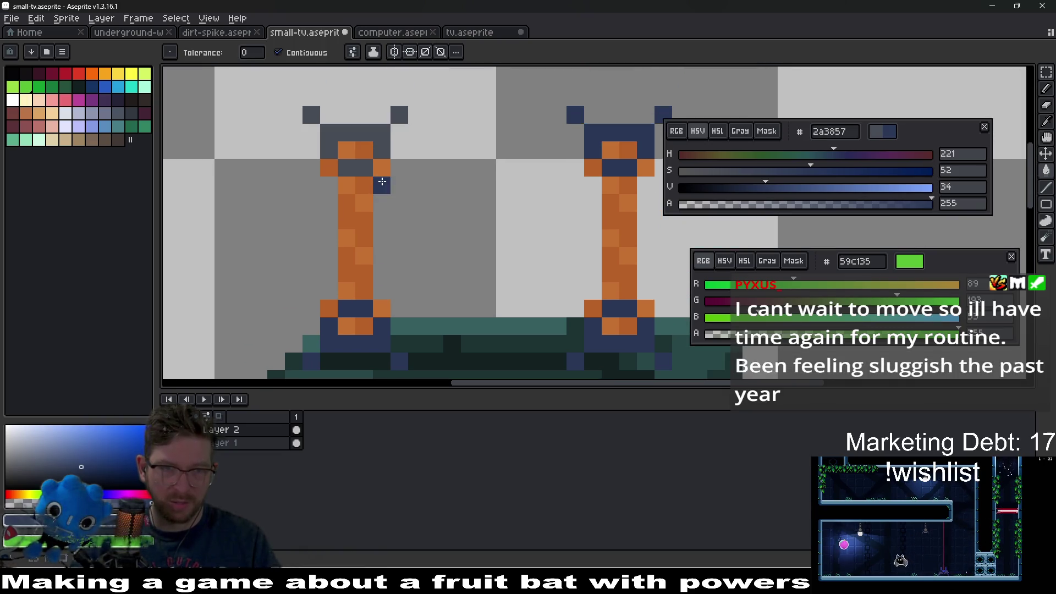
click(386, 132)
click(403, 110)
scroll(404, 160, down, 5)
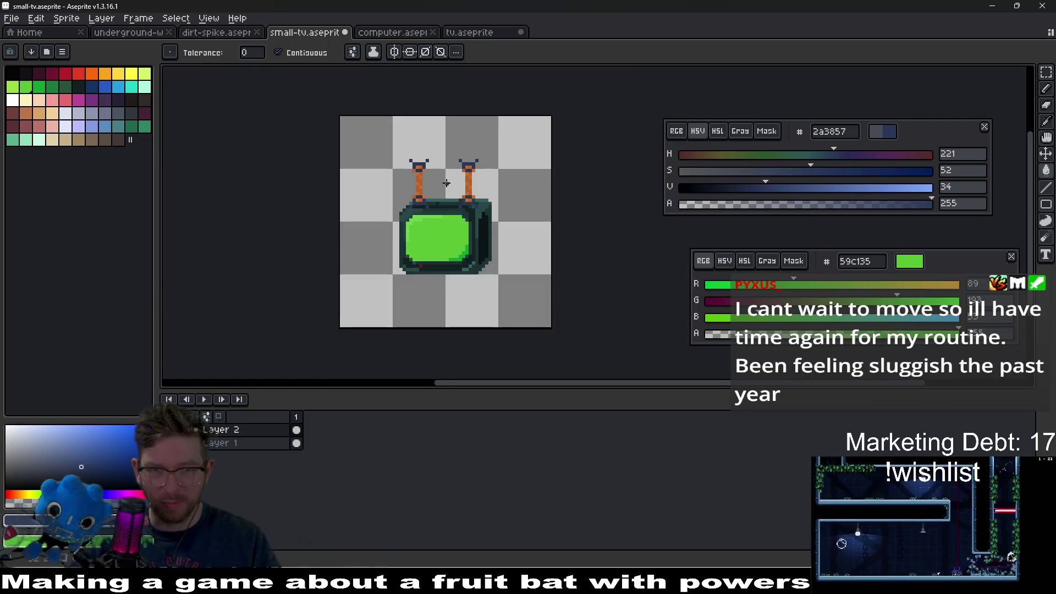
scroll(480, 225, up, 3)
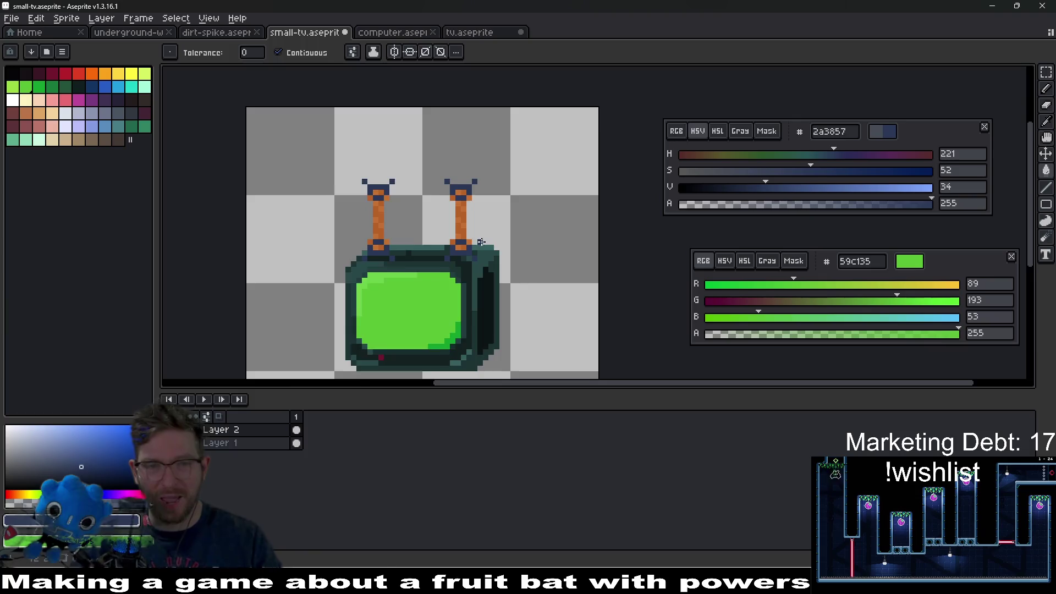
scroll(481, 242, down, 2)
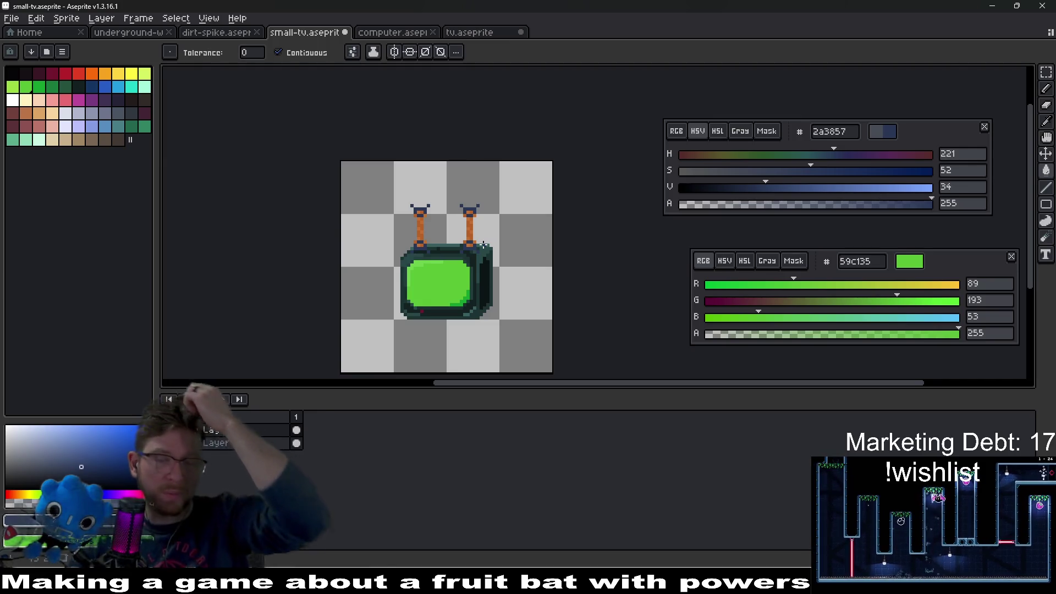
On the TV body layer, take screen green 59c135 as the pencil colour and save.
click(248, 449)
scroll(399, 226, up, 3)
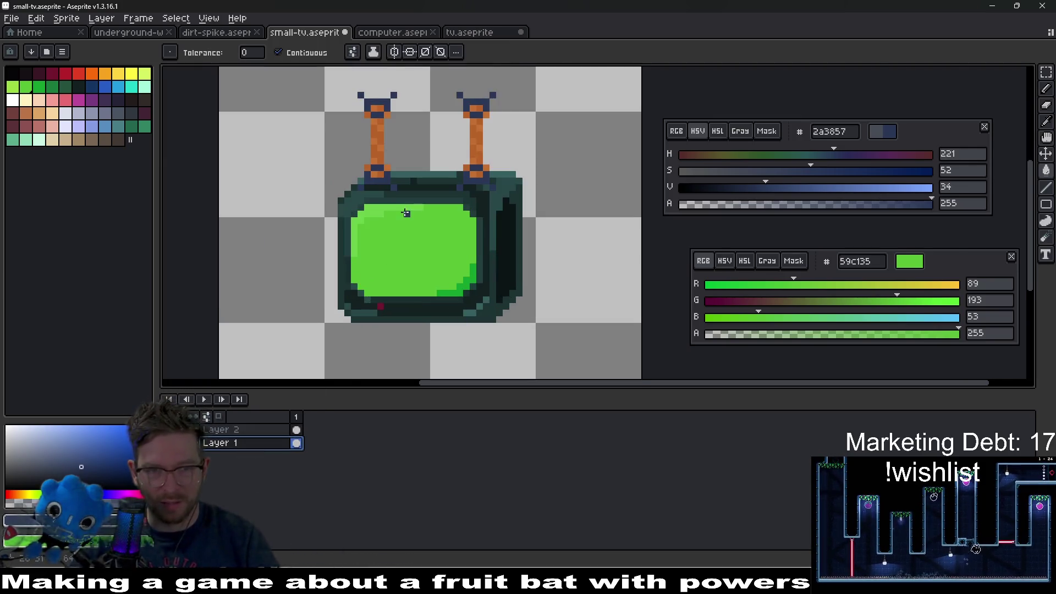
key(i)
click(398, 225)
key(b)
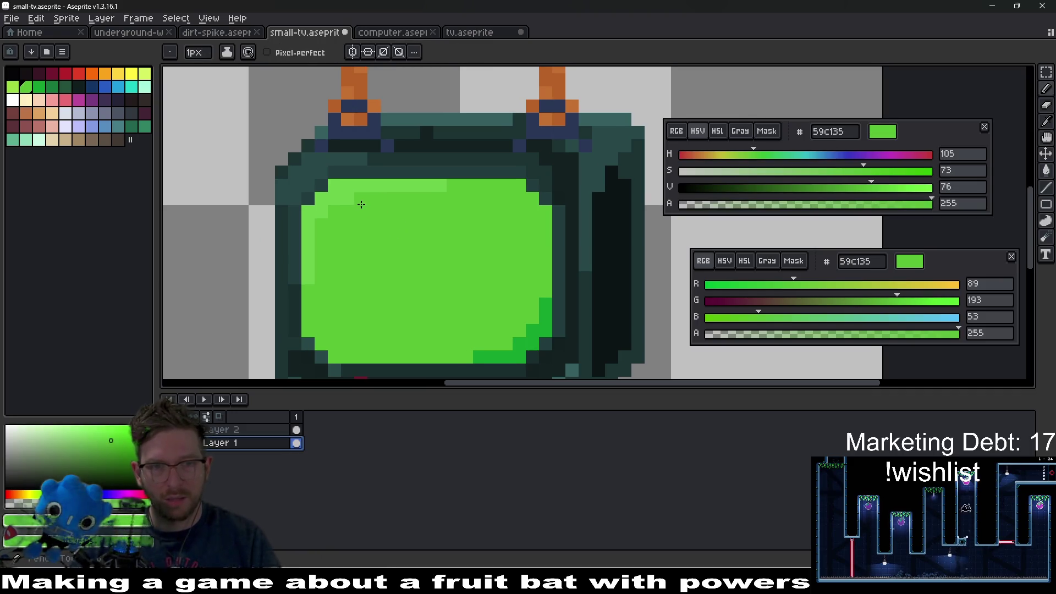
scroll(378, 205, down, 1)
scroll(440, 225, down, 1)
scroll(502, 246, up, 1)
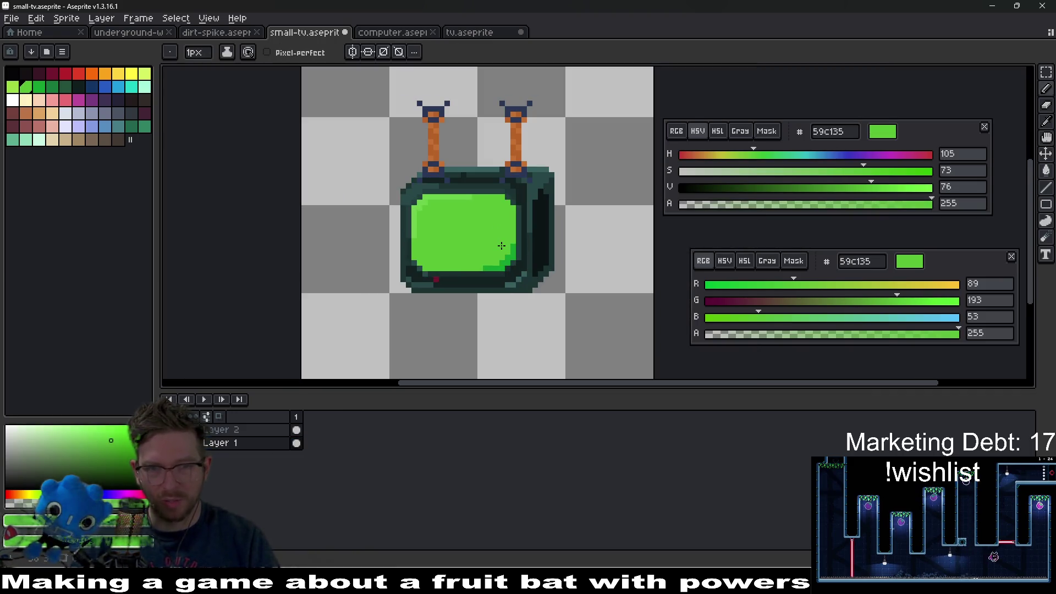
scroll(499, 267, down, 2)
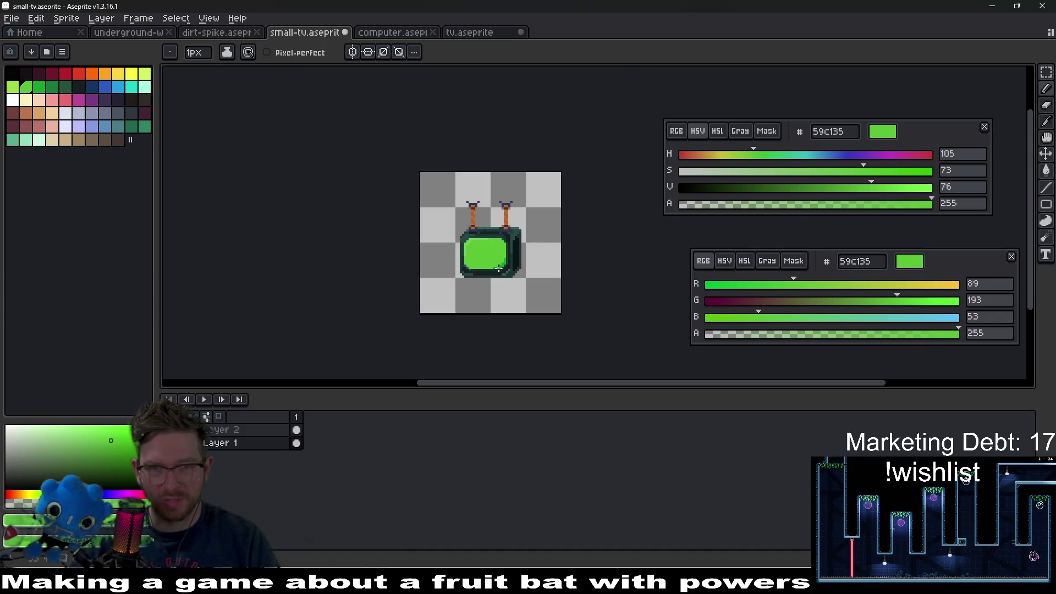
scroll(499, 268, up, 2)
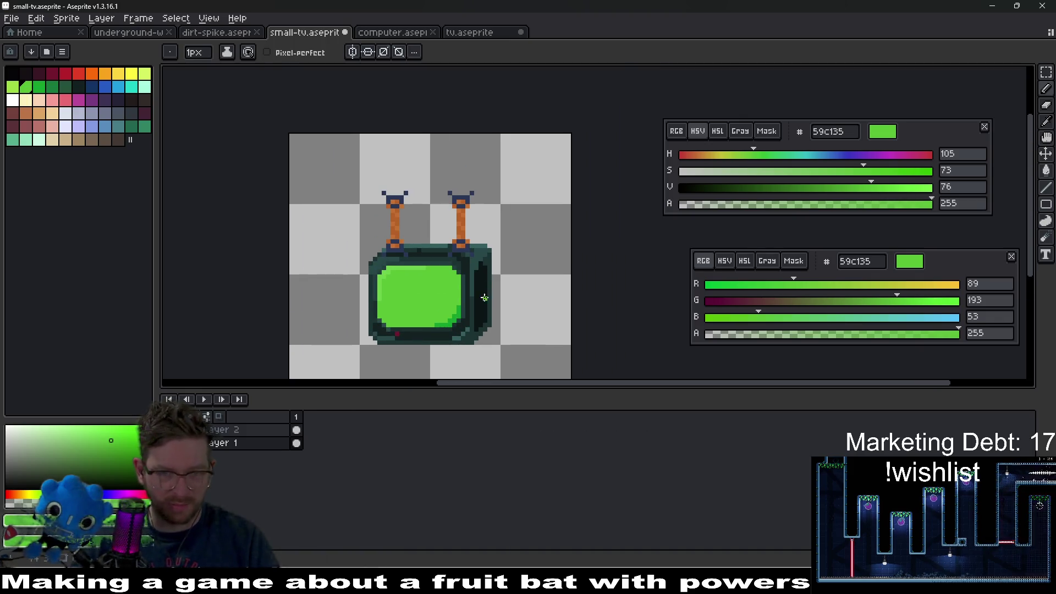
key(ctrl+s)
Select both antennas and move them down 3 pixels.
drag(523, 316, 536, 263)
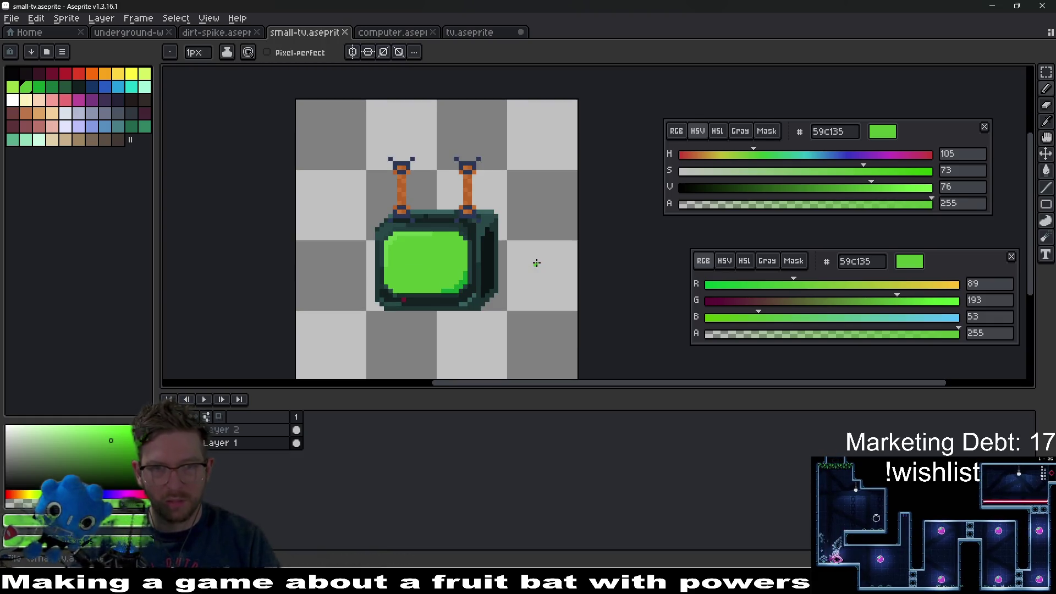
key(m)
drag(354, 132, 523, 340)
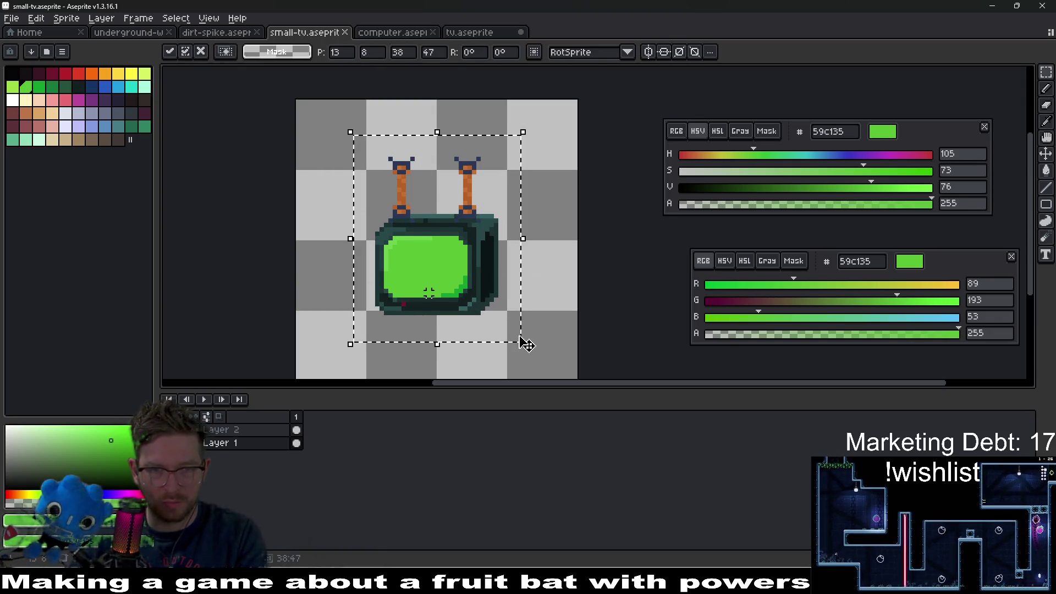
key(ctrl+d)
scroll(469, 217, up, 1)
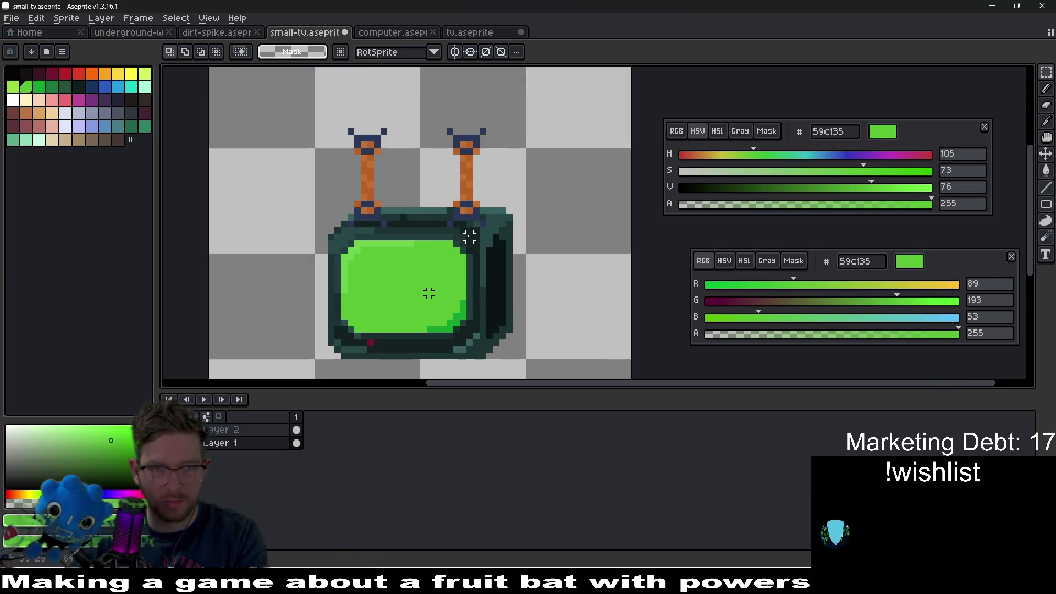
drag(345, 95, 528, 182)
key(ctrl+d)
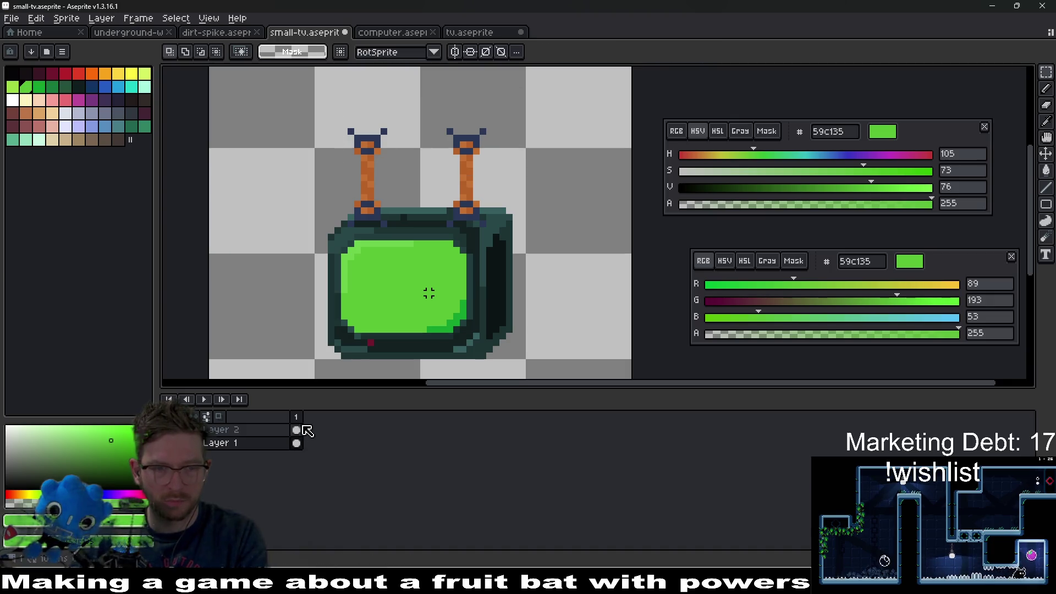
mouse_move(369, 118)
mouse_down()
mouse_move(514, 172)
mouse_move(523, 187)
mouse_up()
key(Down)
key(Down)
key(Down)
key(ctrl+d)
Save small-tv.aseprite and open its export settings.
scroll(574, 205, down, 2)
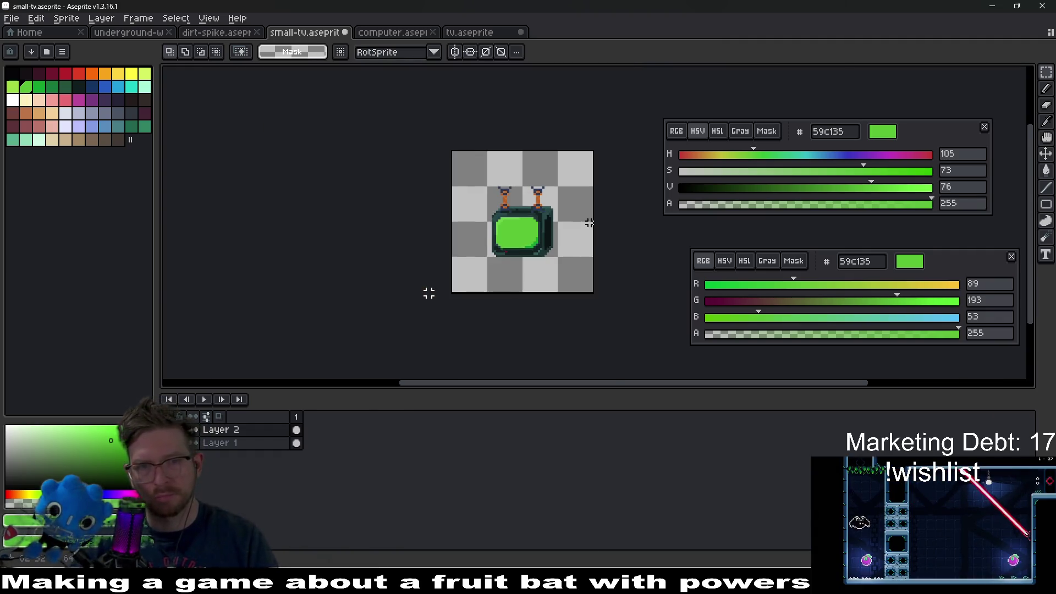
drag(590, 222, 528, 207)
key(ctrl+s)
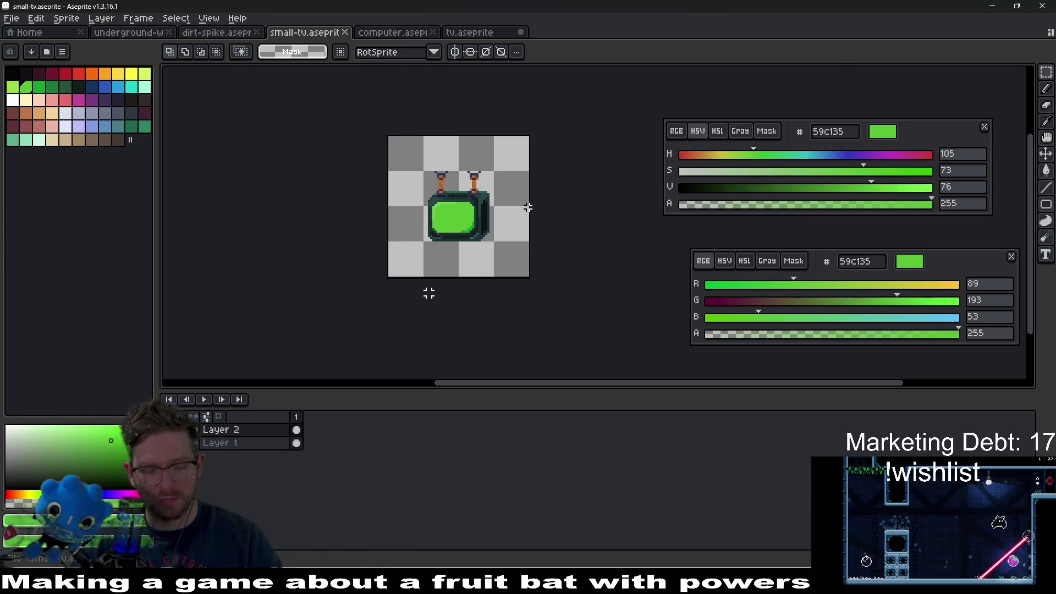
key(ctrl+alt+shift+s)
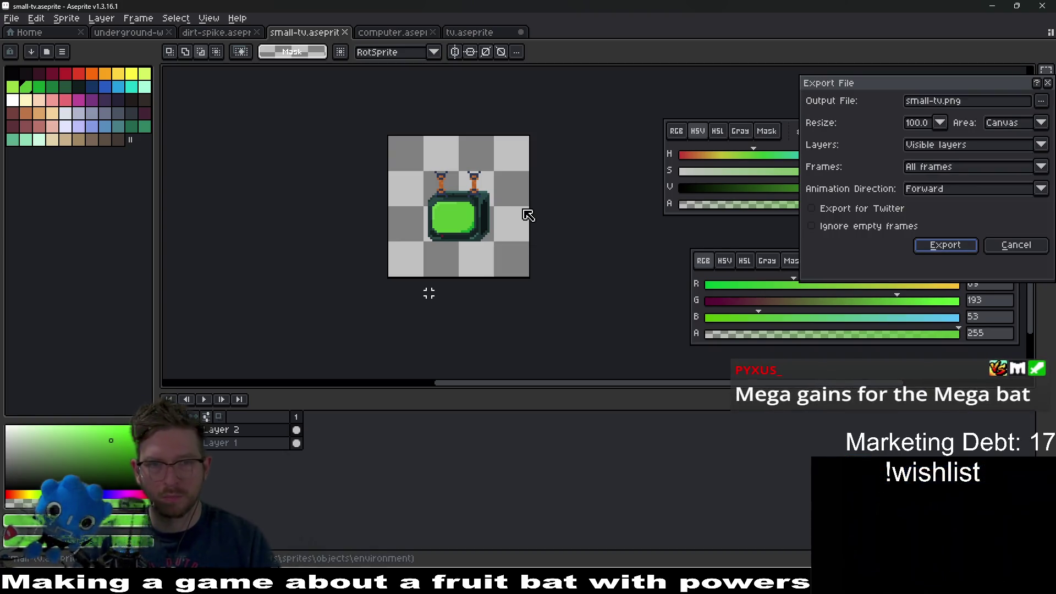
Export small-tv.png and switch to Godot to see the updated TV sprite.
key(Return)
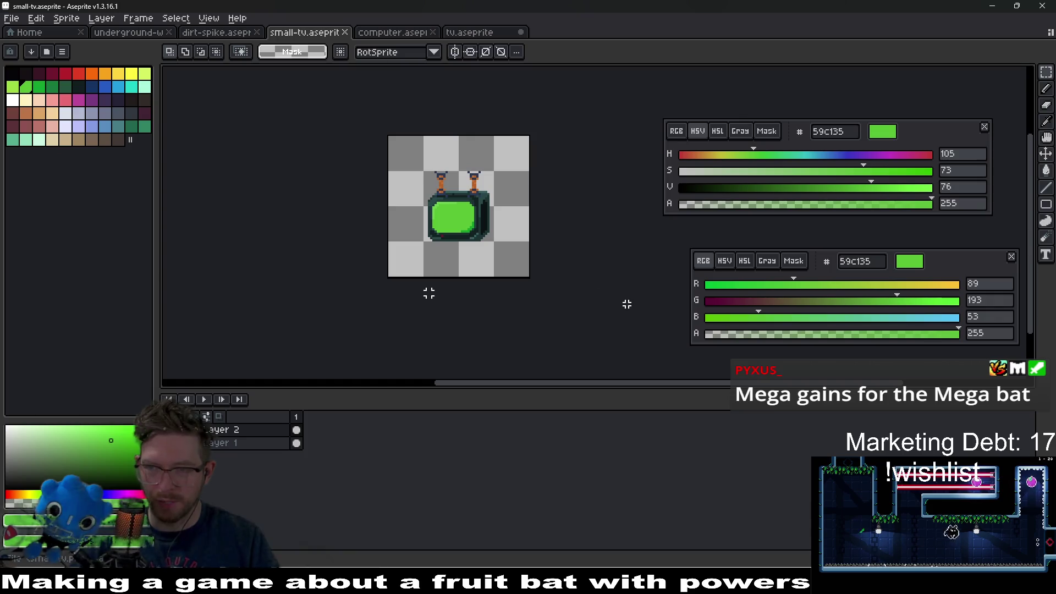
key(alt+Tab)
scroll(532, 285, up, 1)
scroll(549, 265, up, 1)
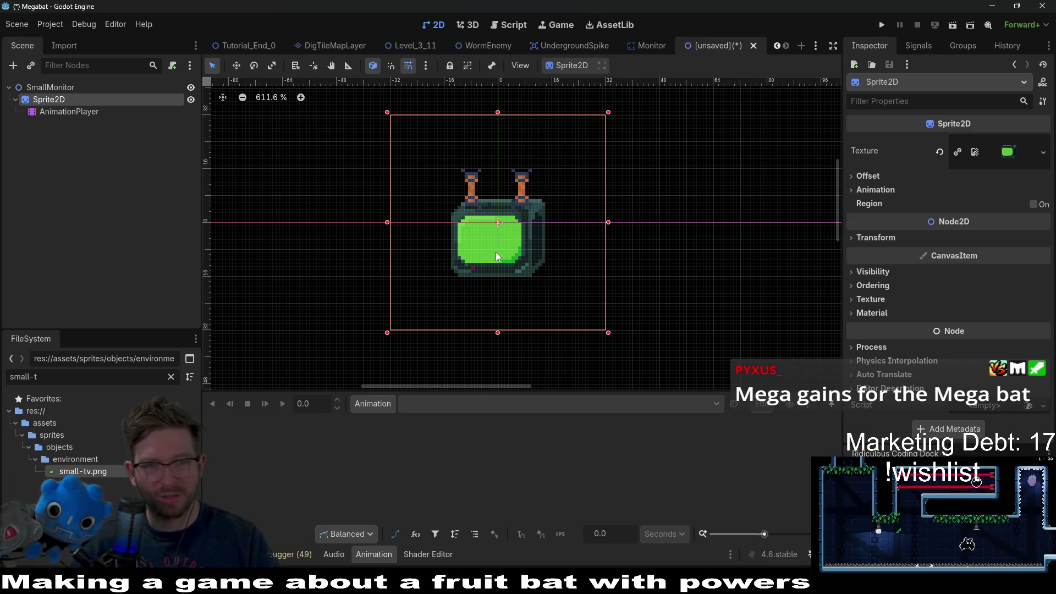
Start saving the scene as SmallMonitor in scenes/environments, cancel, and view the Monitor scene.
key(ctrl+s)
text(Sma)
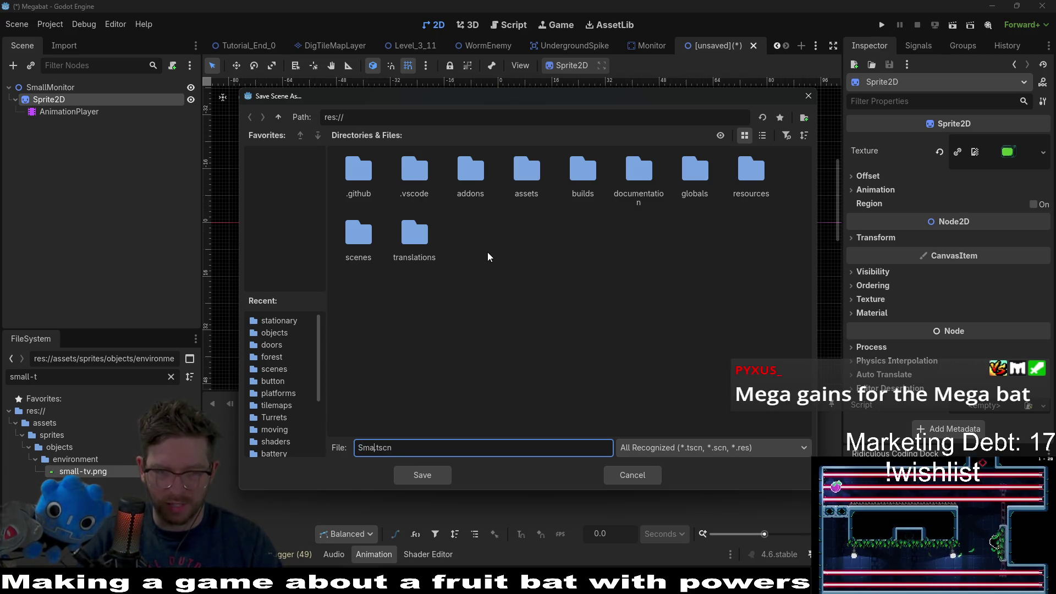
text(llMonitor)
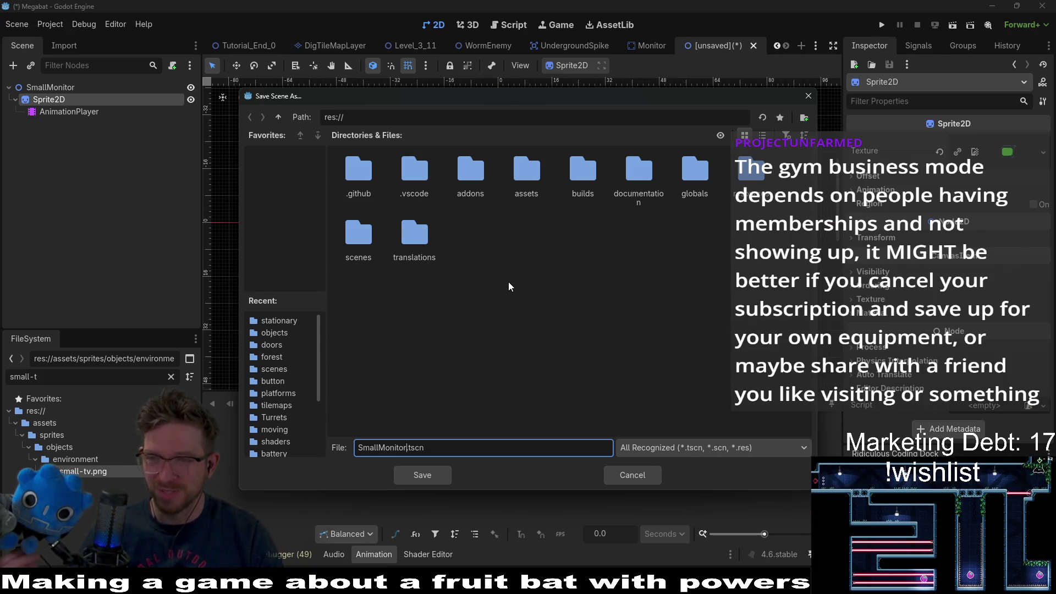
click(532, 278)
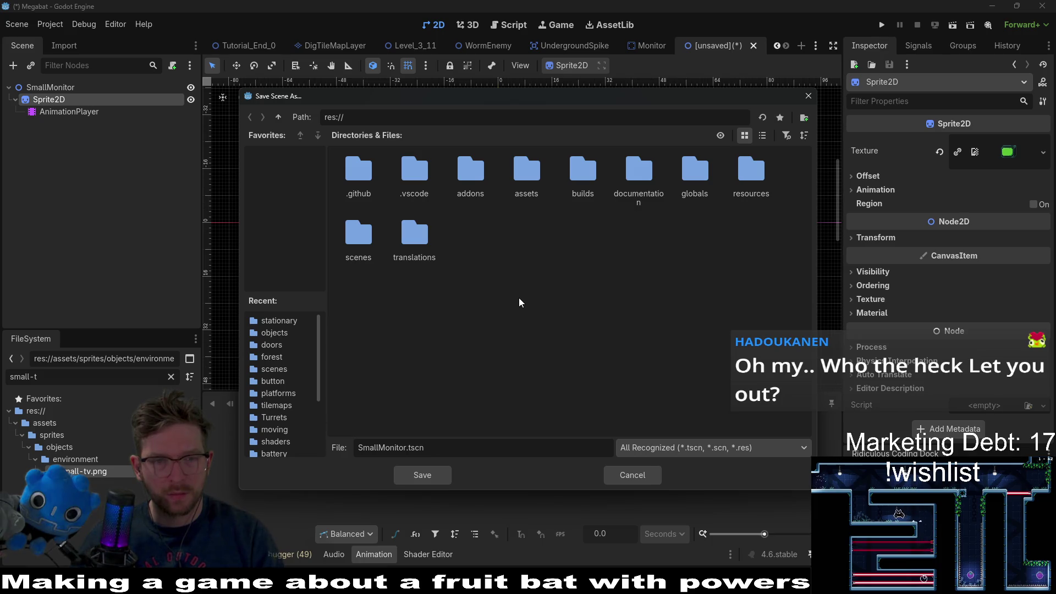
double_click(372, 259)
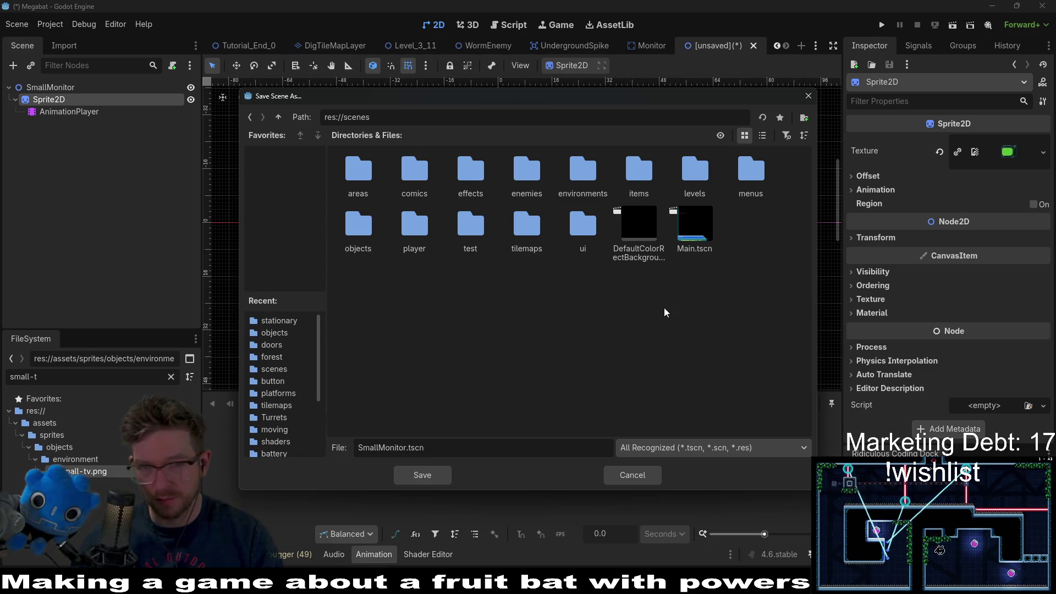
double_click(579, 183)
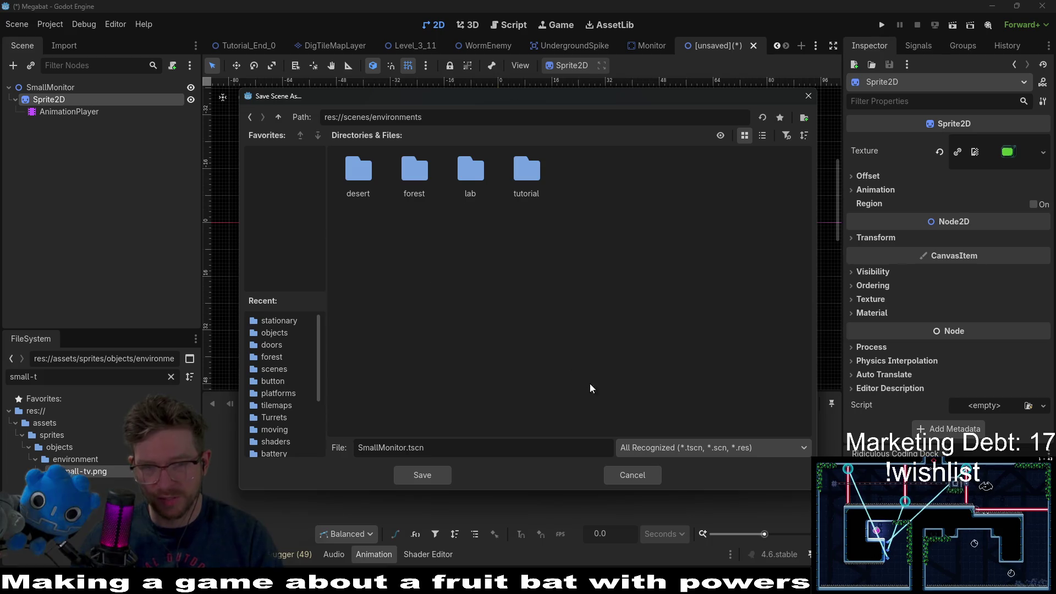
click(808, 96)
click(652, 48)
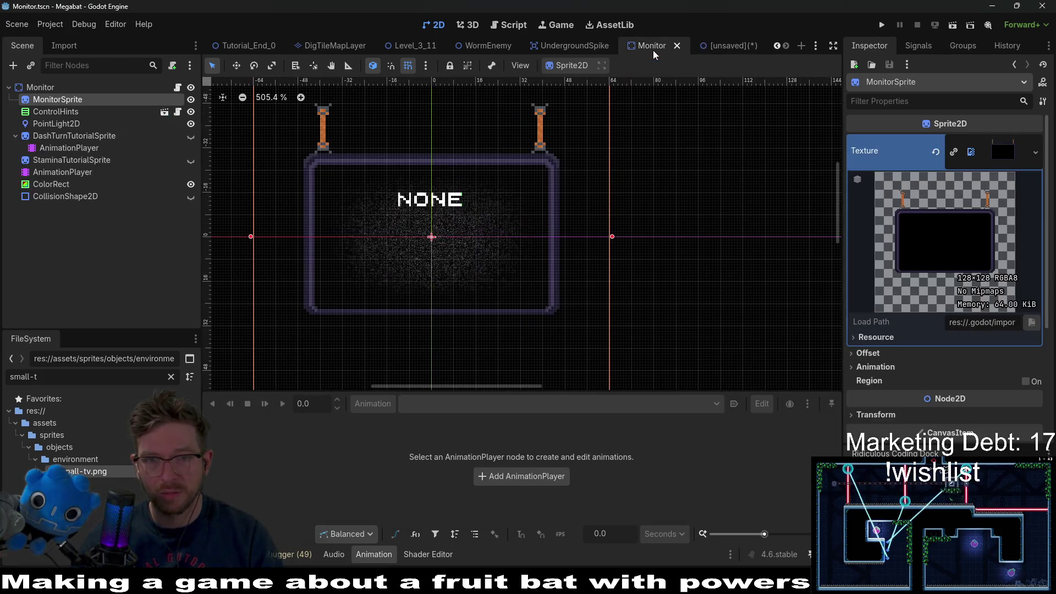
Switch back to the unsaved SmallMonitor scene and filter FileSystem for 'moni'.
click(721, 48)
key(ctrl+a)
text(moni)
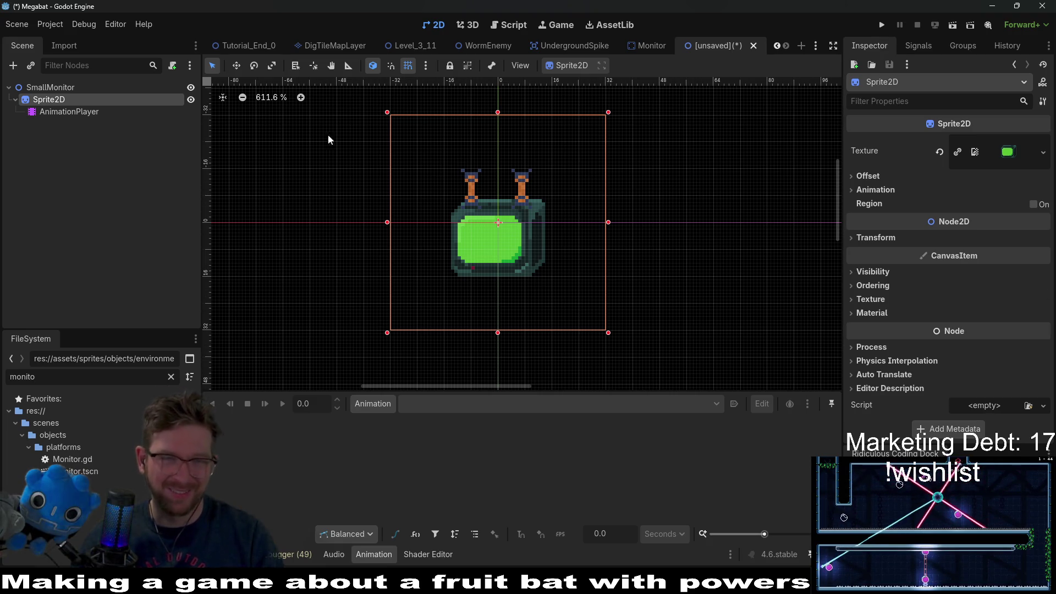
Save the scene as SmallMonitor.tscn in res://scenes/objects/platforms.
click(82, 87)
key(ctrl+s)
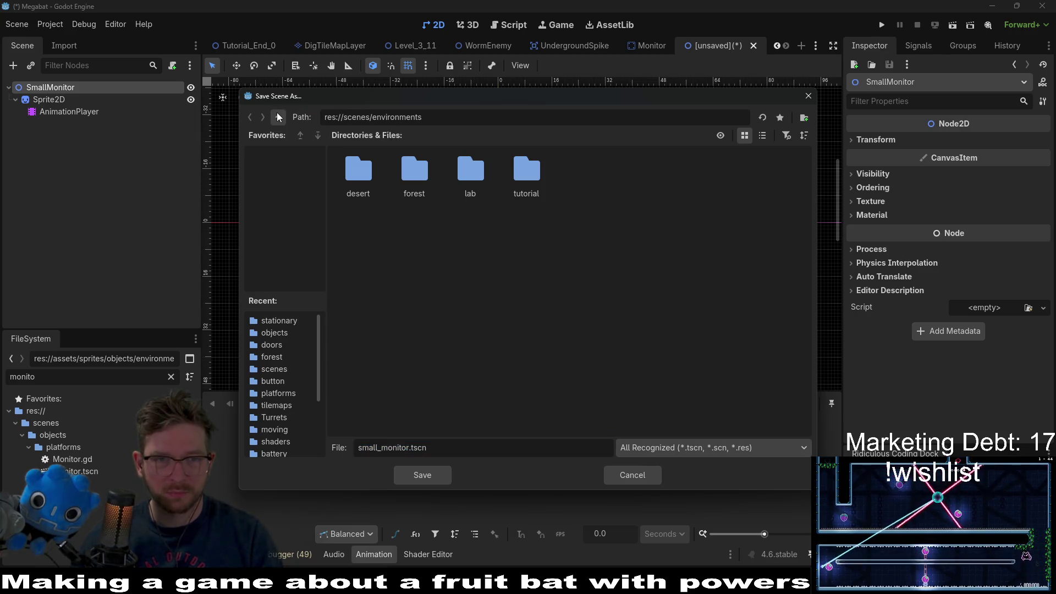
click(278, 117)
double_click(367, 222)
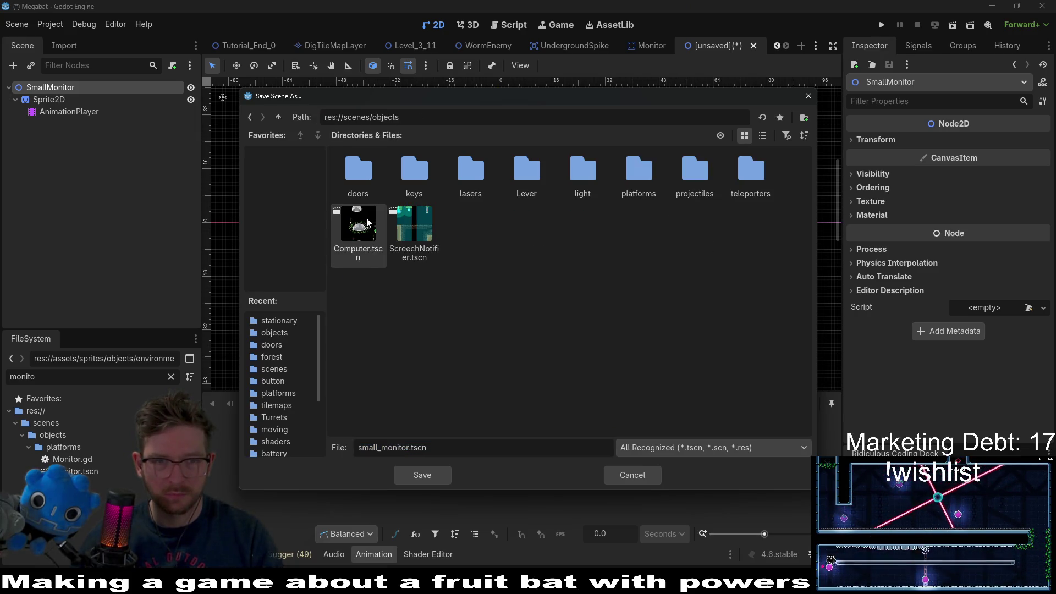
double_click(648, 184)
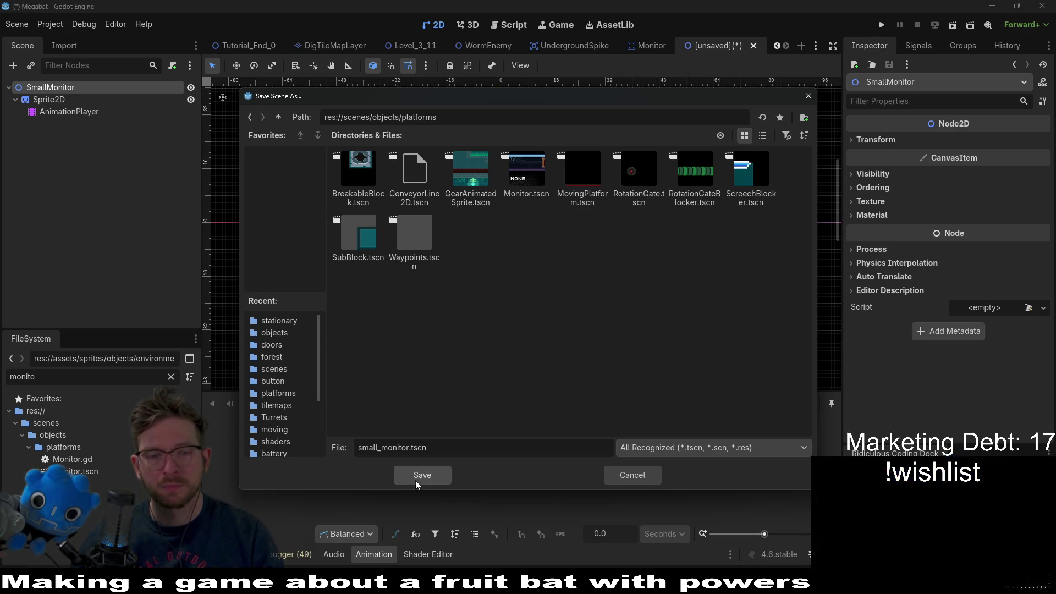
double_click(367, 448)
text(S)
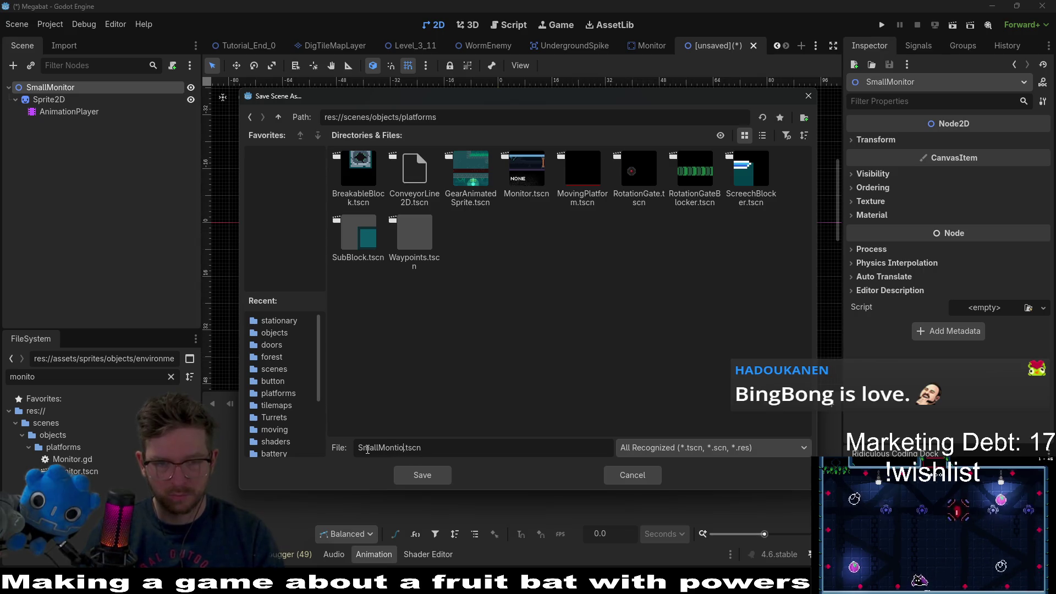
key(BackSpace)
key(BackSpace)
key(BackSpace)
text(ito)
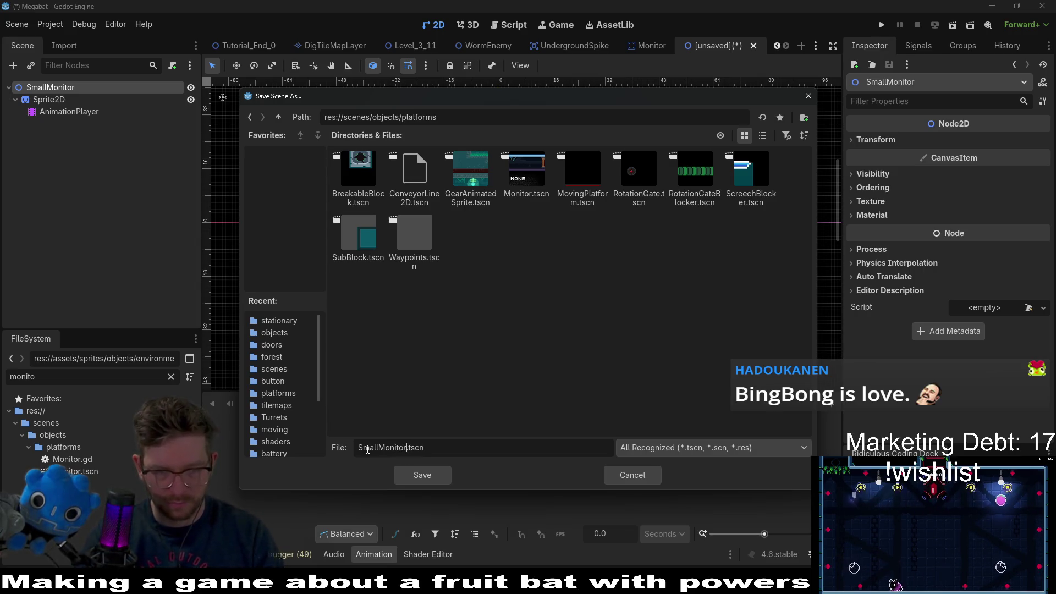
text(r)
key(Return)
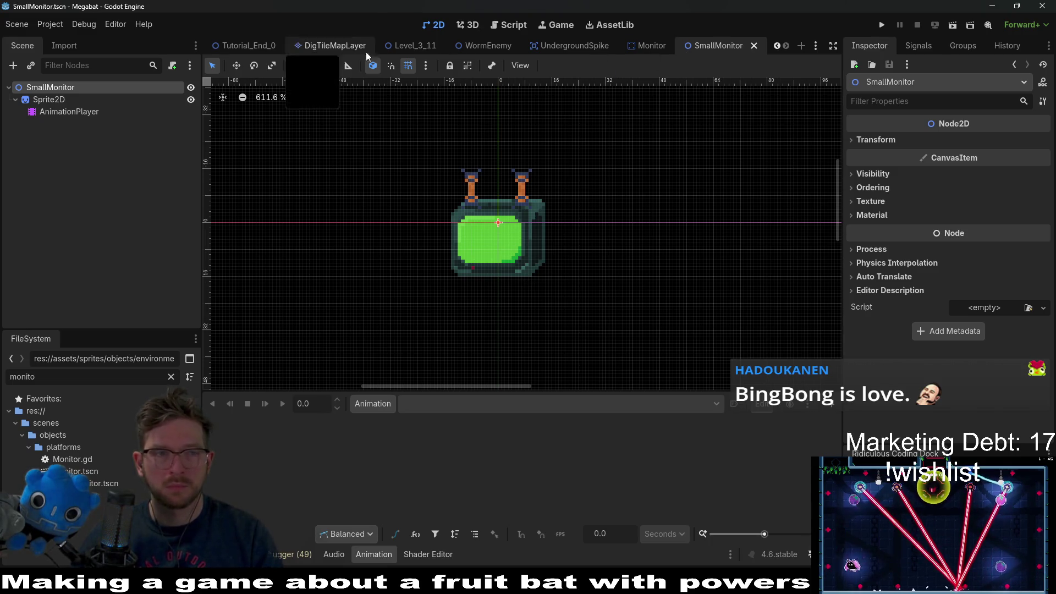
Switch from Level_3_11 to the HomeLevel scene and bring up ObjectsContainer's node menu.
click(419, 53)
scroll(275, 44, up, 1)
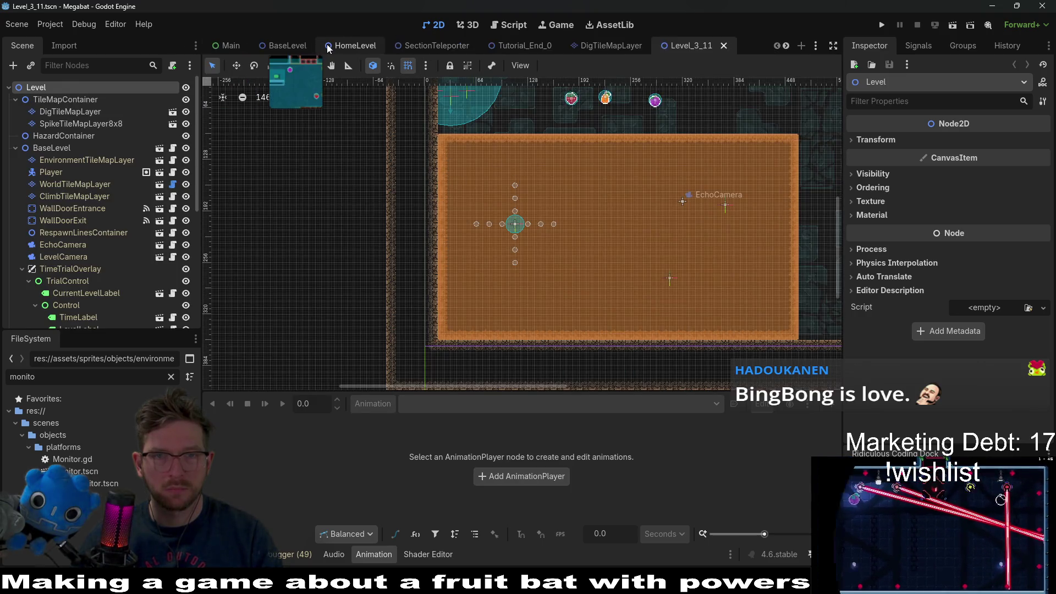
scroll(328, 44, up, 3)
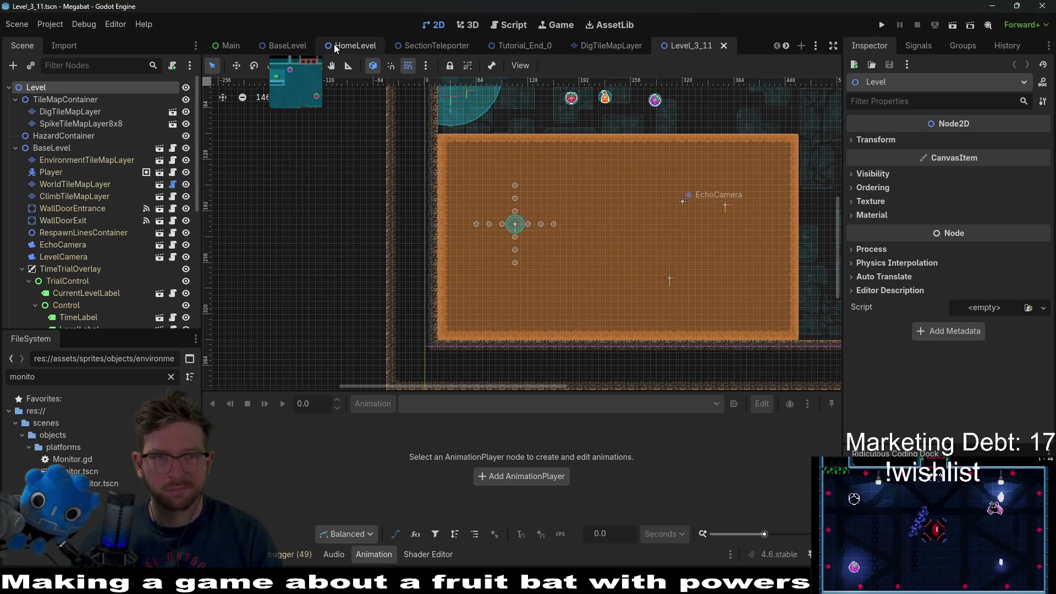
click(352, 46)
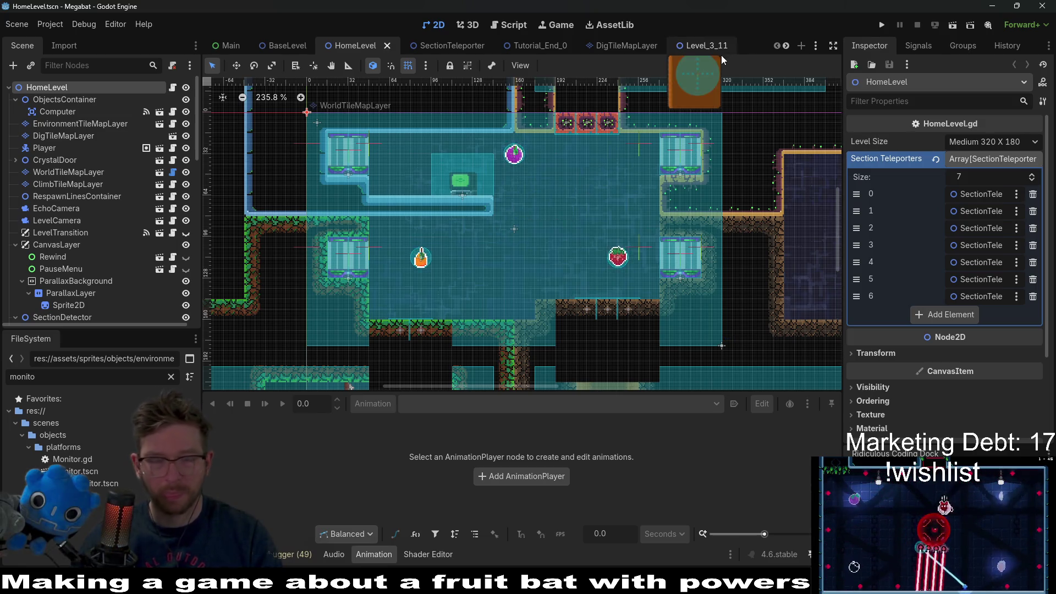
scroll(79, 202, down, 10)
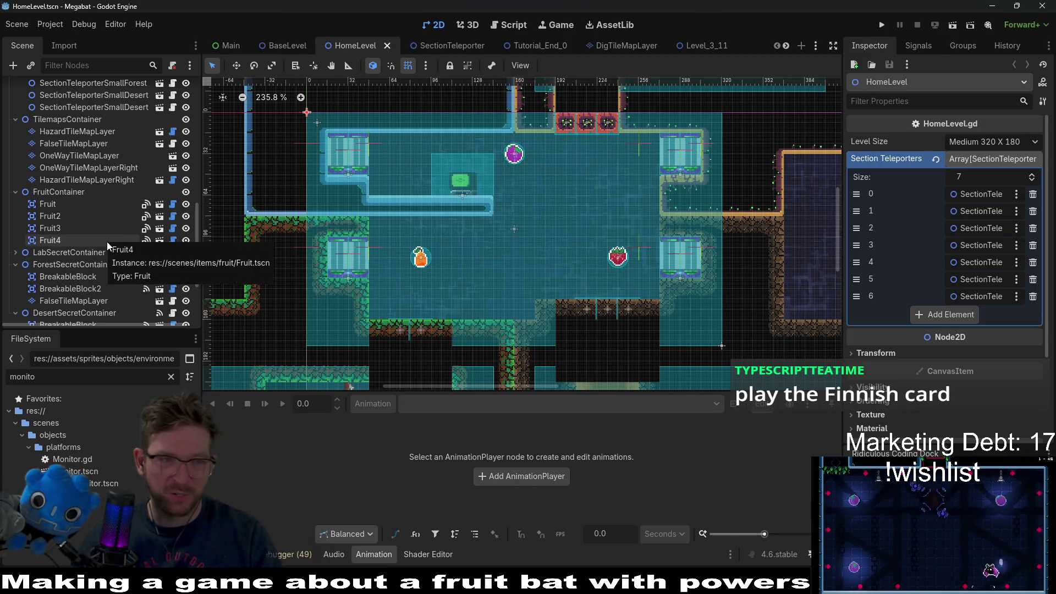
scroll(97, 254, up, 10)
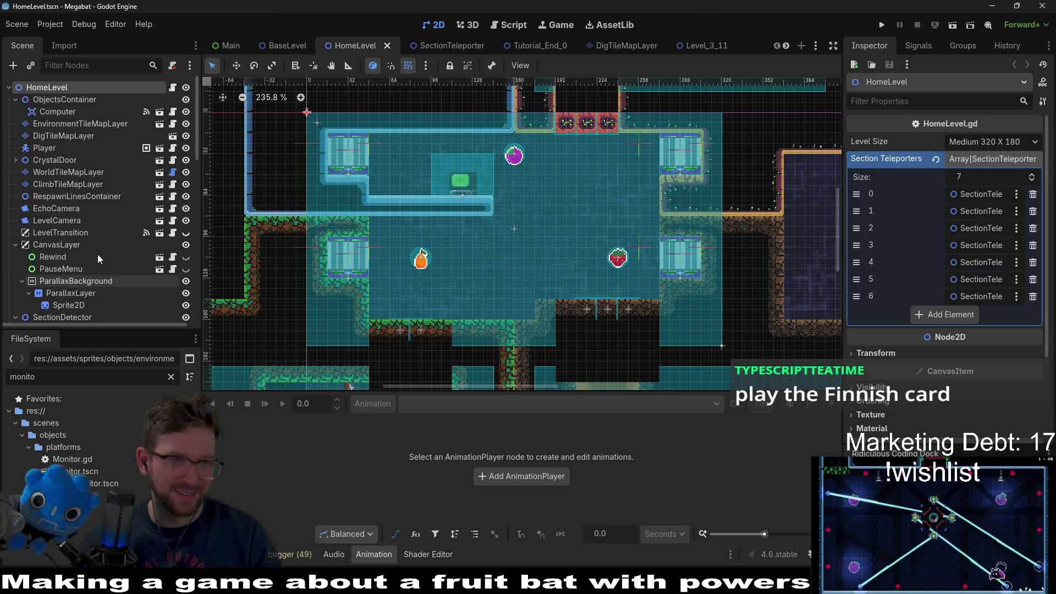
right_click(78, 100)
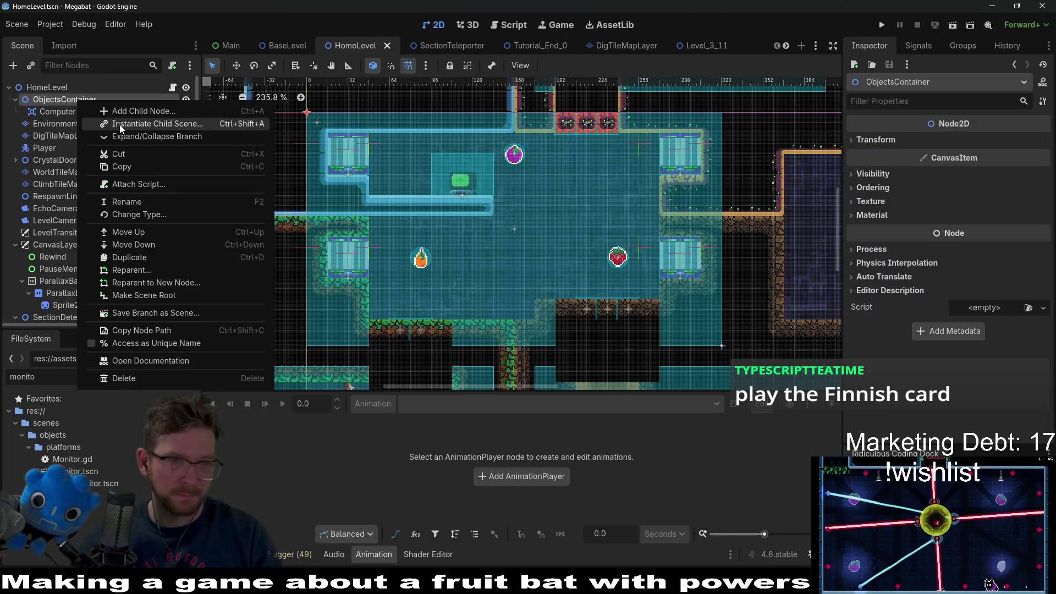
Instance the SmallMonitor scene as a child of ObjectsContainer, found by searching 'smallmo'.
click(120, 125)
text(m)
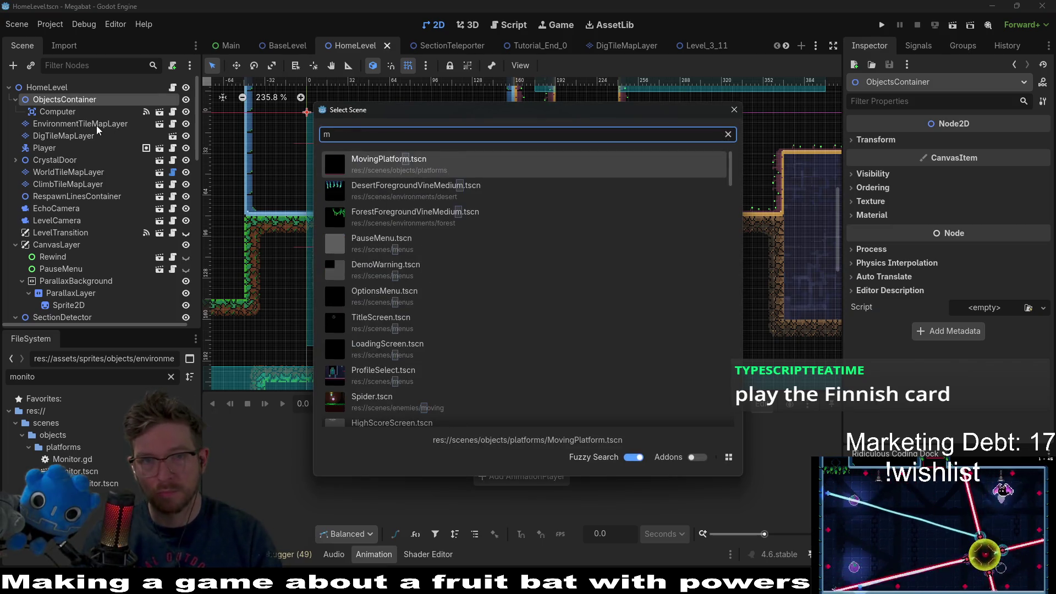
key(BackSpace)
text(sma)
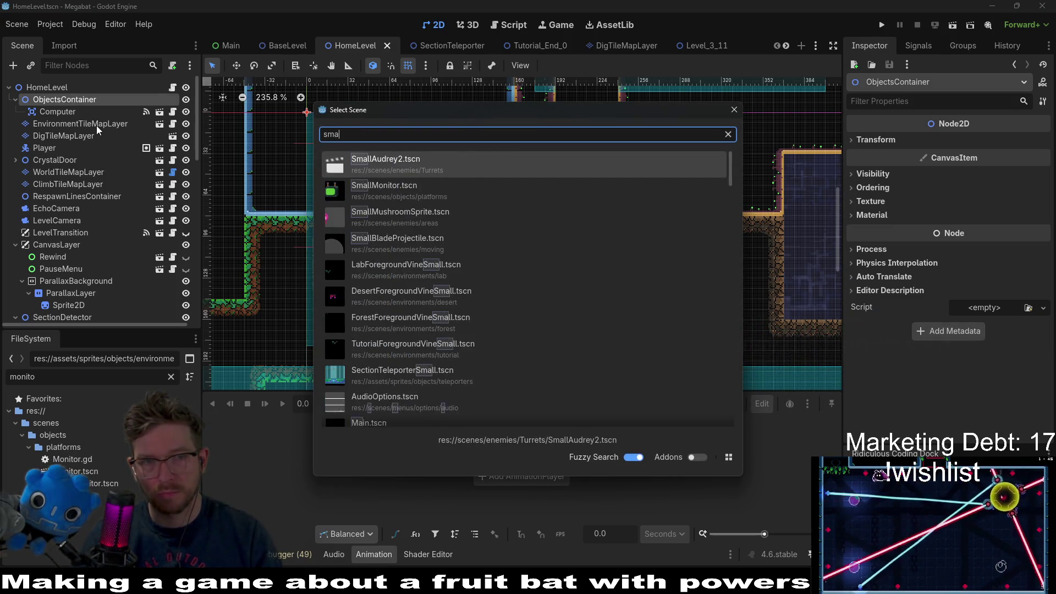
text(llmo)
key(Return)
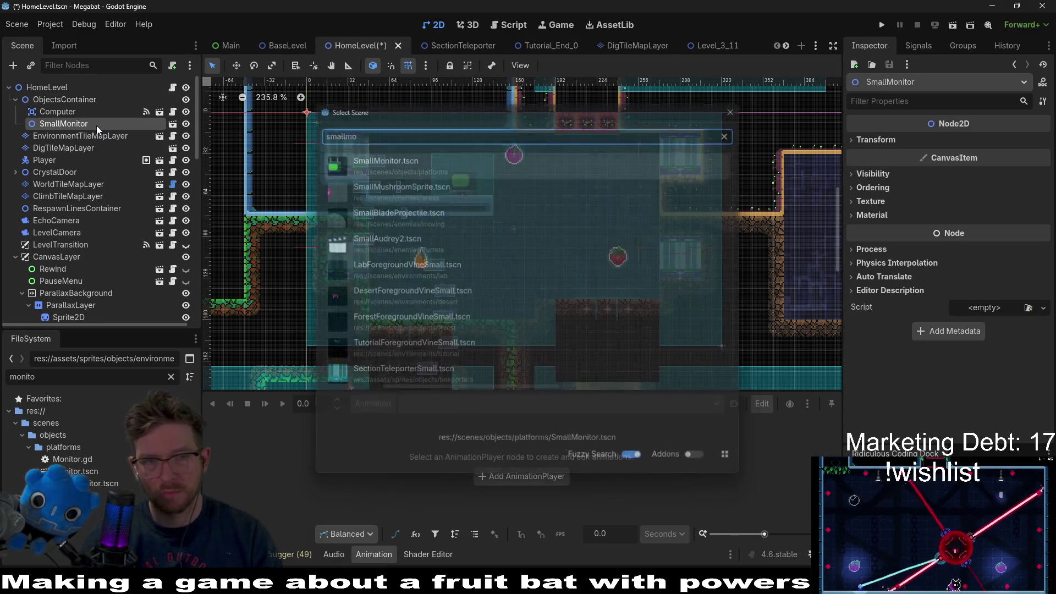
key(w)
Place the monitor beside the upper-right teleporter, nudged one pixel left.
mouse_move(337, 138)
mouse_down()
mouse_move(517, 184)
mouse_move(663, 192)
mouse_move(654, 165)
mouse_up()
scroll(653, 165, up, 5)
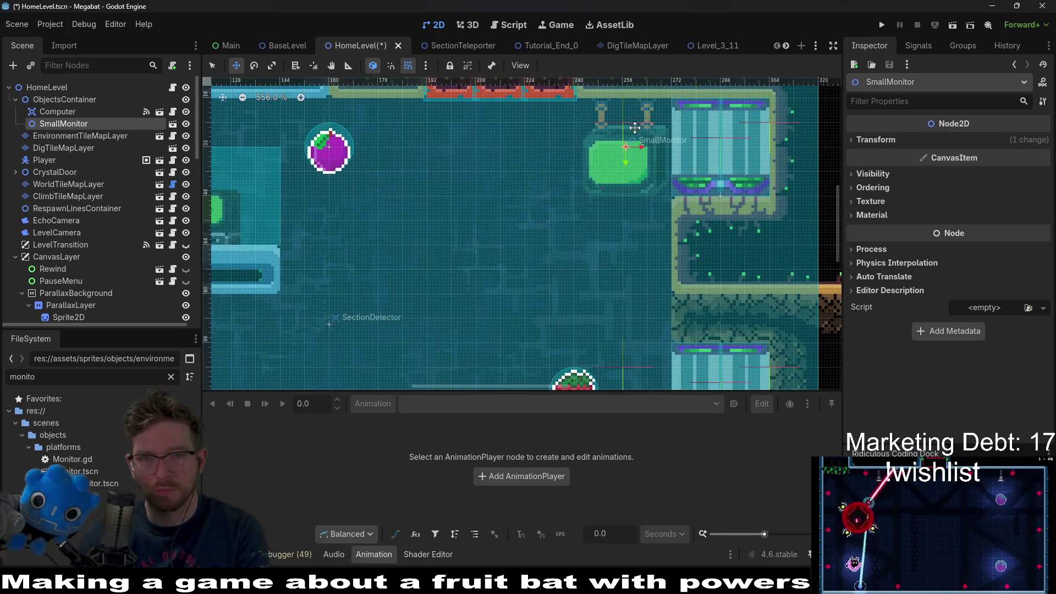
key(Left)
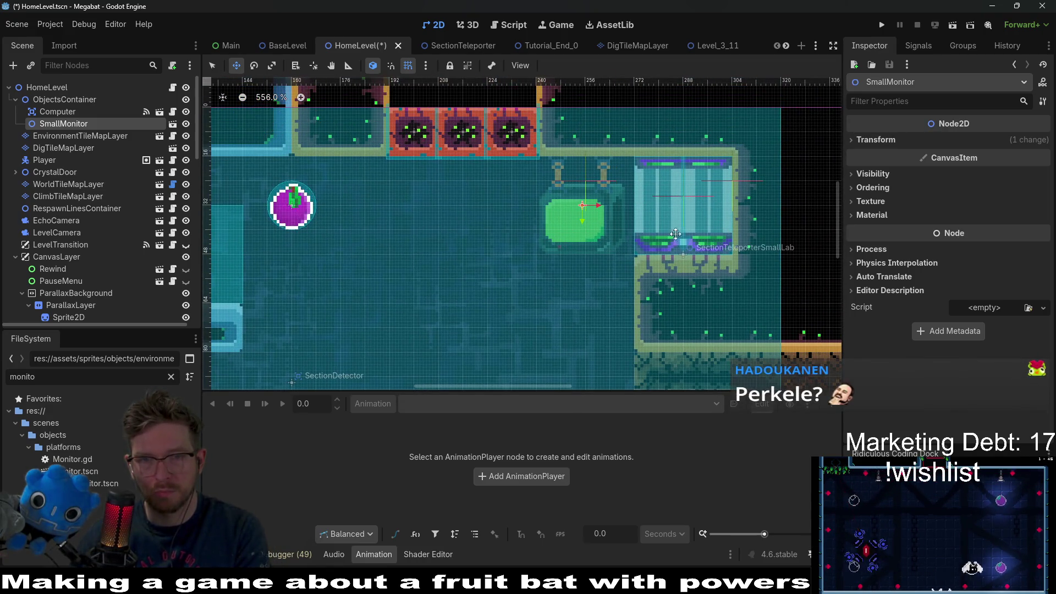
scroll(557, 237, down, 3)
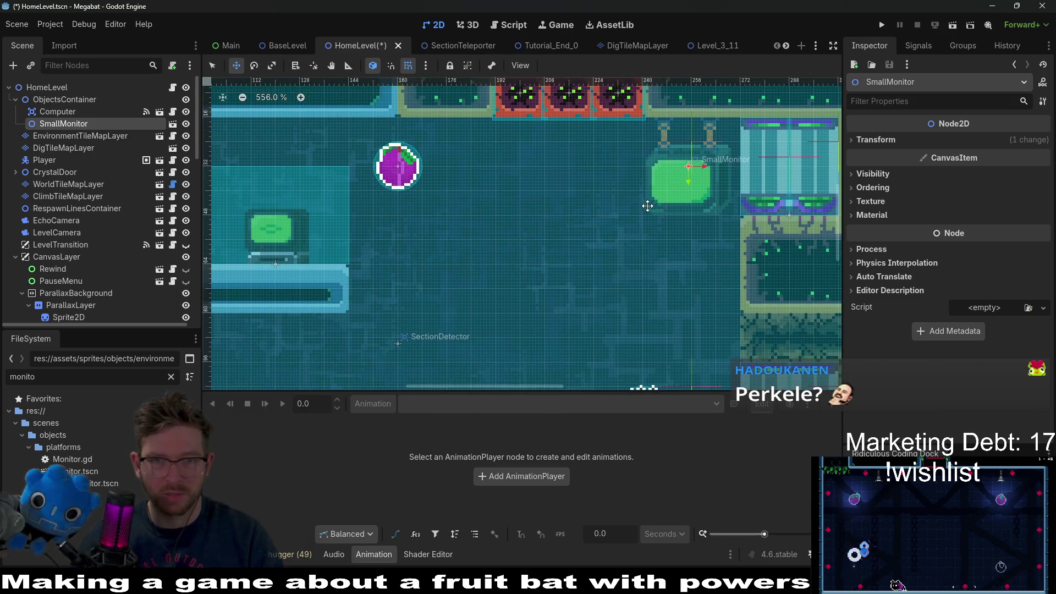
Test-run HomeLevel to check the monitor in the room, then close the game window.
click(947, 28)
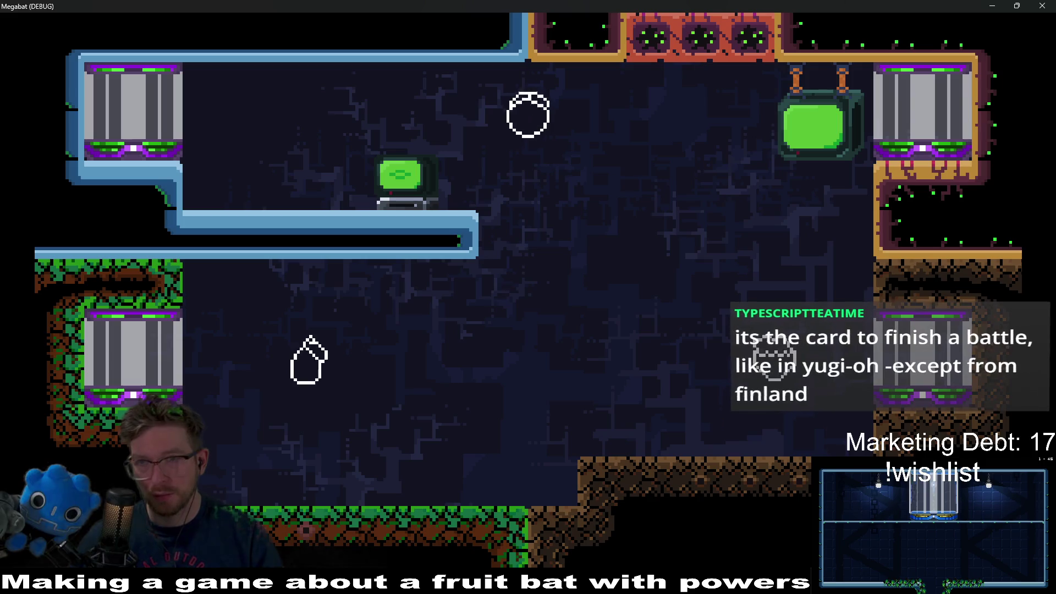
click(1042, 6)
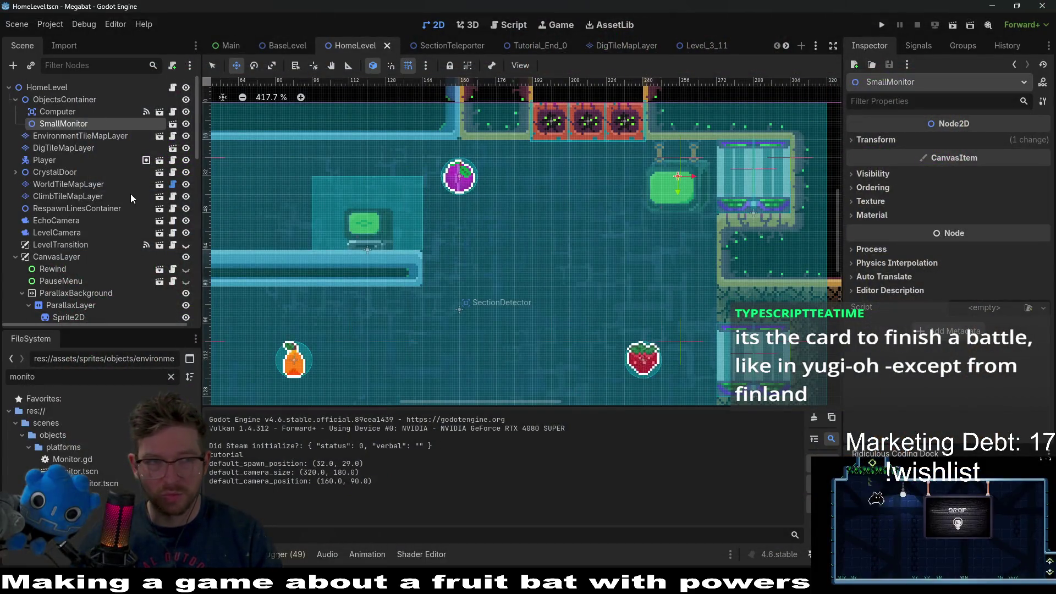
scroll(632, 228, down, 5)
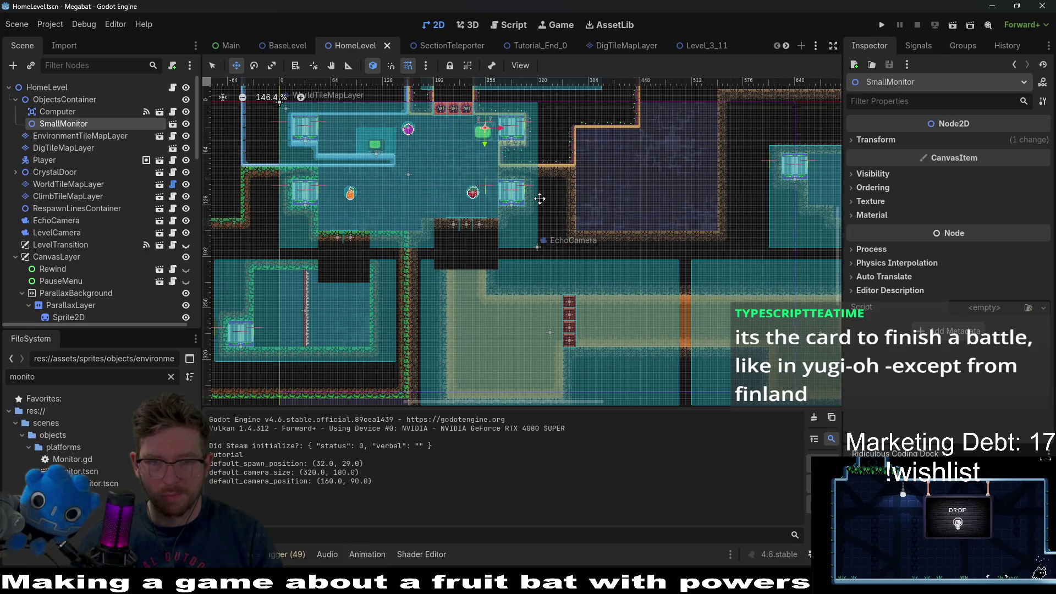
scroll(535, 196, up, 2)
scroll(653, 287, down, 2)
scroll(468, 335, down, 2)
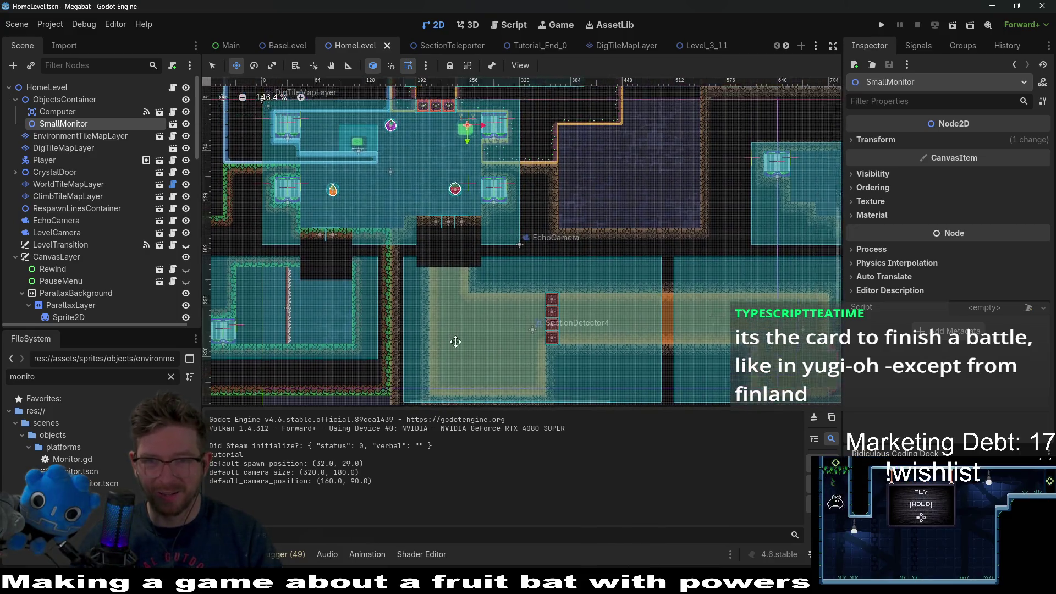
scroll(352, 259, up, 2)
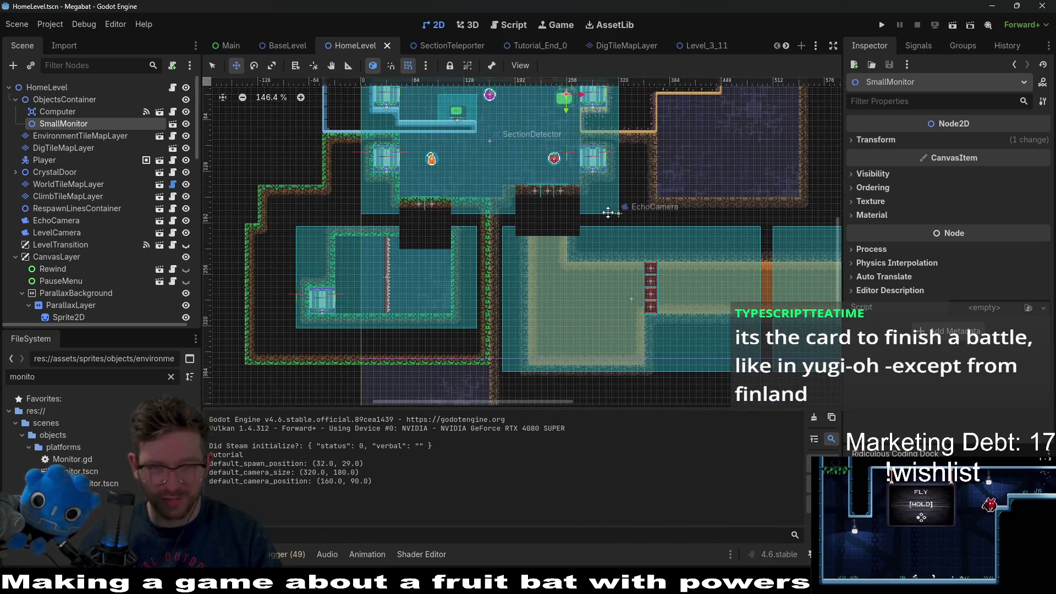
scroll(608, 213, down, 4)
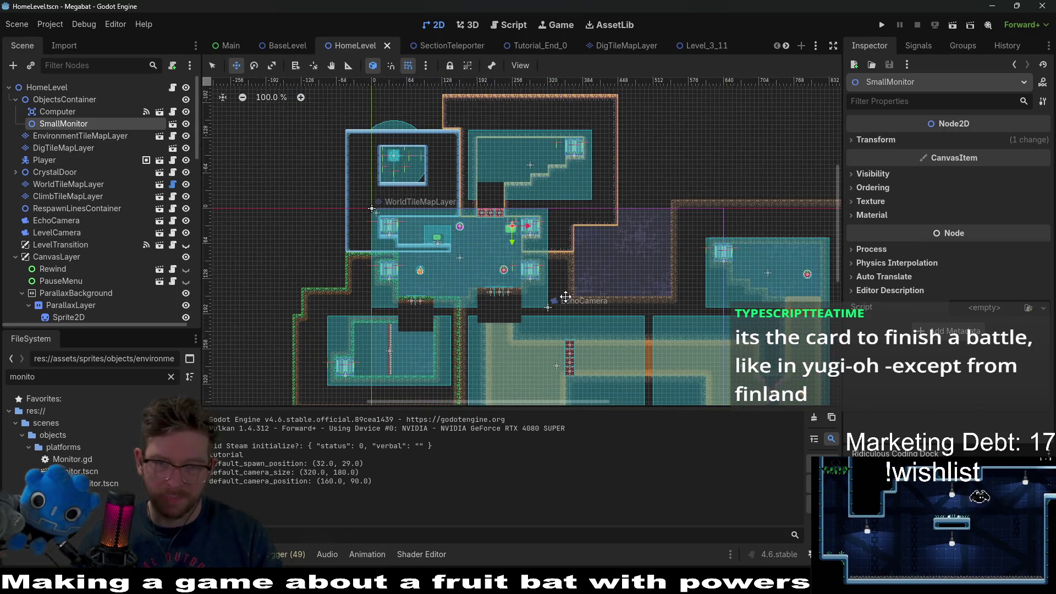
drag(566, 297, 577, 179)
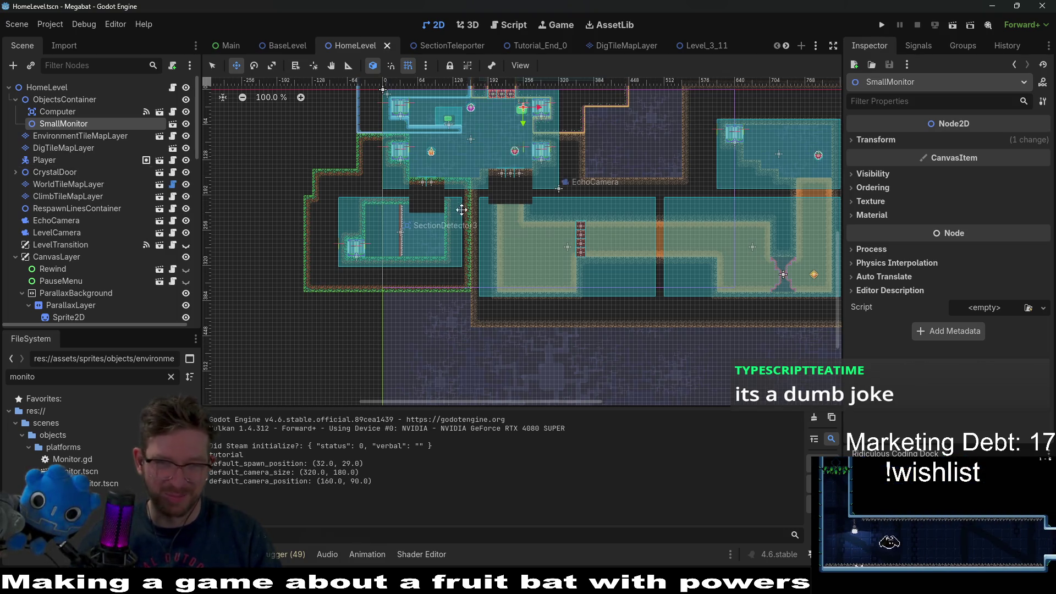
scroll(492, 141, up, 3)
scroll(492, 141, up, 5)
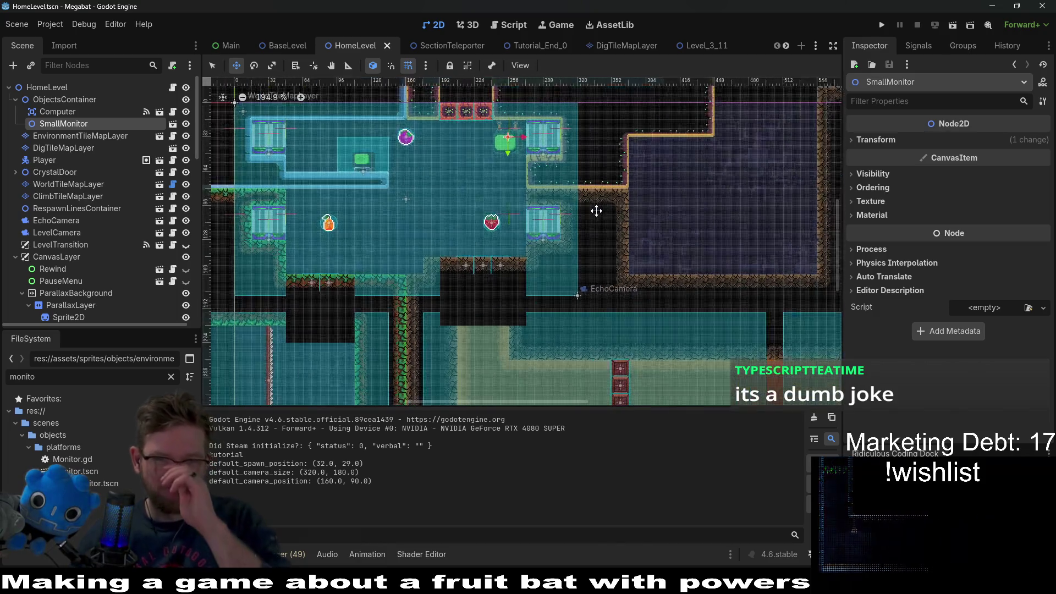
scroll(527, 216, up, 2)
scroll(470, 220, up, 3)
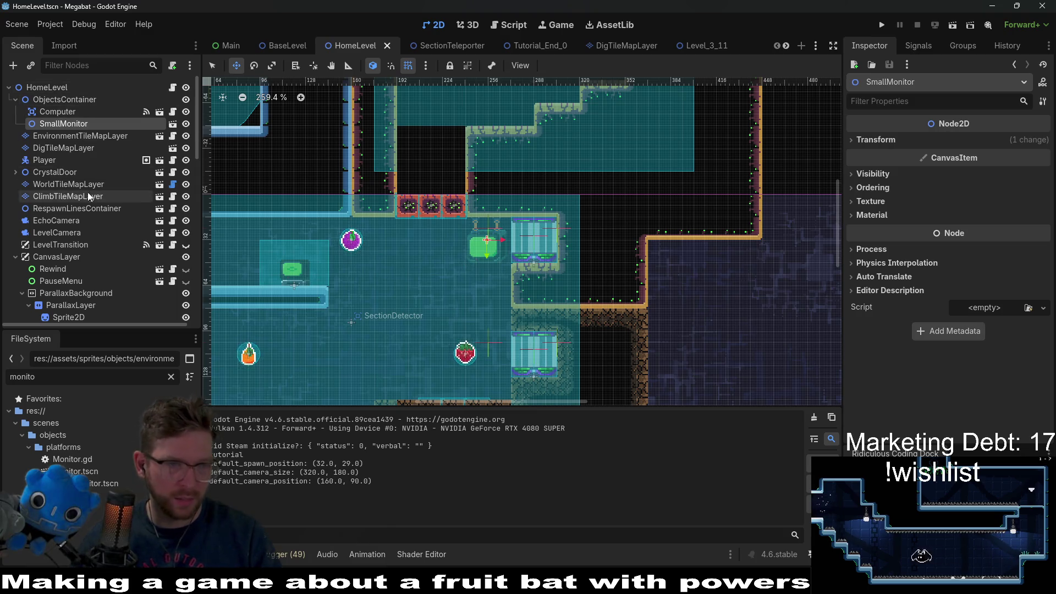
scroll(80, 219, down, 10)
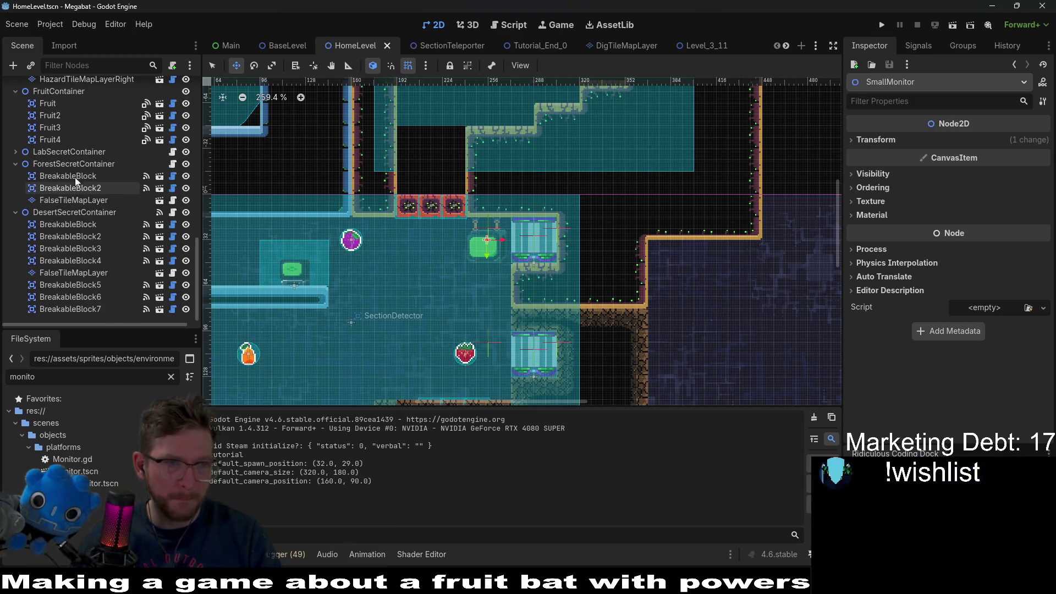
click(63, 154)
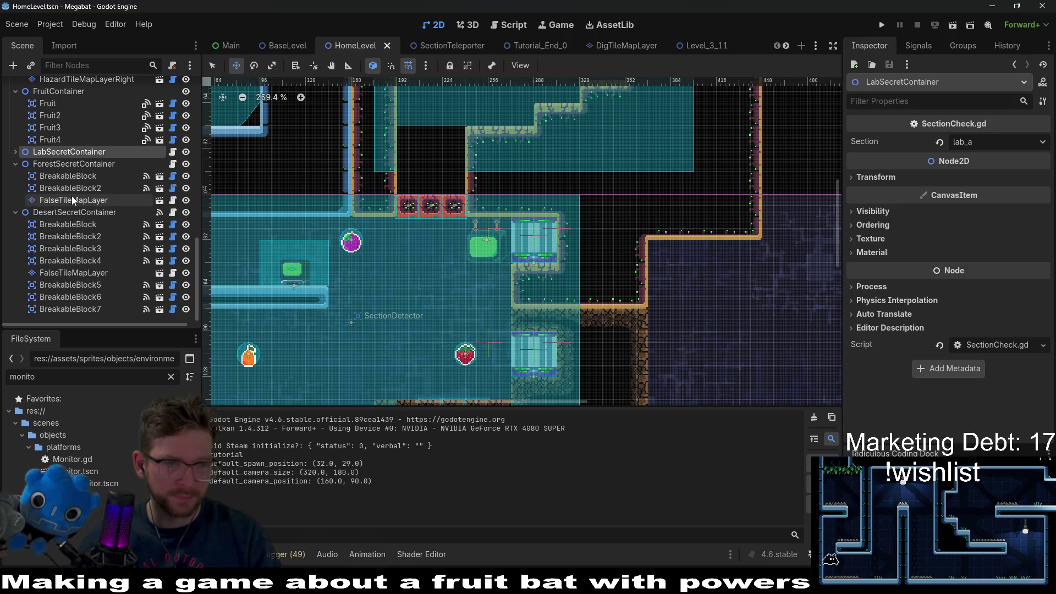
scroll(72, 219, up, 3)
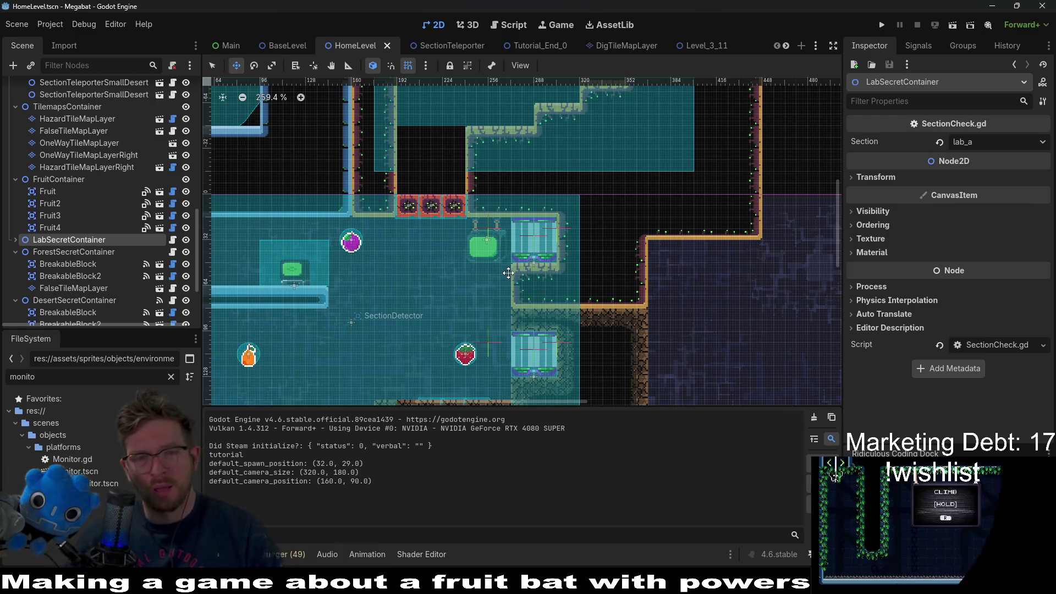
scroll(485, 240, up, 3)
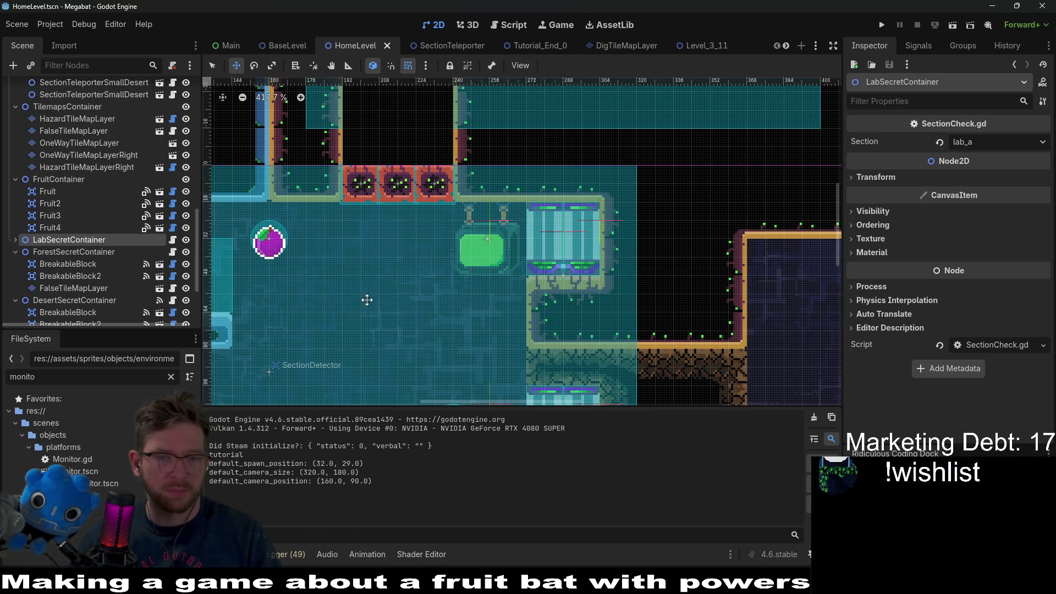
scroll(331, 328, down, 3)
mouse_move(332, 372)
mouse_down()
mouse_move(495, 282)
mouse_move(541, 238)
mouse_up()
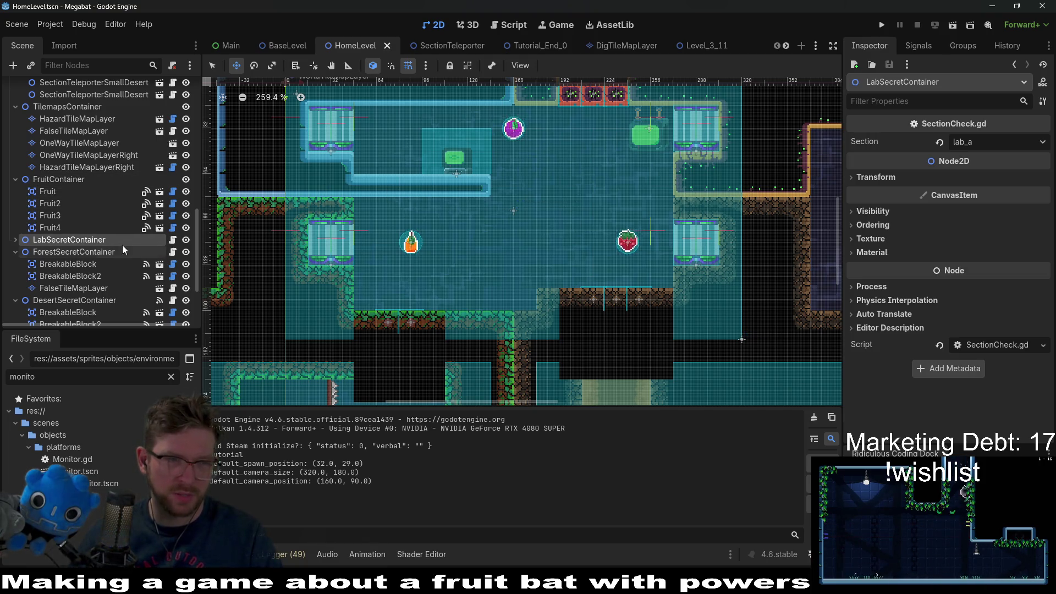
scroll(115, 230, down, 2)
scroll(91, 230, up, 3)
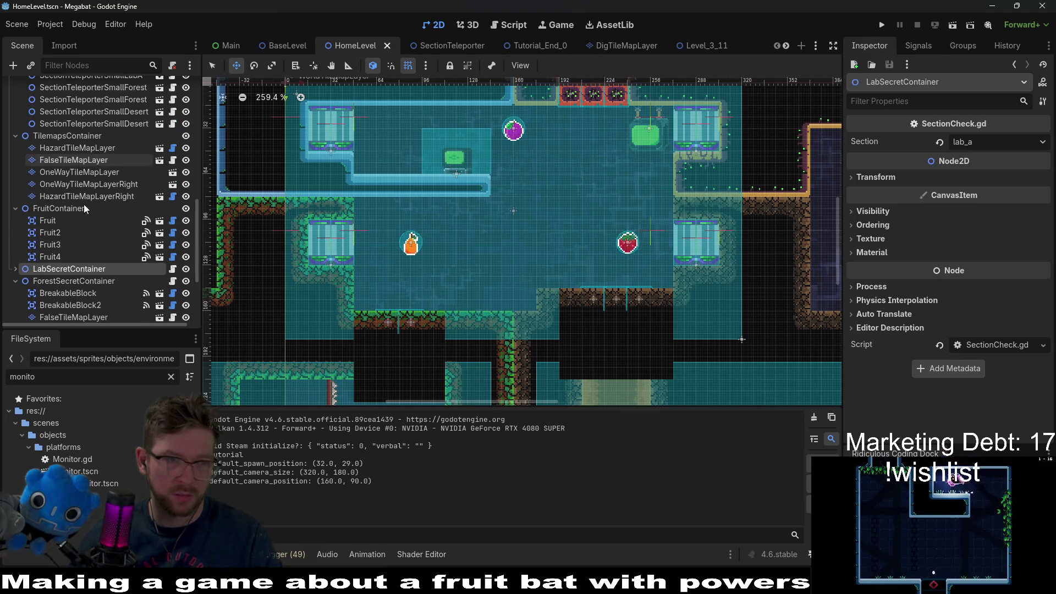
scroll(91, 236, up, 3)
scroll(115, 147, up, 3)
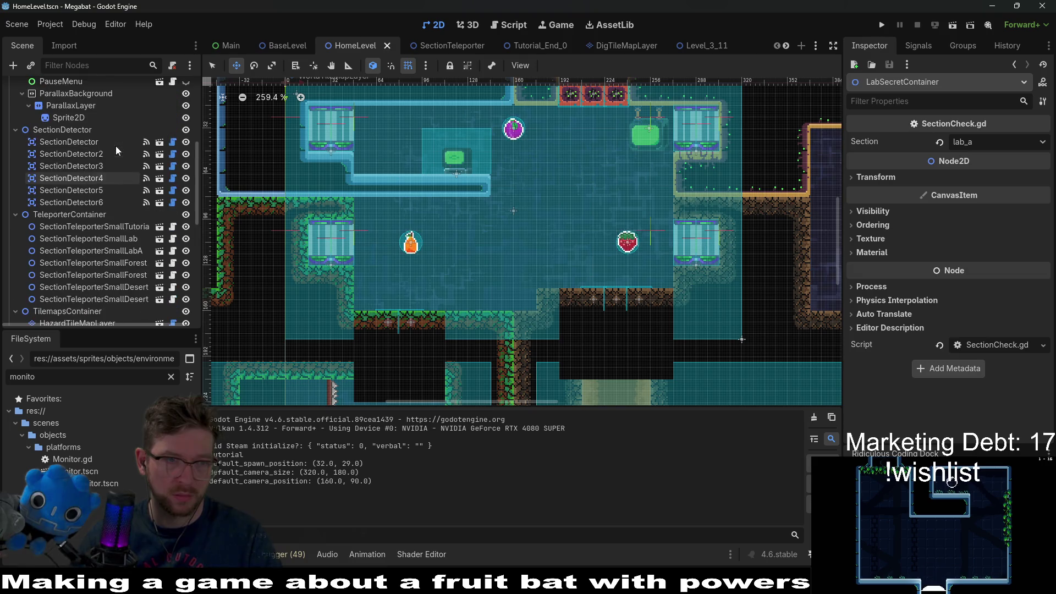
Resize SectionDetector to Xlarge 480 X 270, reposition it over the room, and test-run.
click(86, 141)
key(f)
click(990, 141)
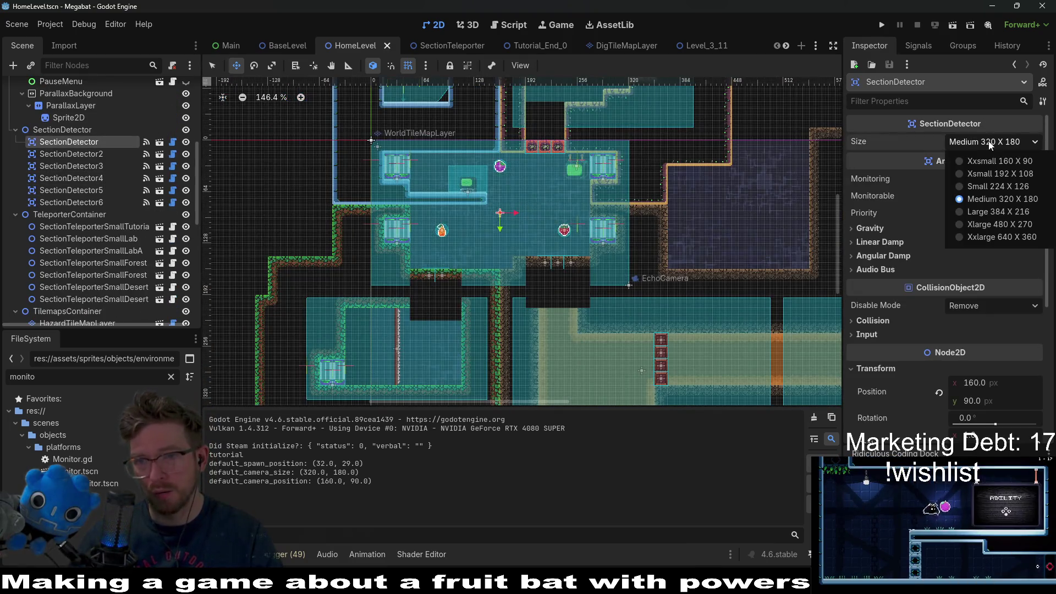
click(994, 211)
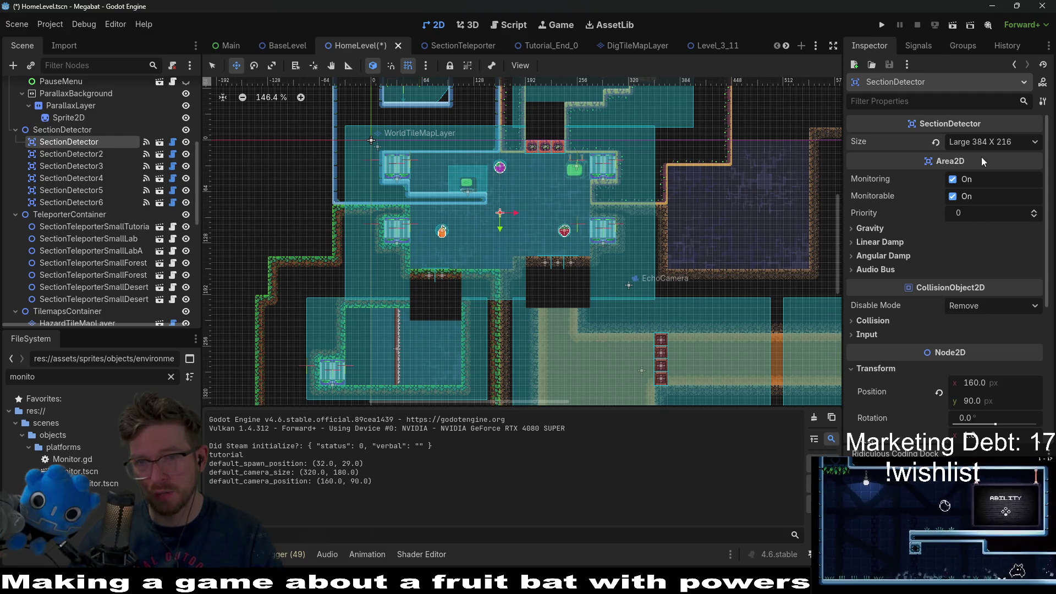
click(982, 142)
click(988, 223)
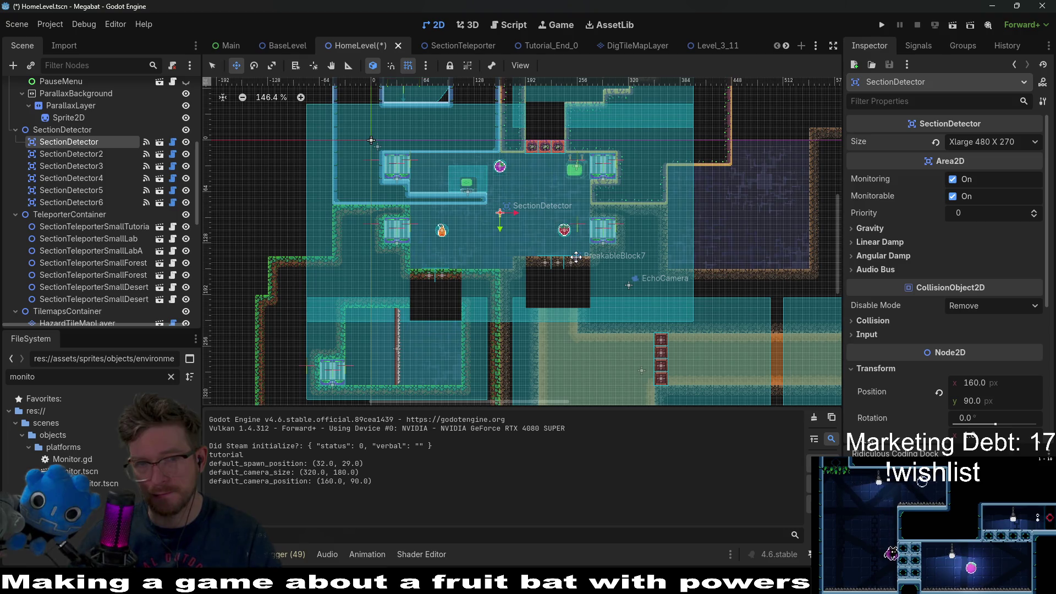
scroll(576, 257, down, 2)
drag(416, 151, 473, 185)
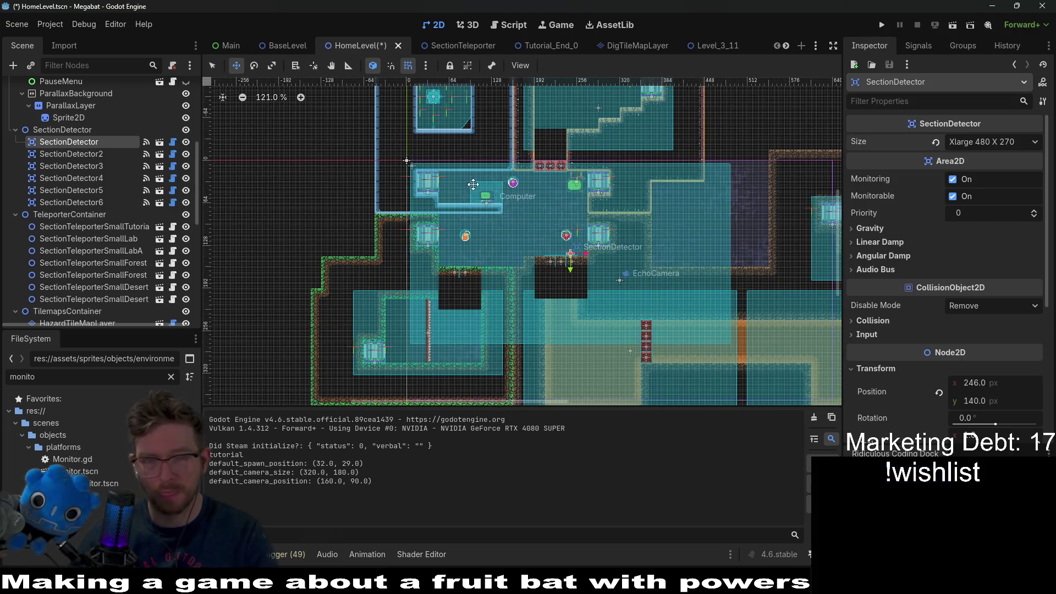
scroll(473, 184, up, 7)
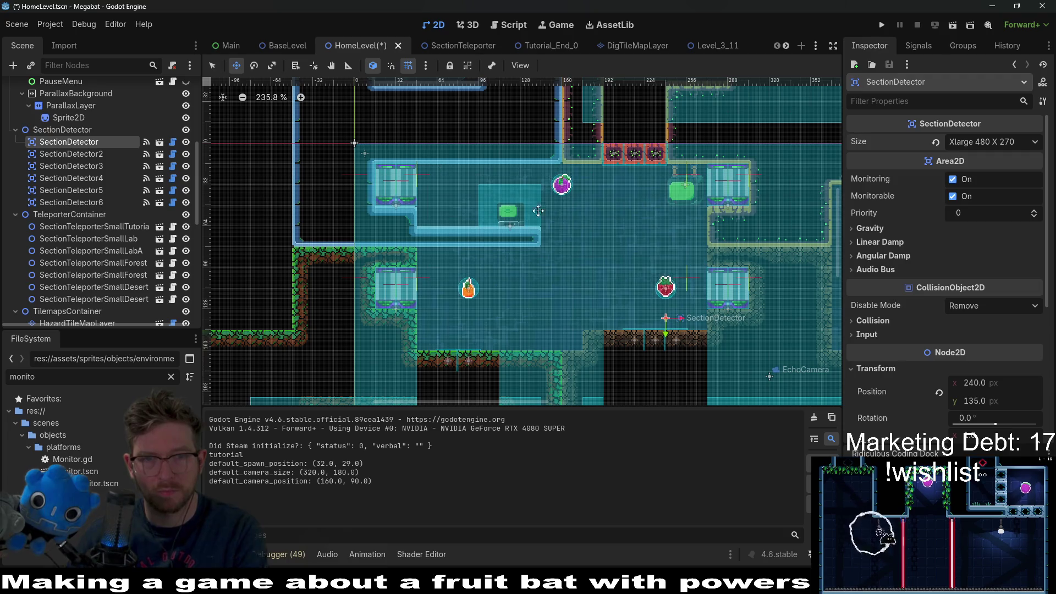
scroll(508, 199, down, 6)
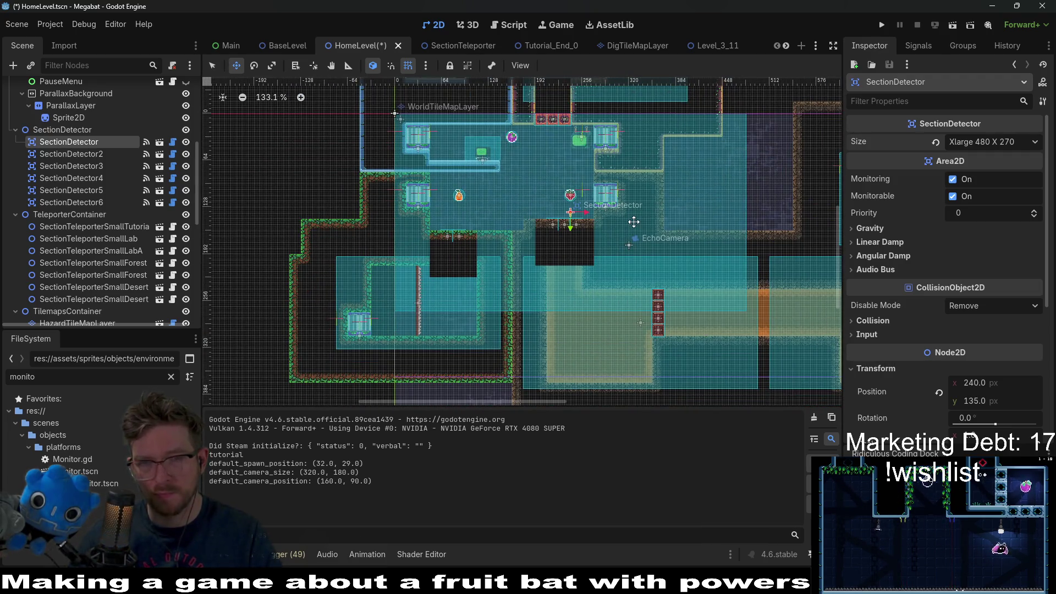
click(952, 25)
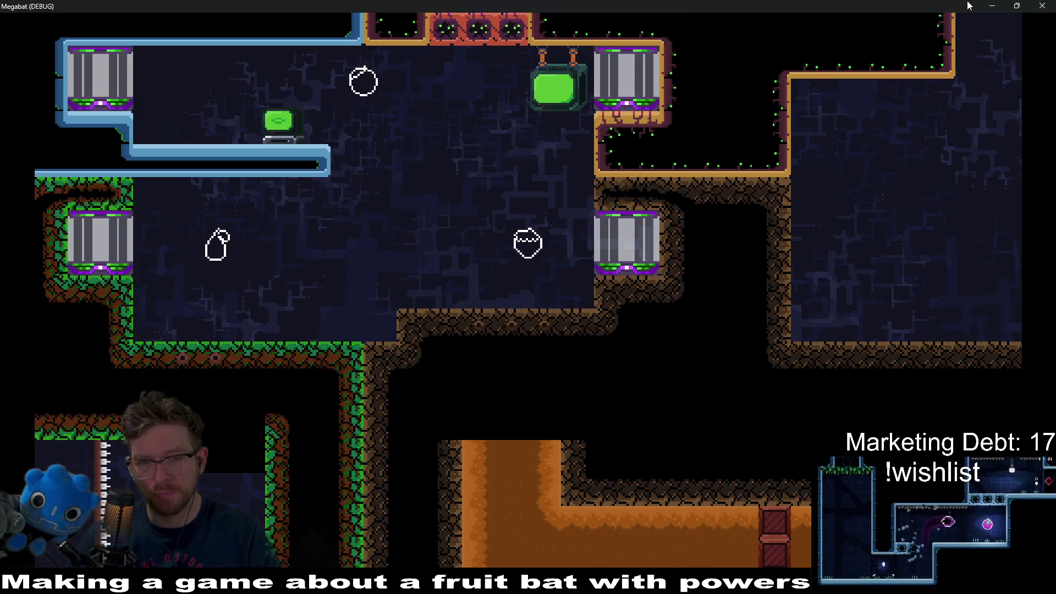
click(1042, 6)
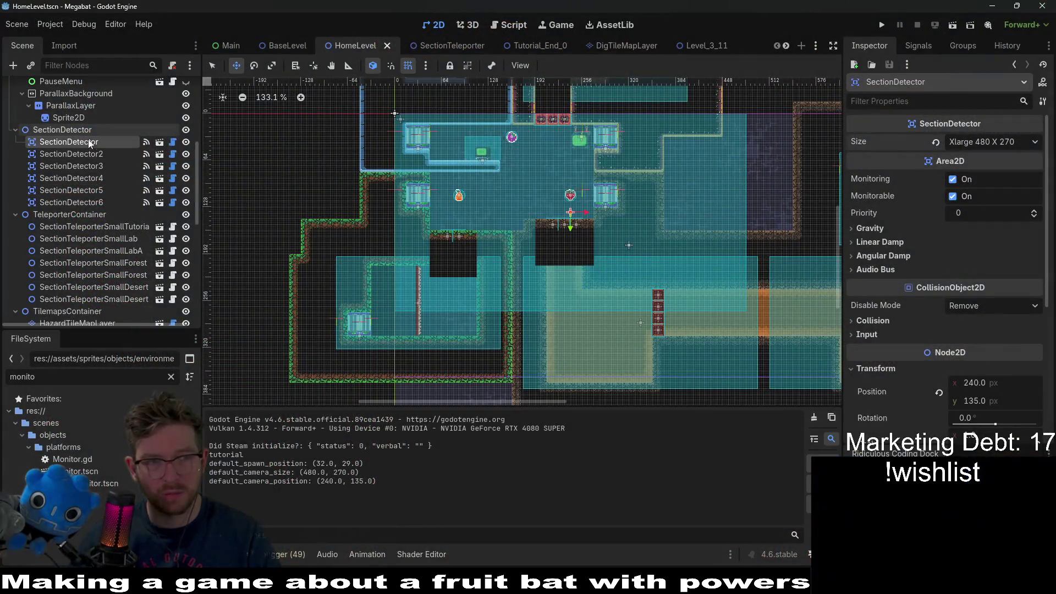
Shrink SectionDetector back to Large 384 X 216, save, shift it up-left, and test again.
click(954, 143)
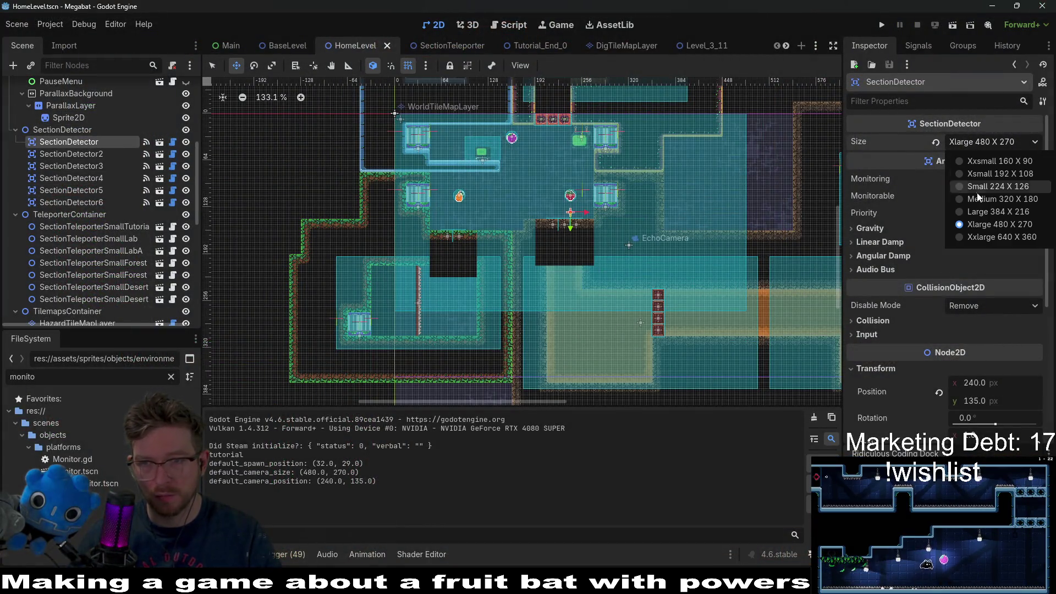
click(979, 211)
key(ctrl+s)
drag(578, 176, 541, 156)
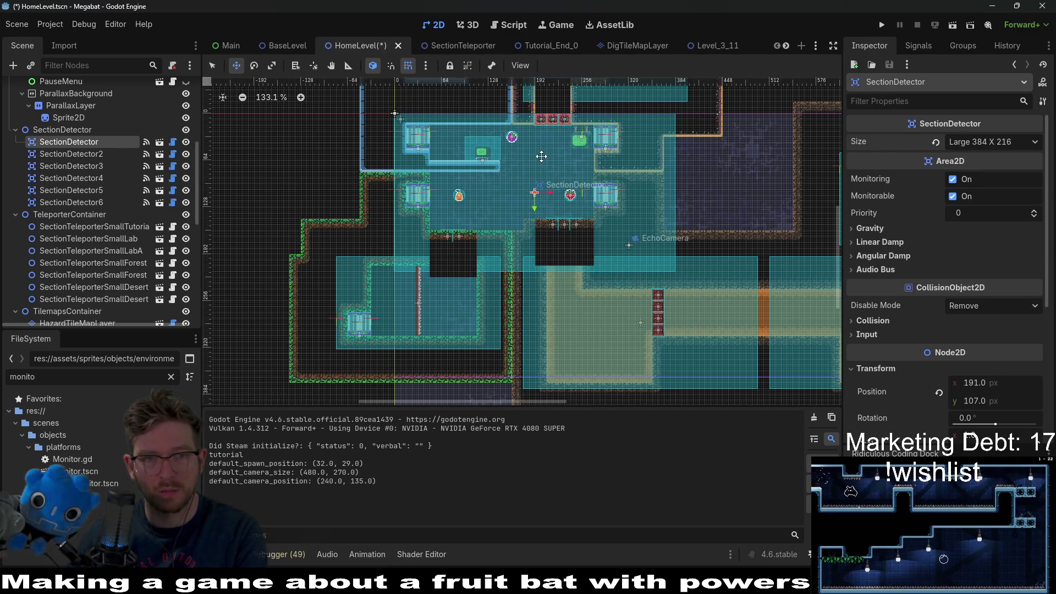
click(953, 23)
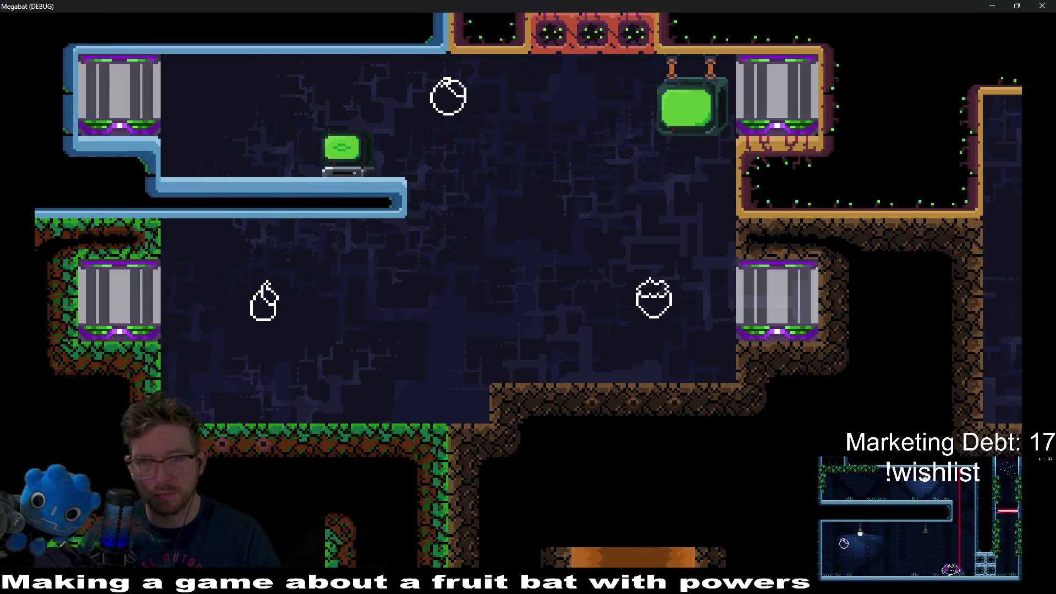
click(1041, 4)
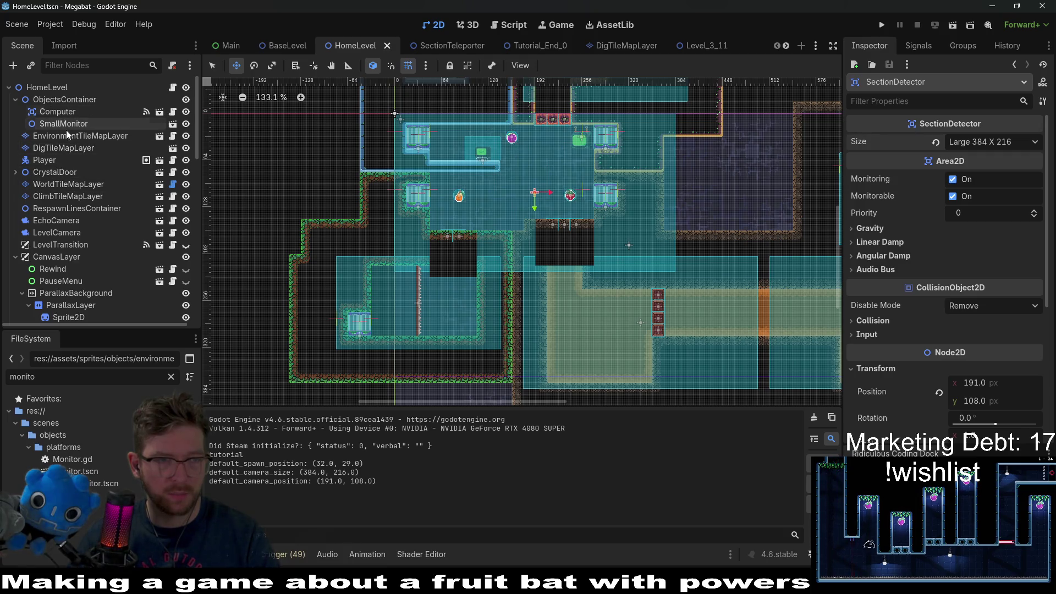
Erase the orange Desert dig tiles in the lower-right room with a rectangle on DigTileMapLayer.
scroll(72, 249, down, 5)
scroll(73, 247, up, 5)
click(51, 148)
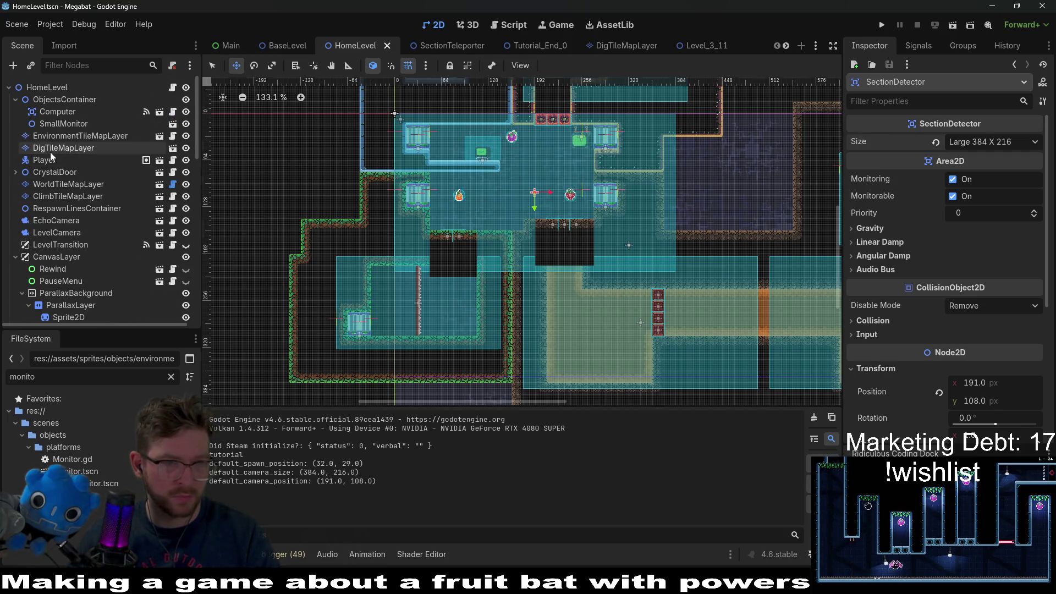
click(319, 443)
click(283, 477)
scroll(440, 256, down, 3)
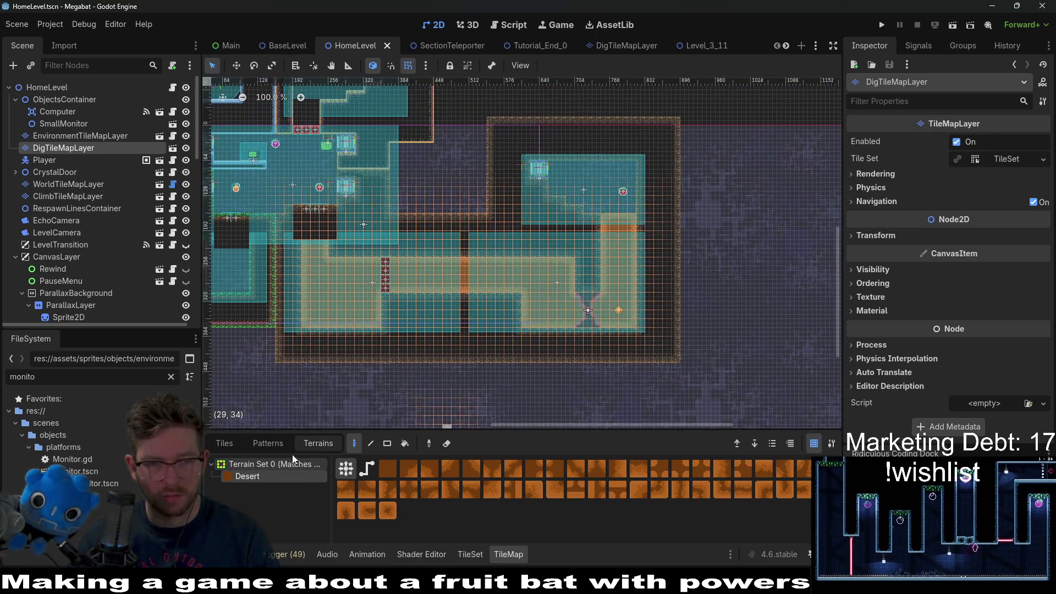
click(386, 444)
drag(237, 154, 761, 381)
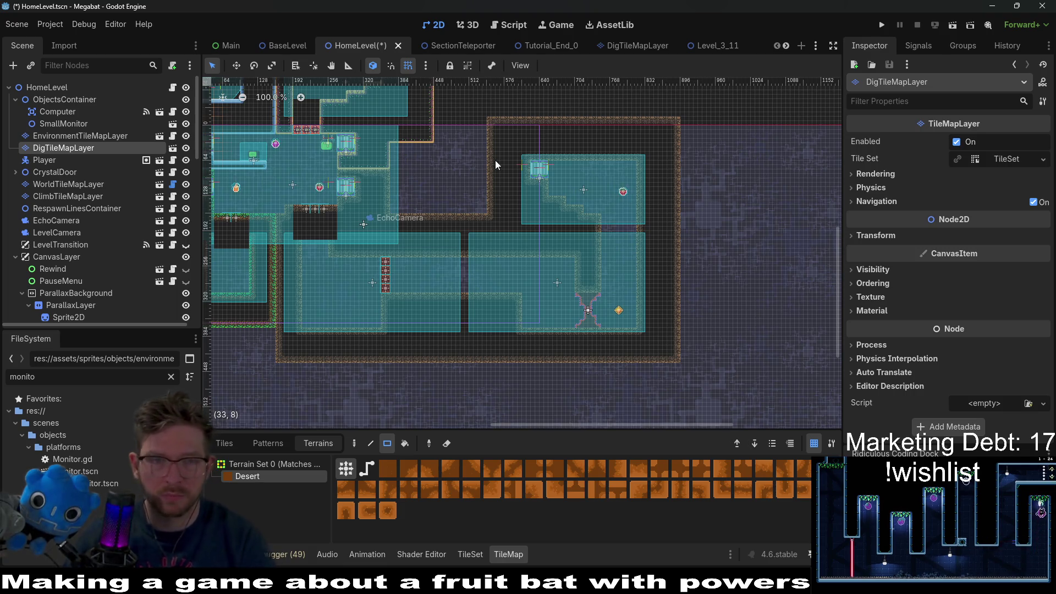
drag(300, 236, 523, 264)
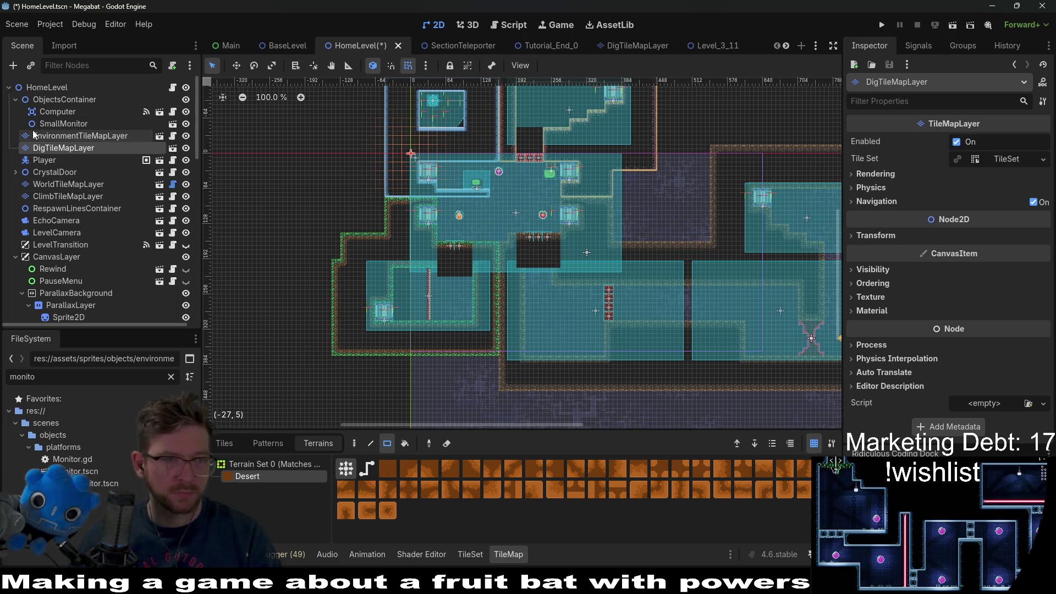
Look over EnvironmentTileMapLayer, SmallMonitor and SectionTeleporterSmallLab, then select HazardTileMapLayer.
click(77, 136)
click(80, 123)
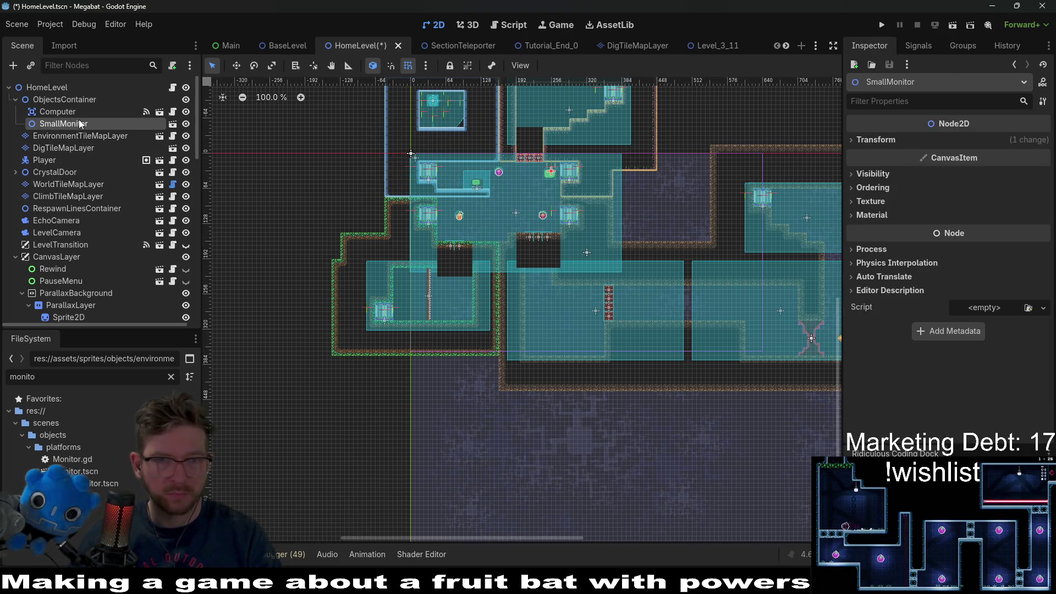
scroll(77, 193, down, 3)
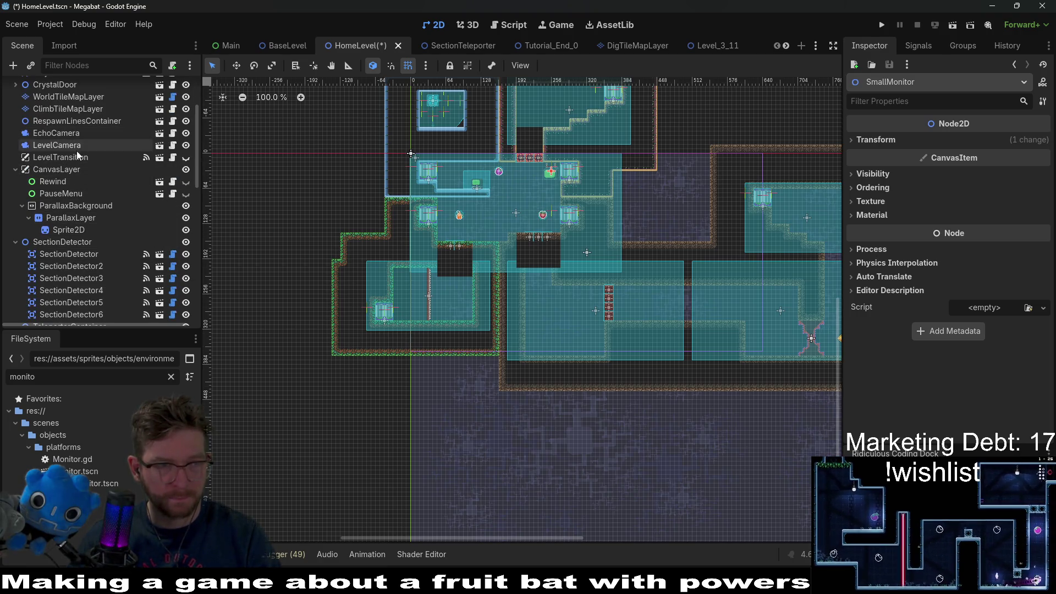
scroll(81, 163, down, 7)
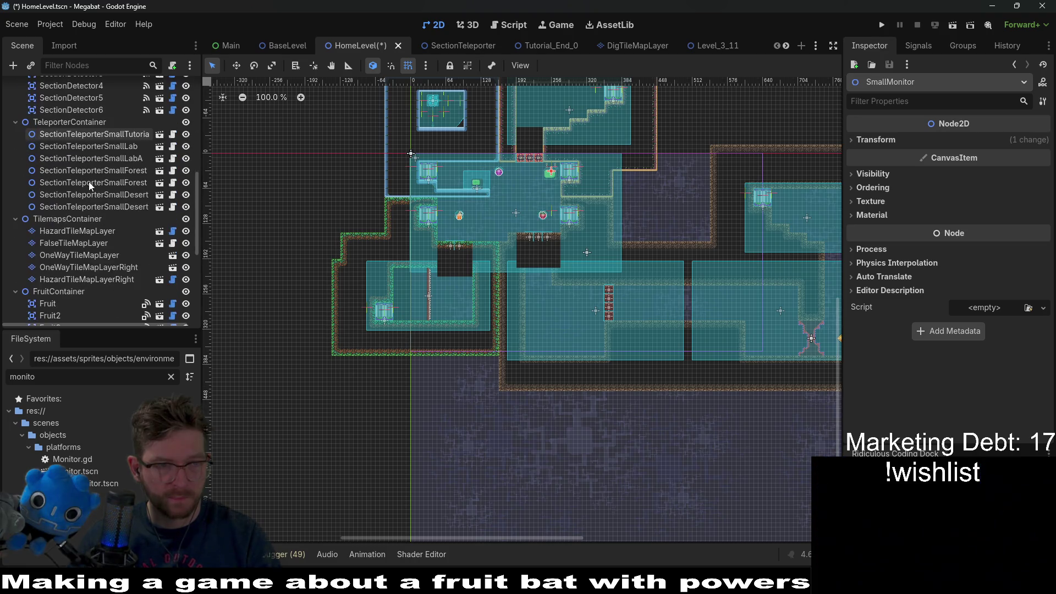
click(74, 150)
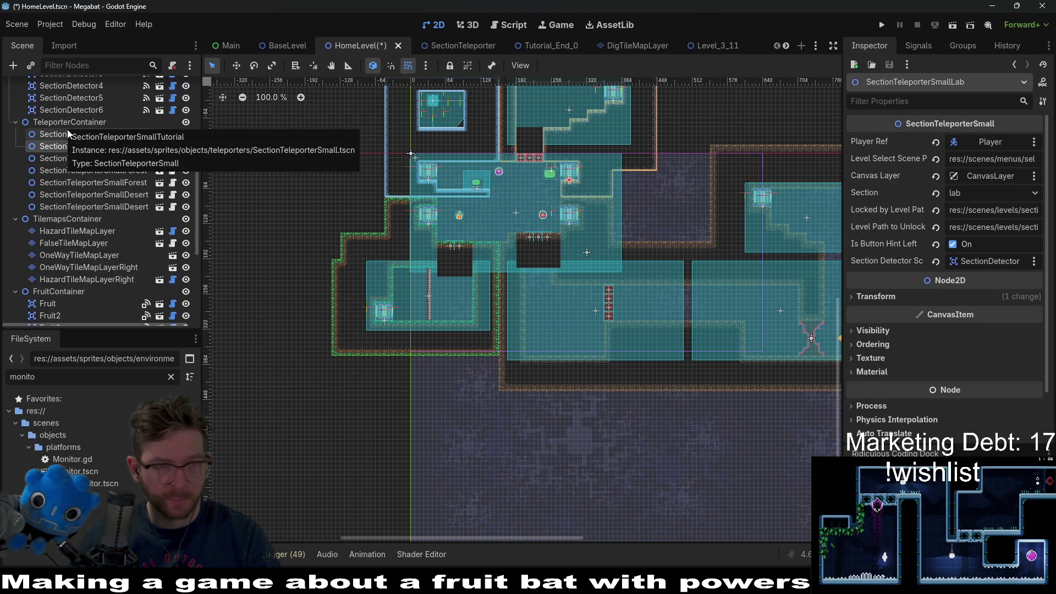
click(84, 232)
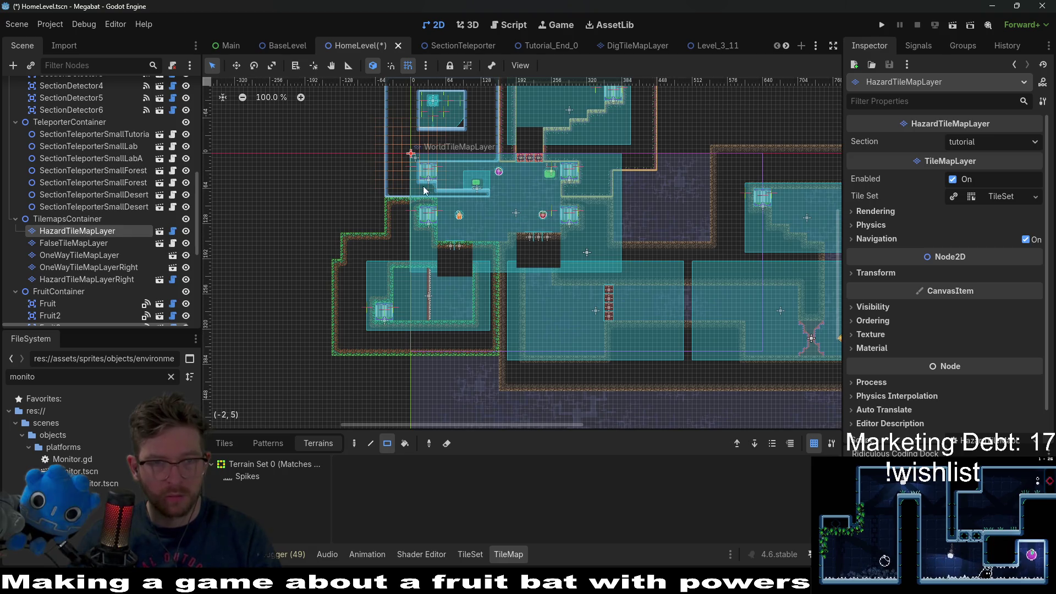
scroll(419, 189, up, 3)
scroll(140, 269, down, 6)
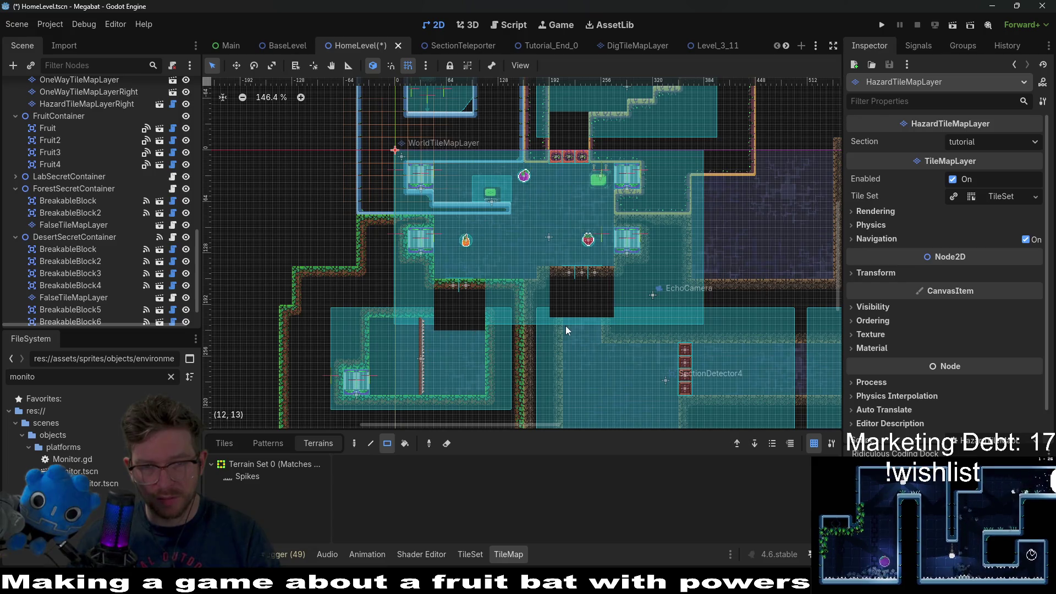
scroll(110, 255, up, 10)
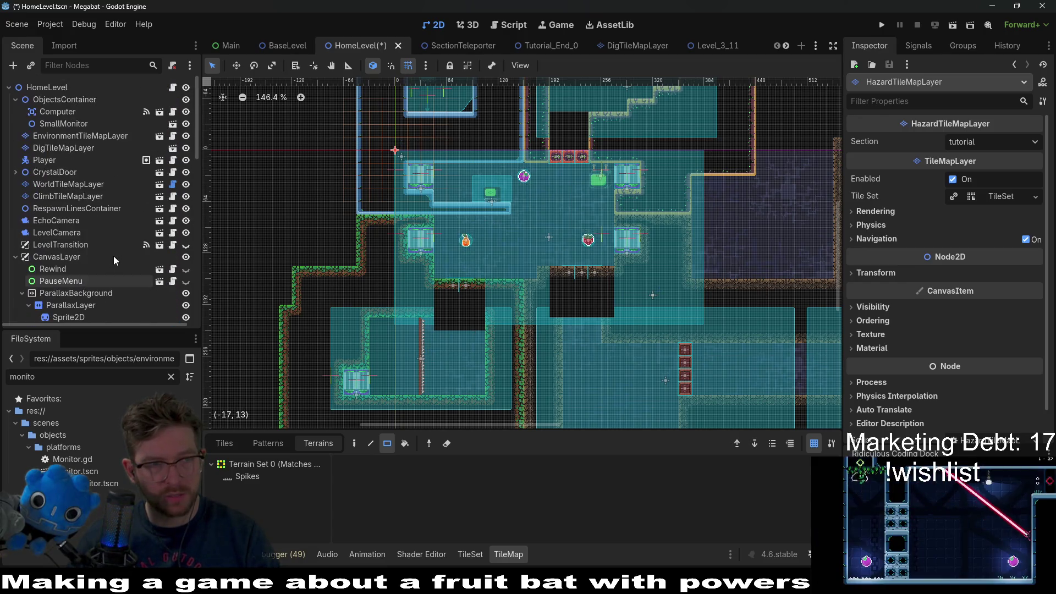
On WorldTileMapLayer, paint a rectangle of TUTORIAL terrain over the central walls.
click(62, 185)
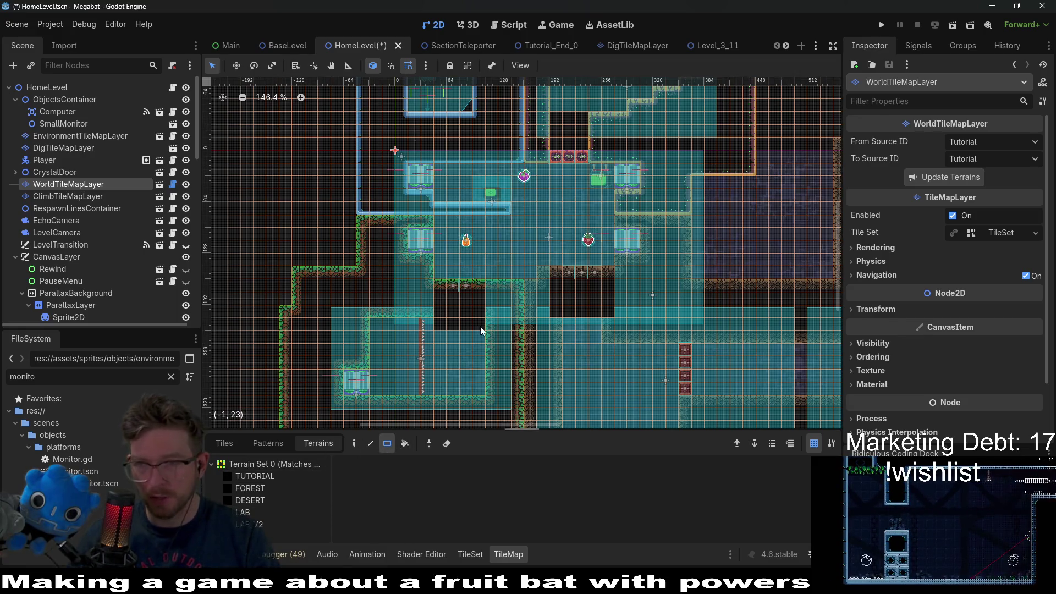
scroll(468, 274, up, 2)
scroll(469, 269, up, 4)
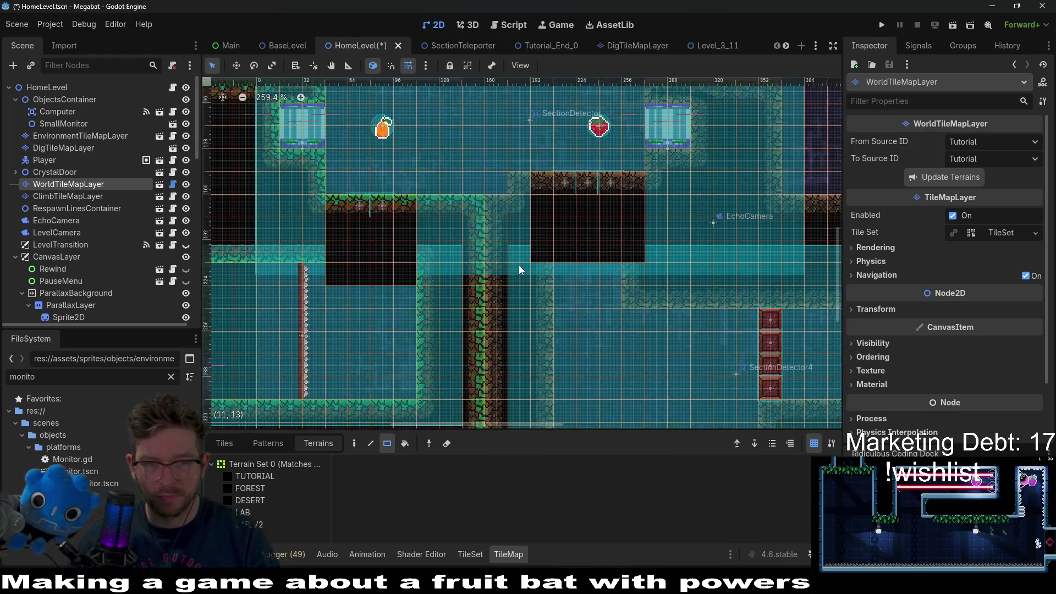
scroll(519, 265, down, 2)
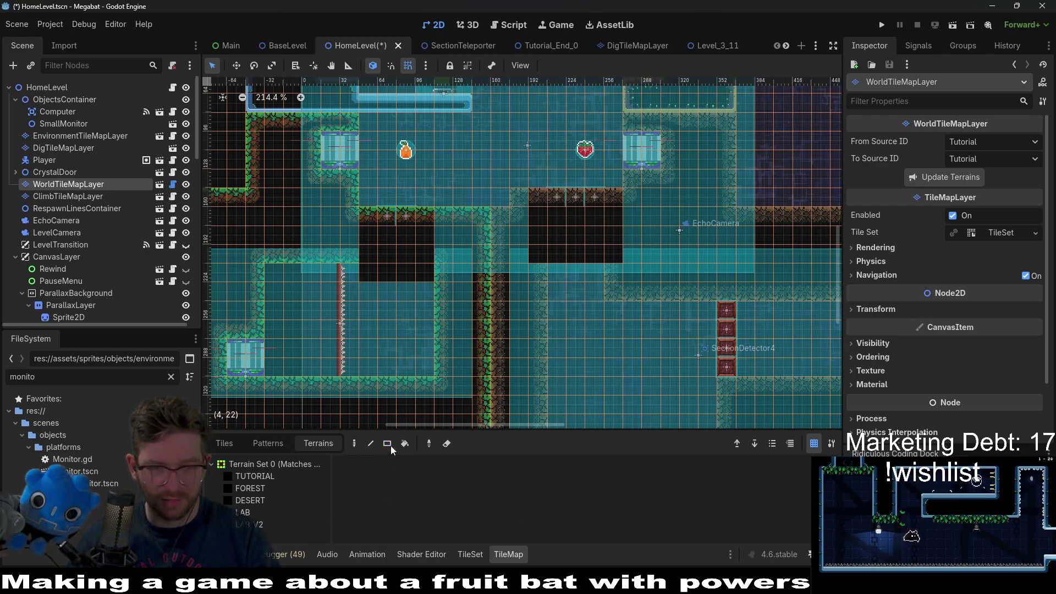
click(256, 476)
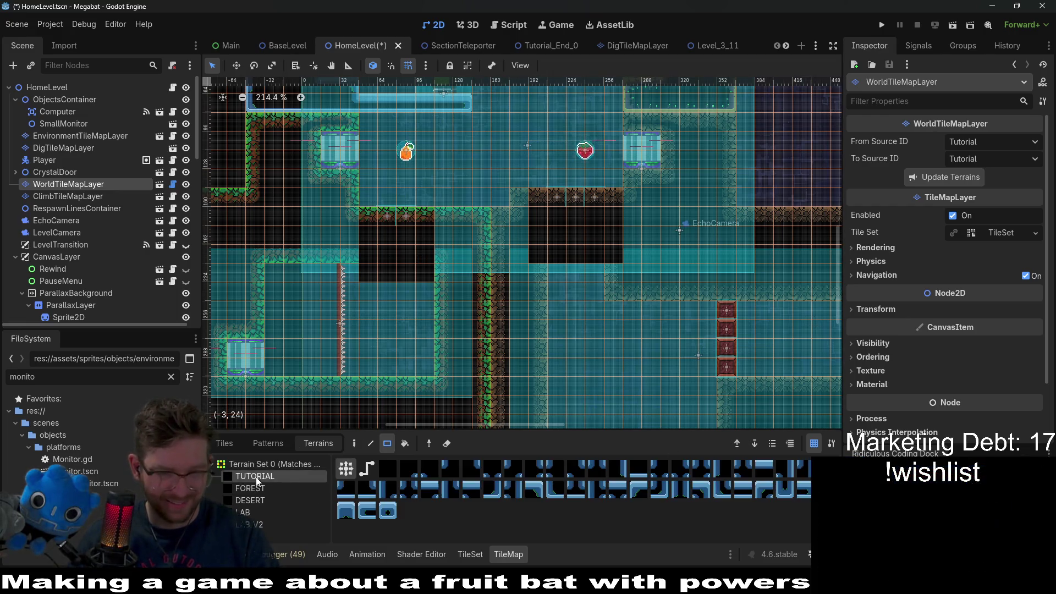
scroll(470, 168, down, 4)
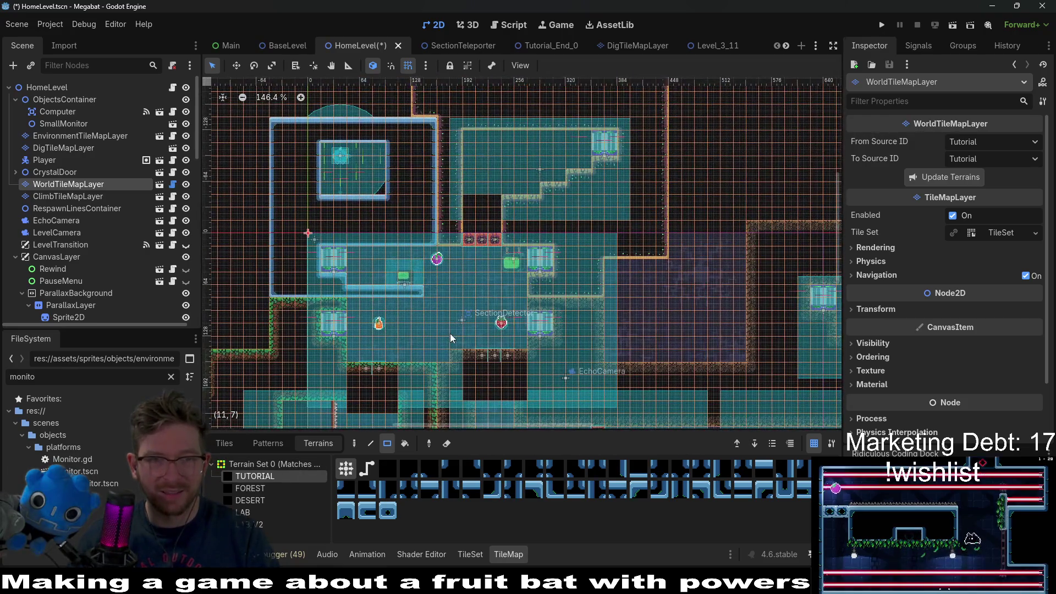
drag(504, 233, 514, 142)
drag(385, 240, 698, 301)
Paint more TUTORIAL terrain rectangles, including a 19x7 one, over the remaining central walls.
drag(628, 290, 532, 363)
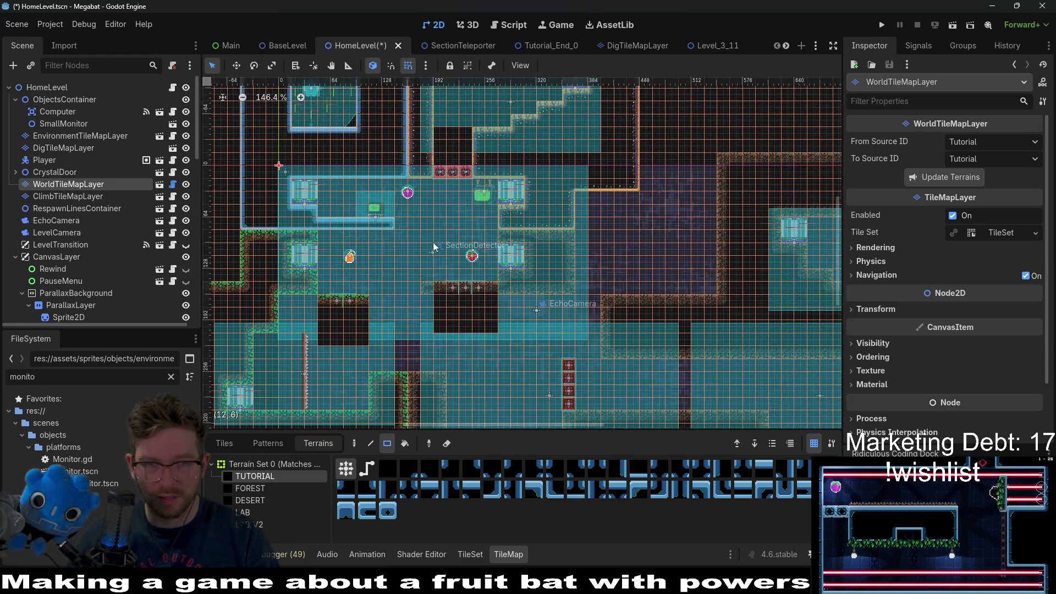
scroll(385, 248, up, 2)
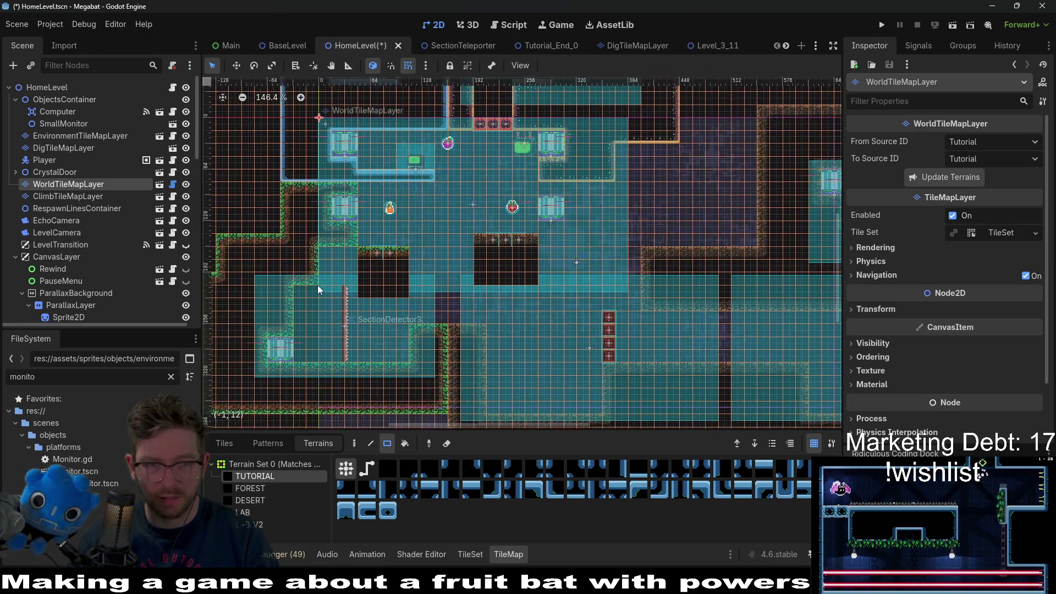
drag(345, 214, 662, 315)
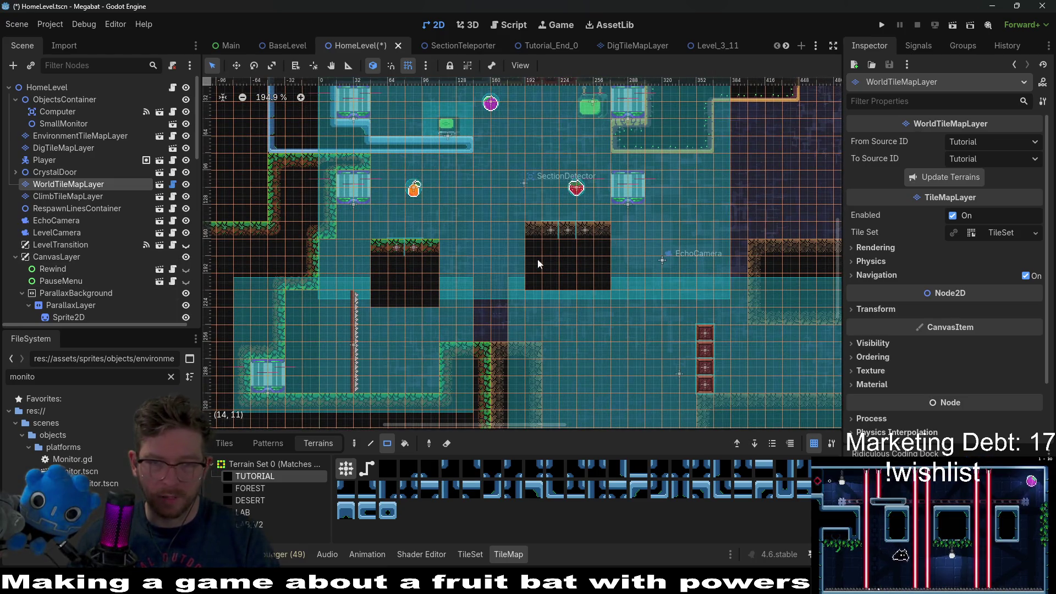
drag(550, 227, 516, 403)
scroll(107, 256, down, 10)
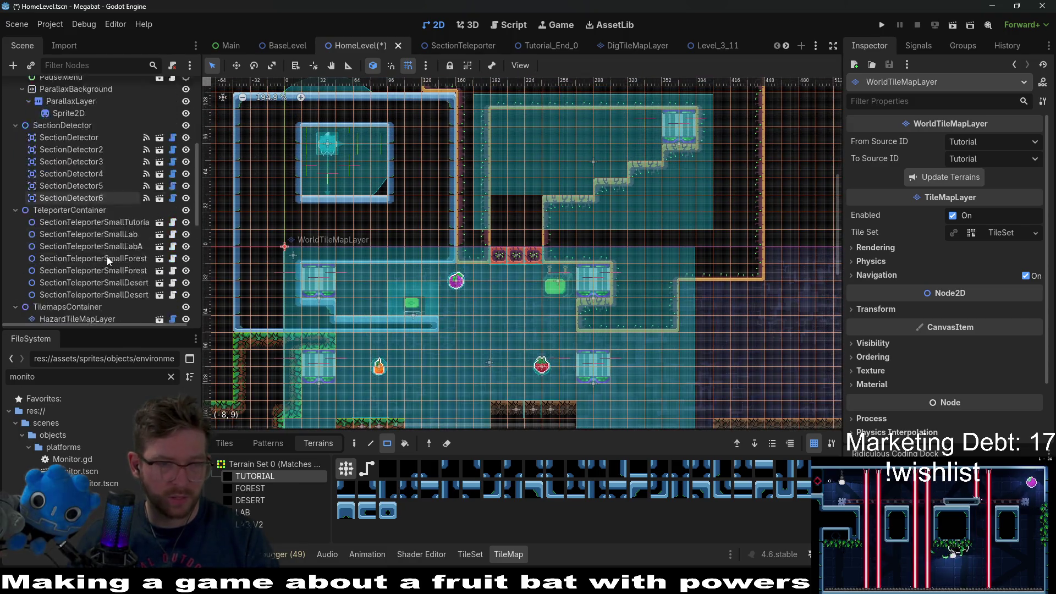
drag(707, 311, 659, 222)
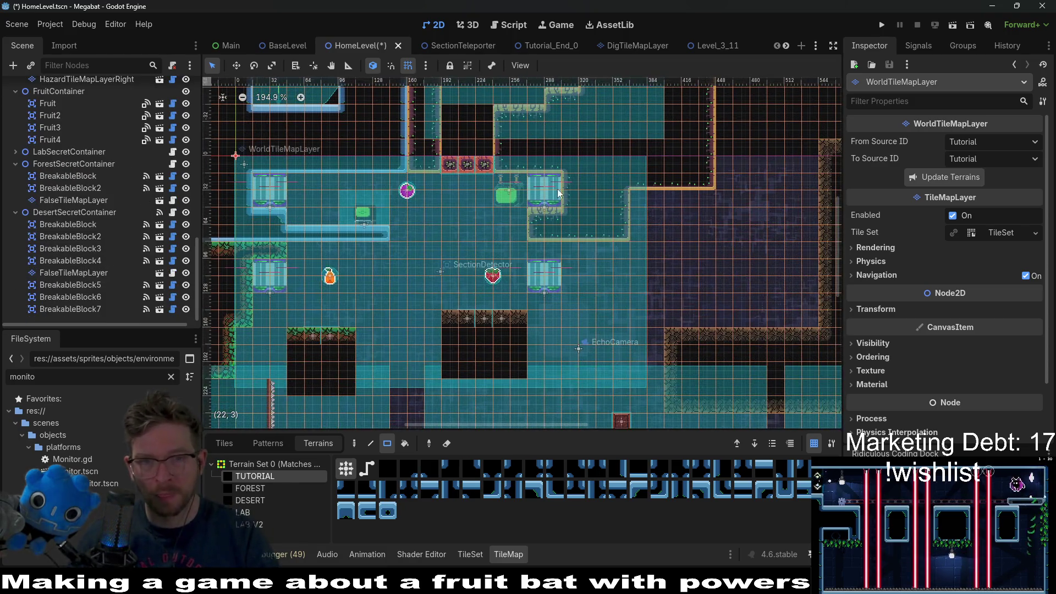
drag(525, 186, 709, 295)
scroll(709, 295, down, 3)
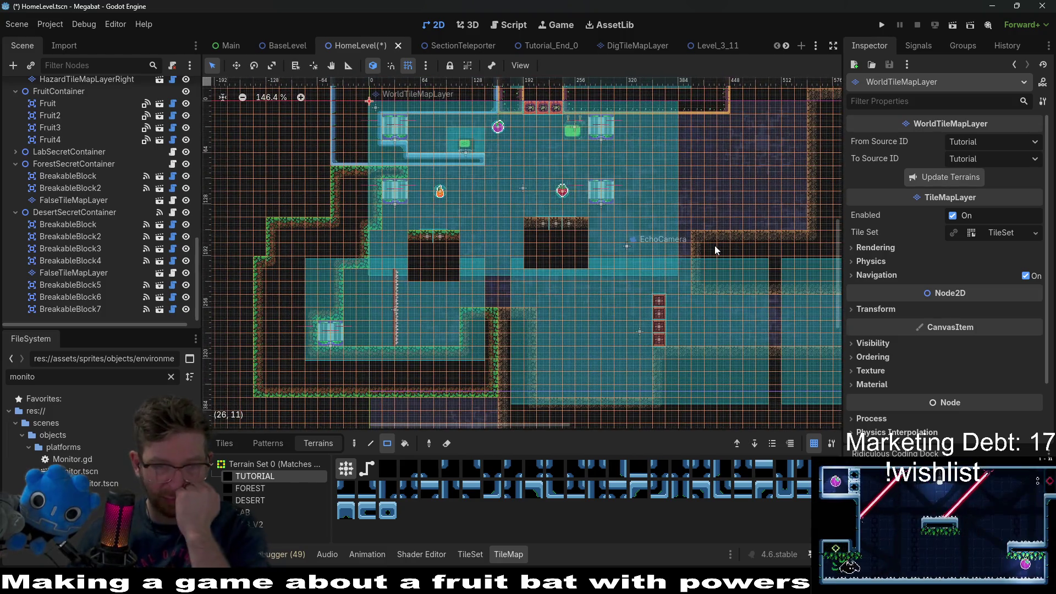
click(87, 271)
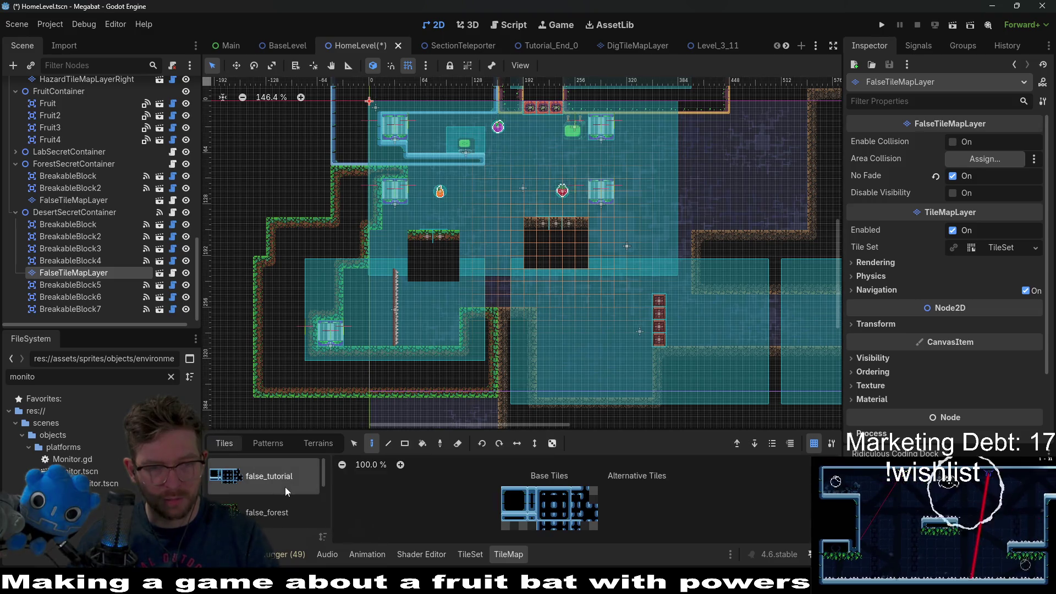
Fill the right pit with false tiles, then paint false_forest tiles over the left pit.
click(409, 448)
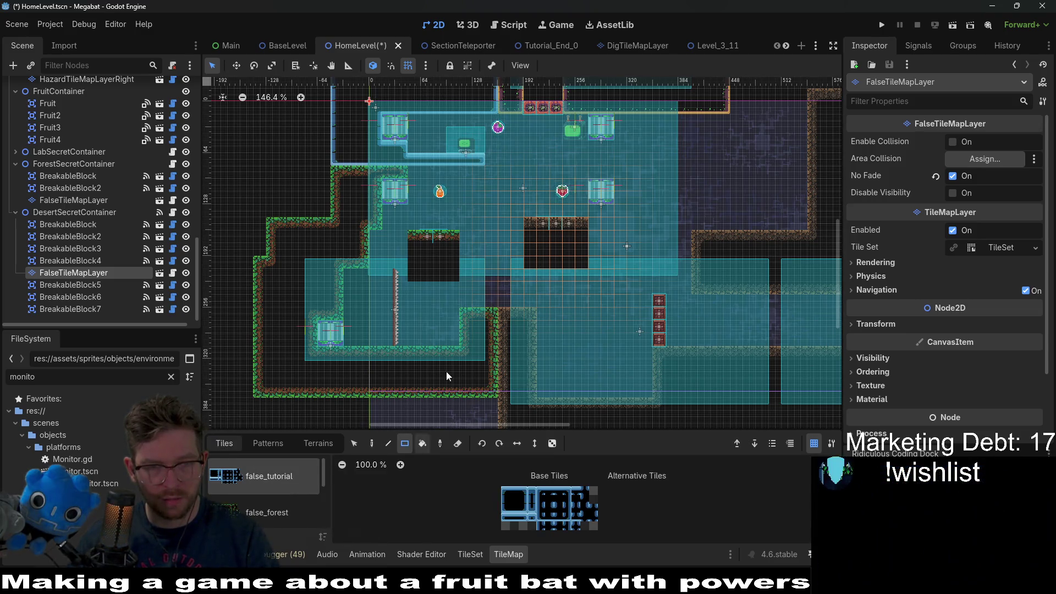
drag(639, 322, 638, 324)
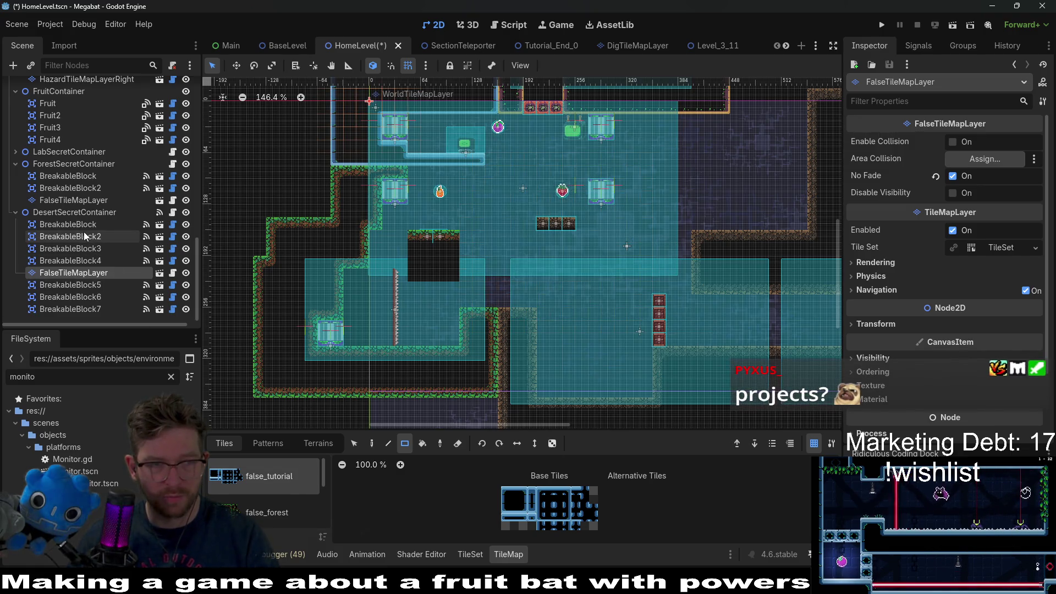
click(318, 444)
click(218, 443)
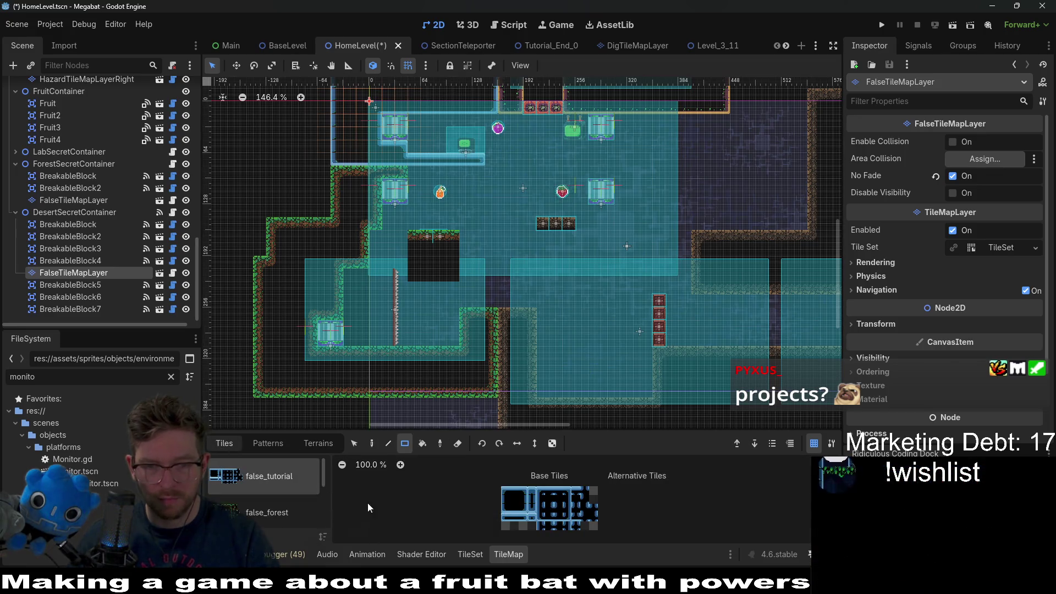
click(282, 507)
click(277, 484)
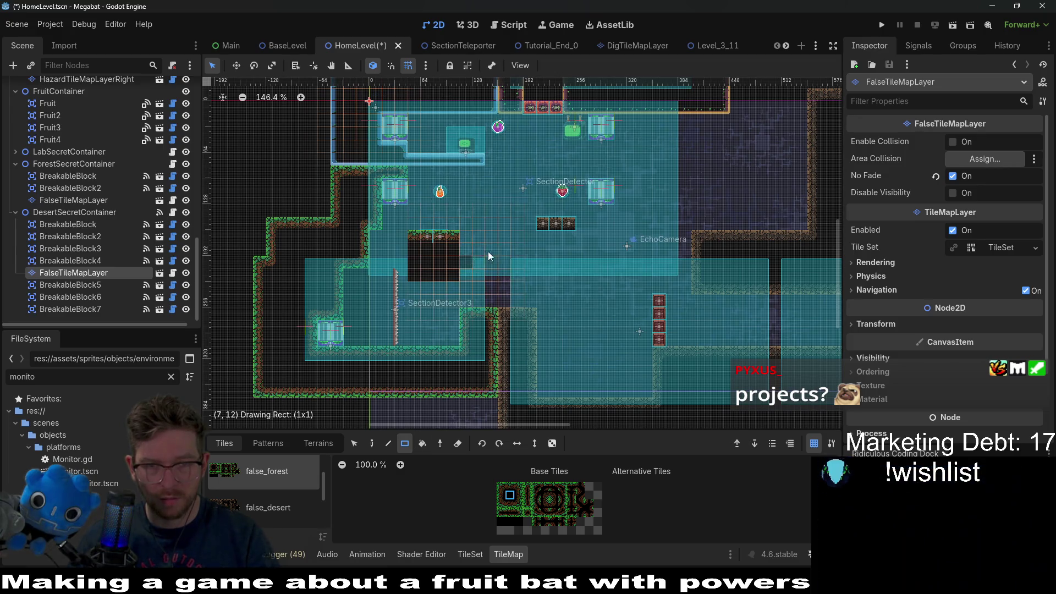
drag(486, 257, 504, 249)
drag(541, 300, 539, 295)
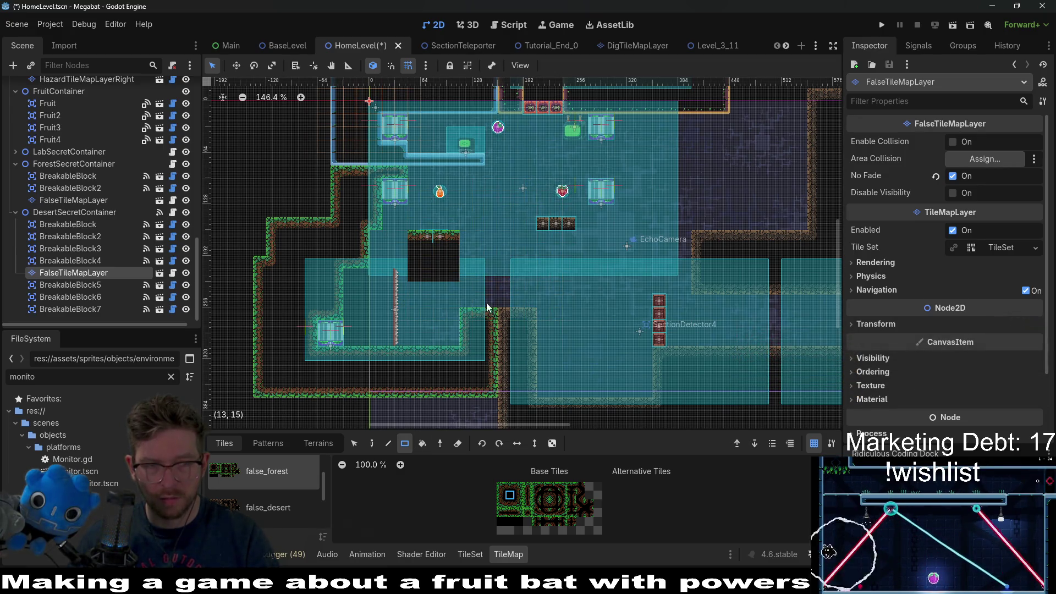
On the forest FalseTileMapLayer, trim the left pit block to two grass-topped tiles.
click(77, 204)
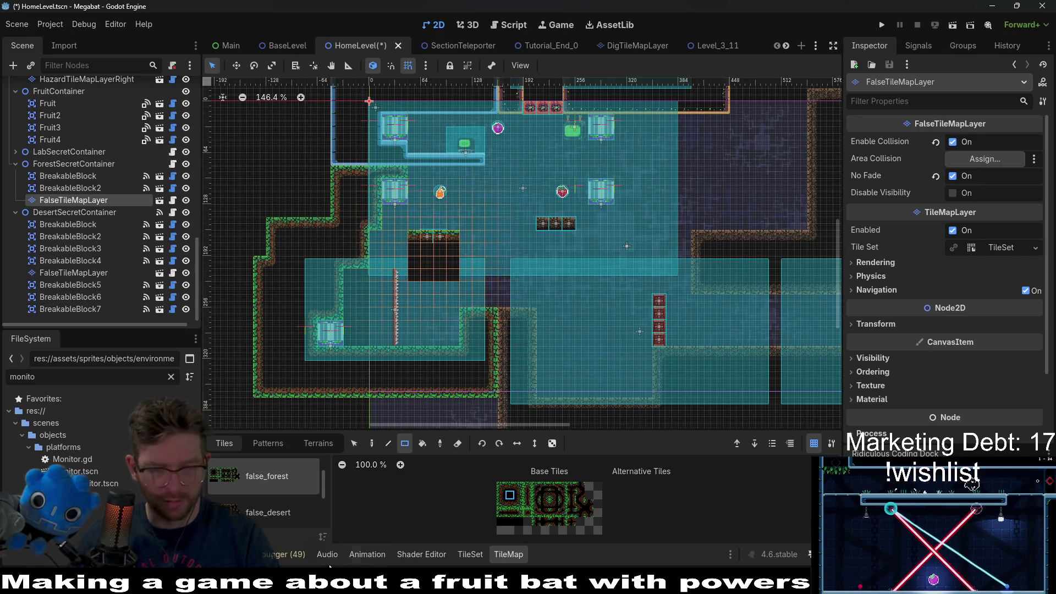
click(275, 447)
click(387, 443)
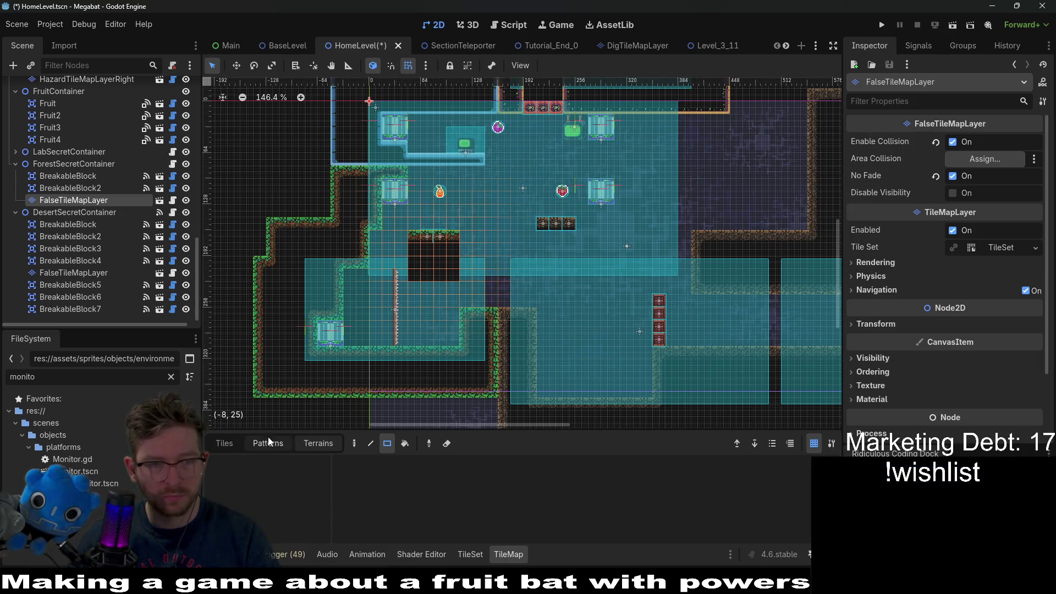
click(225, 443)
drag(410, 245, 456, 278)
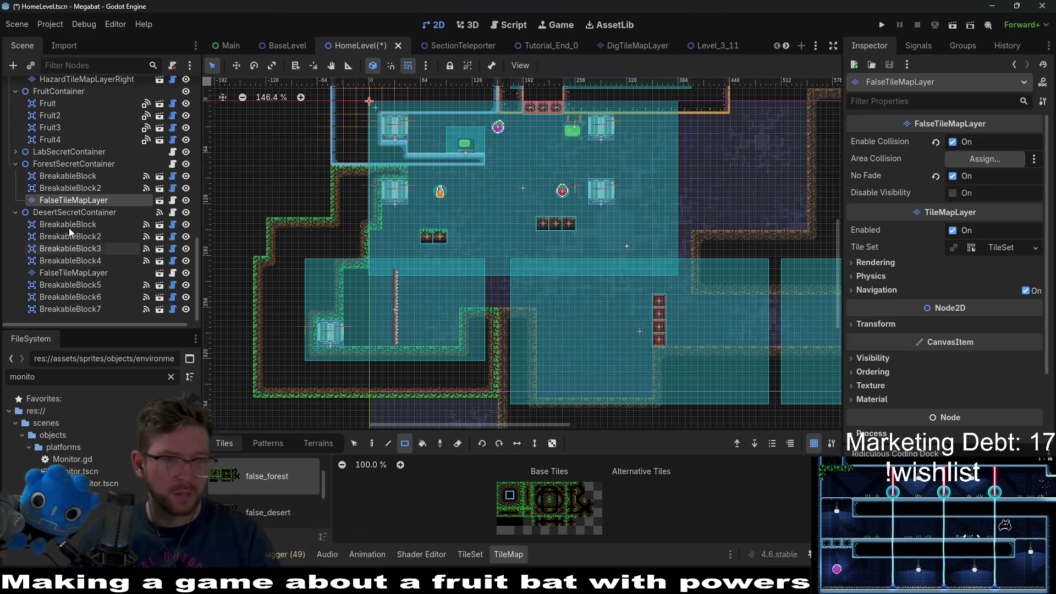
Move the four desert breakable blocks (BreakableBlock to BreakableBlock4) lower and left.
click(71, 285)
click(67, 299)
click(65, 306)
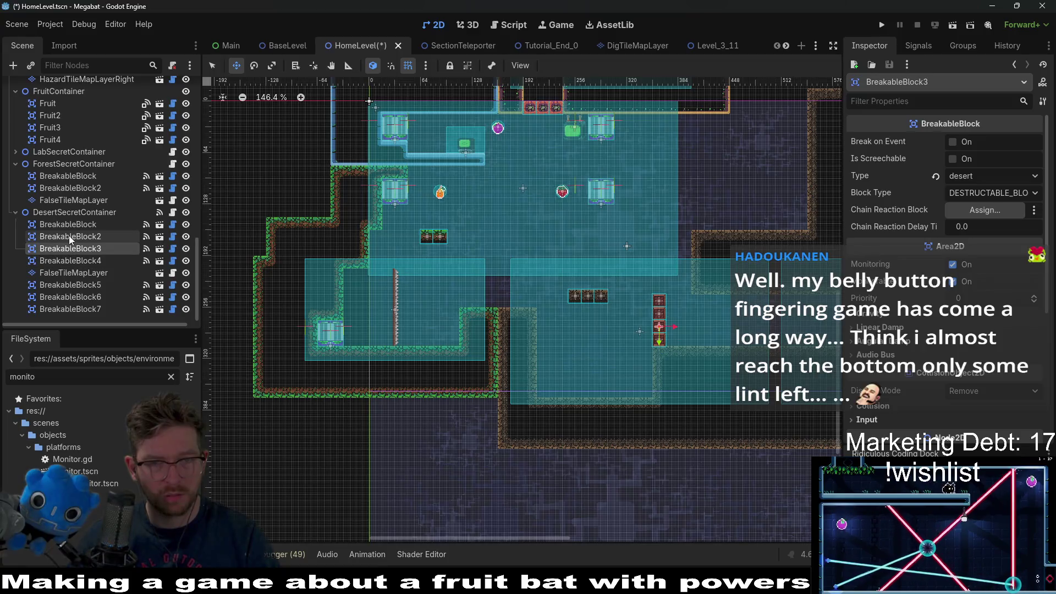
click(92, 247)
key(w)
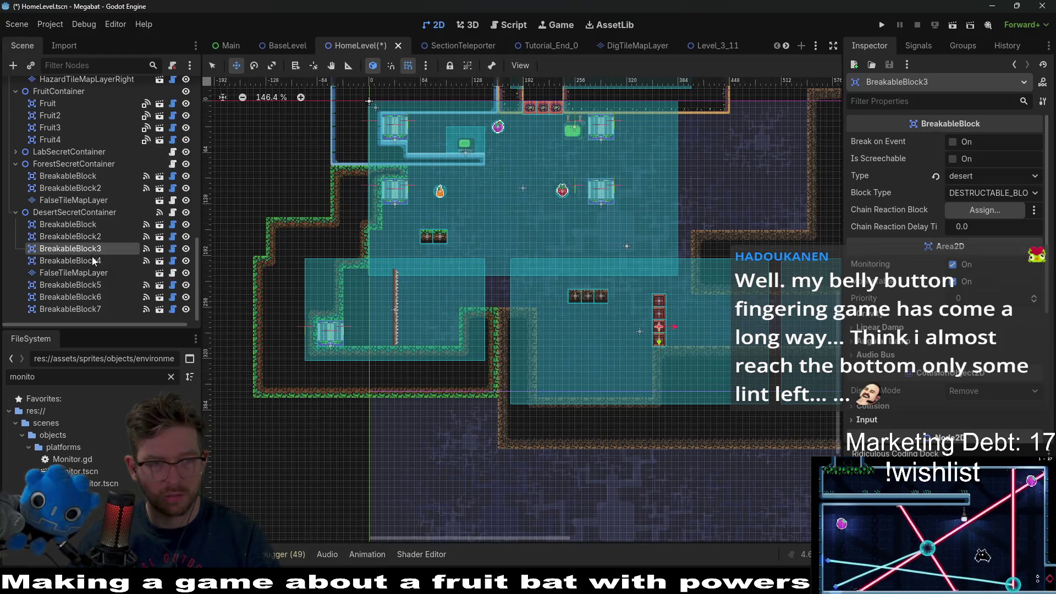
key(Down)
shift+click(82, 223)
drag(660, 341, 627, 380)
Lower the two forest breakable blocks in the central room.
click(69, 187)
shift+click(69, 176)
drag(433, 236, 433, 292)
scroll(69, 234, up, 5)
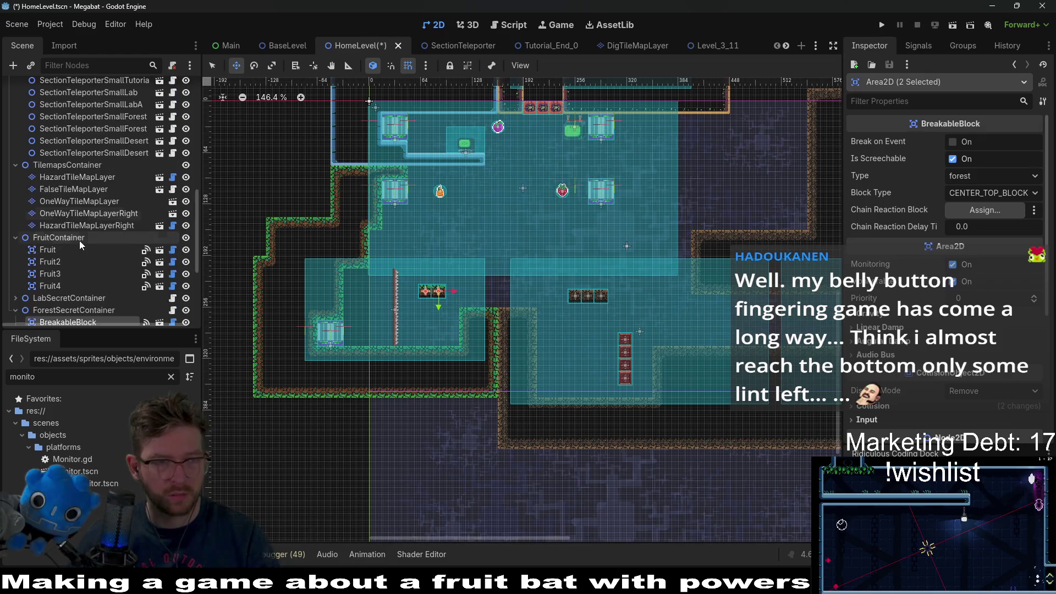
Select OneWayTileMapLayerRight and show its terrain options.
click(80, 242)
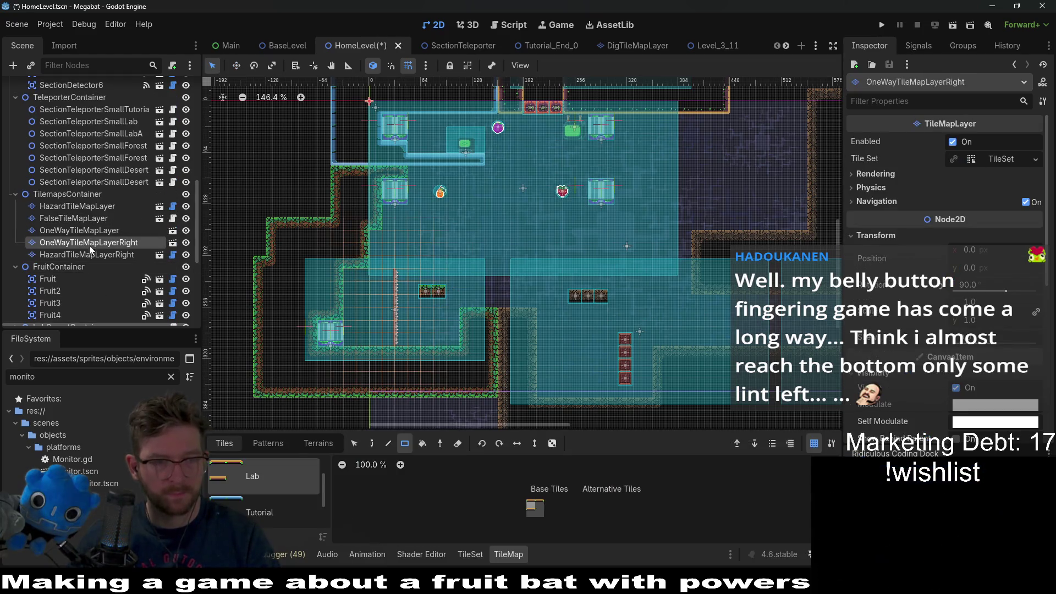
click(309, 446)
scroll(428, 321, up, 2)
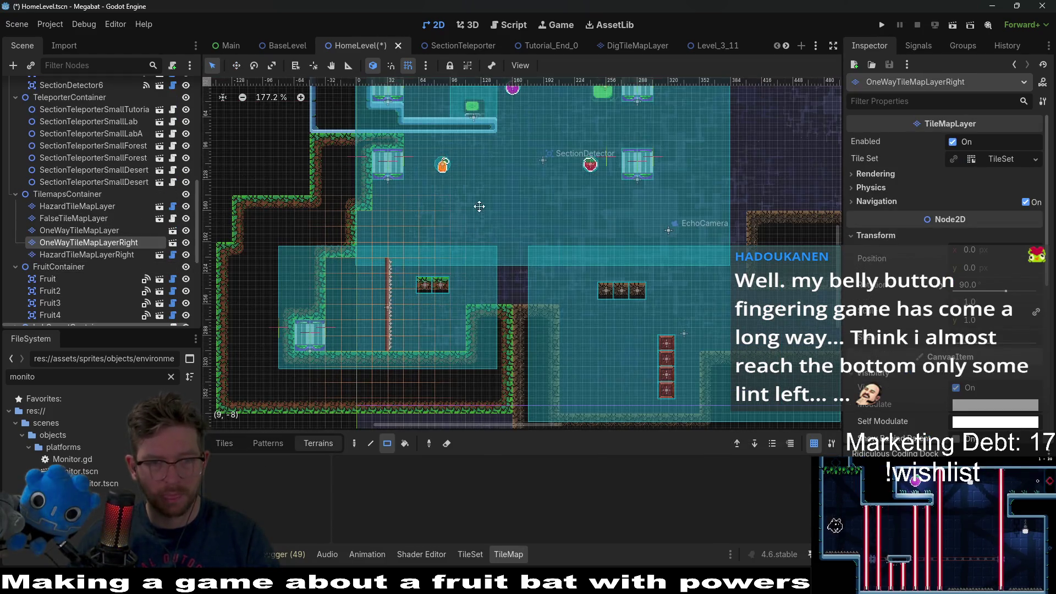
drag(479, 206, 468, 224)
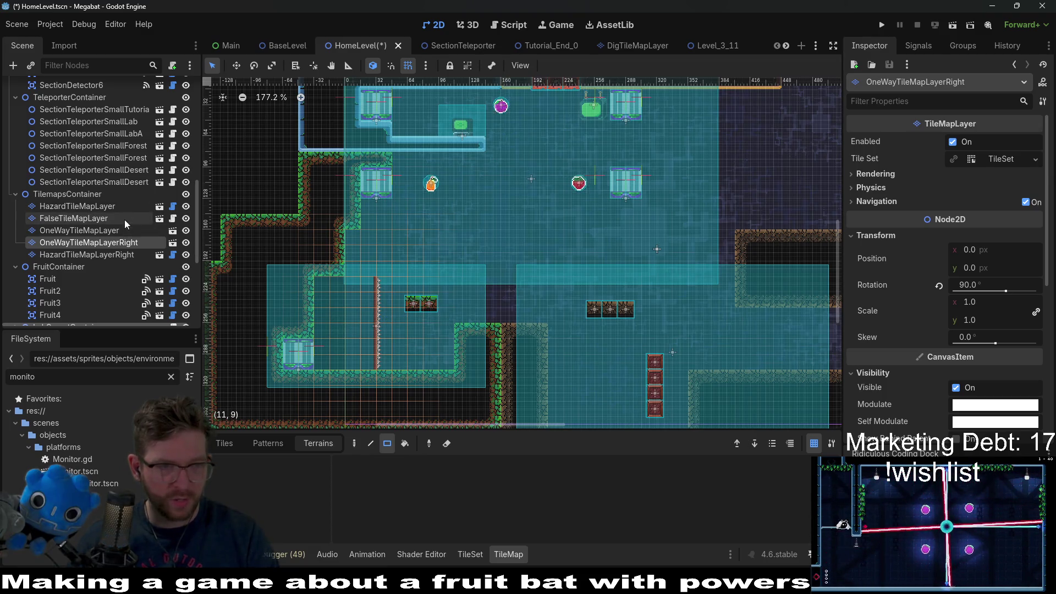
Check the FalseTileMapLayer and one-way layers, picking the wood one-way tile.
click(111, 206)
click(78, 218)
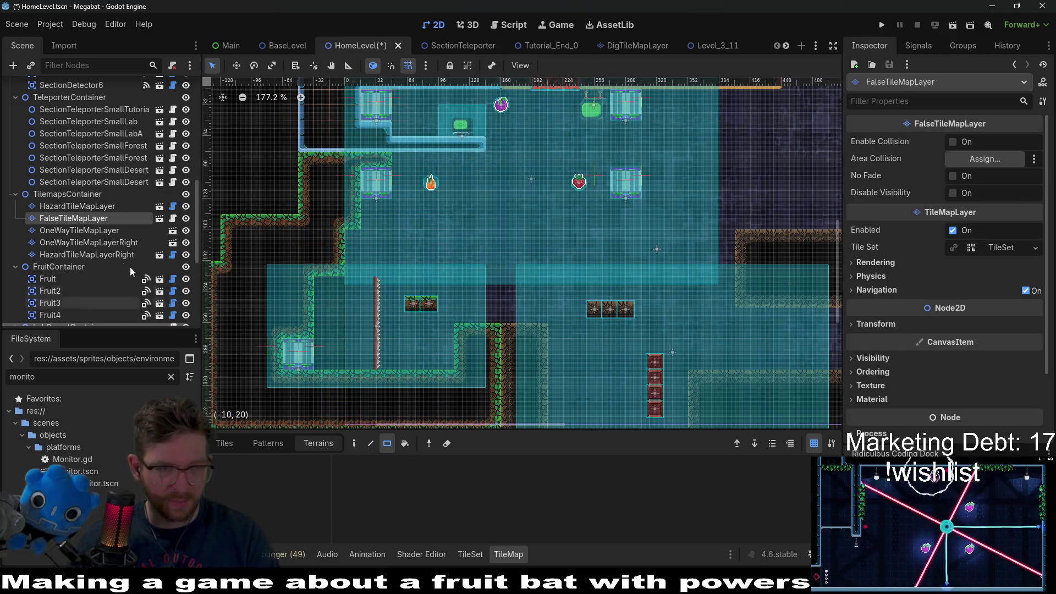
click(90, 231)
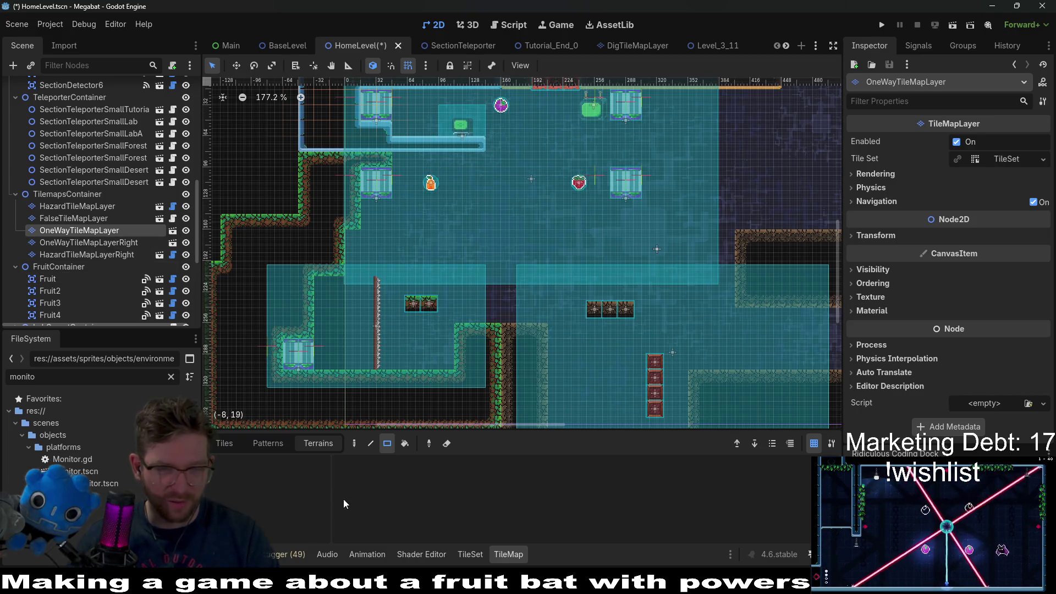
click(224, 442)
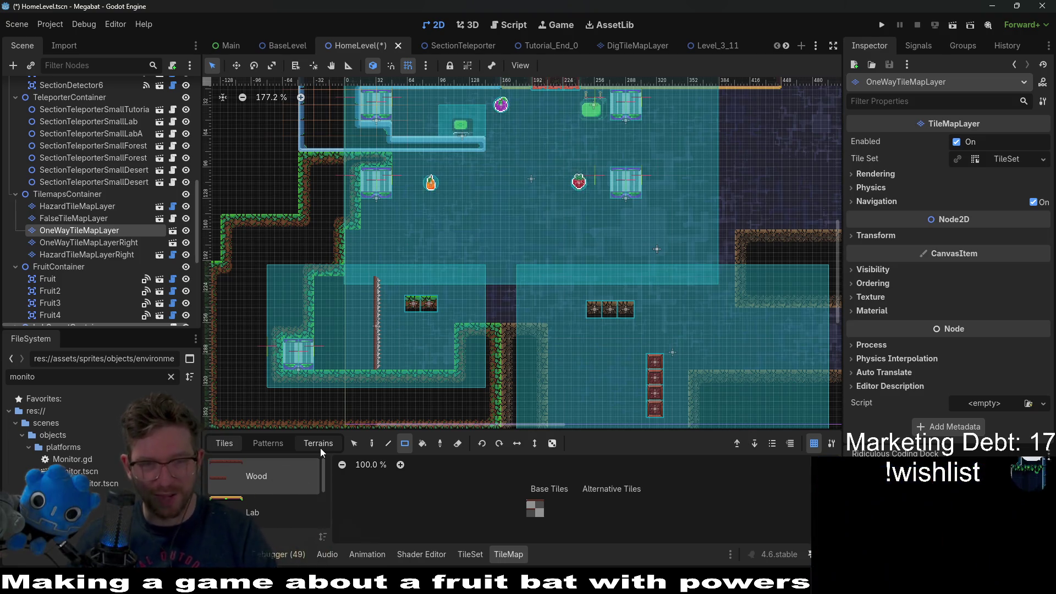
click(531, 506)
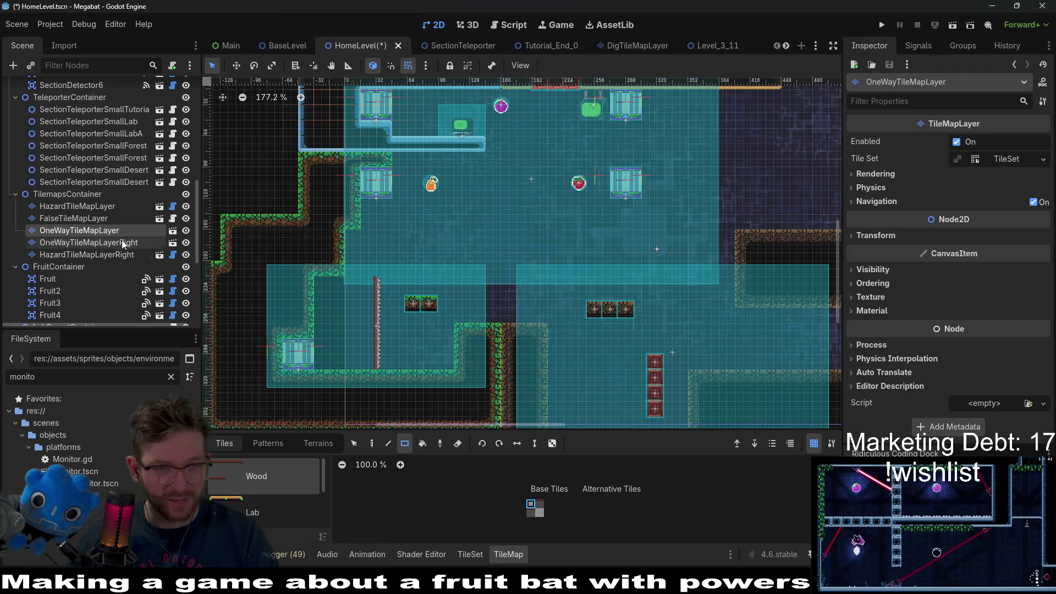
click(88, 243)
click(316, 437)
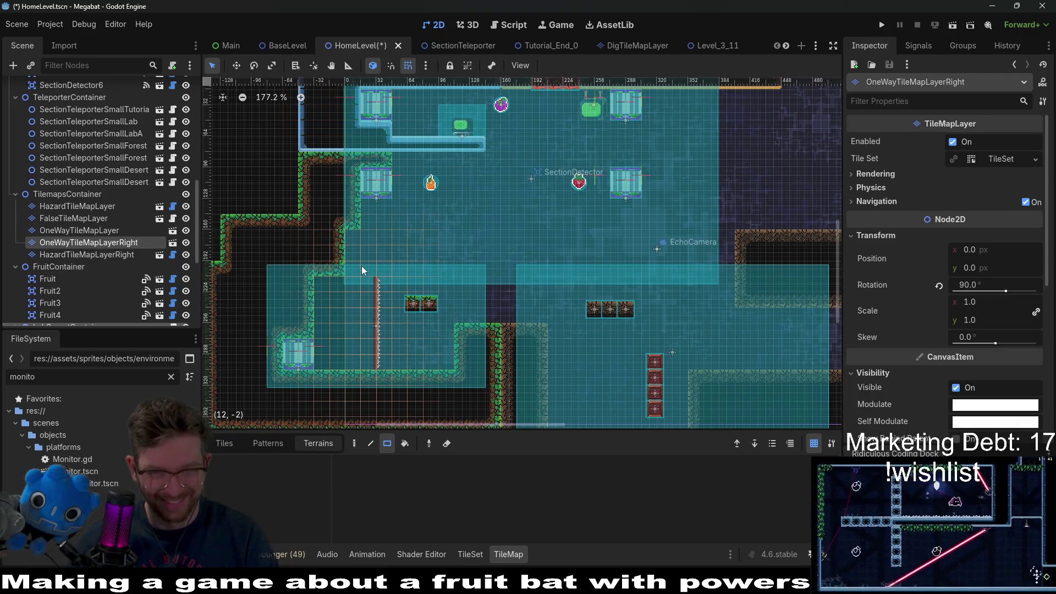
click(225, 443)
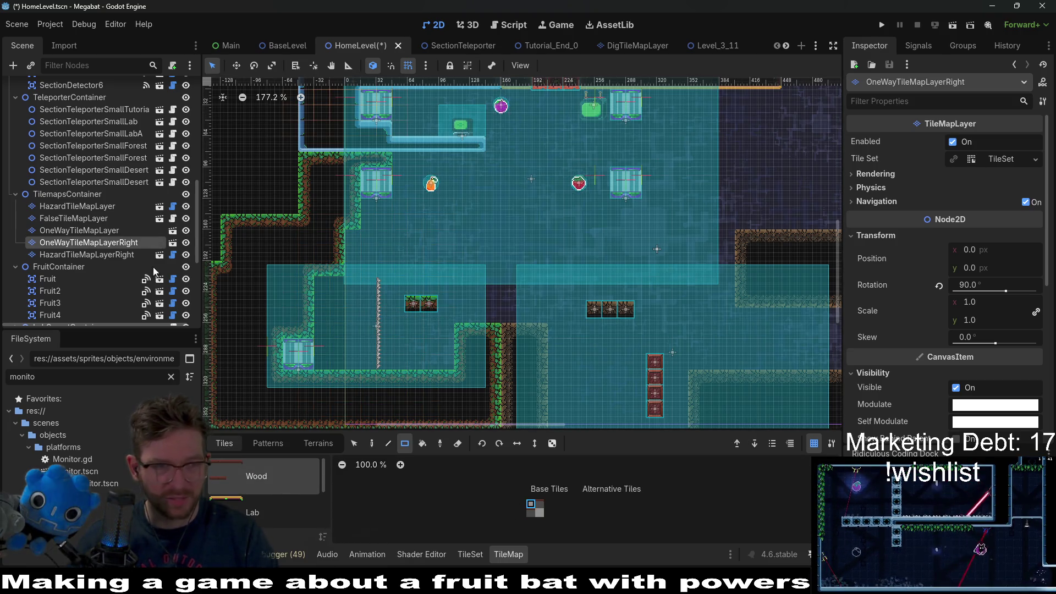
Inspect HazardTileMapLayerRight's Spikes terrain options.
click(97, 256)
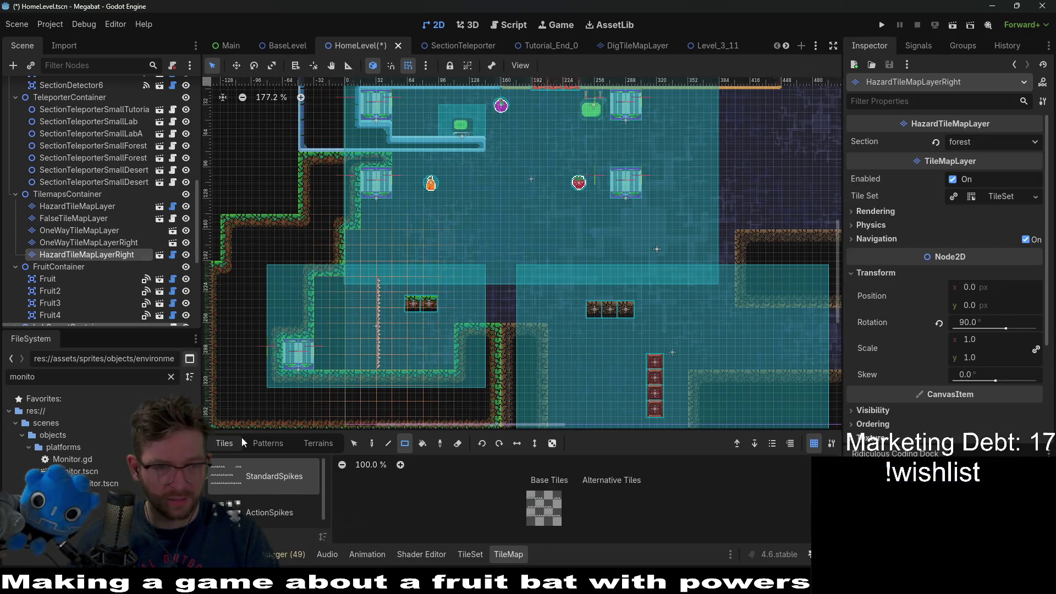
click(319, 444)
click(248, 479)
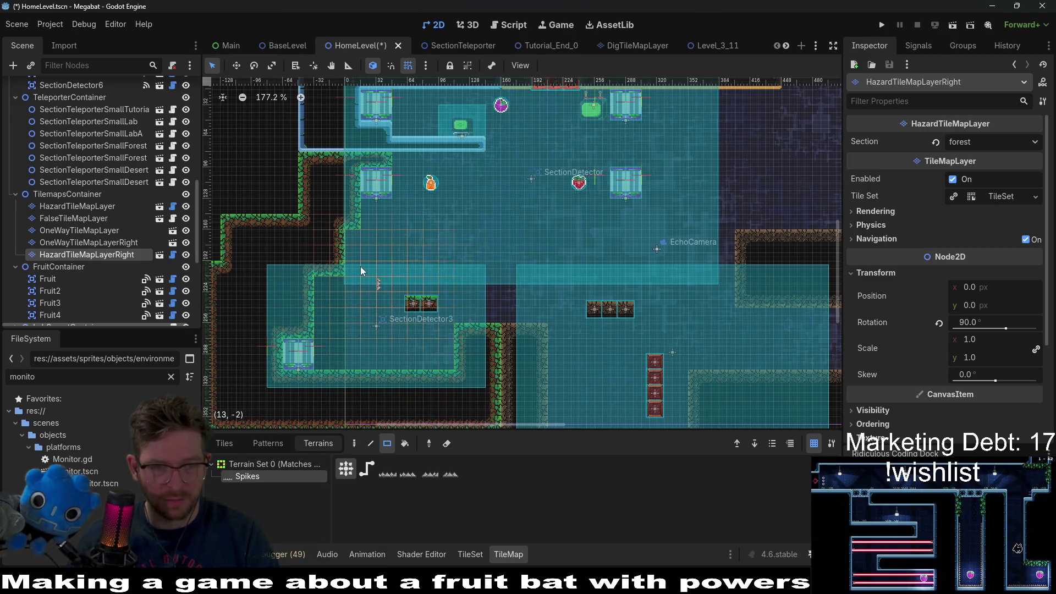
scroll(446, 308, up, 2)
scroll(466, 293, down, 4)
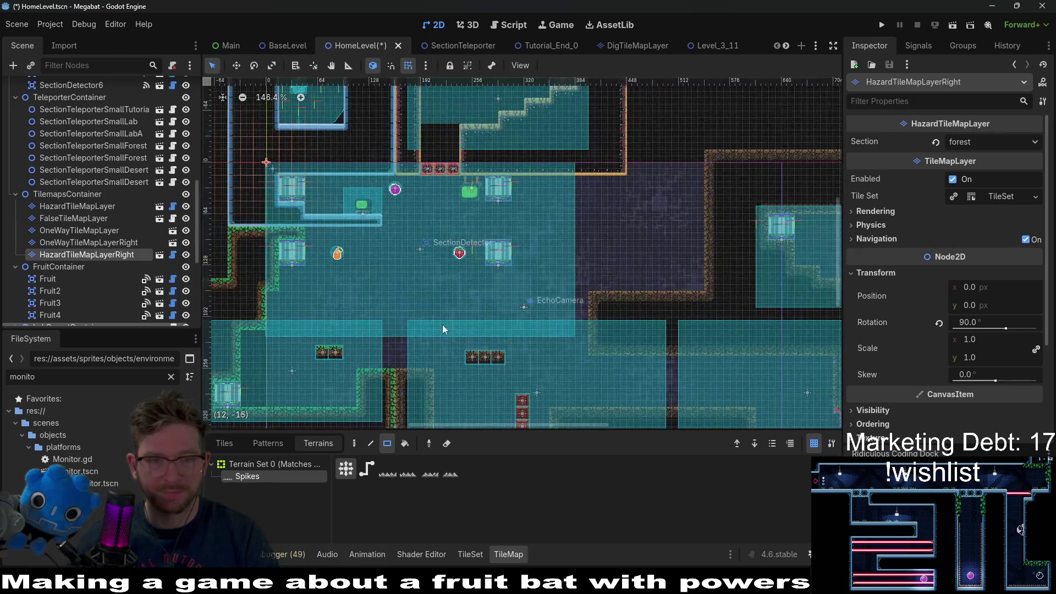
scroll(443, 329, down, 5)
scroll(442, 329, left, 3)
scroll(129, 162, up, 5)
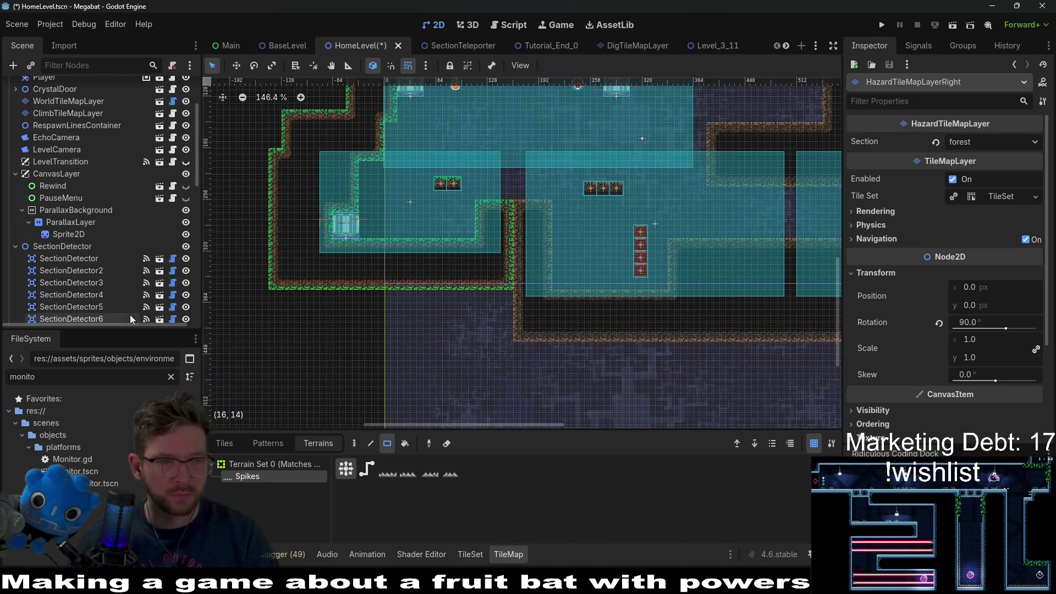
Move SectionDetector3 down and left, then run the game with F5.
click(130, 316)
scroll(111, 293, down, 2)
click(104, 244)
key(w)
mouse_move(401, 228)
mouse_down()
mouse_move(392, 297)
mouse_move(393, 270)
mouse_up()
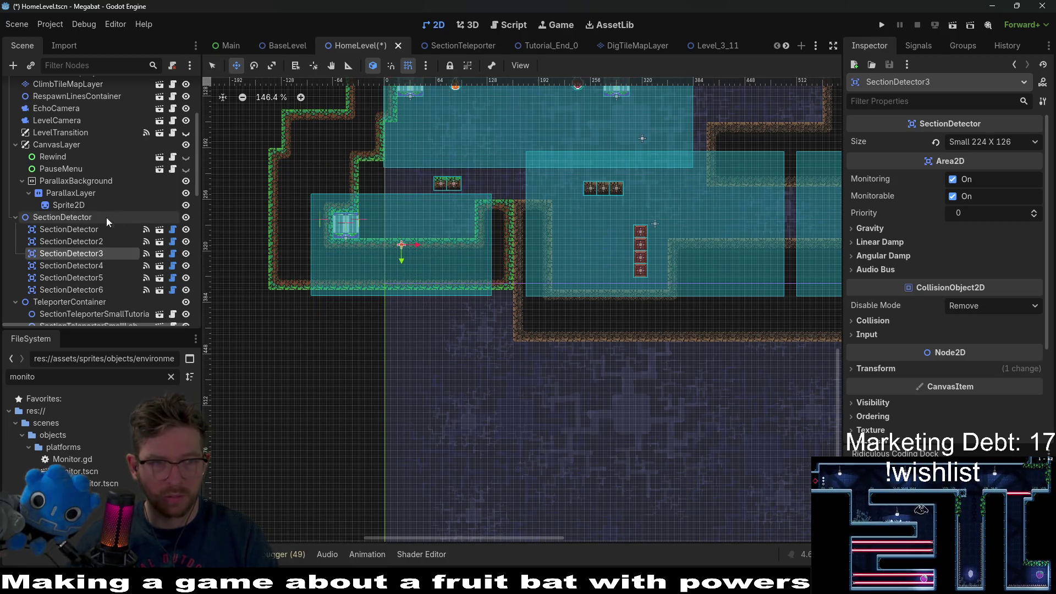
click(102, 265)
key(F5)
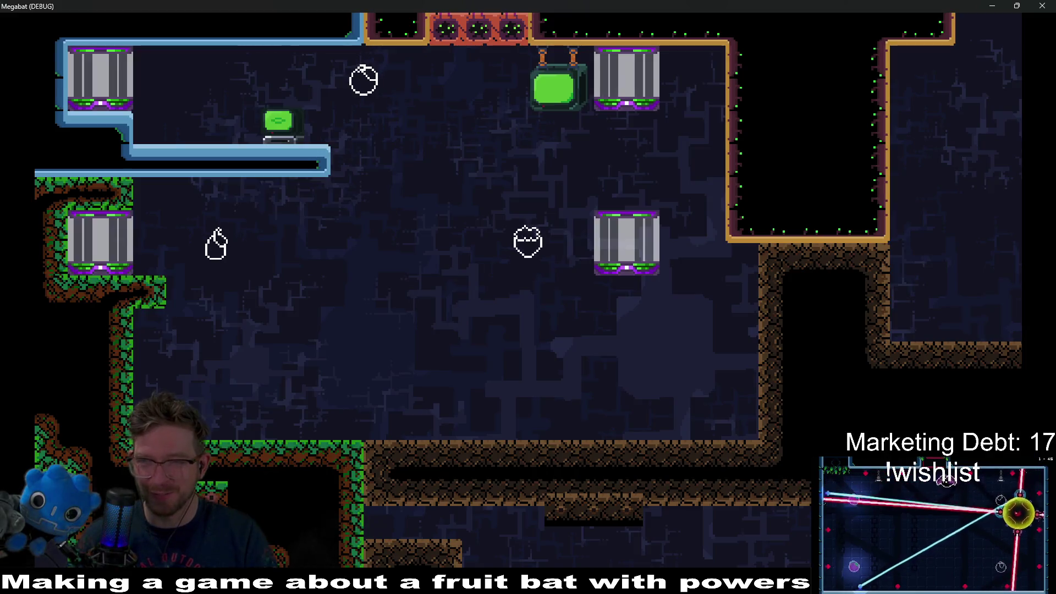
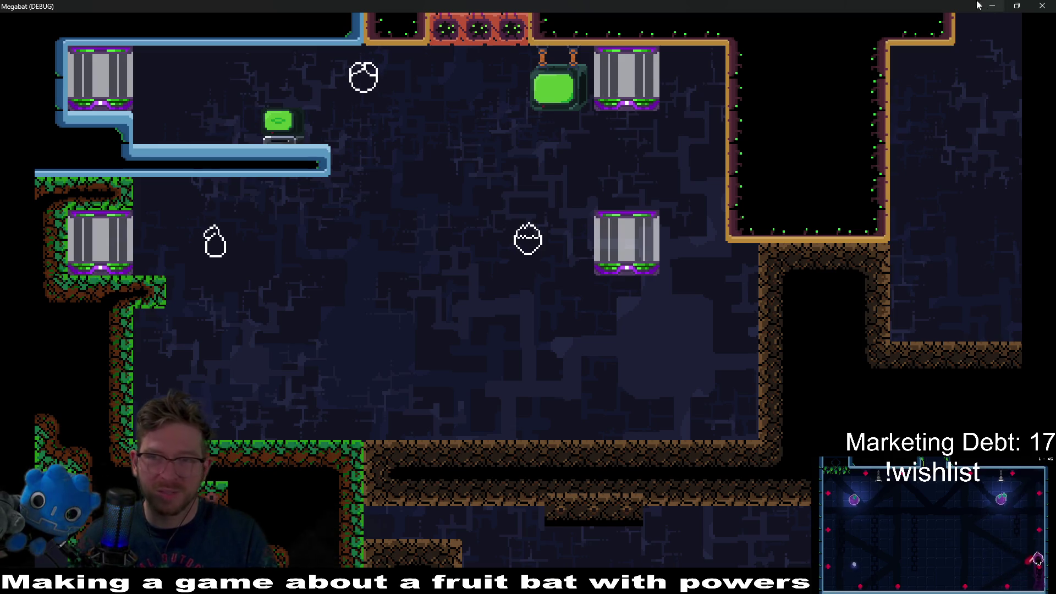
Stop the running game and select the forest secret's BreakableBlock, cancelling an accidental rename.
key(F8)
scroll(581, 209, down, 2)
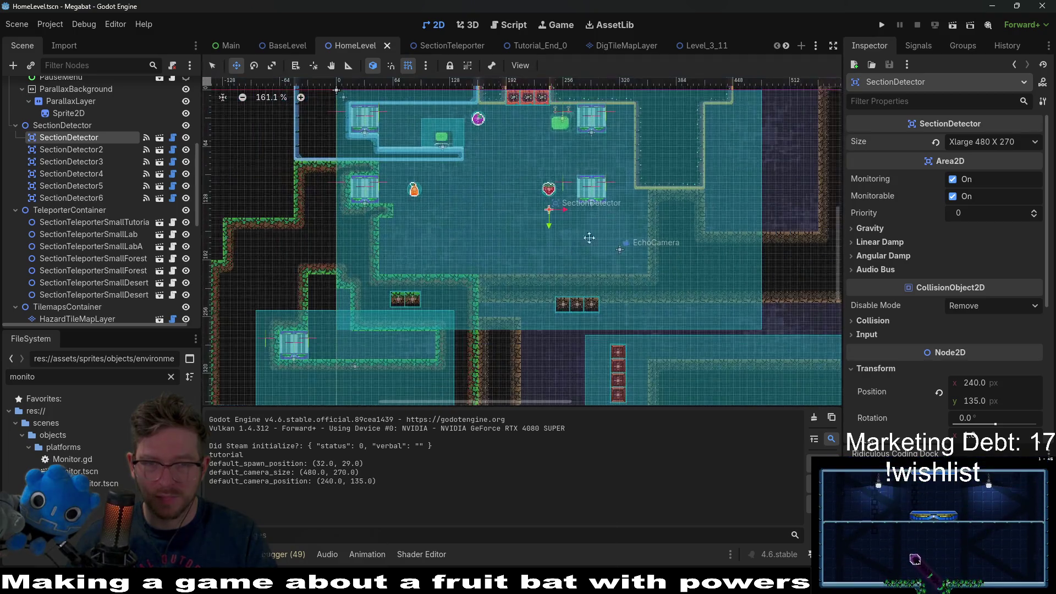
scroll(121, 204, down, 5)
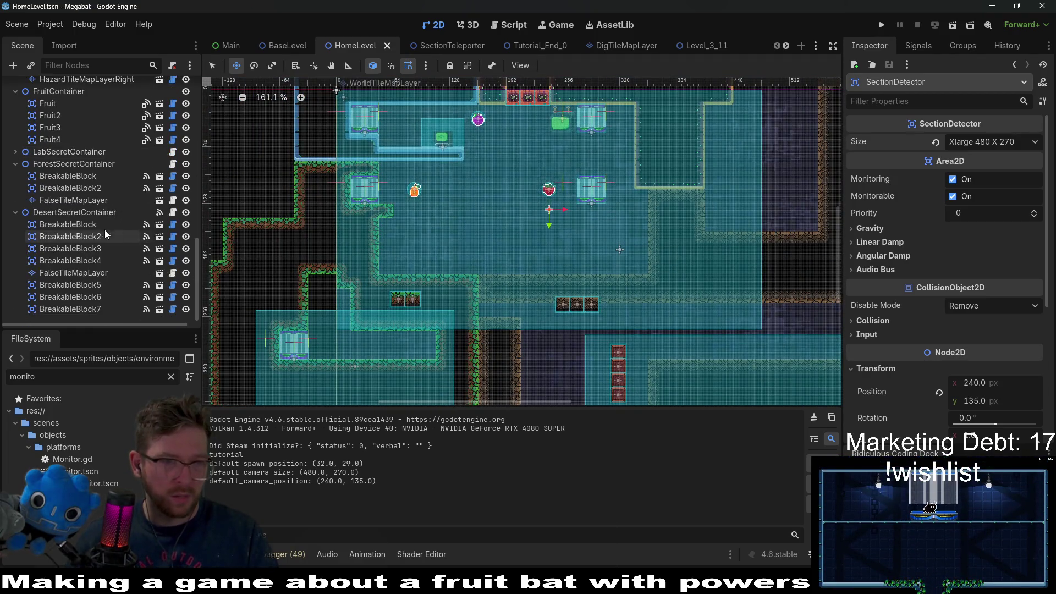
click(70, 176)
click(60, 199)
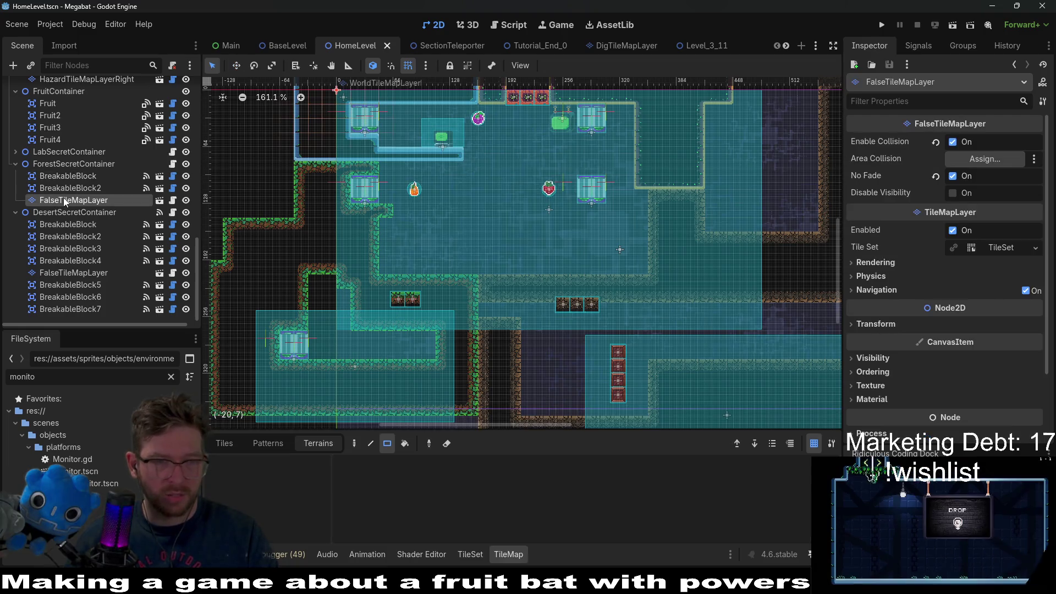
click(59, 178)
click(59, 178)
text(w)
key(Escape)
Select both forest secret BreakableBlocks and drag them down and left below the rooms.
double_click(54, 176)
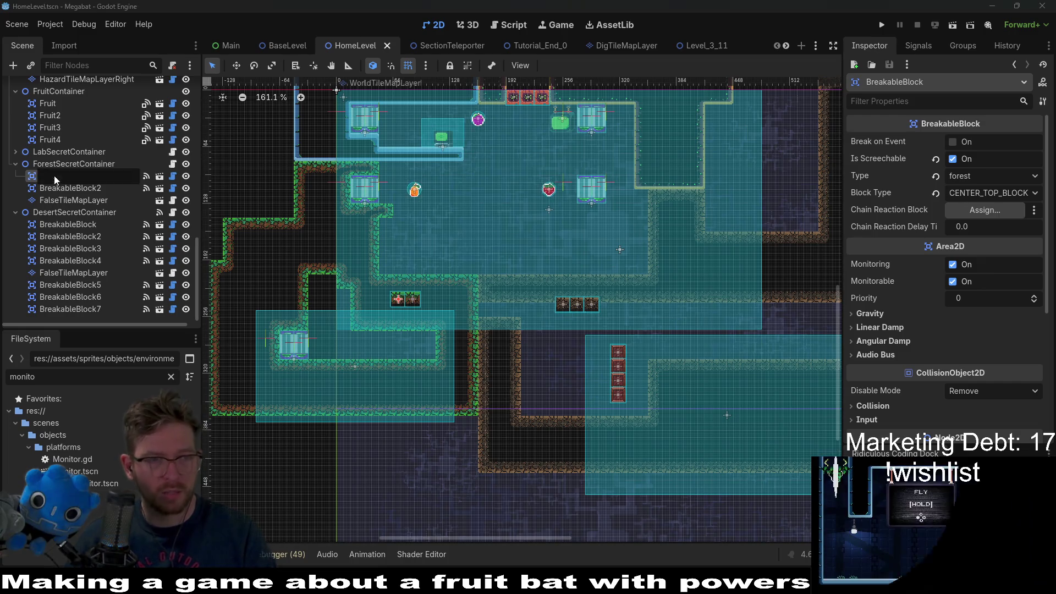
click(61, 187)
ctrl+click(60, 176)
key(w)
drag(431, 301, 406, 472)
scroll(444, 292, down, 5)
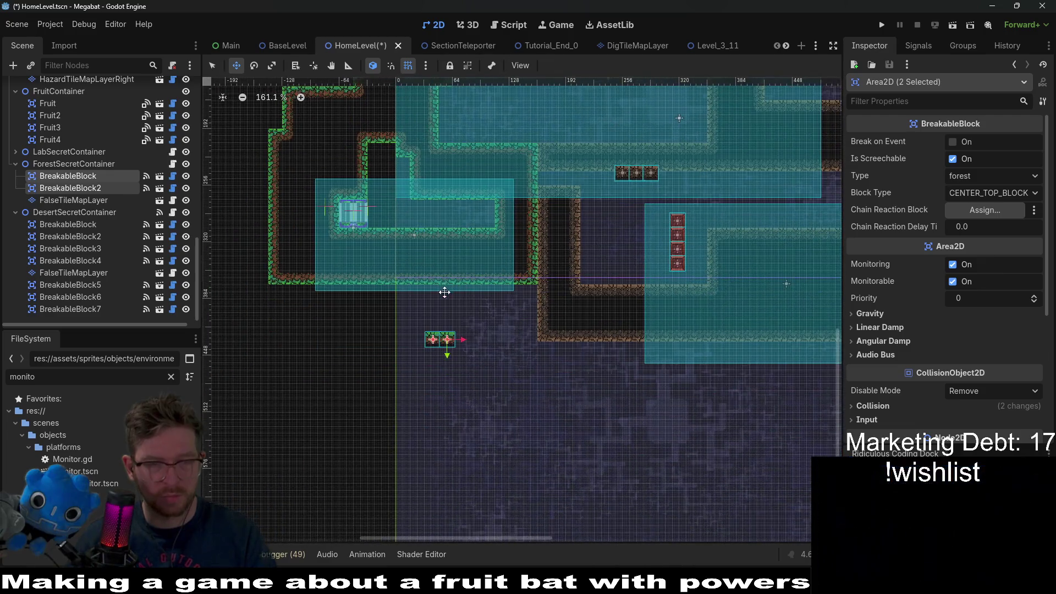
scroll(496, 351, down, 2)
drag(417, 330, 472, 391)
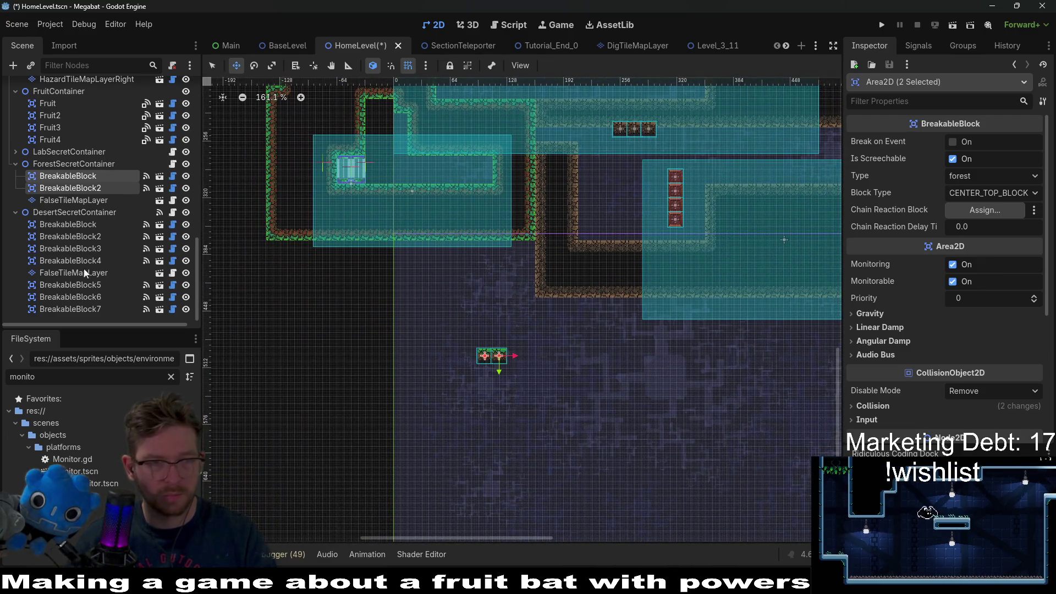
Drag SectionDetector3's area down below the rooms, then select SectionDetector4–6.
scroll(77, 239, up, 4)
click(58, 225)
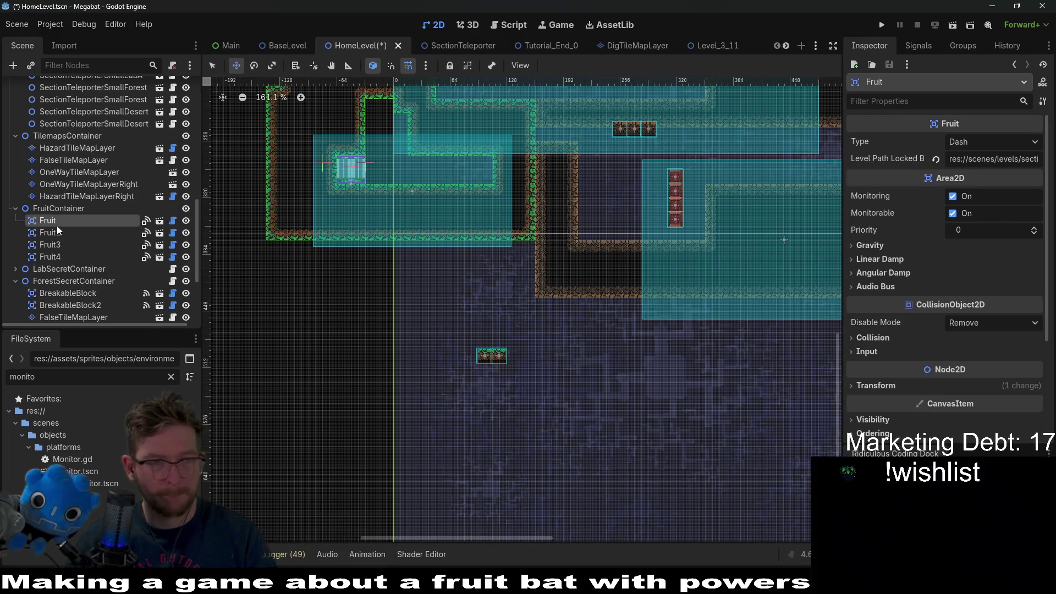
scroll(58, 226, up, 3)
click(84, 179)
scroll(88, 168, up, 5)
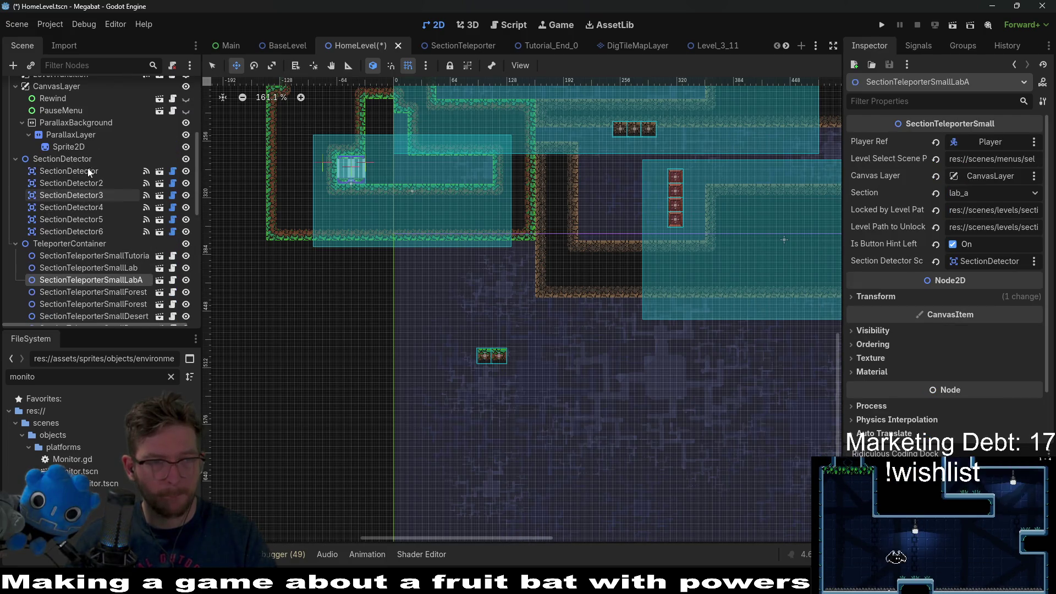
click(84, 195)
mouse_move(412, 191)
mouse_down()
mouse_move(383, 380)
mouse_move(342, 401)
mouse_move(357, 424)
mouse_up()
click(69, 208)
shift+click(87, 230)
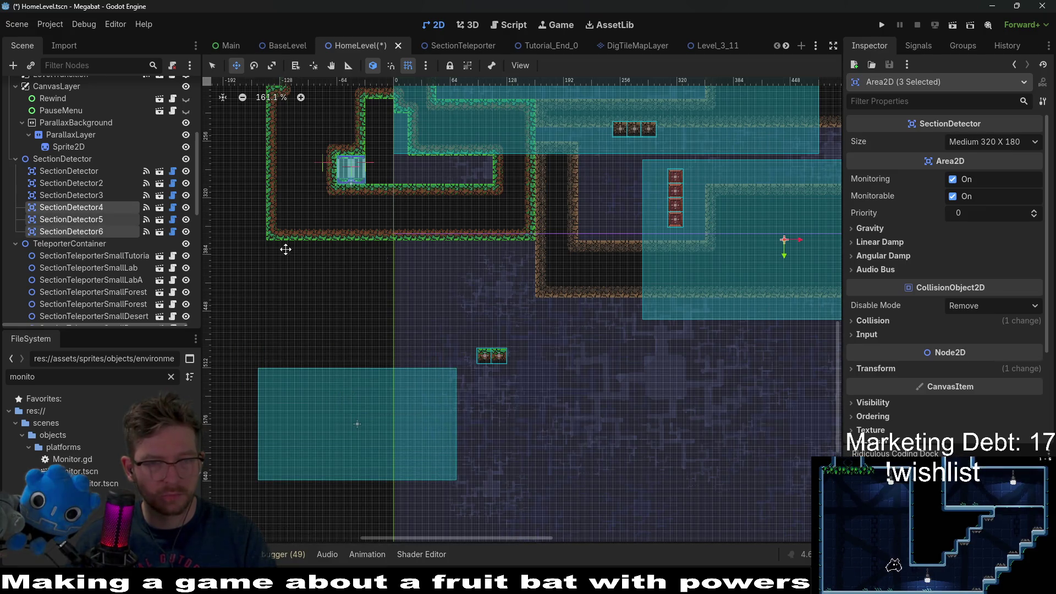
Drag the SectionDetector4–6 areas down and right, then select WorldTileMapLayer for terrain painting.
scroll(427, 249, right, 5)
scroll(427, 249, down, 5)
drag(561, 229, 673, 288)
scroll(384, 158, down, 1)
scroll(447, 156, up, 5)
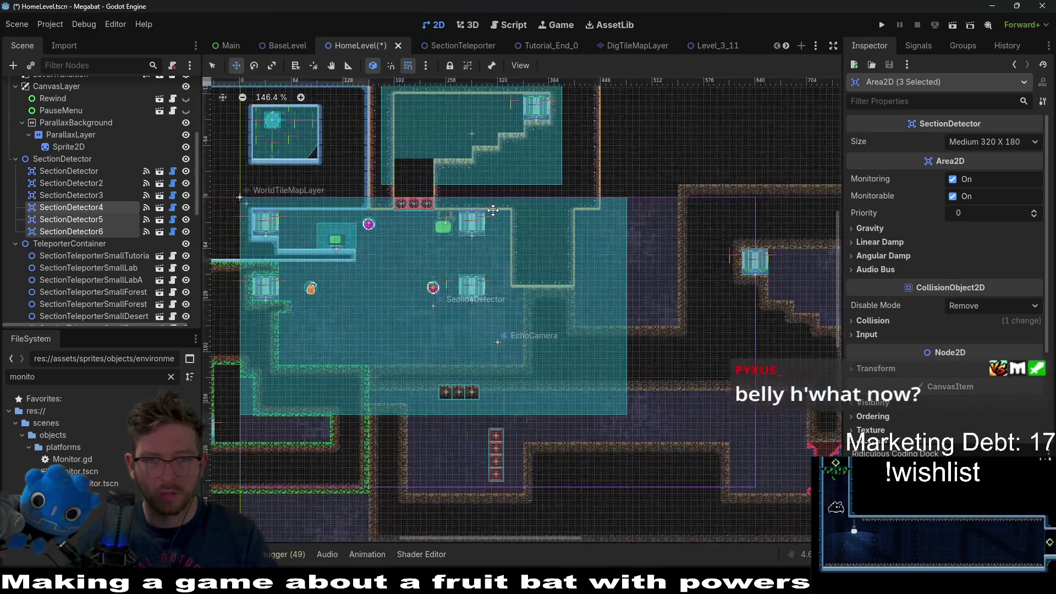
scroll(528, 233, down, 1)
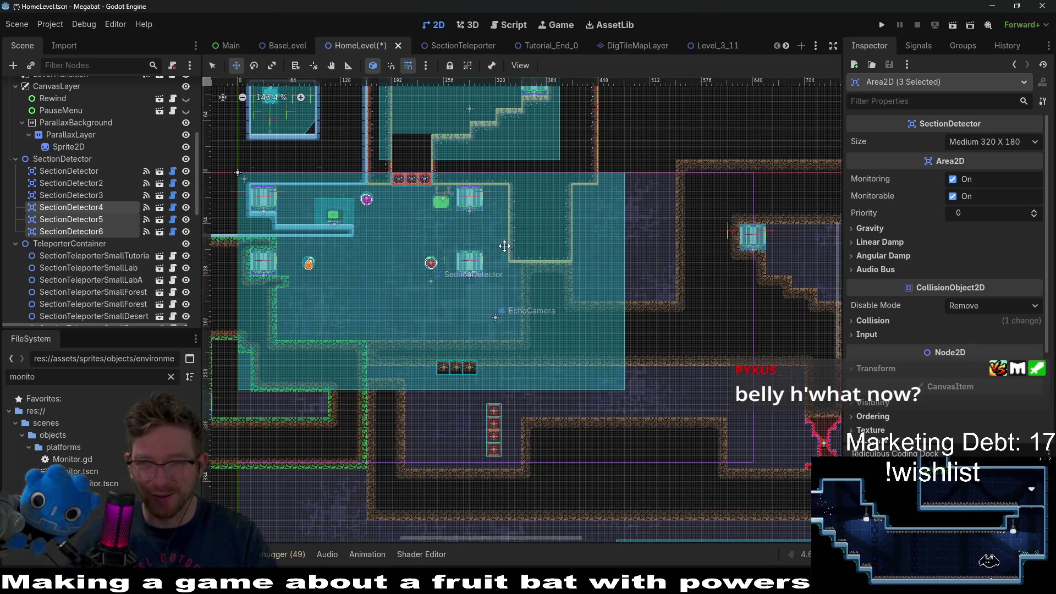
scroll(105, 209, up, 5)
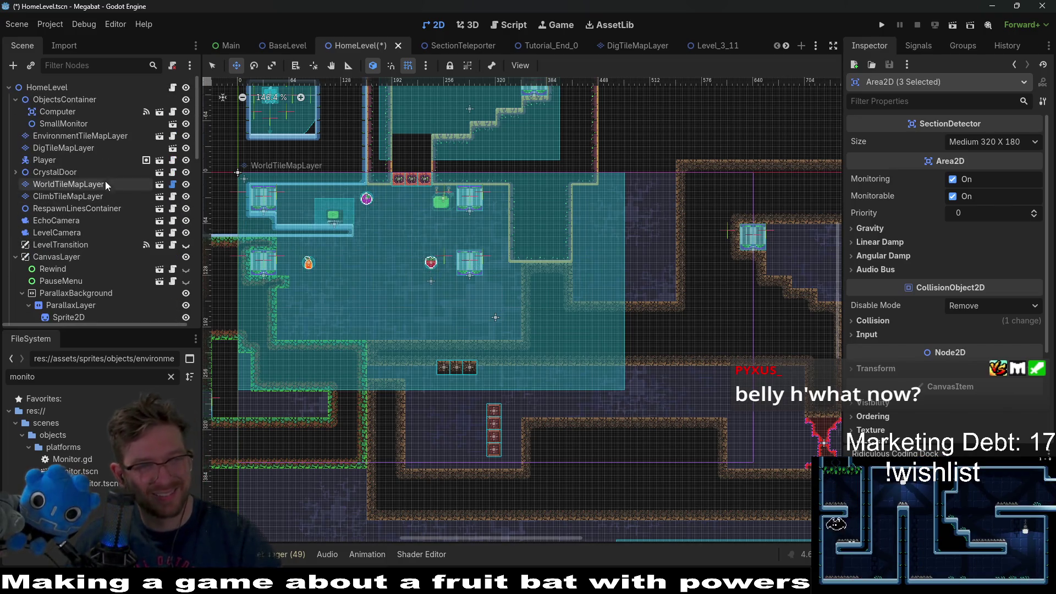
click(83, 183)
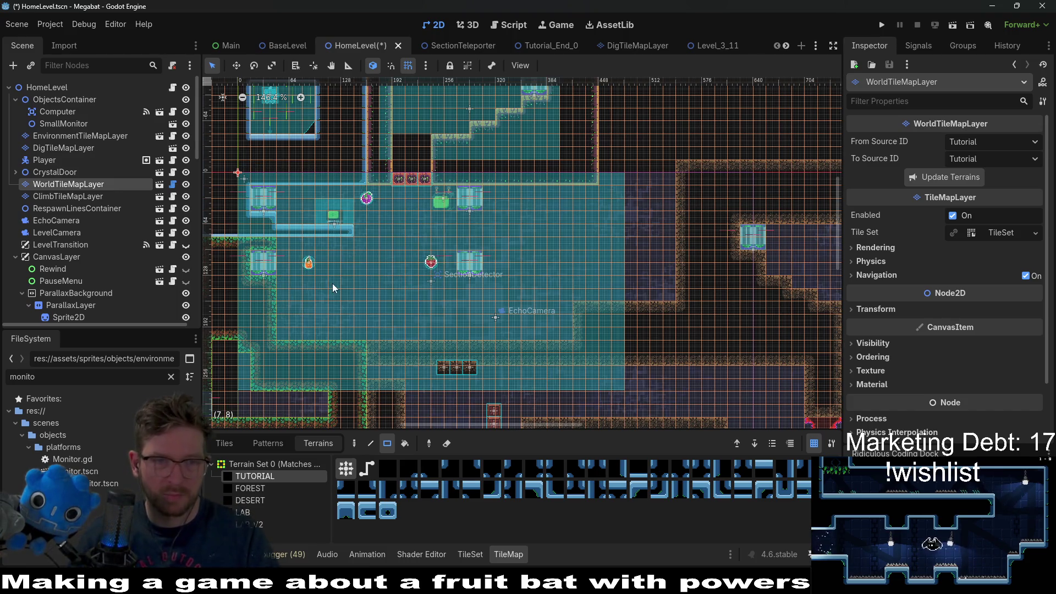
Repaint a wall section of terrain tiles beside the room.
scroll(361, 218, down, 2)
scroll(361, 218, left, 3)
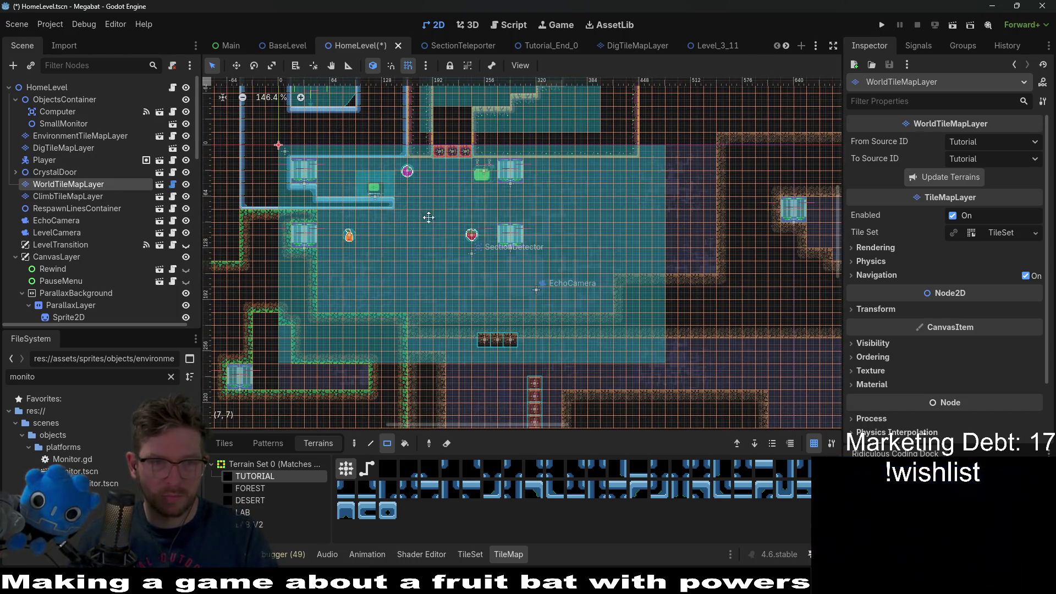
scroll(307, 190, down, 2)
scroll(307, 190, left, 3)
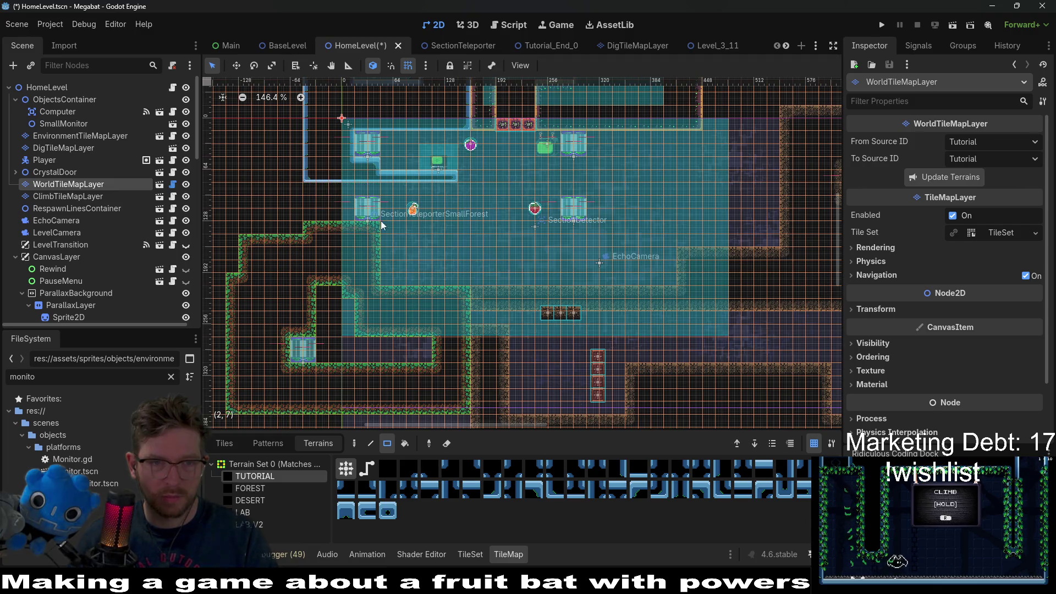
scroll(398, 228, down, 2)
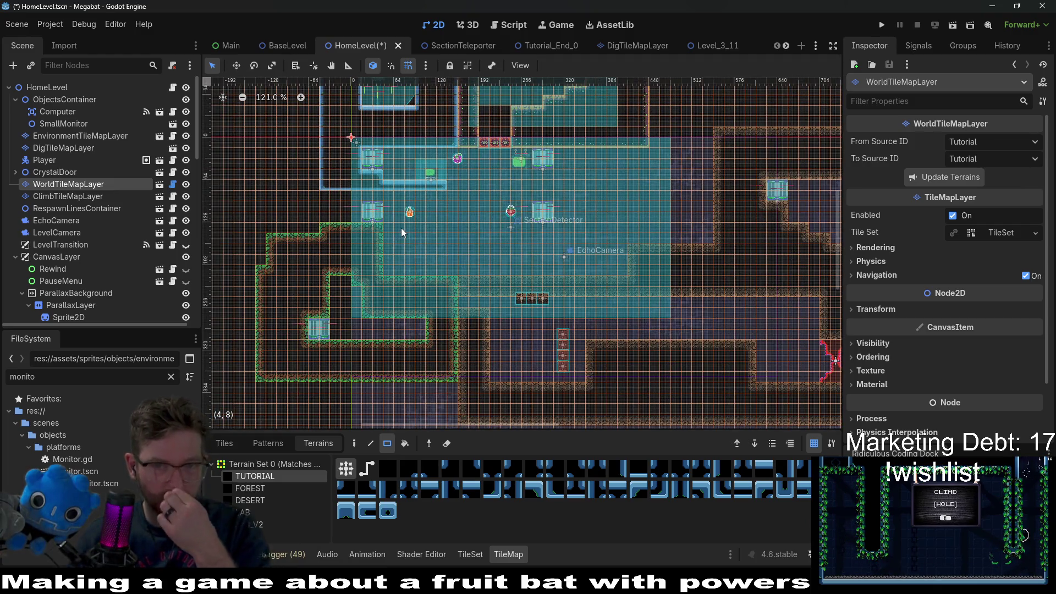
click(401, 228)
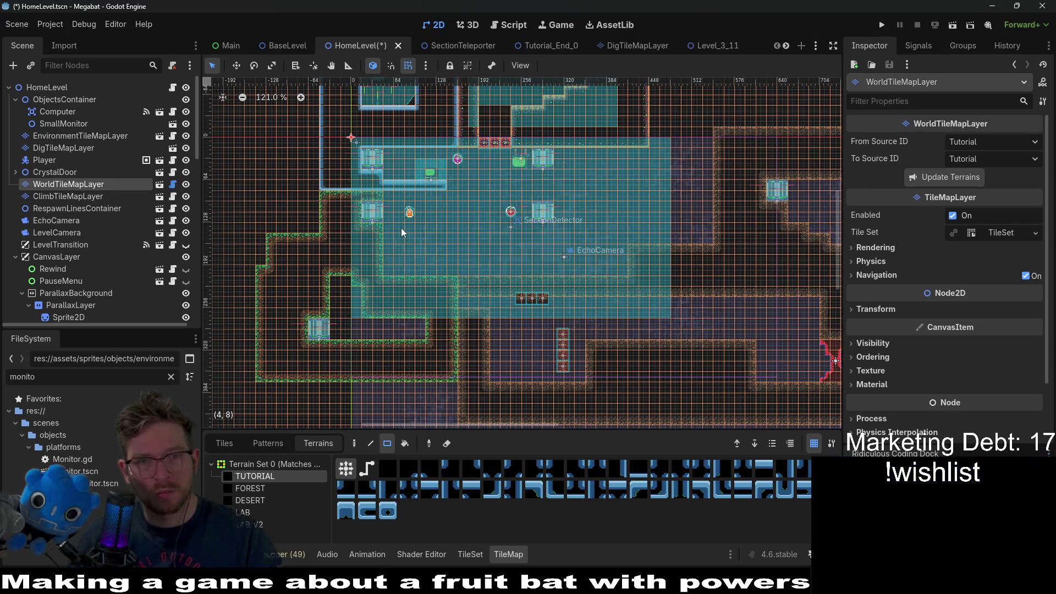
click(401, 227)
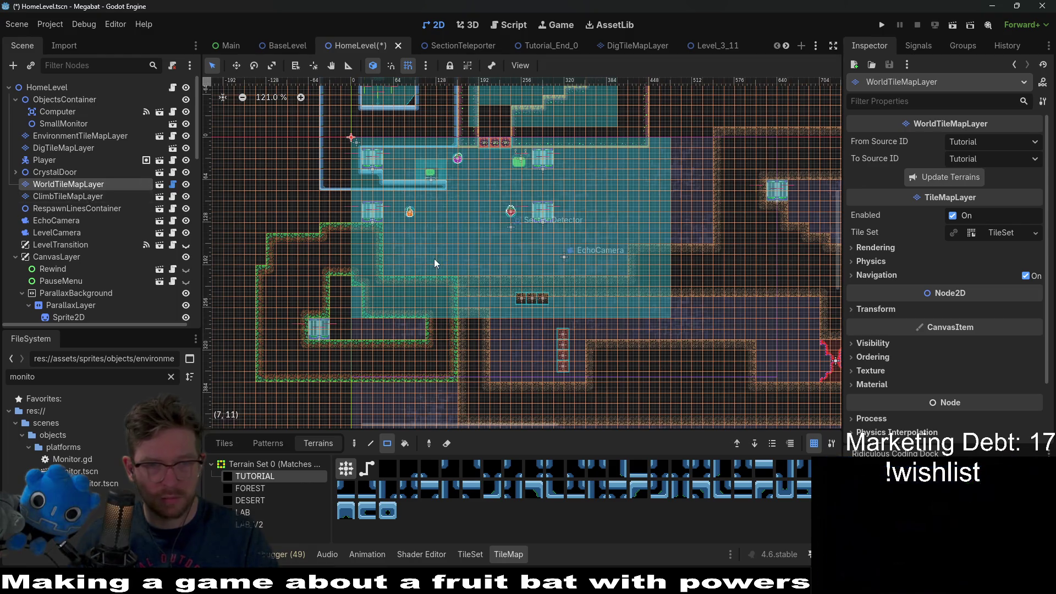
scroll(432, 258, up, 5)
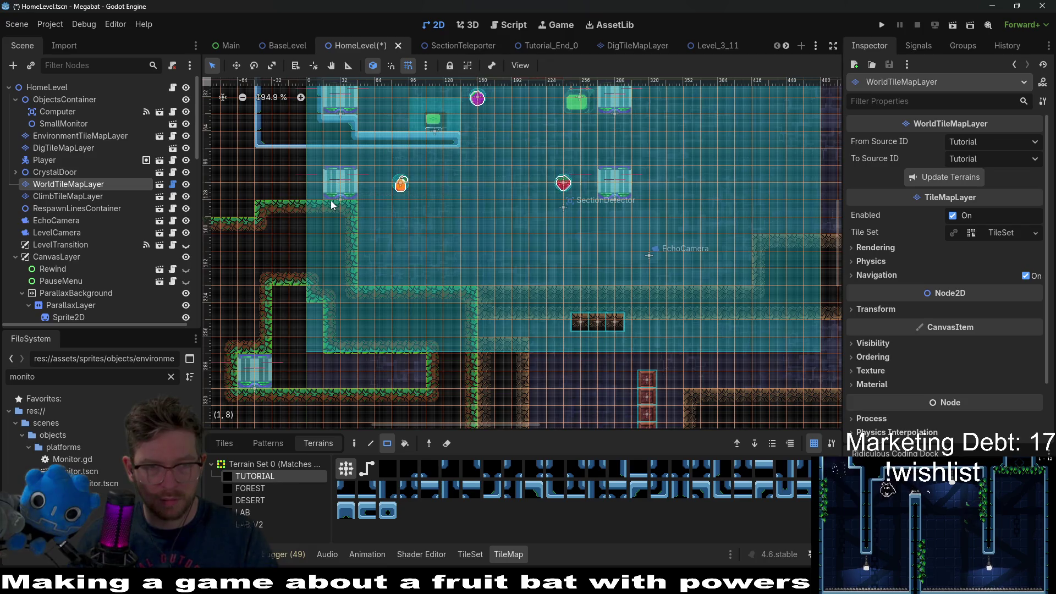
scroll(305, 208, up, 1)
scroll(550, 223, left, 3)
scroll(550, 223, right, 3)
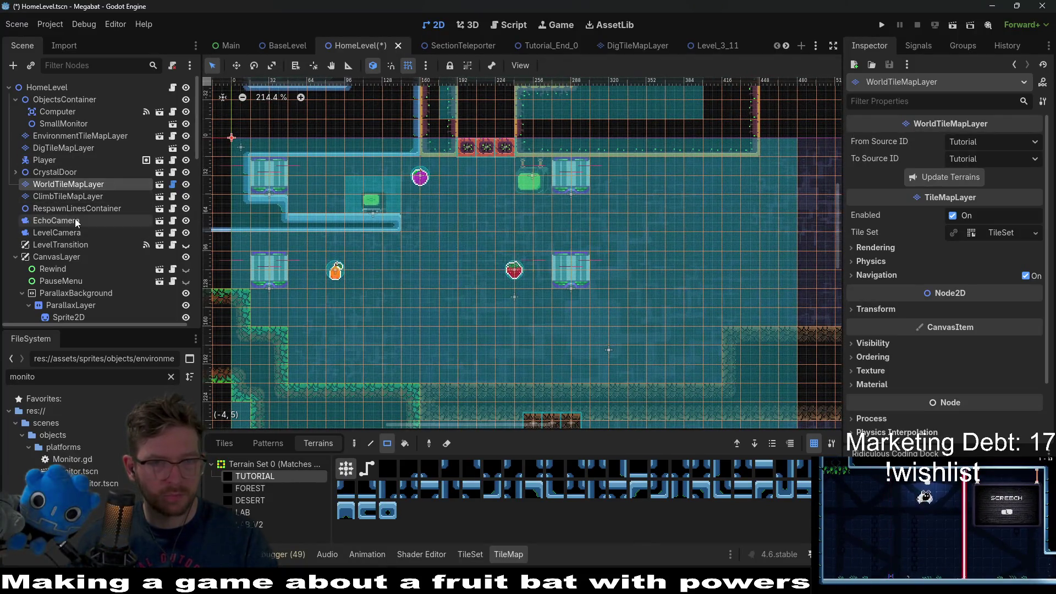
scroll(75, 219, down, 3)
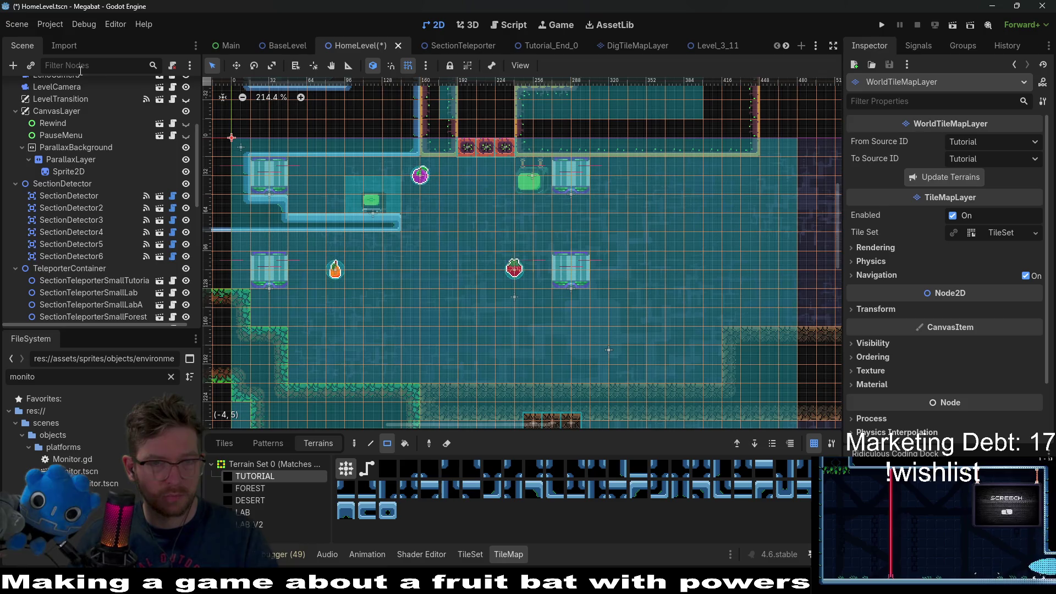
scroll(78, 182, up, 3)
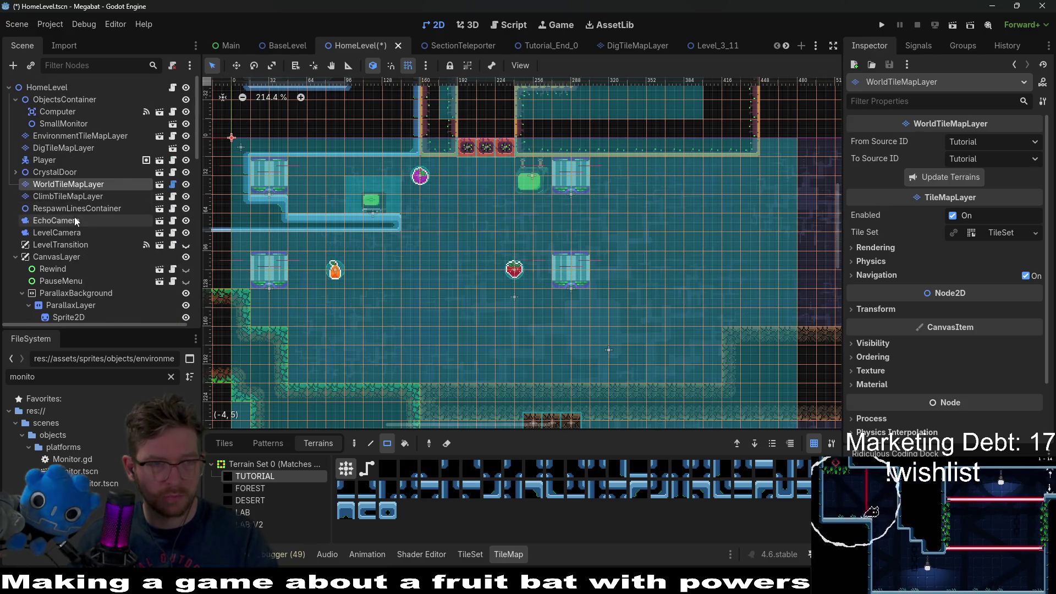
Rectangle-paint TUTORIAL terrain walls into a narrow corridor around the fruit in the room's top-left.
click(269, 476)
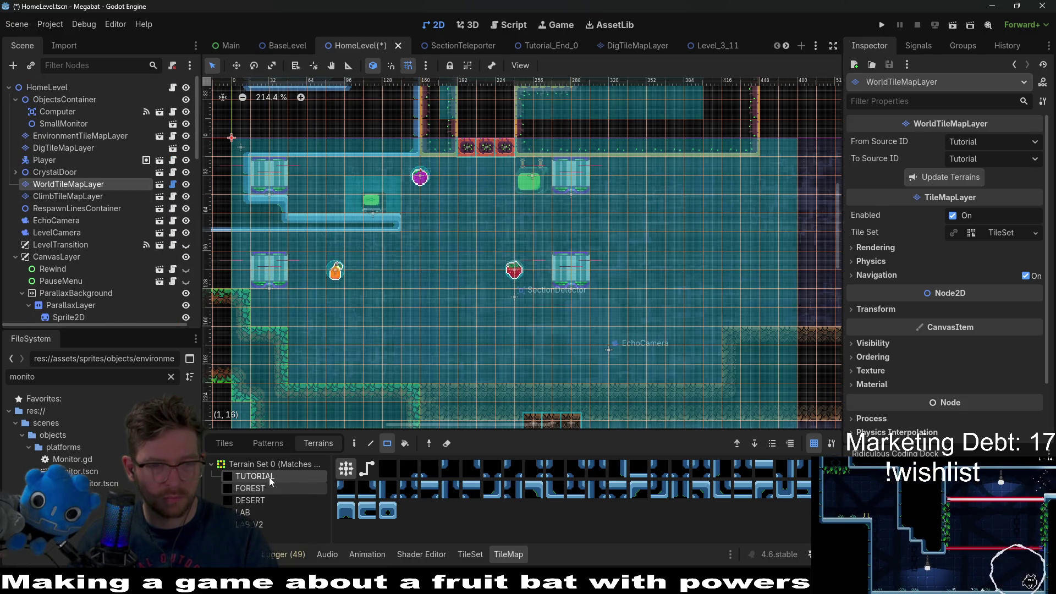
scroll(330, 291, left, 3)
scroll(330, 292, down, 1)
drag(315, 230, 484, 242)
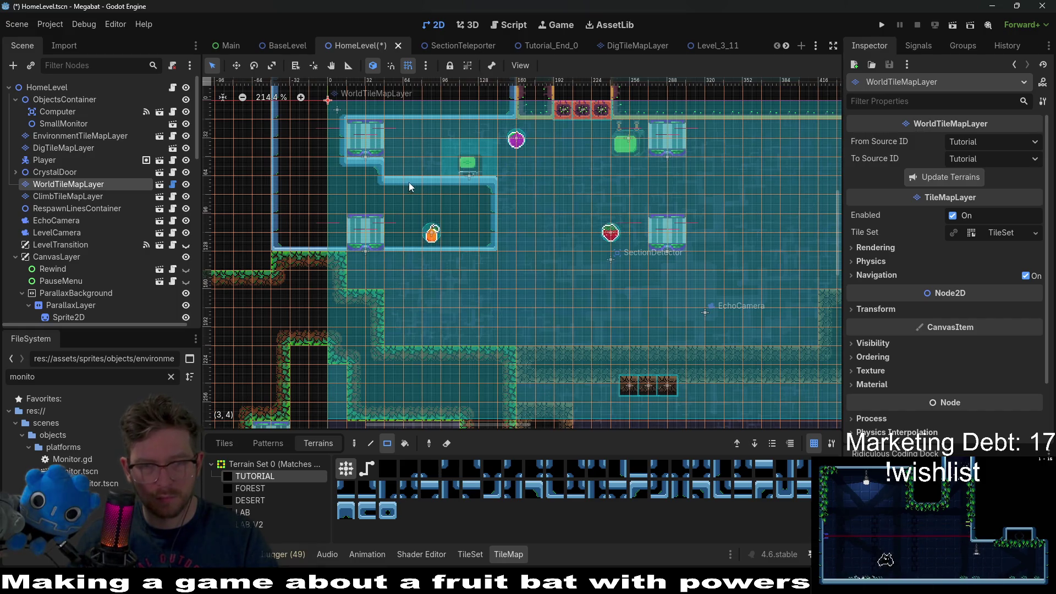
drag(473, 186, 412, 180)
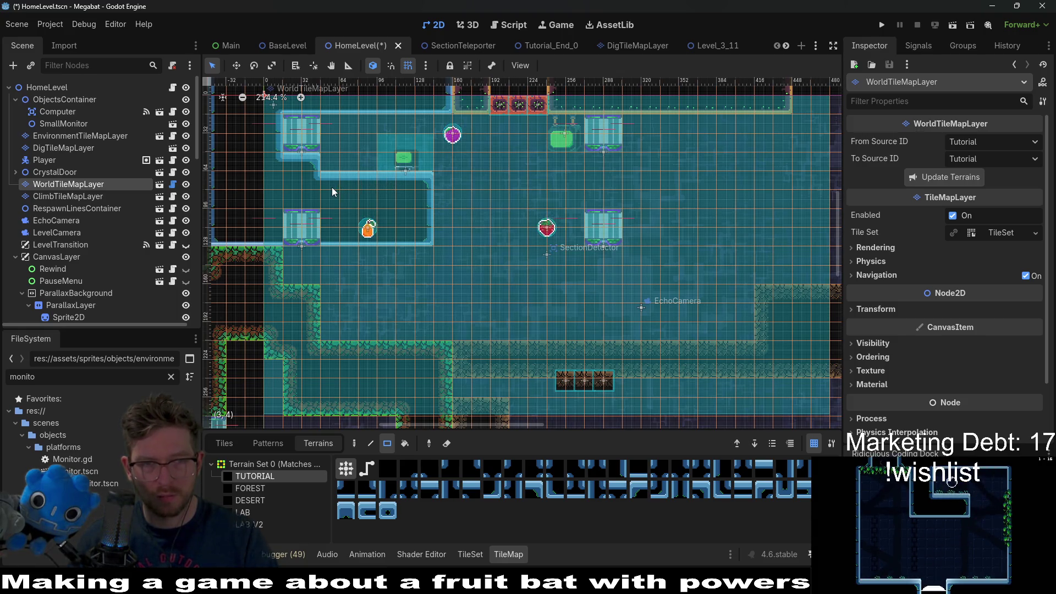
mouse_move(267, 154)
mouse_down()
mouse_move(286, 159)
mouse_move(311, 197)
mouse_up()
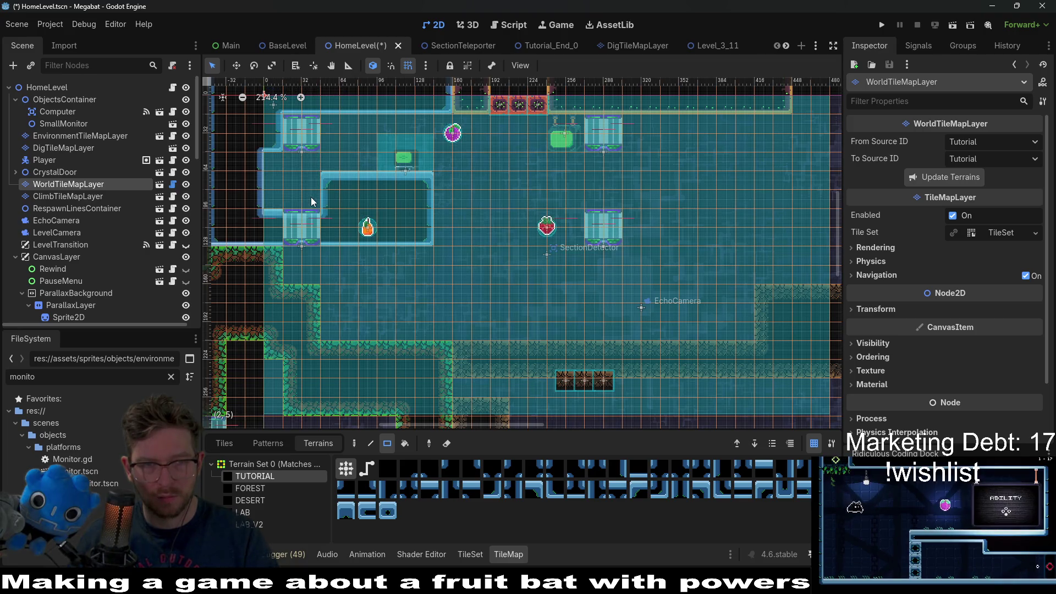
drag(269, 122, 289, 150)
drag(332, 188, 433, 202)
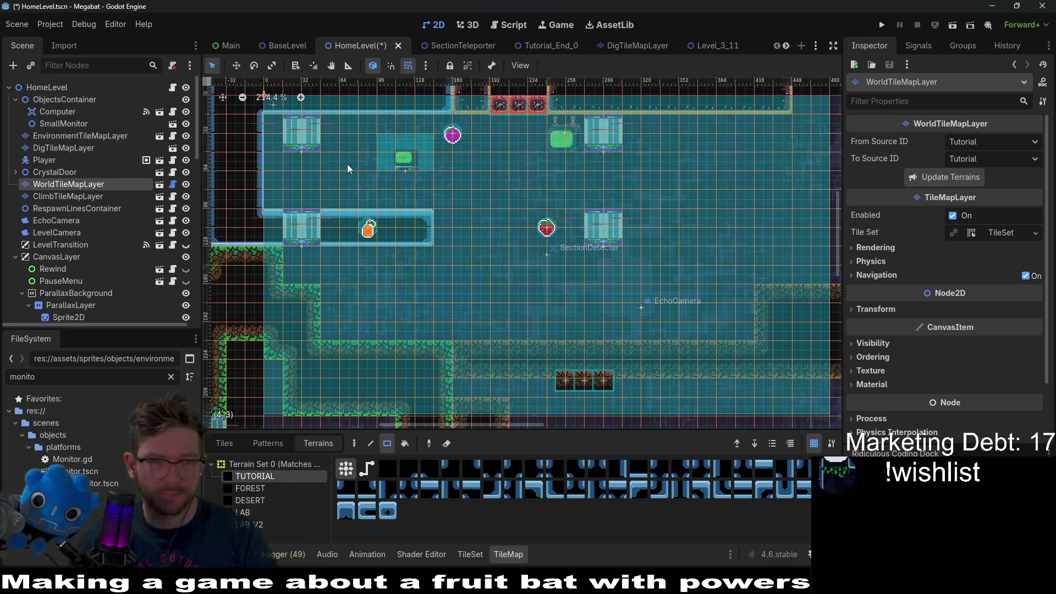
drag(285, 137, 302, 163)
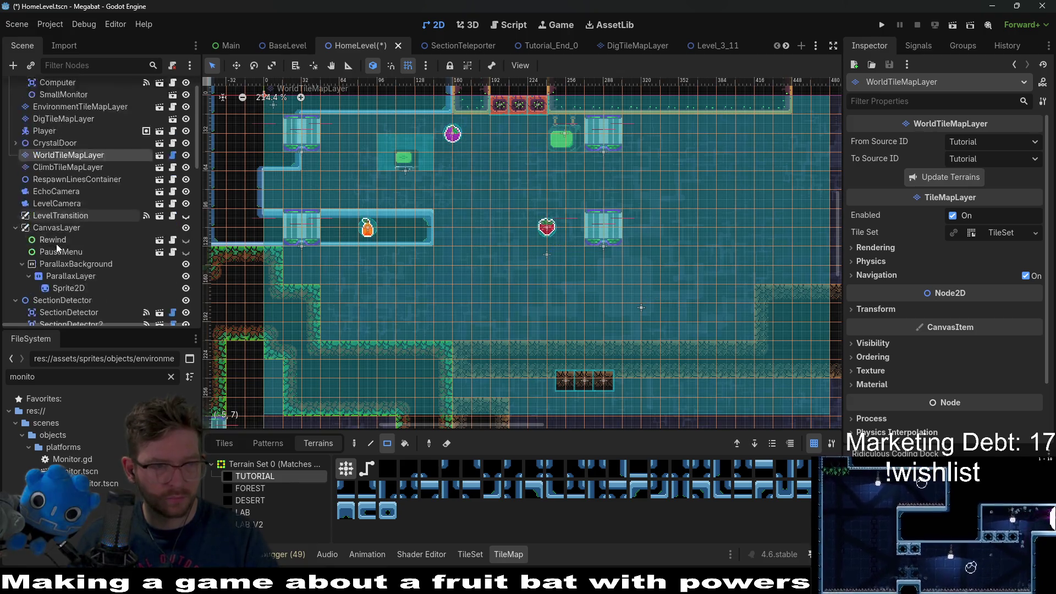
Move SectionTeleporterSmallTutorial down into the corridor at position 16, 96.
scroll(63, 243, down, 6)
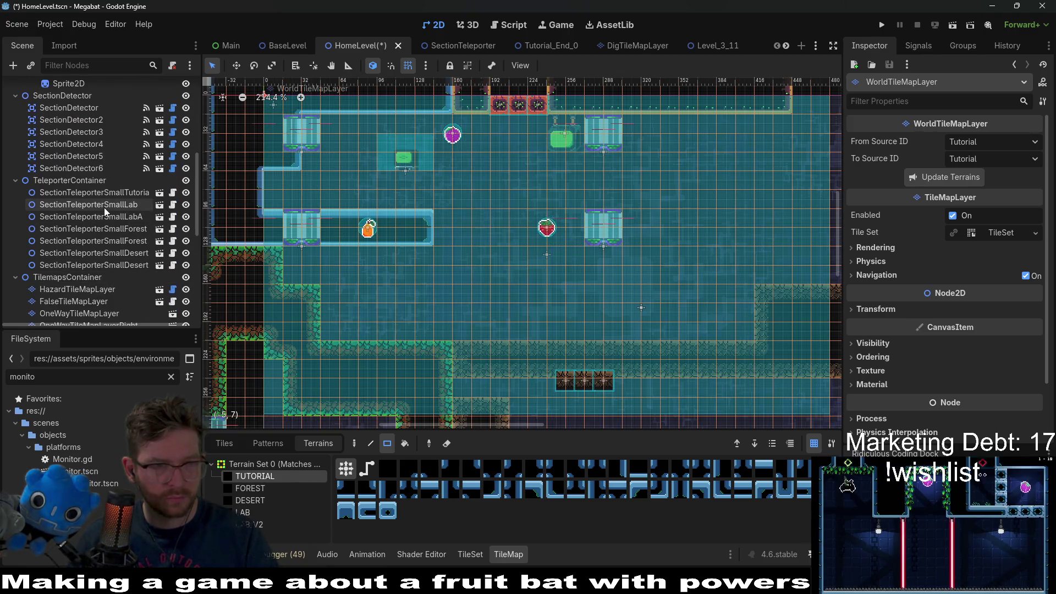
click(112, 192)
key(w)
drag(320, 135, 303, 191)
scroll(303, 191, up, 3)
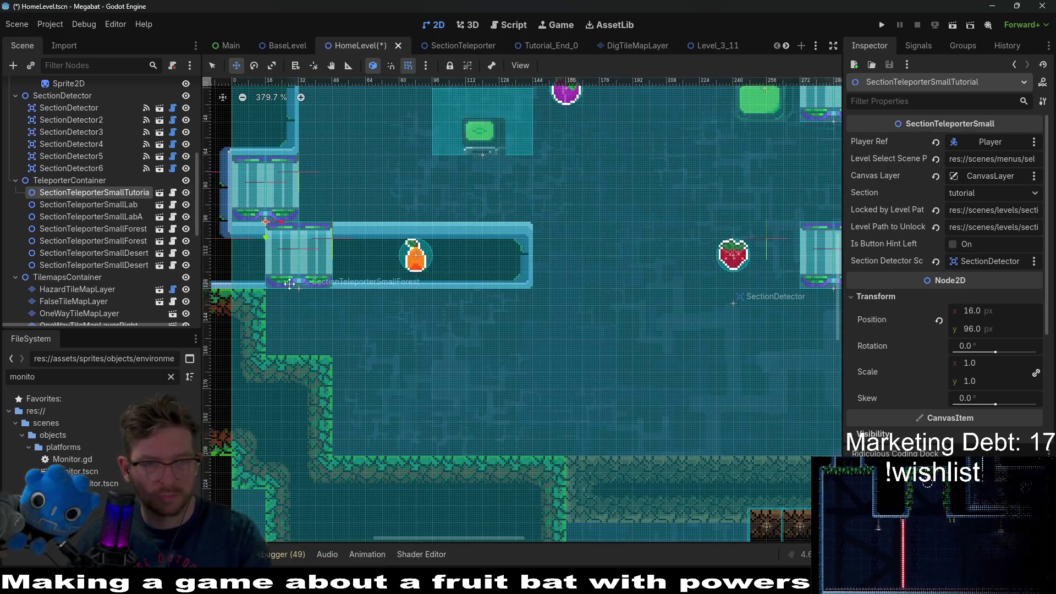
Move SectionTeleporterSmallForest slightly lower.
click(120, 205)
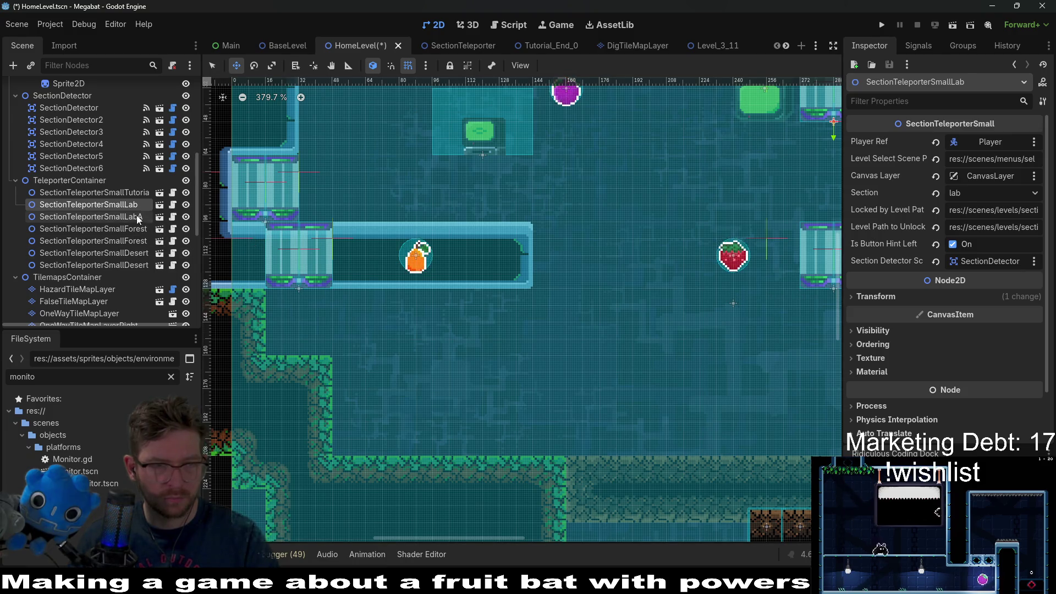
click(121, 228)
scroll(263, 280, down, 1)
scroll(263, 280, down, 5)
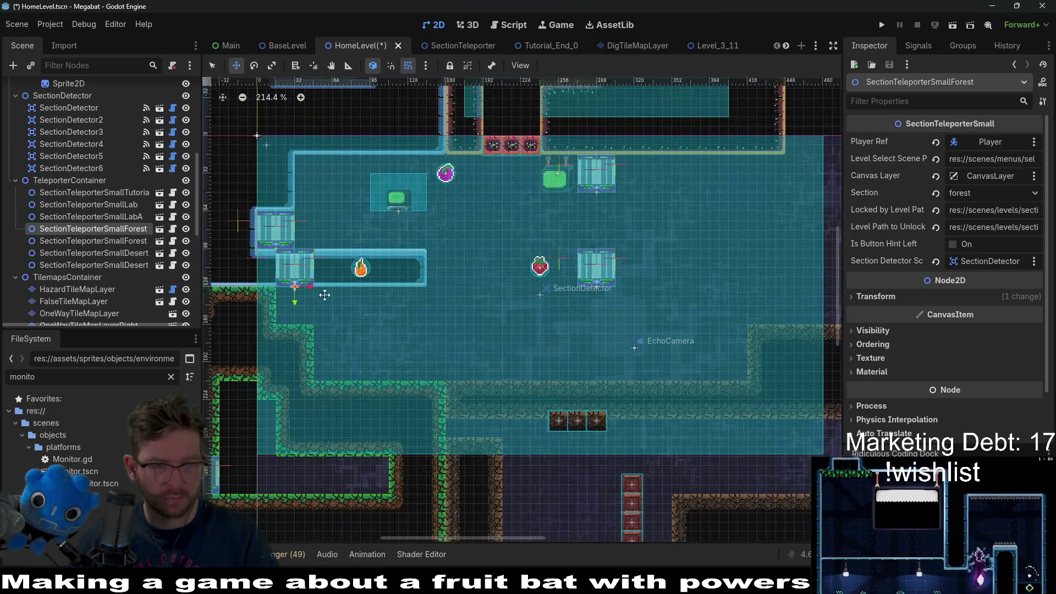
mouse_move(309, 294)
mouse_down()
mouse_move(312, 328)
mouse_move(370, 386)
mouse_move(361, 385)
mouse_up()
scroll(362, 268, up, 5)
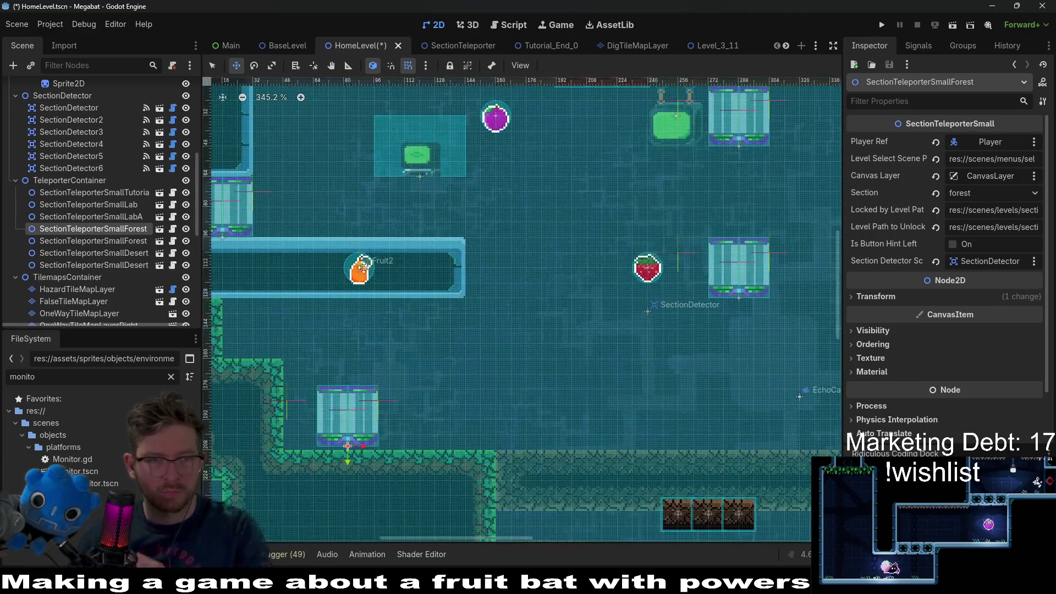
mouse_move(351, 207)
mouse_down()
mouse_move(454, 172)
mouse_move(420, 240)
mouse_move(483, 256)
mouse_up()
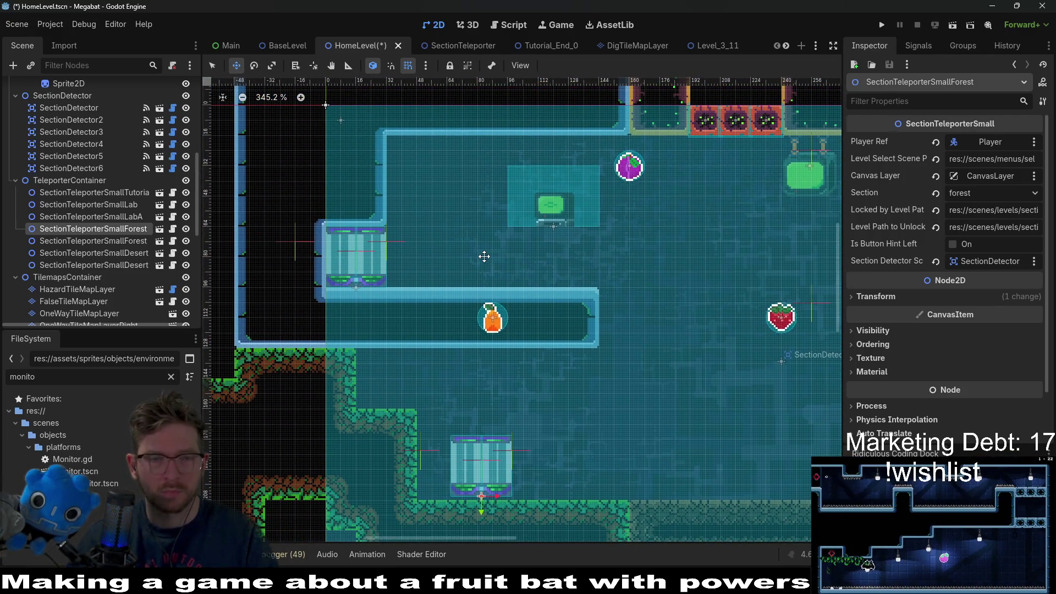
scroll(305, 245, up, 4)
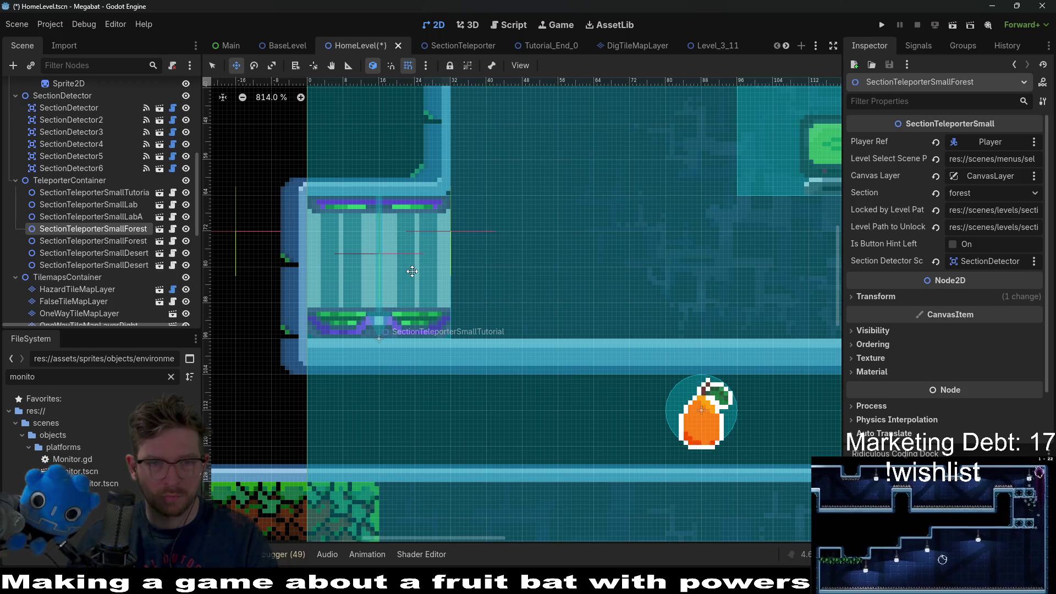
drag(522, 332, 414, 270)
scroll(414, 271, down, 5)
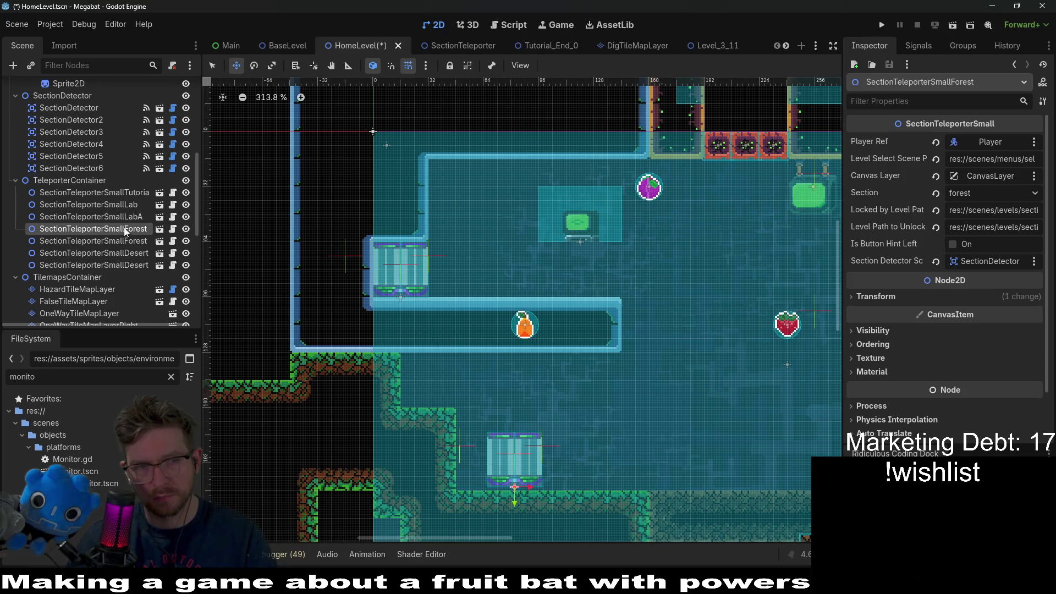
Nudge SectionTeleporterSmallTutorial right with the arrow keys to position 32, 96.
click(110, 192)
key(Right)
key(Right)
key(Right)
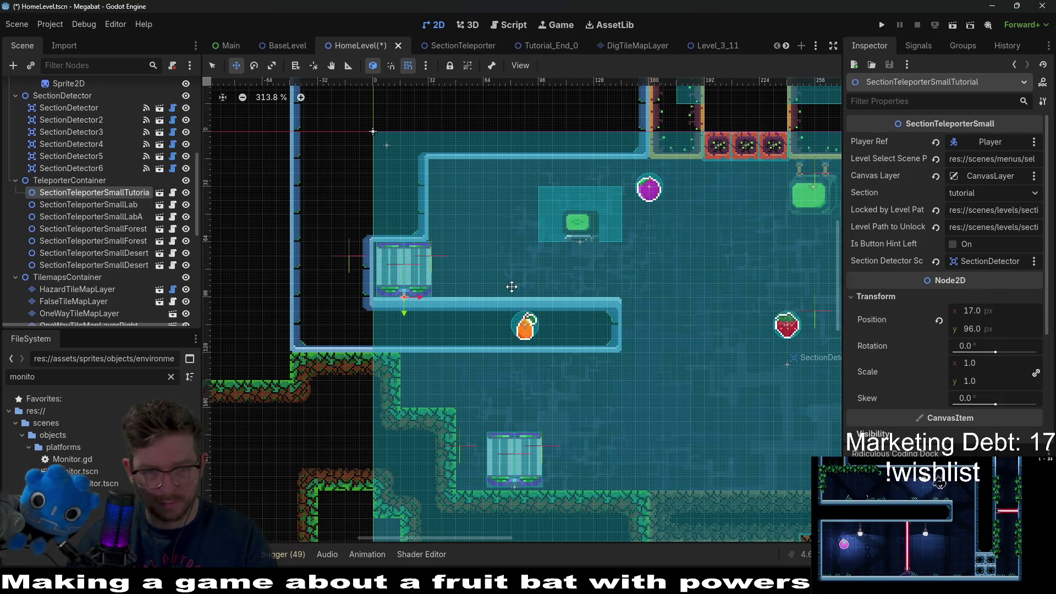
key(Right)
key(Right)
key(Right)
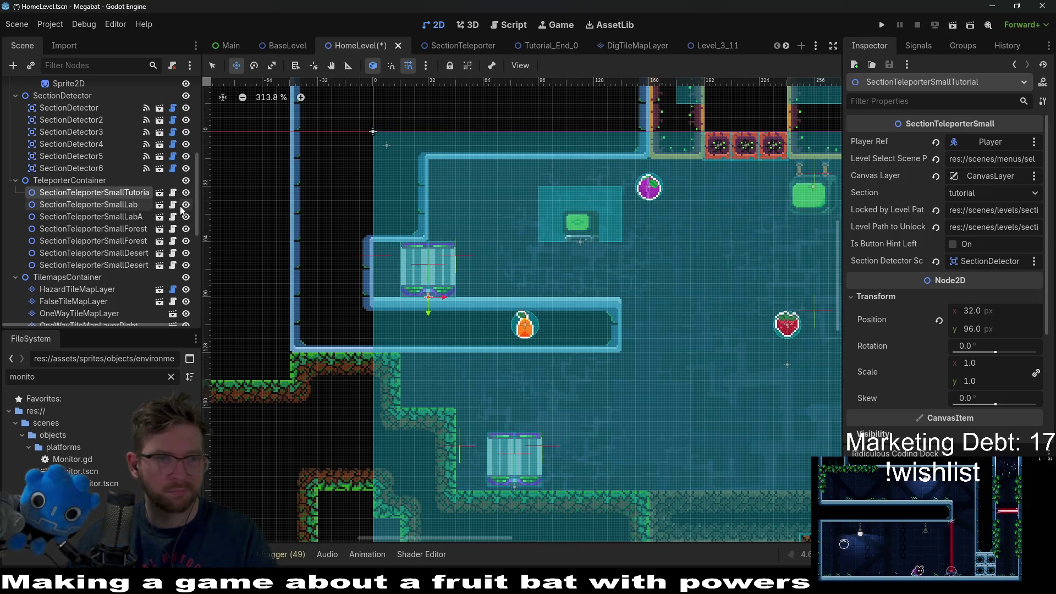
scroll(180, 206, up, 5)
scroll(618, 309, right, 10)
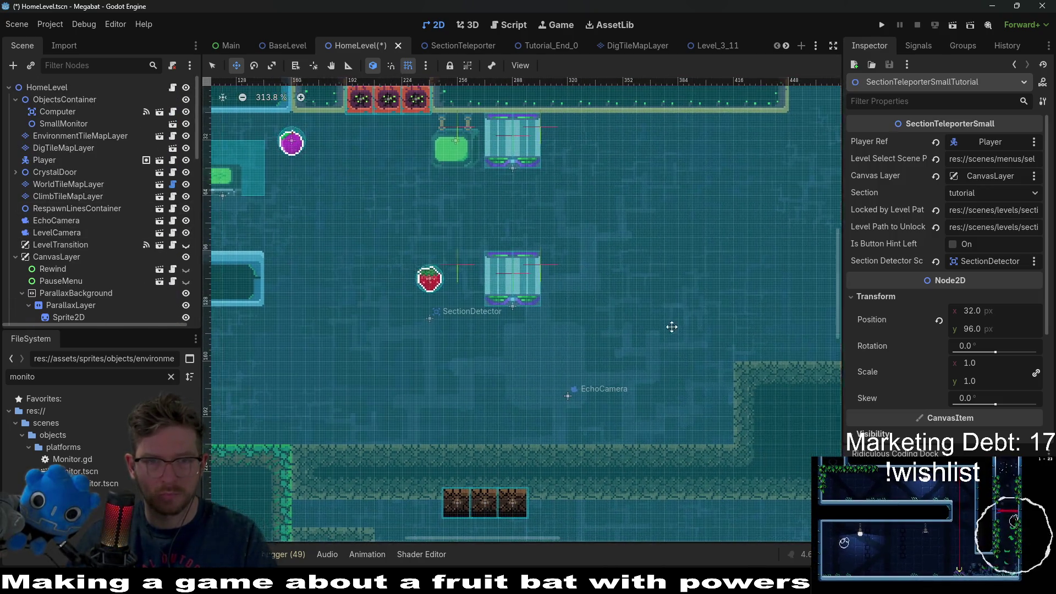
scroll(440, 286, left, 8)
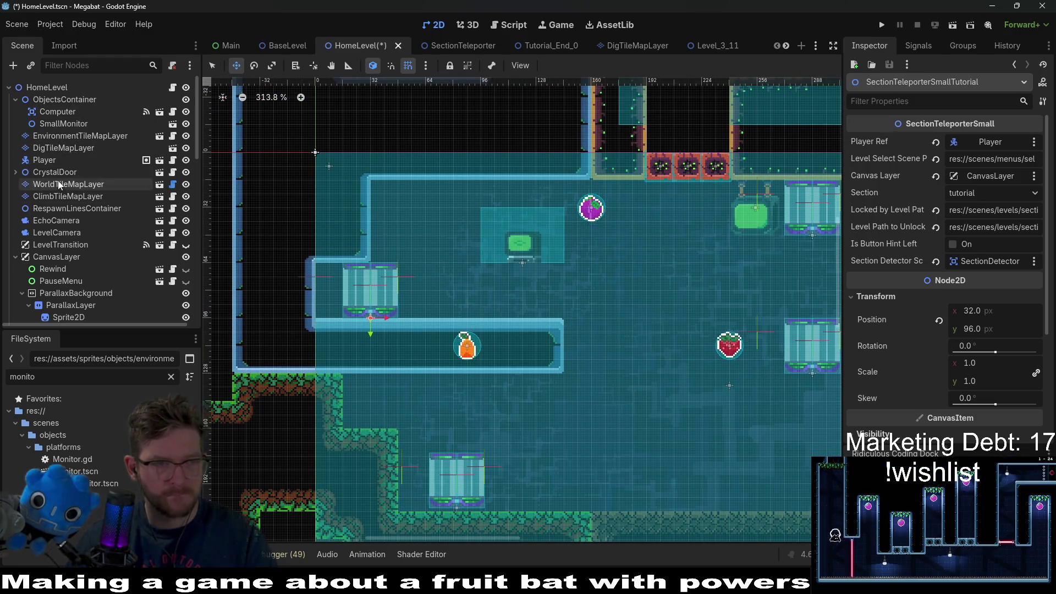
Paint a short three-tile column of TUTORIAL terrain on WorldTileMapLayer.
click(58, 183)
click(262, 487)
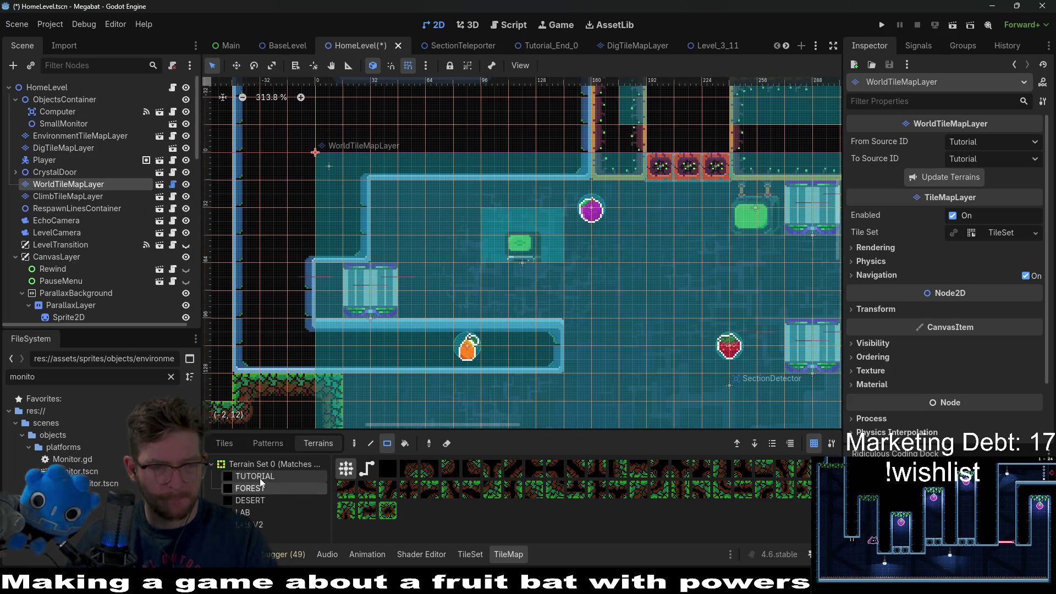
click(259, 477)
drag(339, 303, 325, 316)
drag(388, 198, 389, 198)
Locate and select the forest secret's BreakableBlock in the Scene tree.
scroll(395, 198, right, 2)
scroll(394, 198, down, 1)
scroll(445, 268, down, 5)
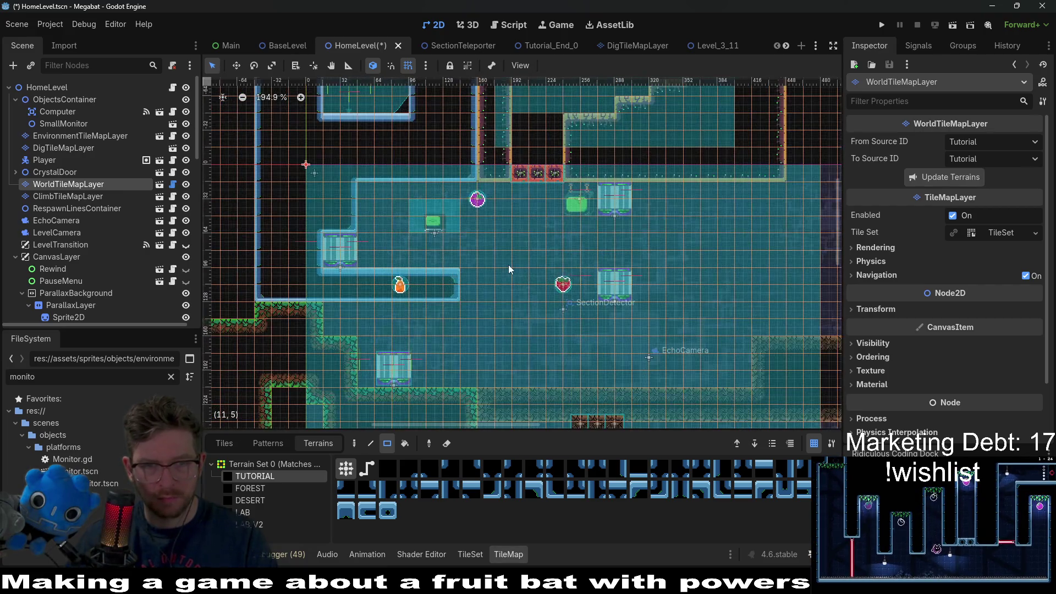
scroll(510, 263, down, 2)
scroll(400, 244, up, 2)
scroll(454, 206, right, 2)
scroll(454, 206, down, 1)
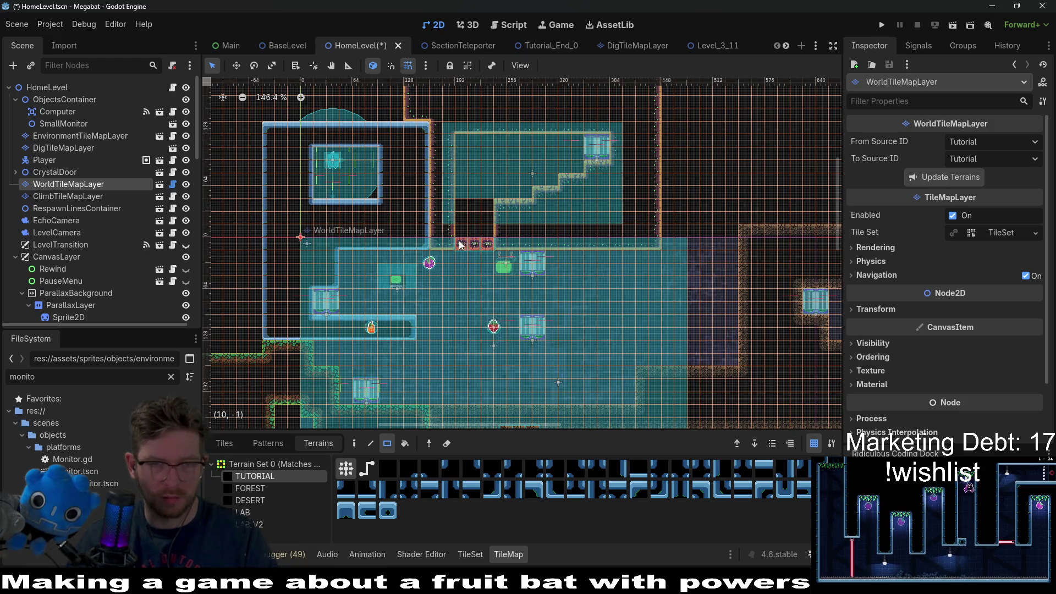
scroll(98, 260, down, 10)
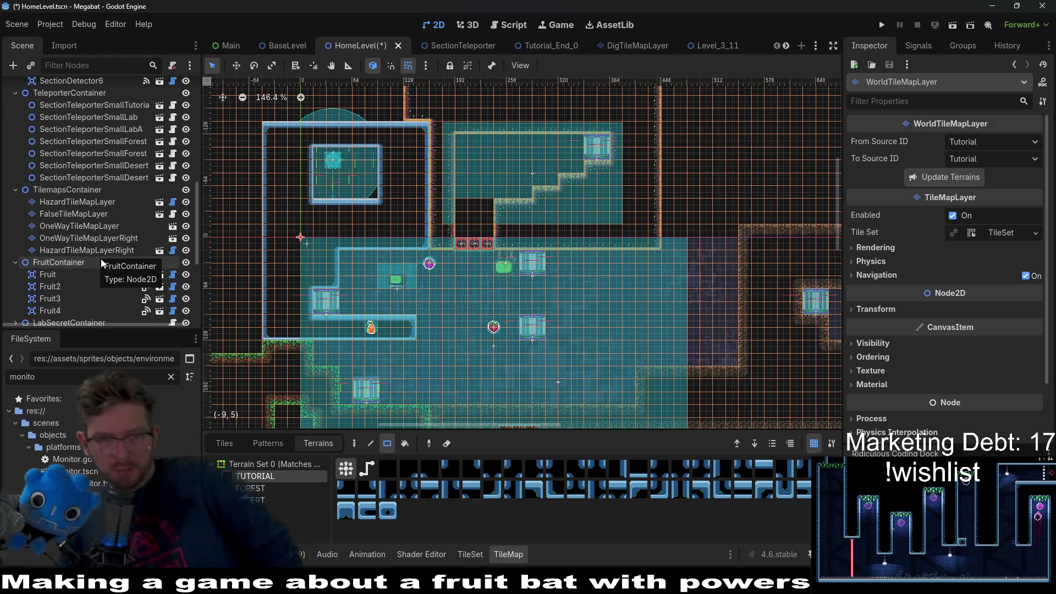
scroll(66, 252, down, 5)
scroll(53, 249, down, 2)
click(69, 176)
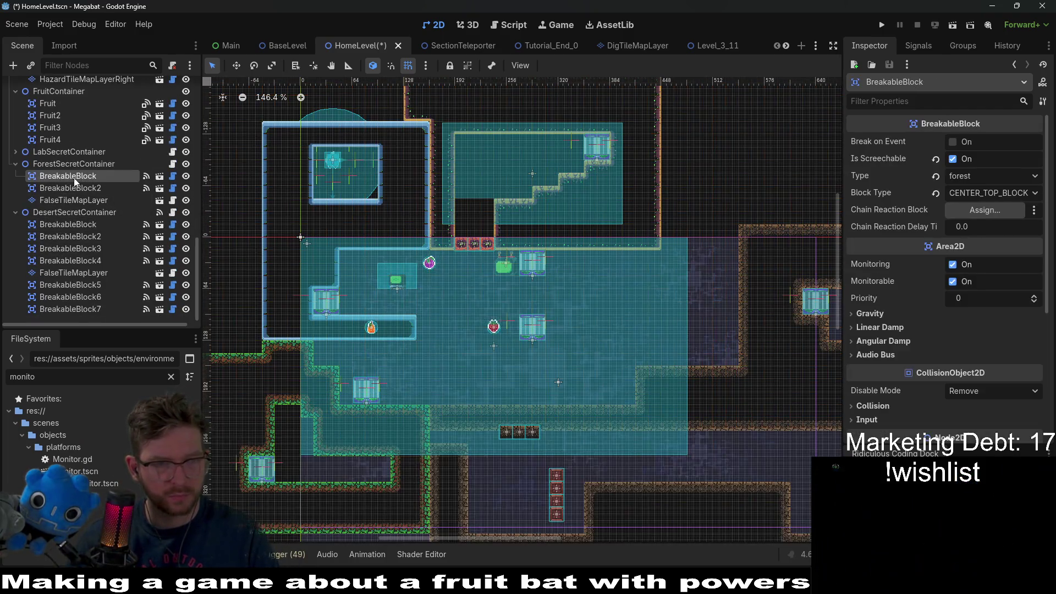
scroll(70, 177, up, 2)
Expand LabSecretContainer, select its BreakableBlocks and inspect its FalseTileMapLayer tile sources.
click(16, 211)
click(66, 222)
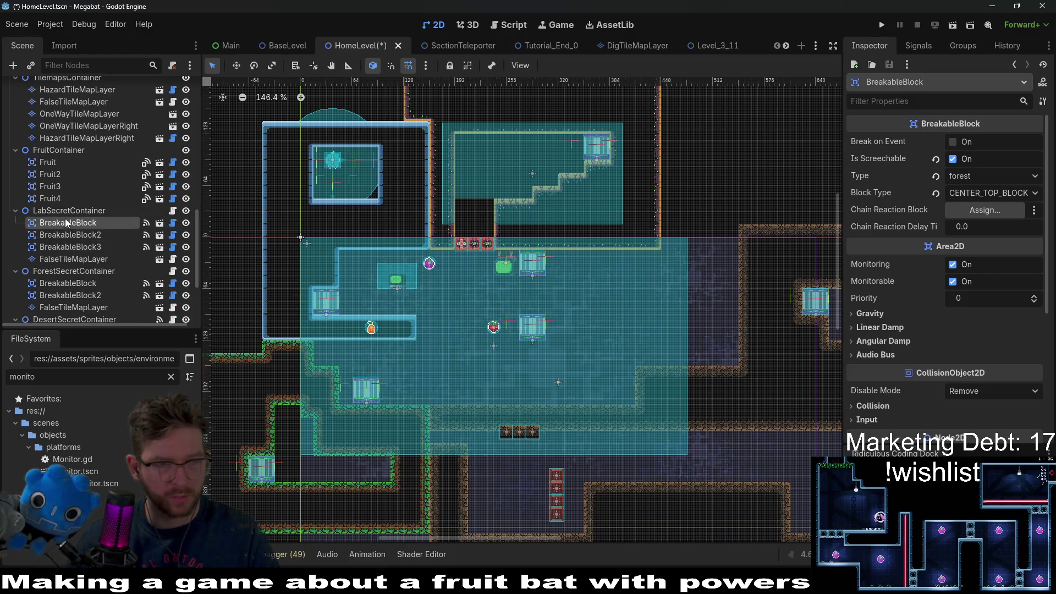
shift+click(73, 245)
click(93, 259)
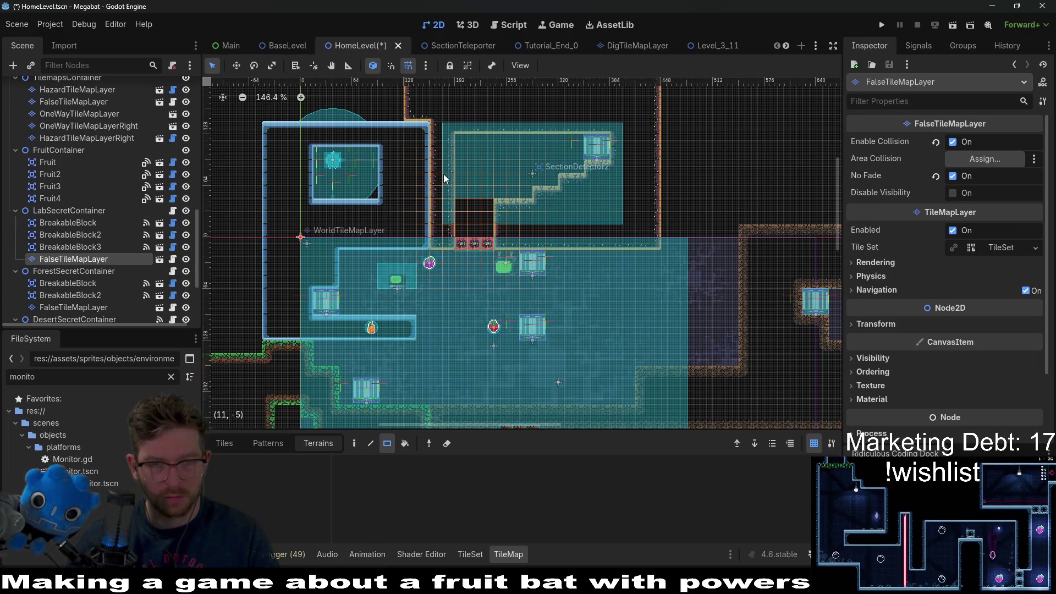
click(236, 444)
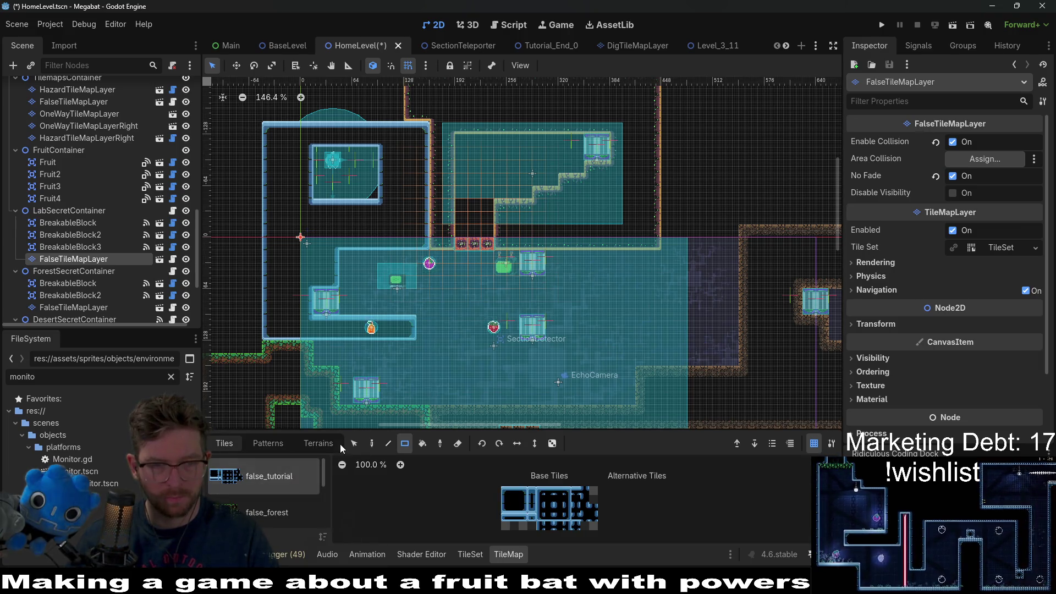
click(329, 446)
click(235, 448)
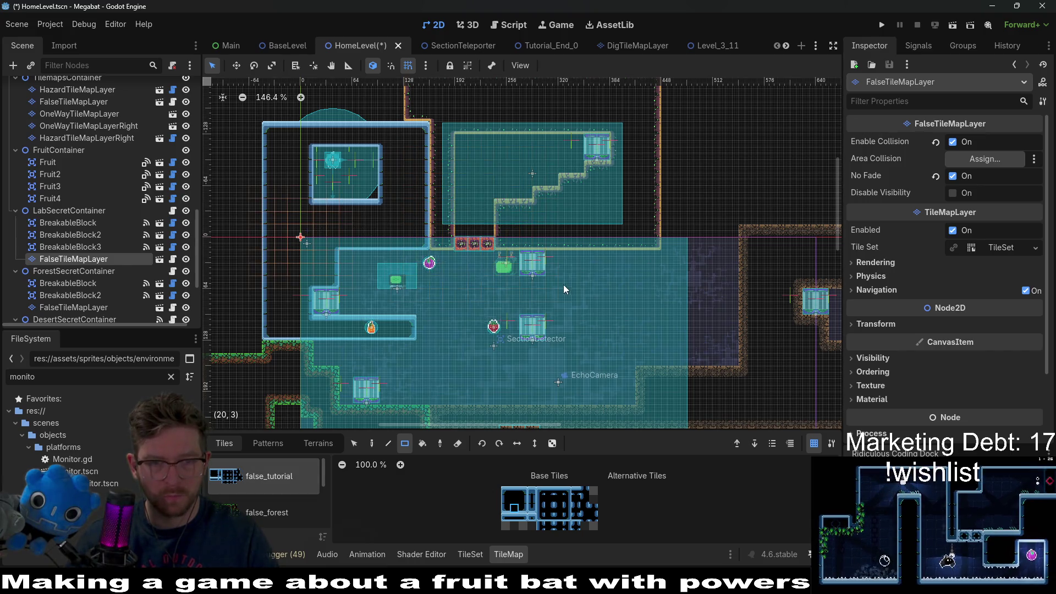
Move the three lab secret BreakableBlocks up and right, above the room's upper right.
click(88, 223)
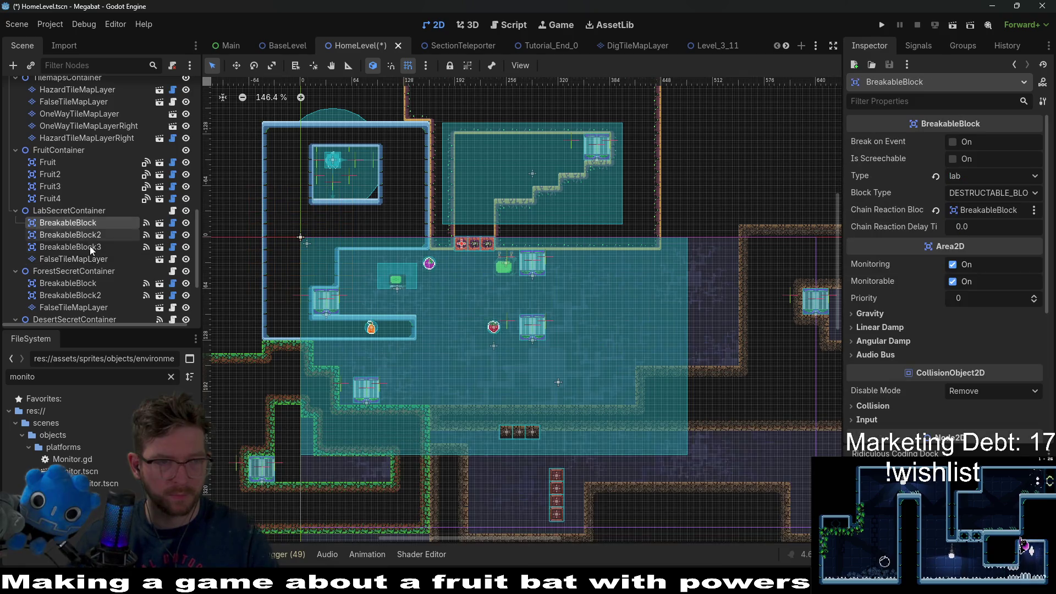
shift+click(91, 246)
key(w)
mouse_move(489, 217)
mouse_down()
mouse_move(693, 173)
mouse_move(780, 125)
mouse_up()
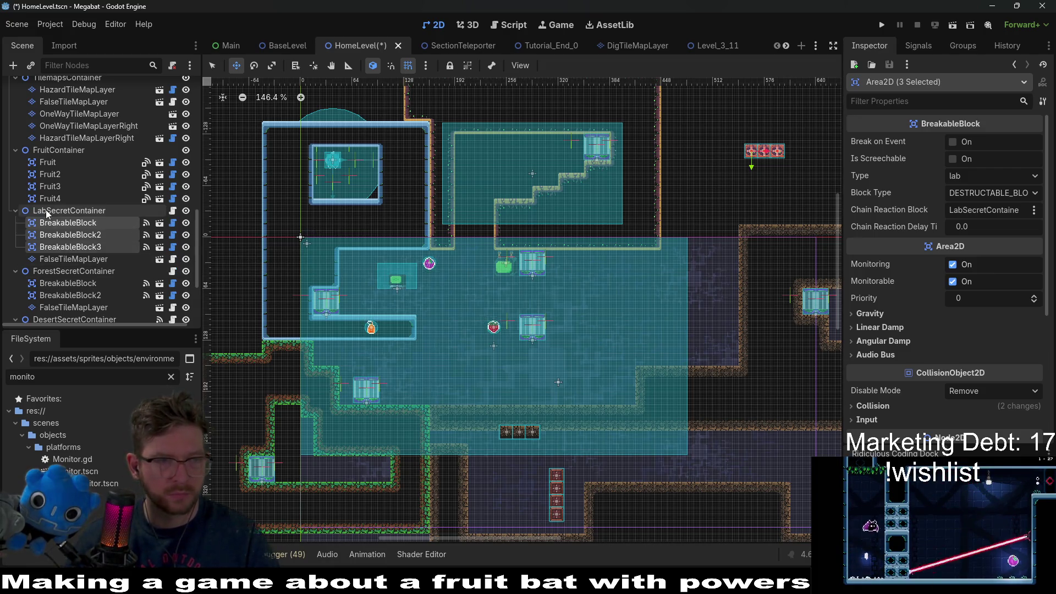
scroll(47, 209, up, 10)
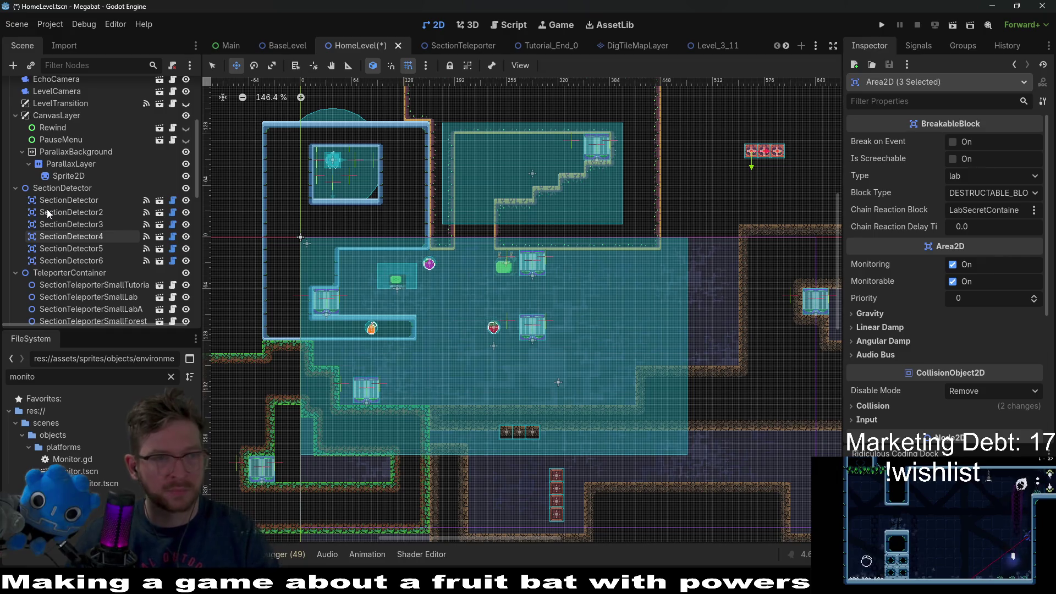
scroll(56, 209, up, 5)
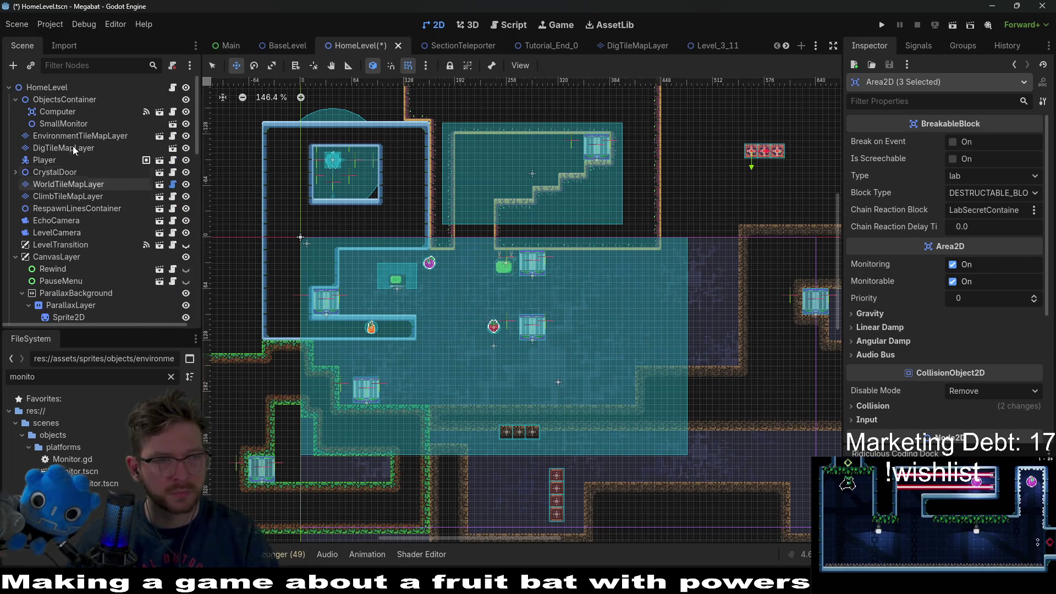
click(67, 148)
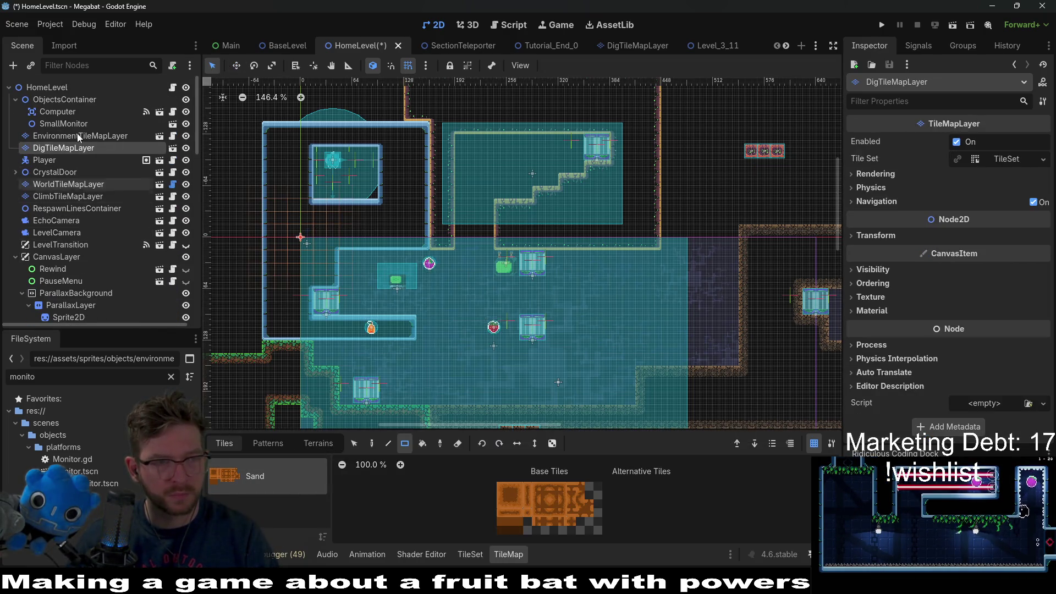
Check the tile layers and pick TUTORIAL terrain on WorldTileMapLayer.
click(78, 137)
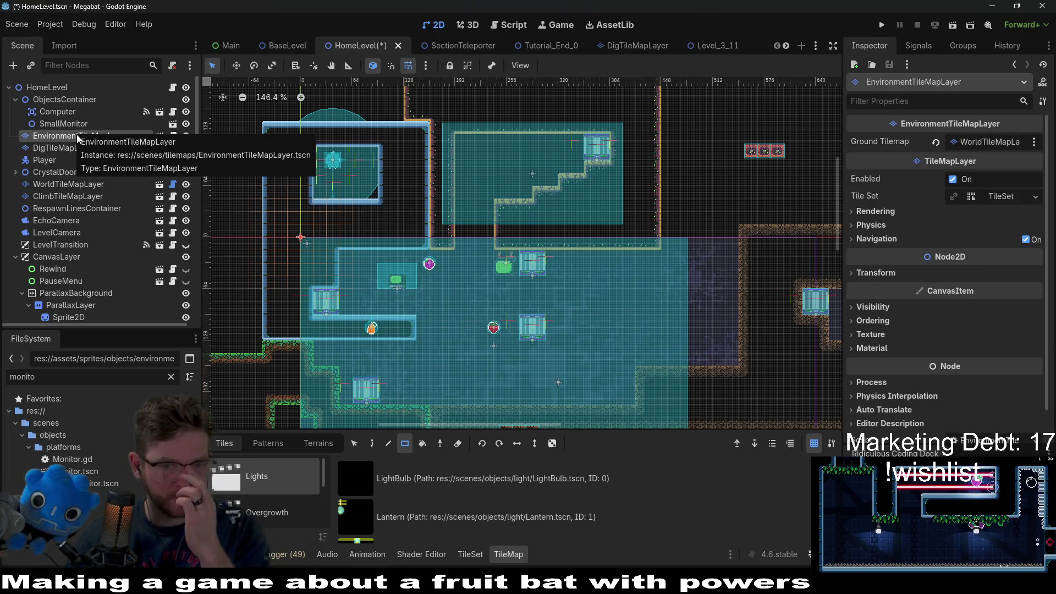
scroll(585, 220, down, 3)
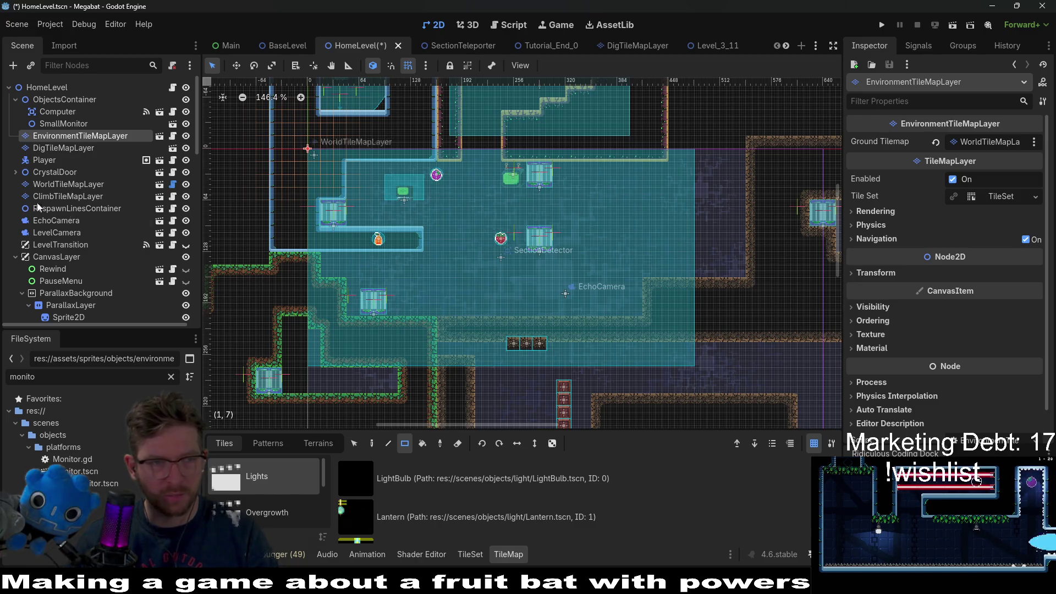
click(62, 148)
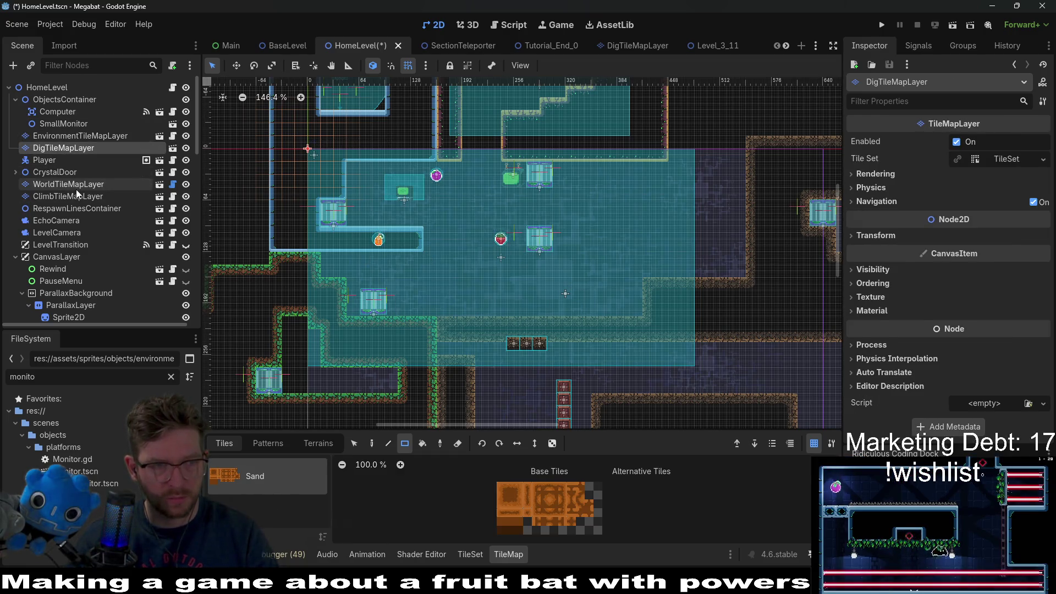
click(68, 185)
click(330, 441)
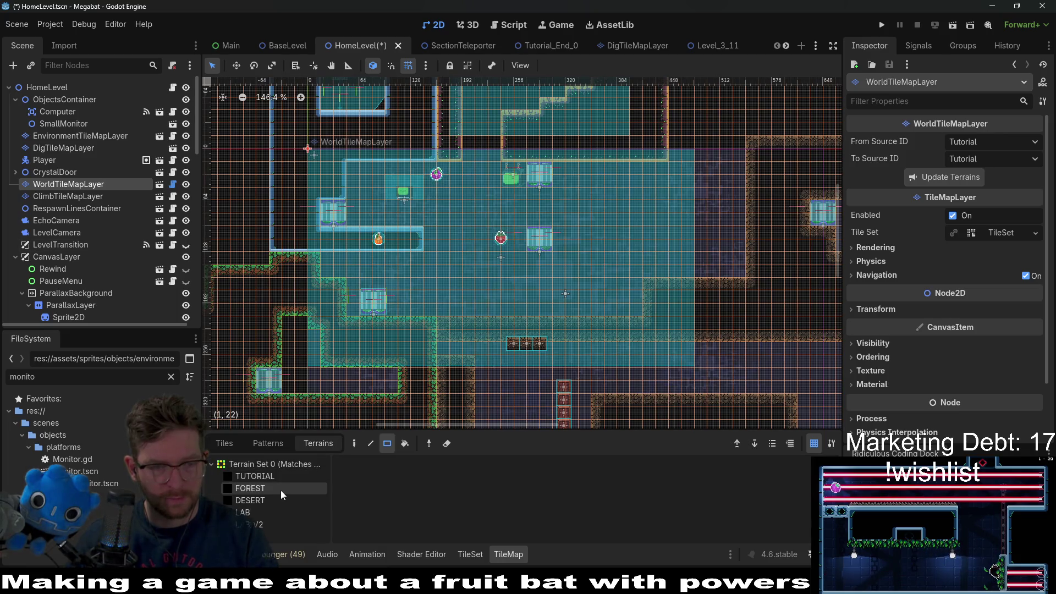
click(271, 488)
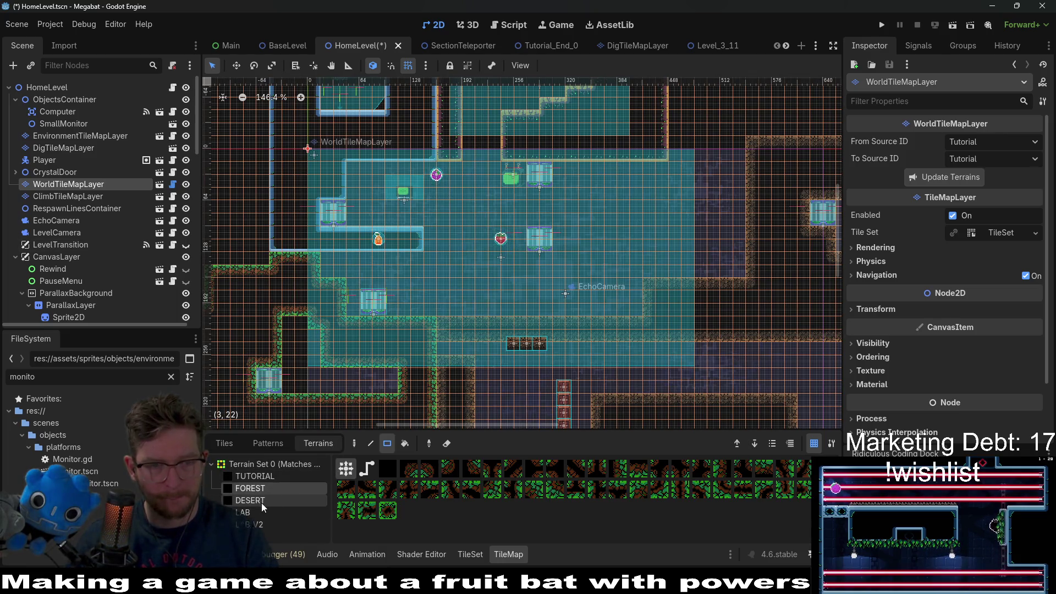
click(259, 511)
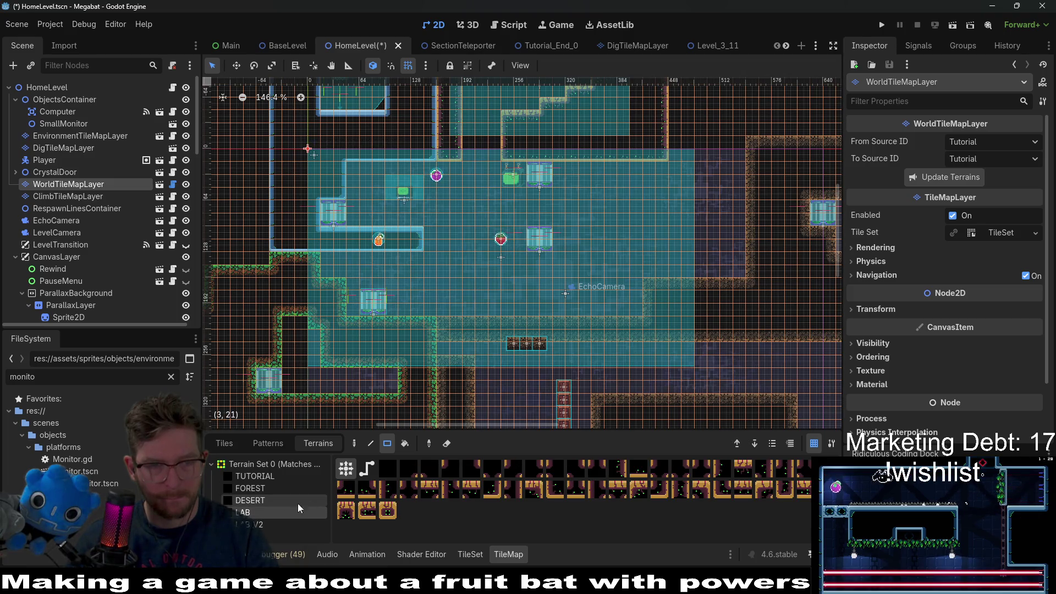
click(257, 479)
Paint a block of TUTORIAL wall and extend the fruit corridor platform two tiles right.
drag(423, 144, 367, 259)
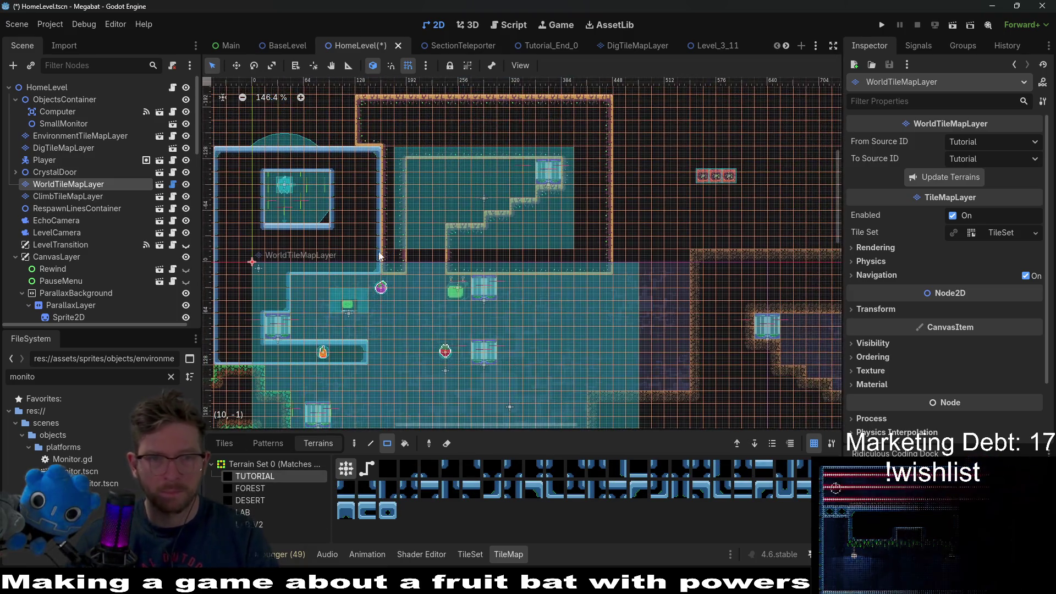
drag(348, 125, 457, 269)
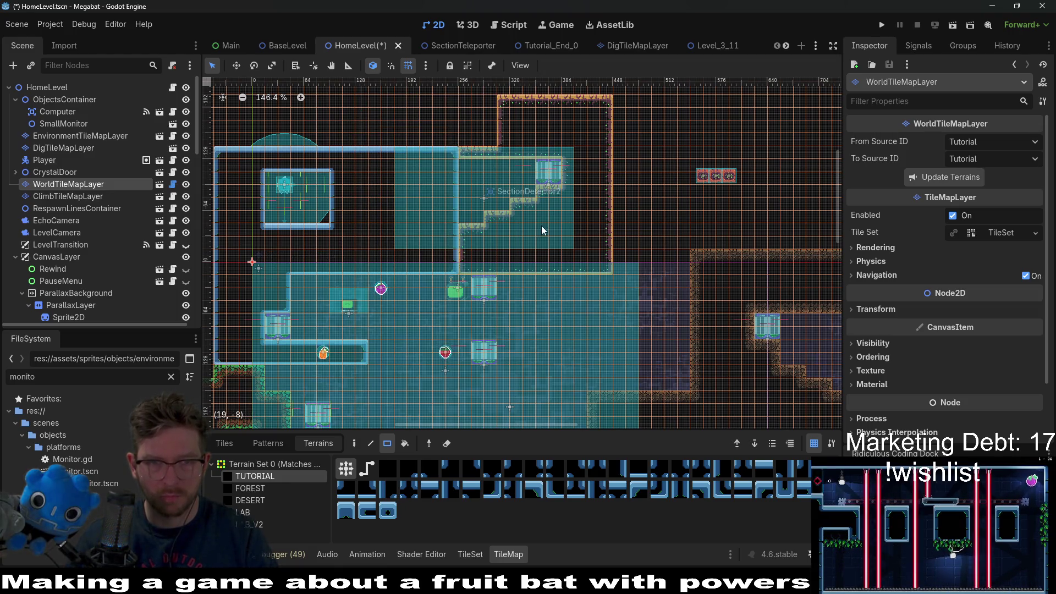
scroll(529, 175, down, 3)
scroll(507, 193, down, 3)
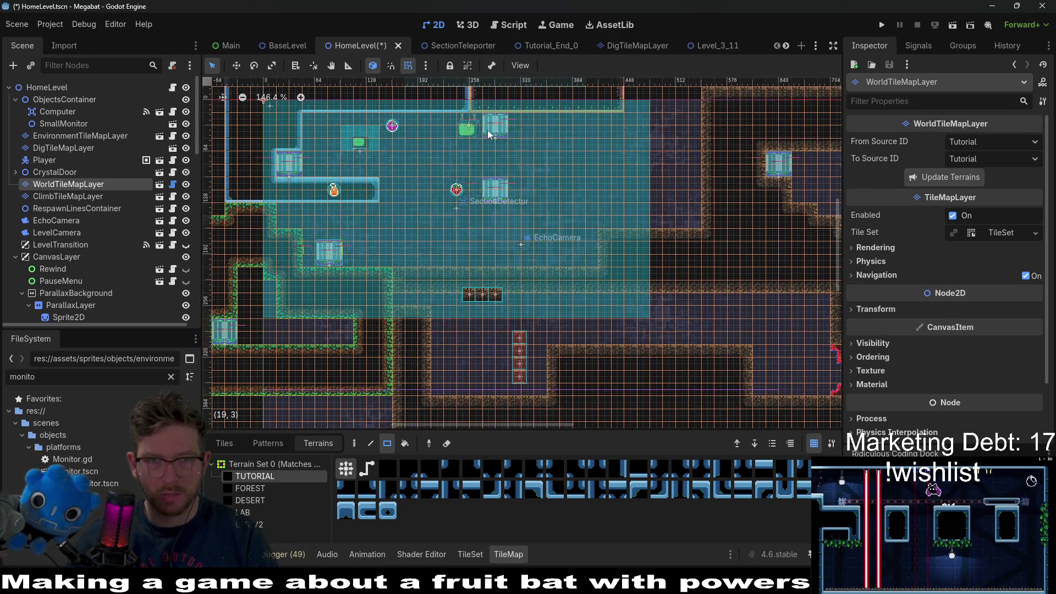
scroll(378, 157, up, 3)
drag(369, 196, 414, 224)
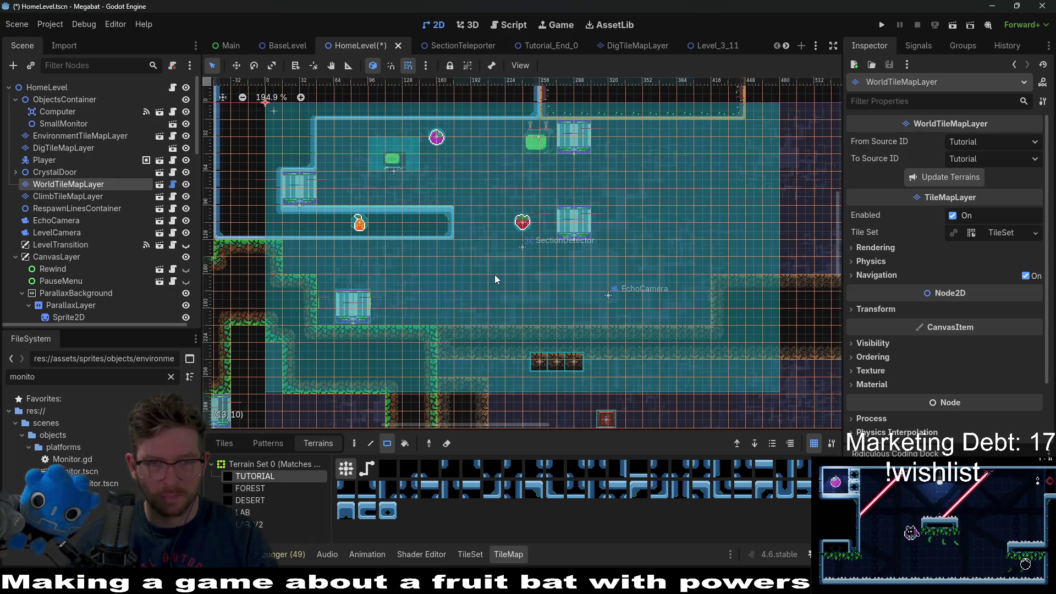
Pan down to the lower room and switch terrain painting to FOREST.
scroll(494, 279, right, 2)
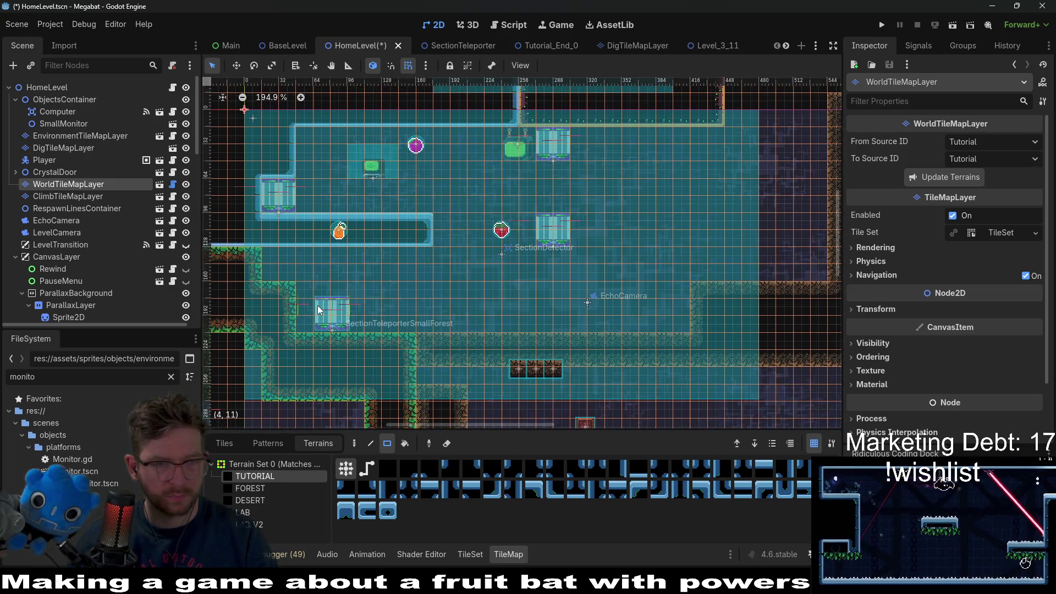
drag(346, 316, 393, 270)
mouse_move(390, 341)
mouse_down()
mouse_move(374, 257)
mouse_move(330, 258)
mouse_move(338, 299)
mouse_move(350, 298)
mouse_up()
click(257, 488)
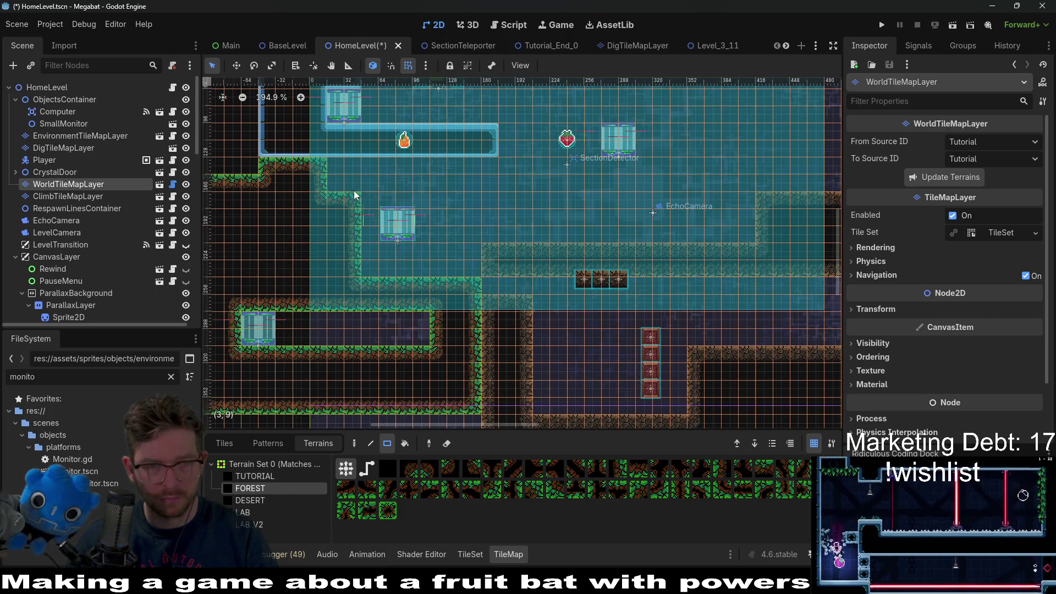
Rectangle-paint FOREST terrain over the lower cave, extending it right and filling the gap between walls.
drag(482, 171, 481, 171)
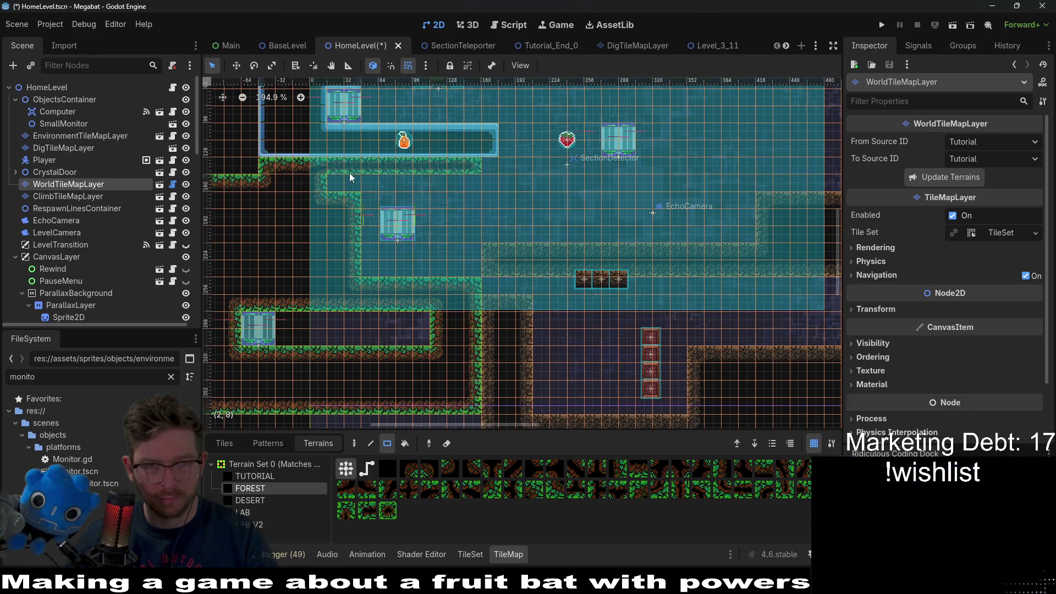
drag(399, 178, 490, 180)
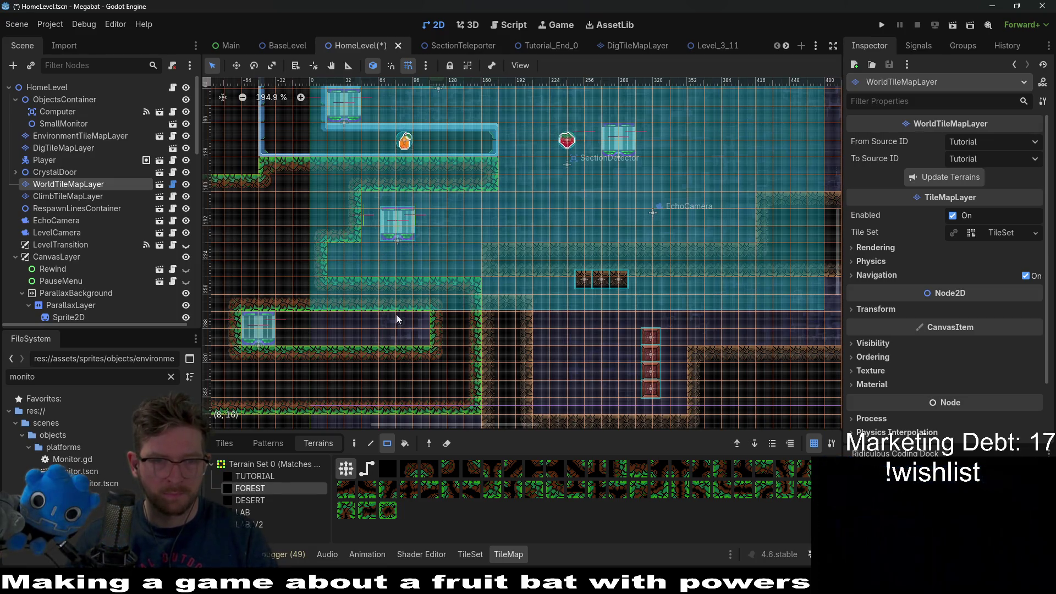
drag(325, 319, 448, 374)
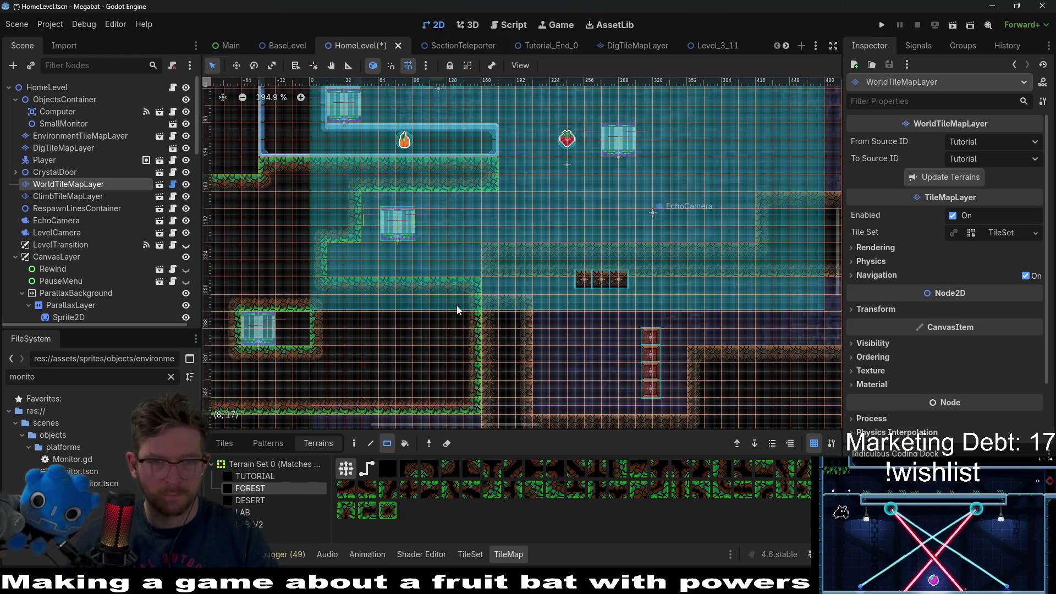
scroll(97, 228, down, 3)
scroll(97, 228, down, 4)
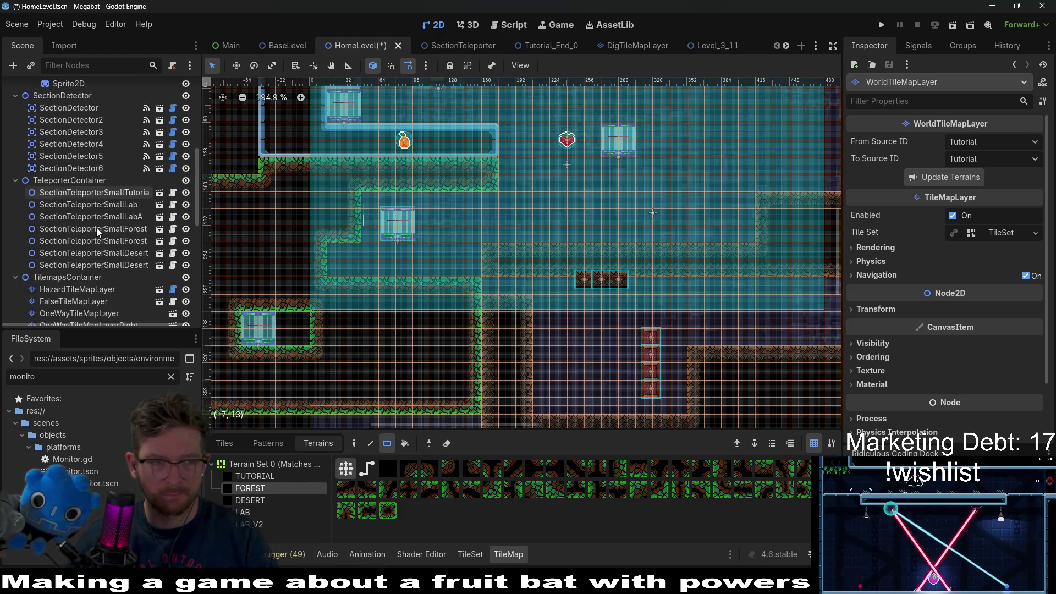
Check the Section settings of SectionDetector3, SectionDetector6 and the lab teleporter.
click(85, 220)
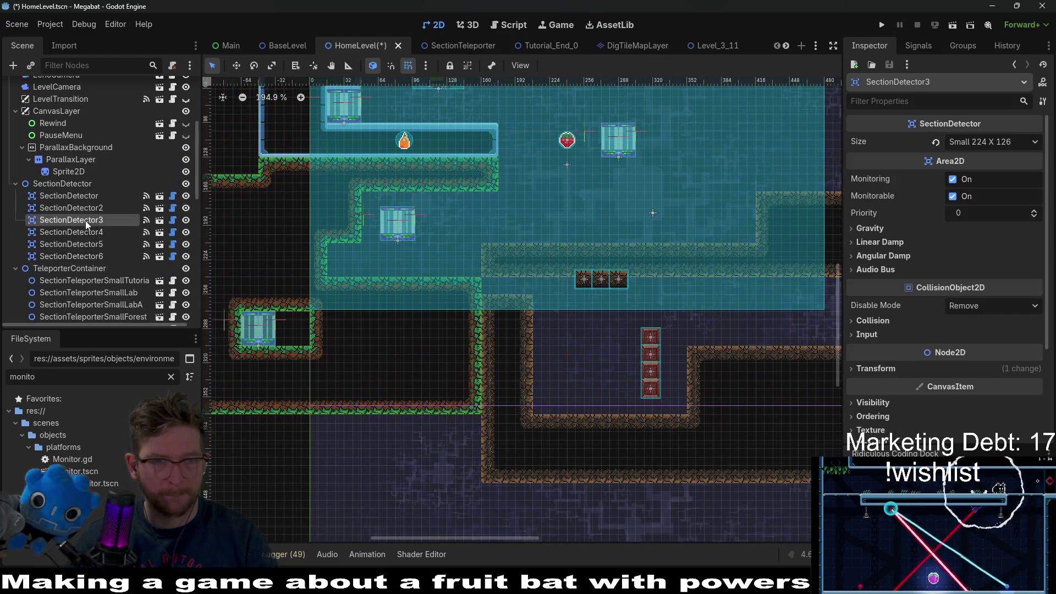
click(96, 259)
click(96, 292)
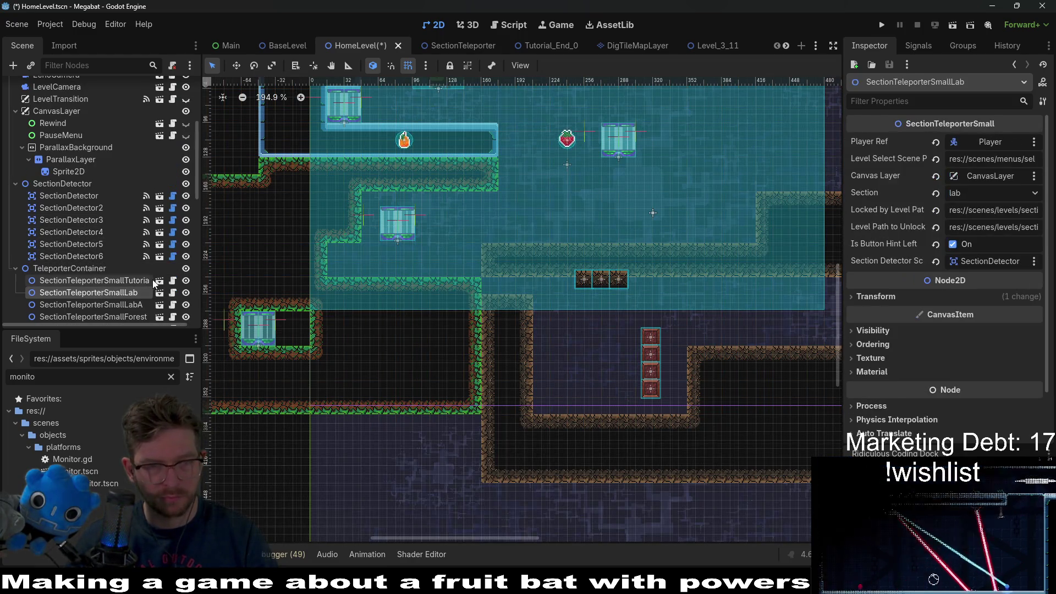
scroll(113, 306, down, 5)
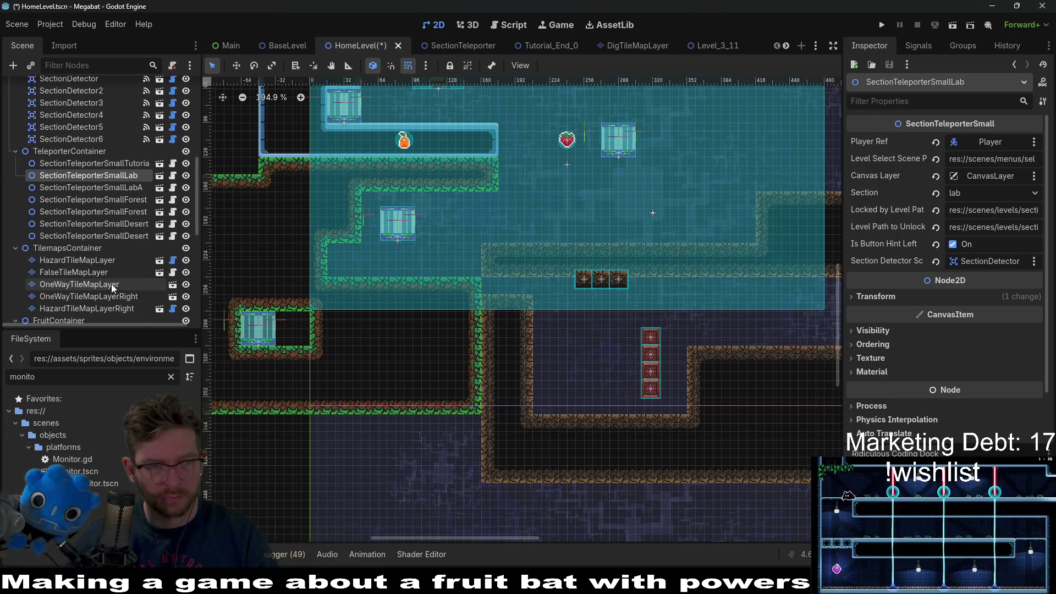
scroll(111, 284, up, 3)
Inspect SectionTeleporterSmallLabA and SectionTeleporterSmallForest, confirming forest, and switch to Move mode (W).
click(111, 276)
click(114, 287)
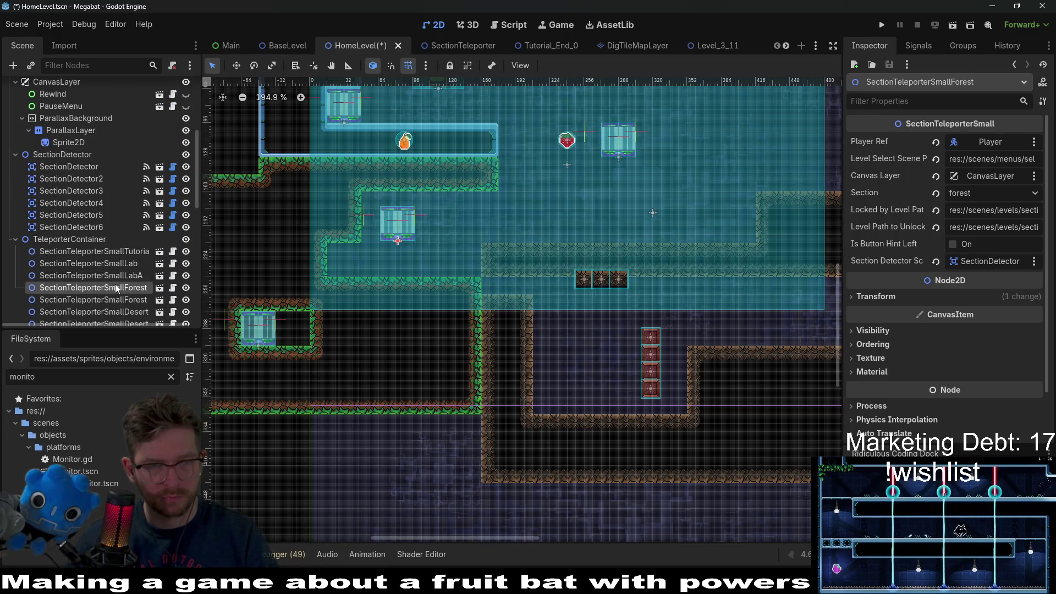
scroll(396, 240, up, 3)
key(w)
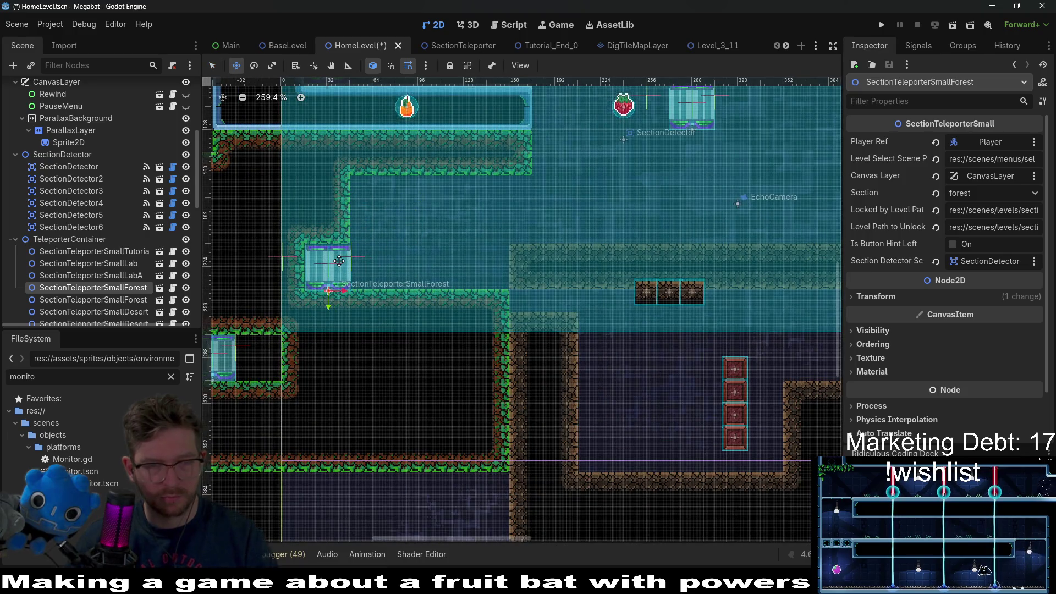
scroll(342, 261, up, 7)
scroll(434, 167, down, 5)
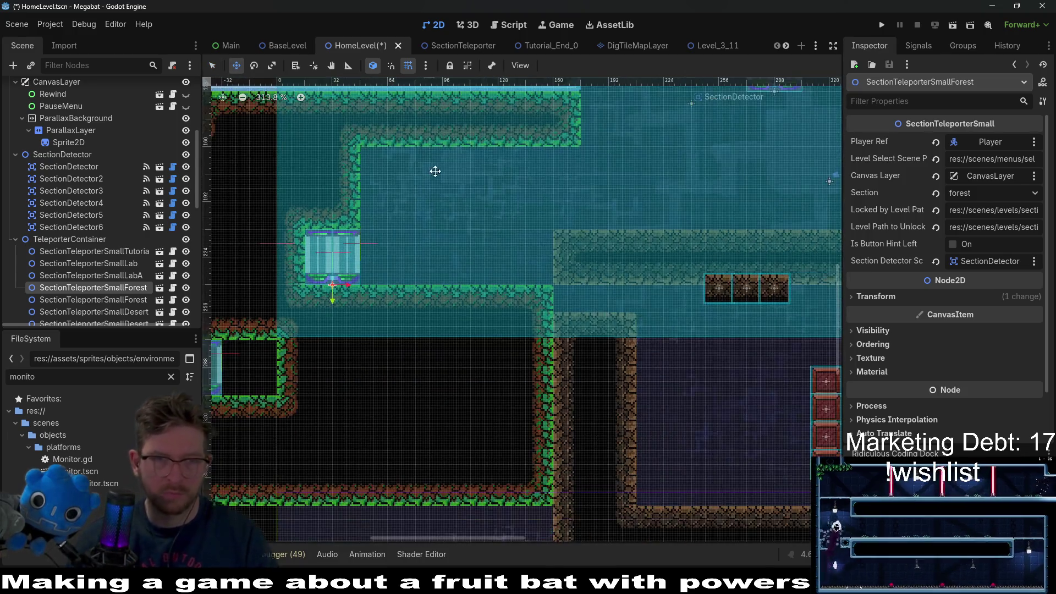
scroll(47, 212, up, 4)
scroll(48, 209, up, 2)
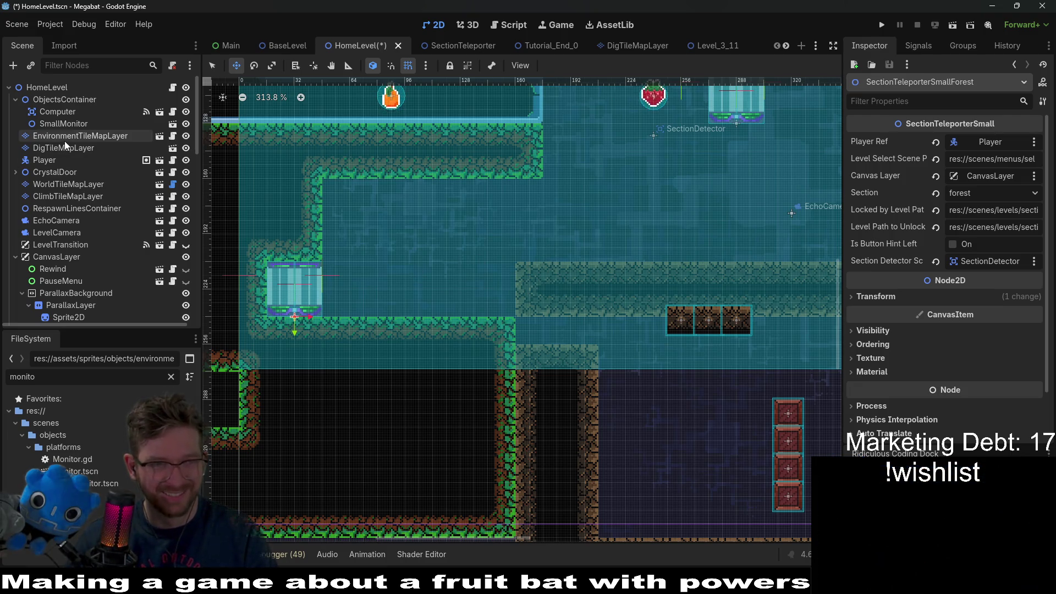
Paint two short FOREST terrain strips onto the wall on WorldTileMapLayer.
click(64, 182)
click(241, 488)
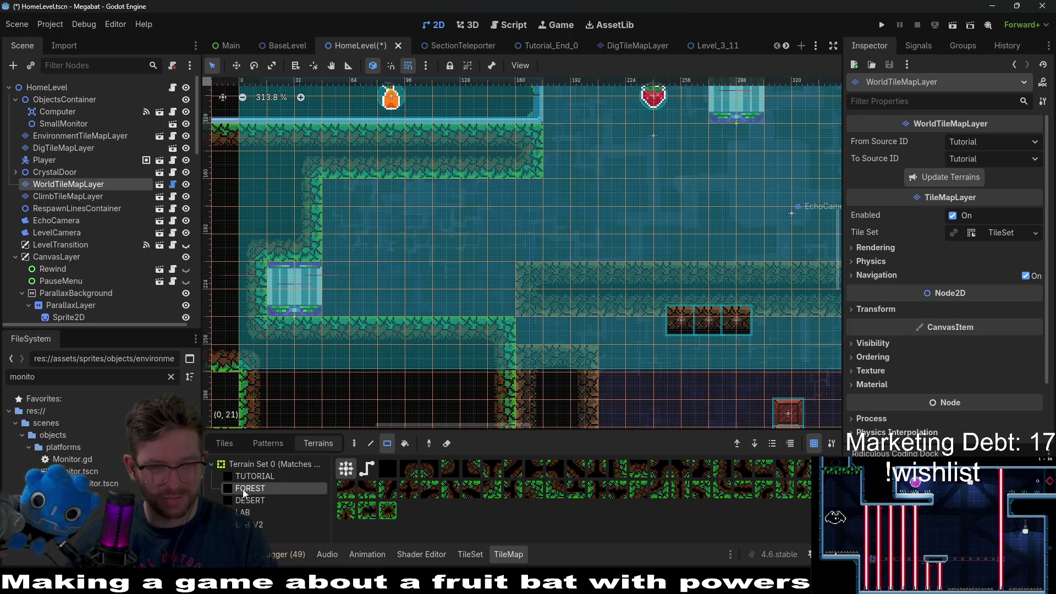
drag(343, 203, 392, 191)
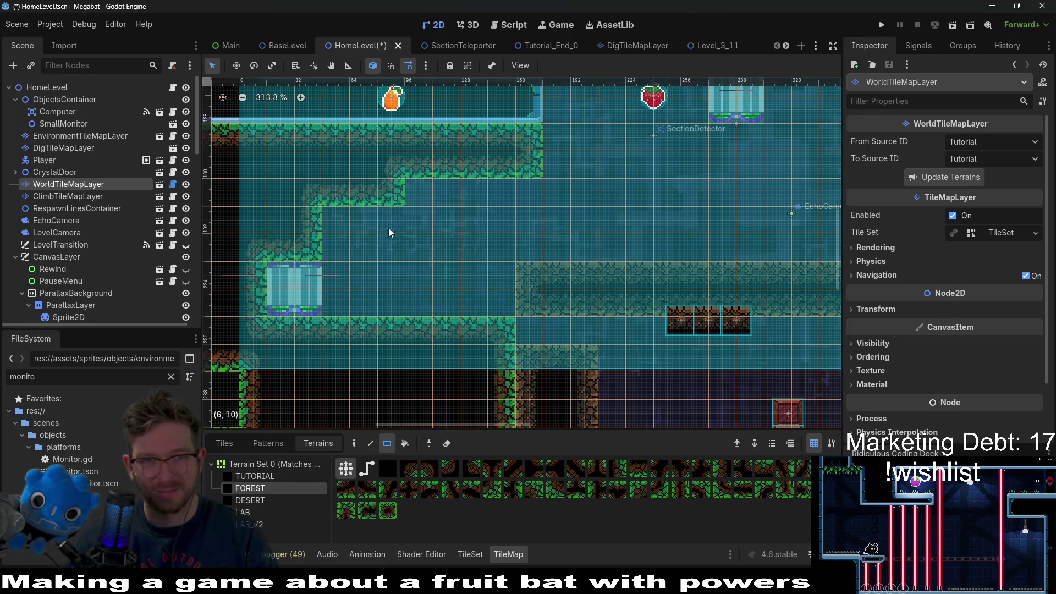
scroll(511, 189, down, 3)
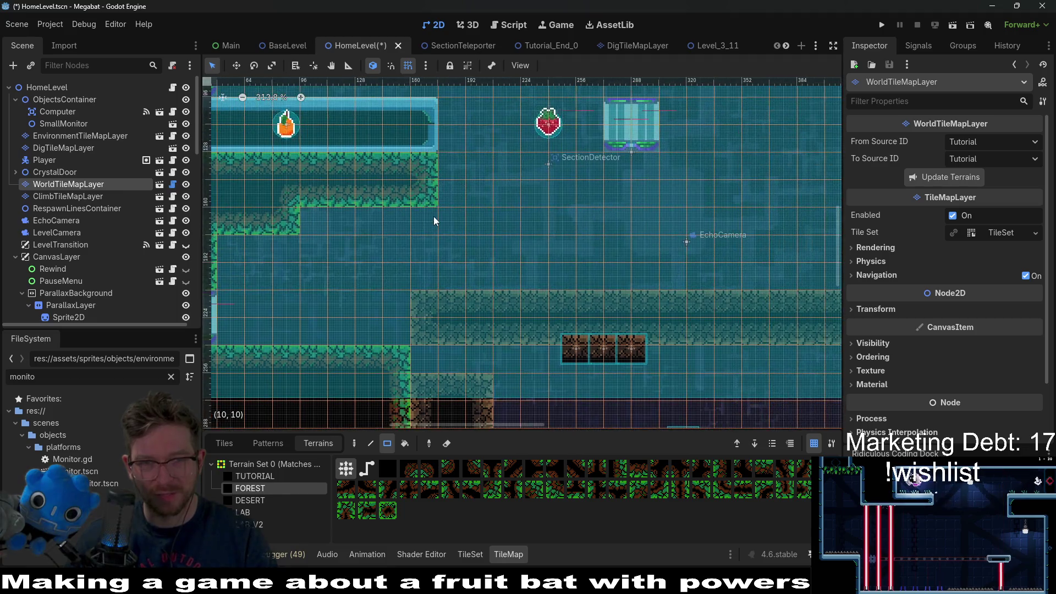
drag(385, 205, 355, 206)
scroll(355, 206, down, 3)
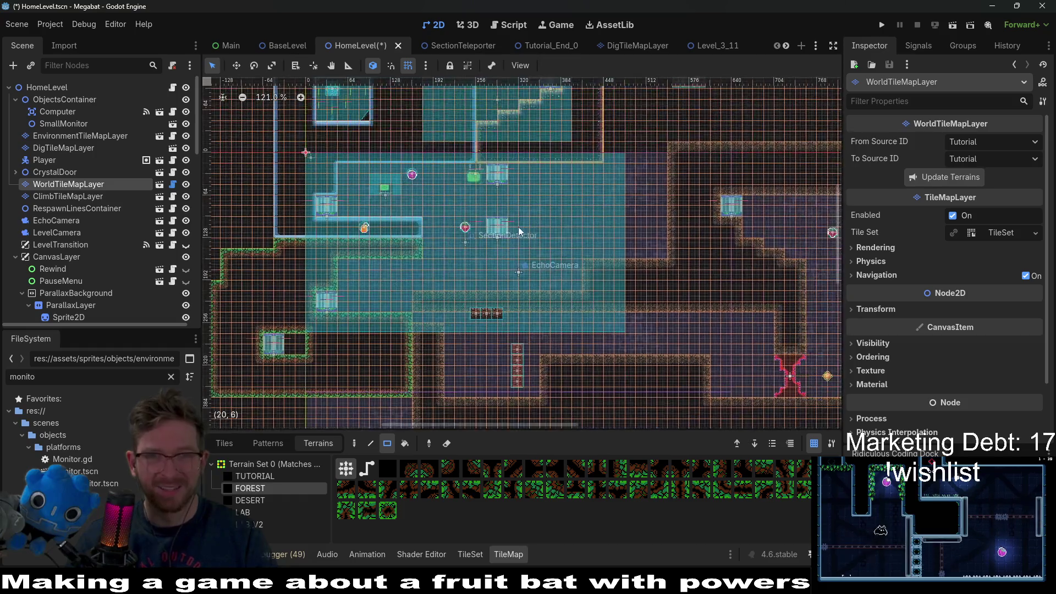
click(69, 124)
Move the SmallMonitor down into the lower-left cave above the forest teleporter.
drag(474, 178, 359, 266)
scroll(361, 264, up, 5)
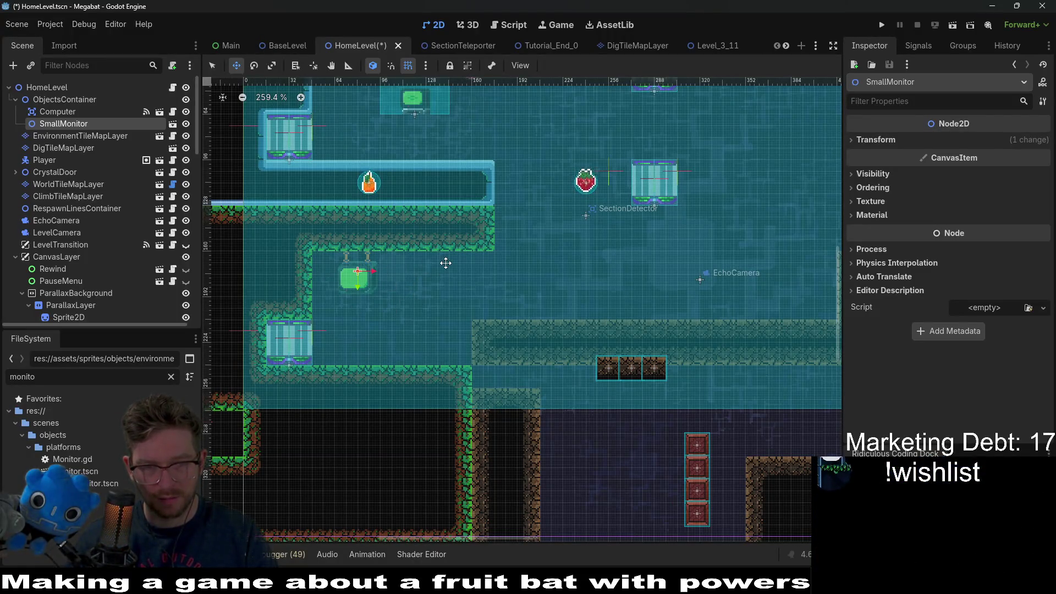
scroll(420, 276, down, 1)
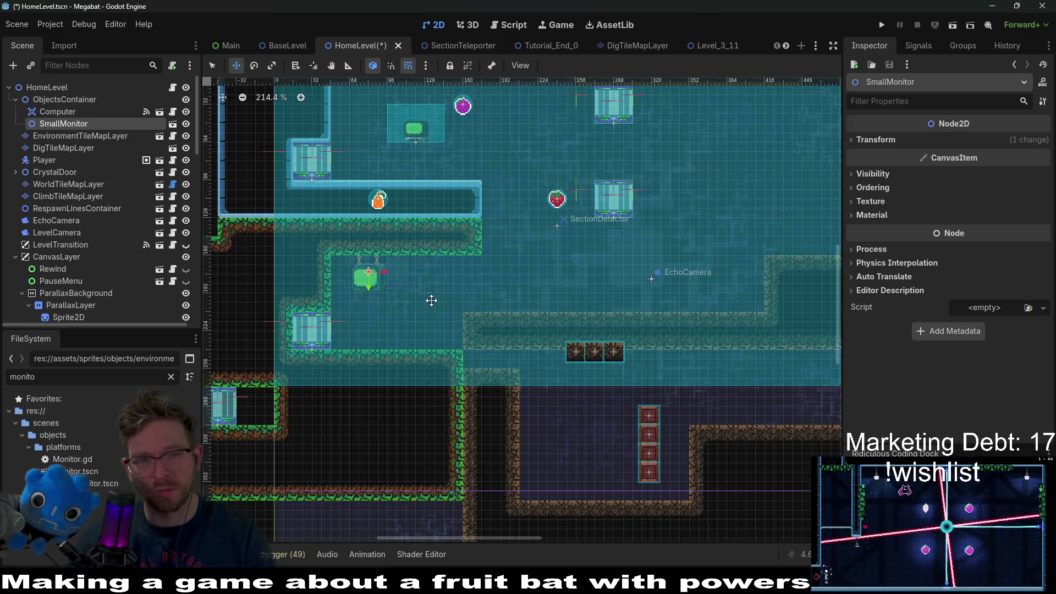
scroll(431, 301, up, 2)
scroll(394, 335, up, 3)
scroll(394, 335, right, 2)
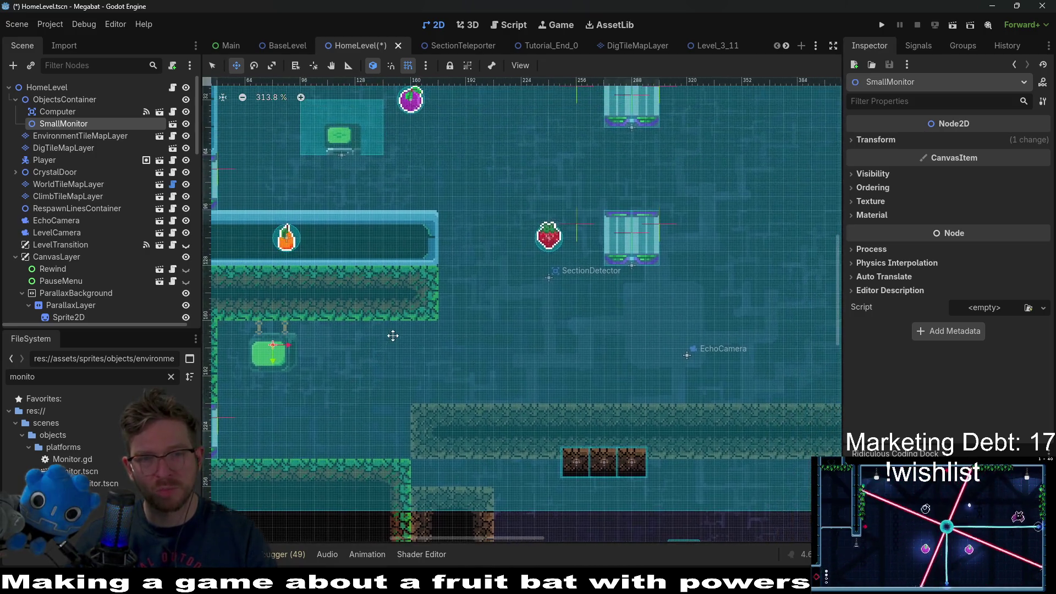
scroll(395, 329, down, 3)
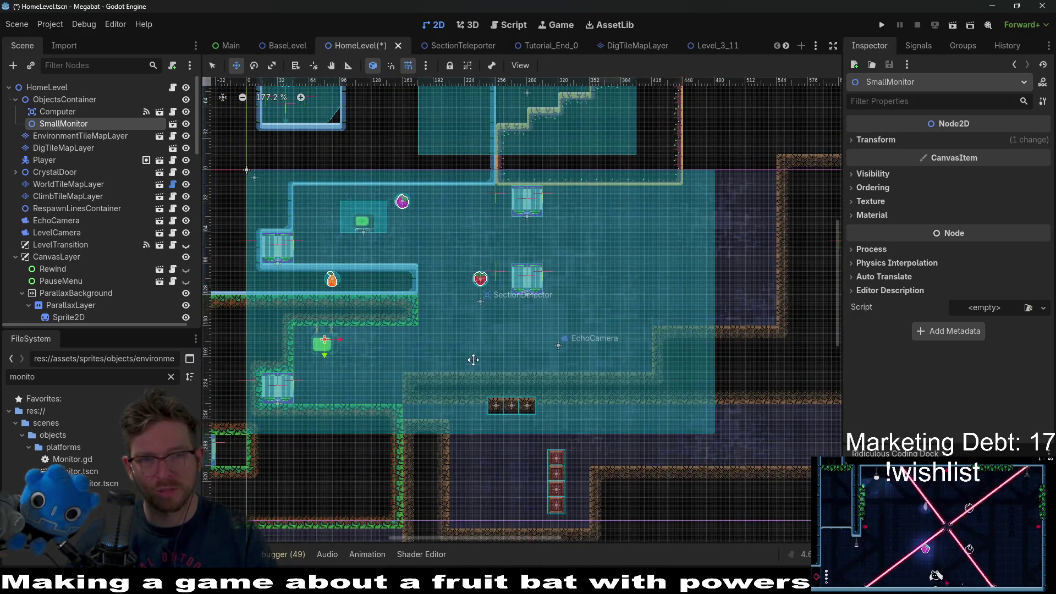
scroll(329, 323, up, 1)
scroll(305, 244, left, 3)
mouse_move(407, 338)
mouse_down()
mouse_move(427, 228)
mouse_move(424, 165)
mouse_move(408, 164)
mouse_move(470, 165)
mouse_move(415, 368)
mouse_move(400, 337)
mouse_up()
scroll(401, 337, up, 5)
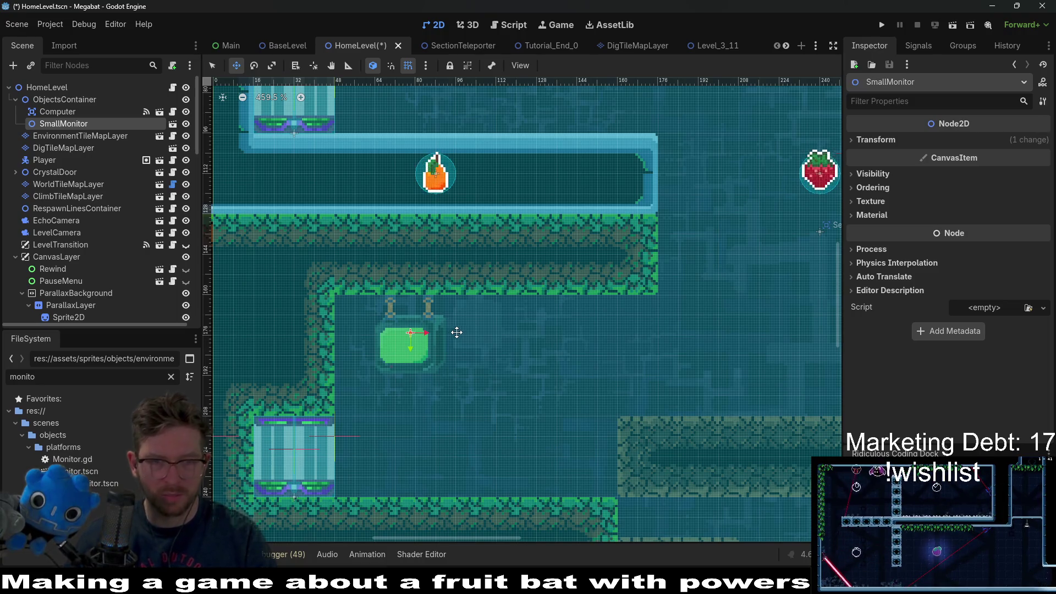
scroll(456, 332, down, 5)
Move the Computer onto the ledge above the spiked blocks.
drag(483, 300, 457, 325)
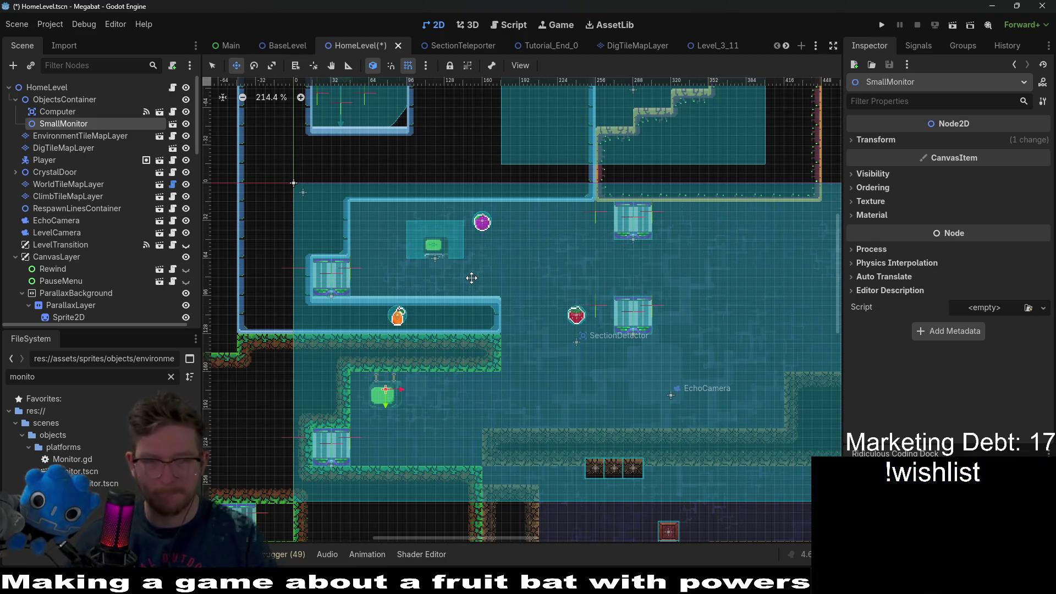
click(60, 111)
drag(434, 246, 603, 415)
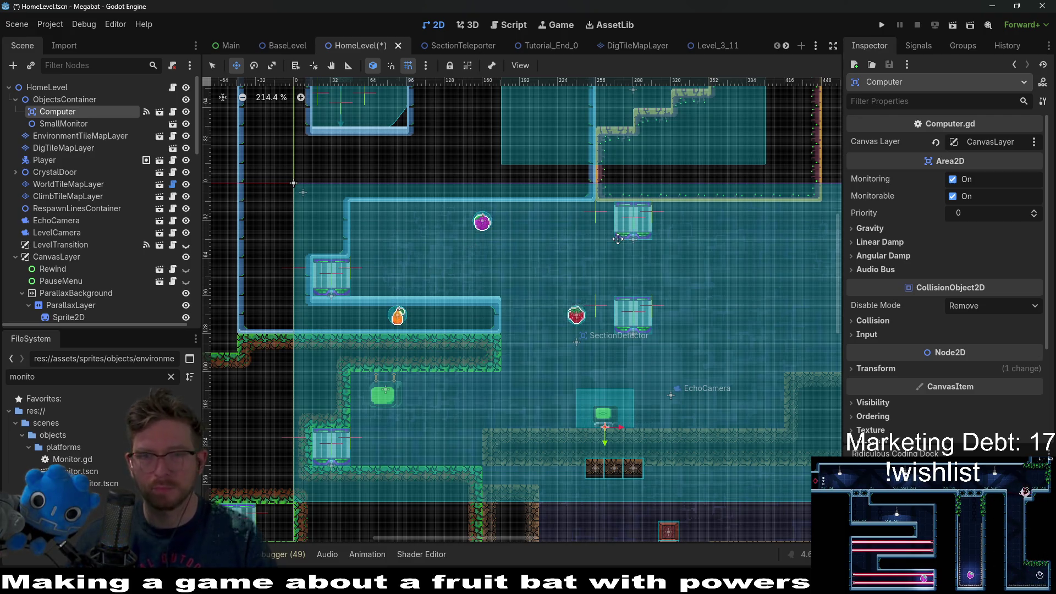
Select the DesertSecretContainer breakable blocks, through BreakableBlock6 and BreakableBlock7, to inspect them.
scroll(265, 211, down, 5)
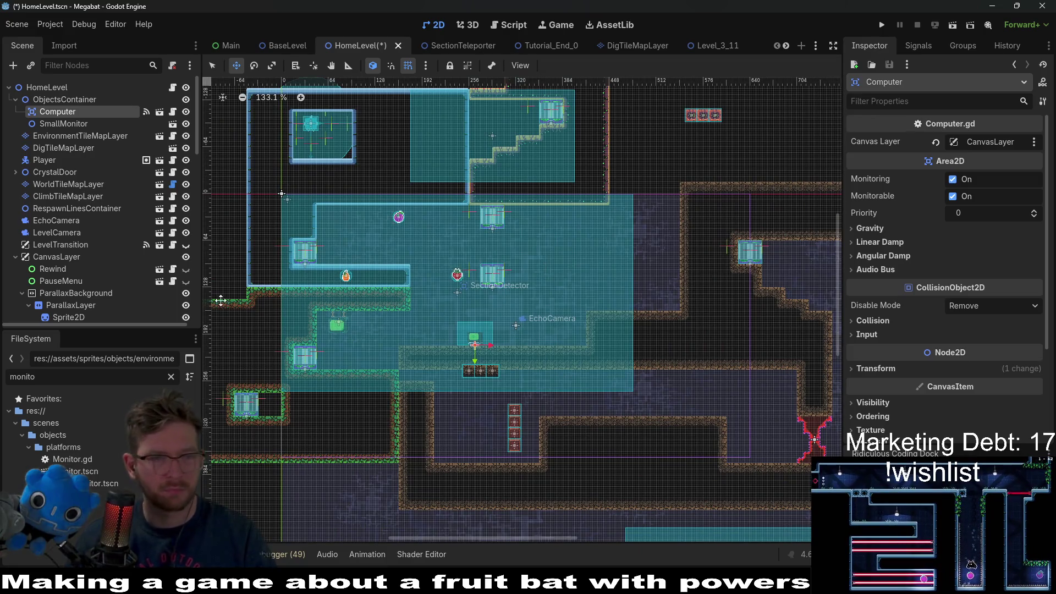
scroll(67, 216, down, 10)
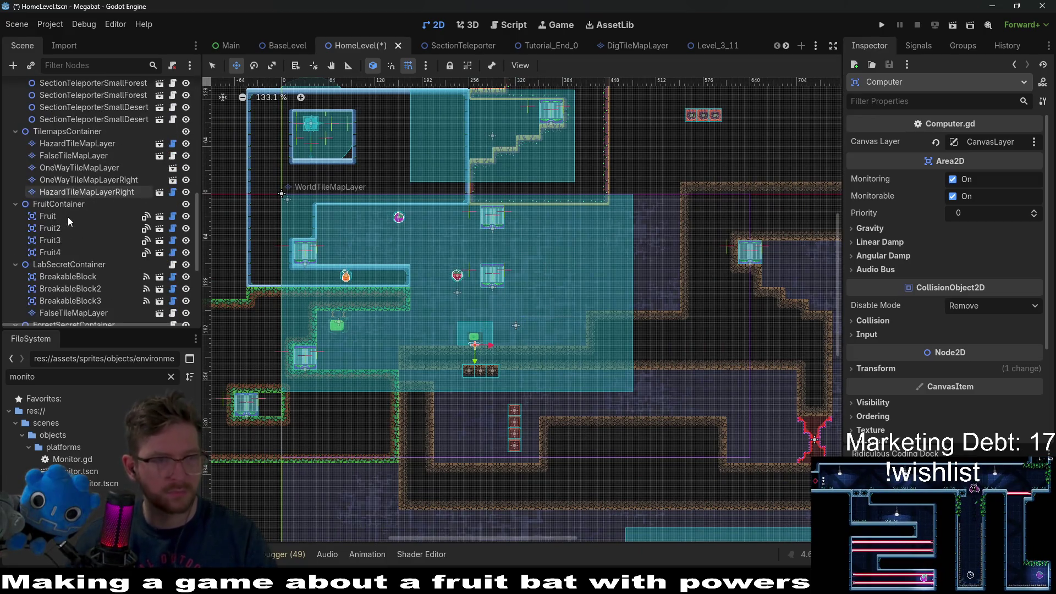
scroll(68, 217, down, 5)
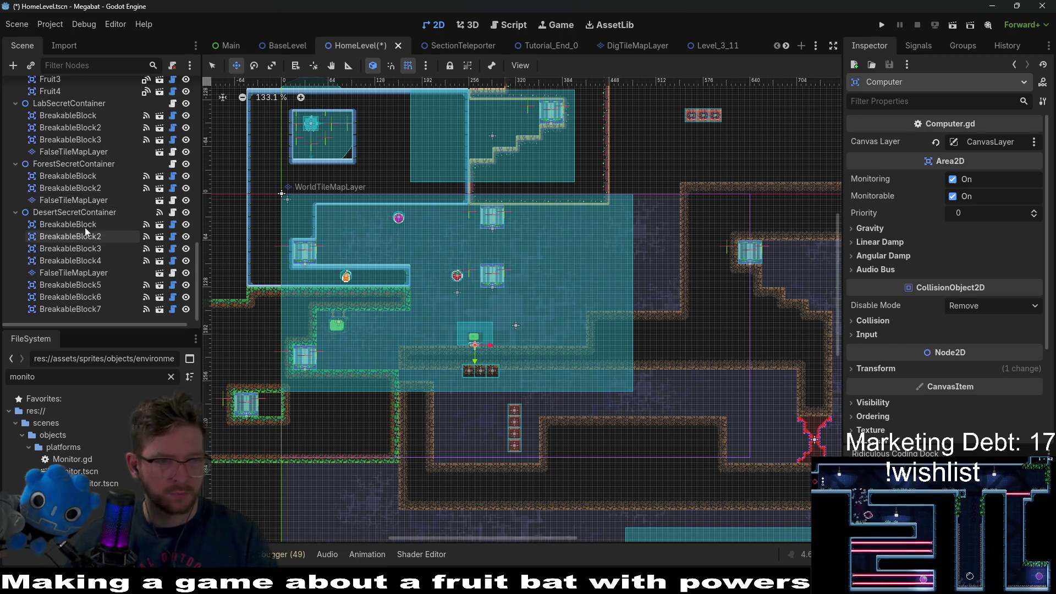
click(84, 225)
shift+click(94, 261)
ctrl+click(98, 285)
ctrl+click(97, 297)
ctrl+click(94, 310)
Choose the DESERT terrain for painting on WorldTileMapLayer.
scroll(620, 427, down, 5)
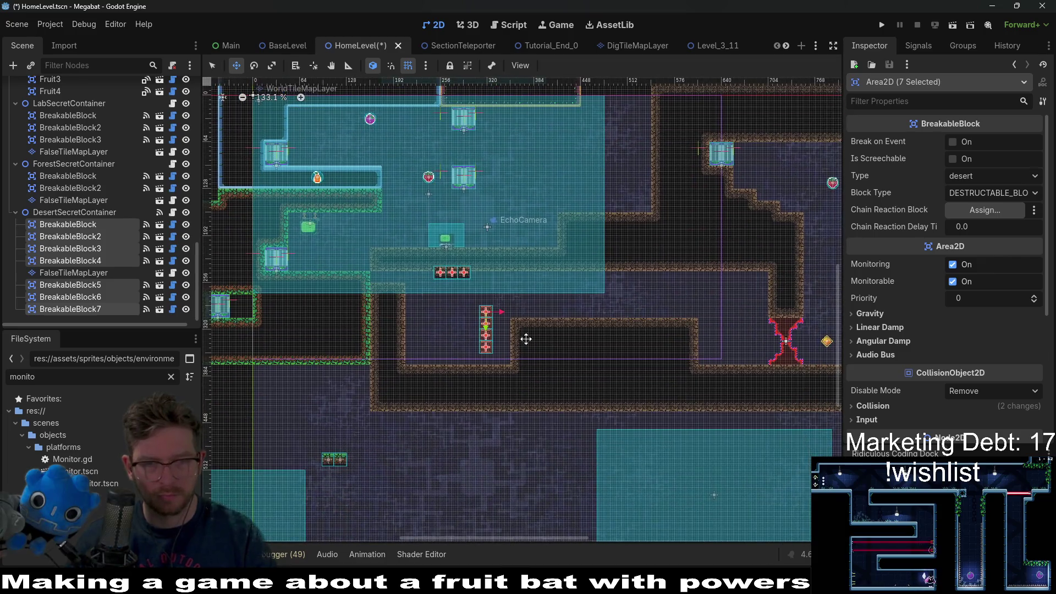
scroll(544, 306, down, 3)
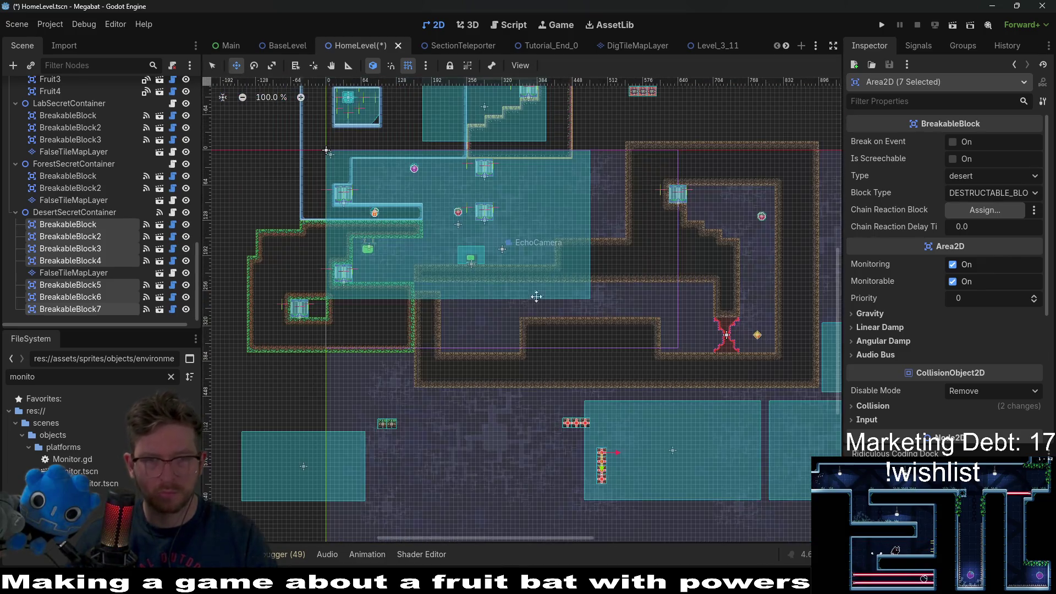
scroll(117, 130, up, 15)
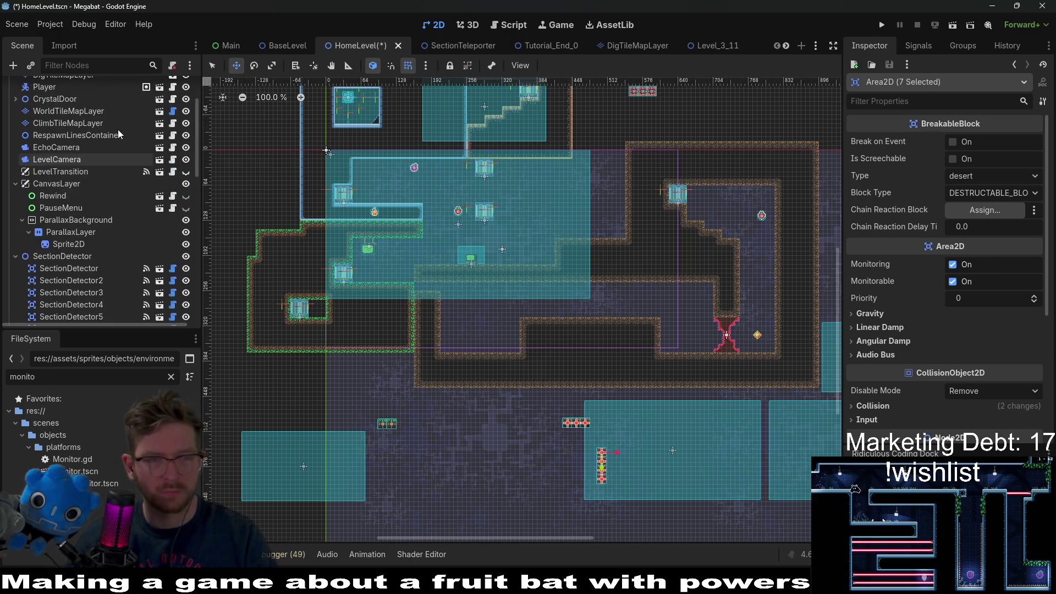
click(68, 183)
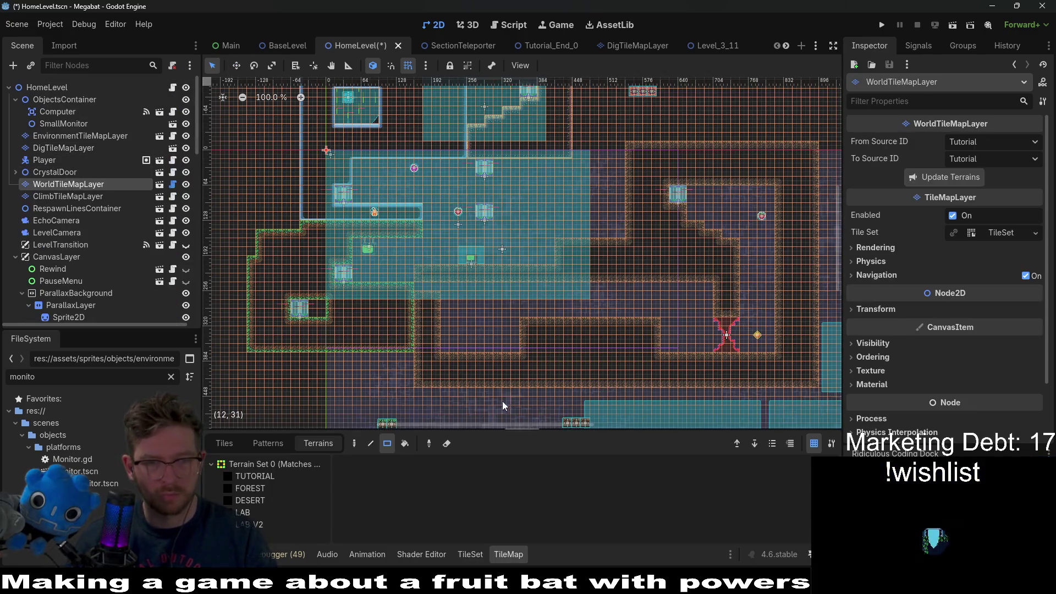
click(251, 500)
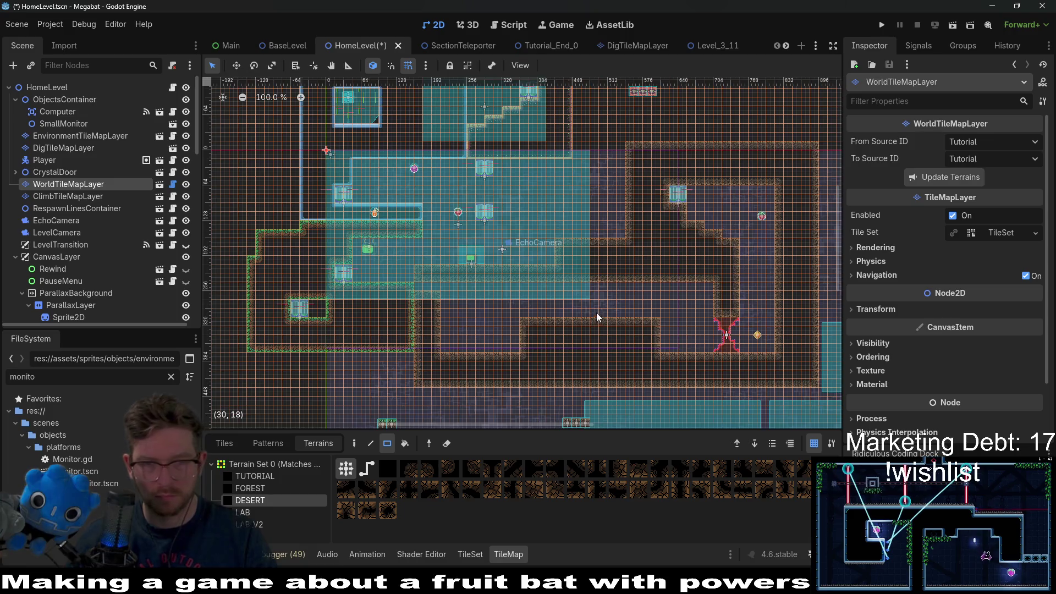
Erase the ledge tiles to the right of EchoCamera.
scroll(347, 258, up, 5)
mouse_move(345, 245)
mouse_down()
mouse_move(385, 259)
mouse_move(674, 269)
mouse_up()
drag(531, 198, 693, 258)
scroll(632, 138, down, 5)
scroll(632, 134, up, 4)
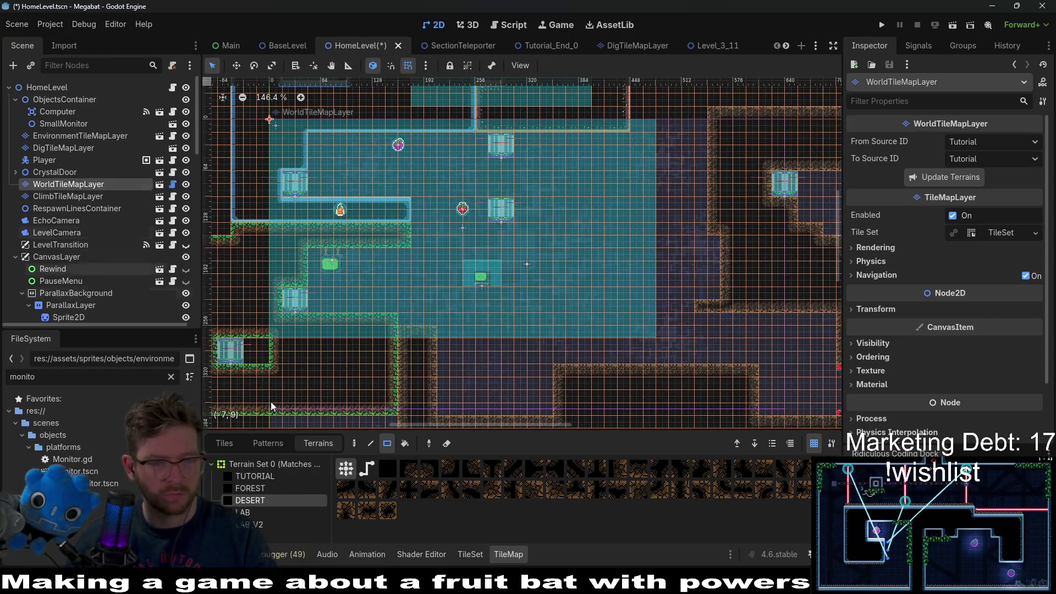
Paint FOREST terrain right of the inner wall, plus a one-tile-wide forest column.
click(271, 486)
scroll(418, 250, down, 3)
drag(419, 248, 511, 330)
scroll(577, 216, down, 2)
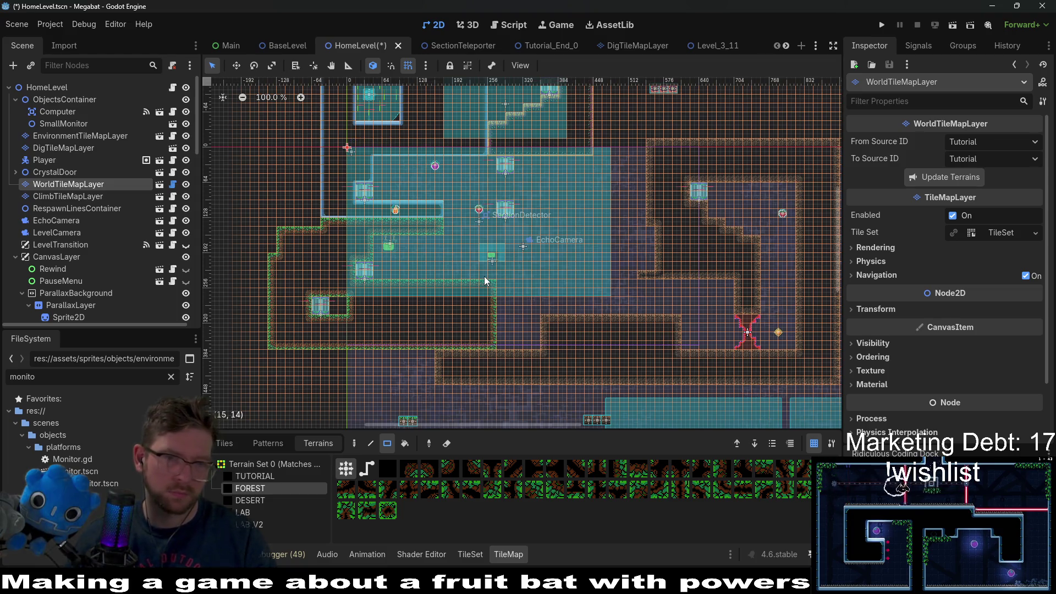
scroll(545, 282, up, 3)
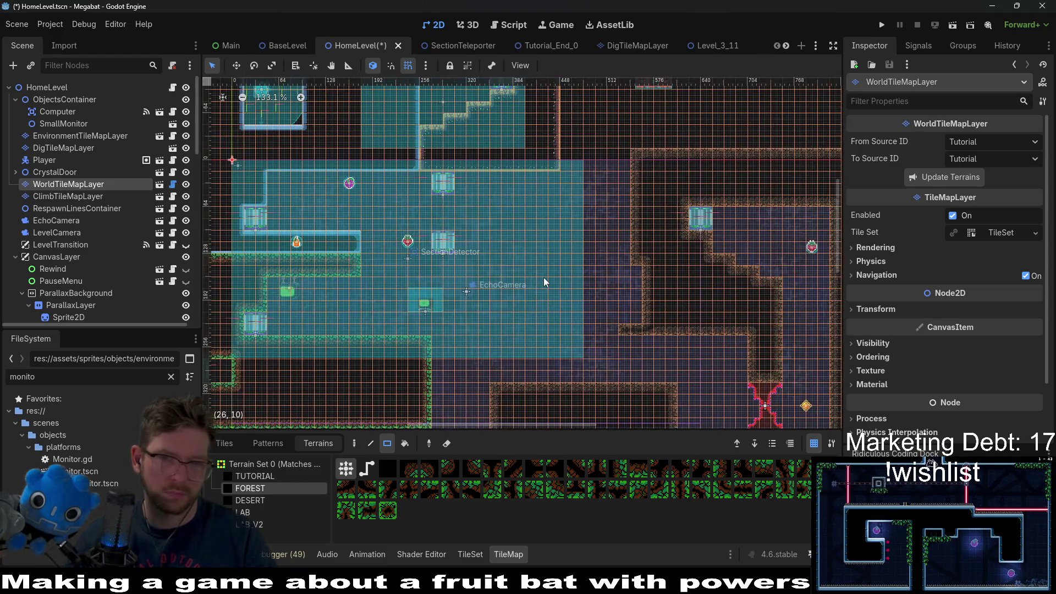
scroll(544, 282, down, 5)
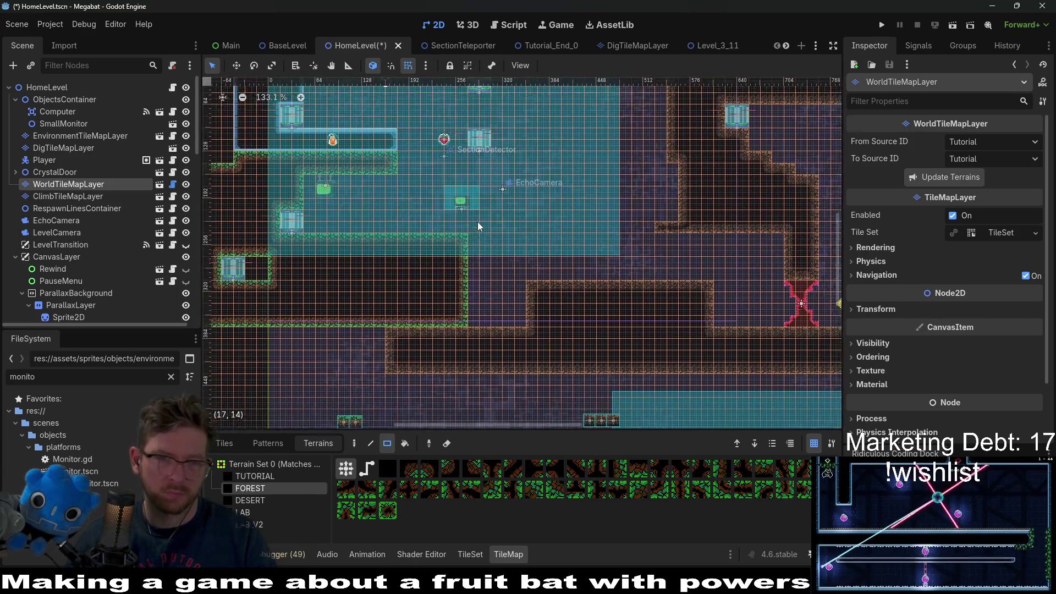
drag(465, 220, 462, 322)
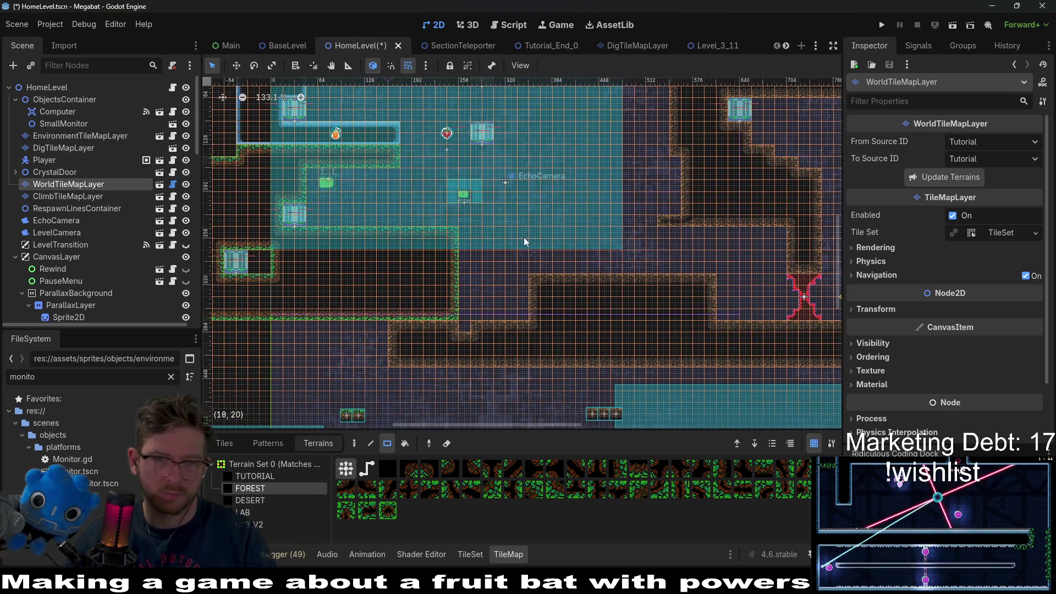
scroll(534, 221, down, 3)
scroll(495, 275, up, 2)
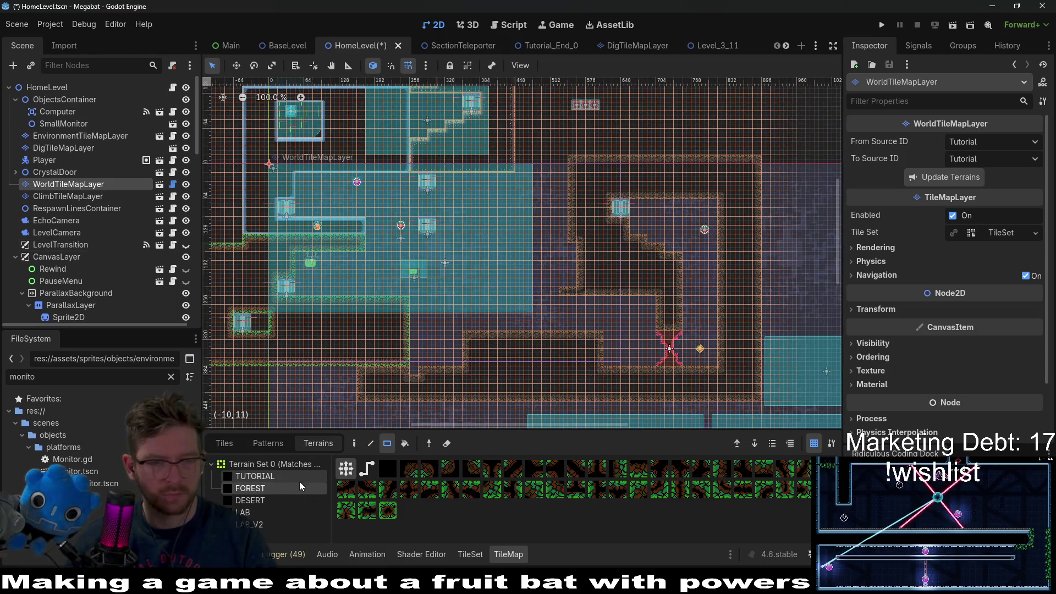
Paint a 13x7 block and another rectangle of DESERT terrain.
click(274, 501)
drag(412, 299, 568, 352)
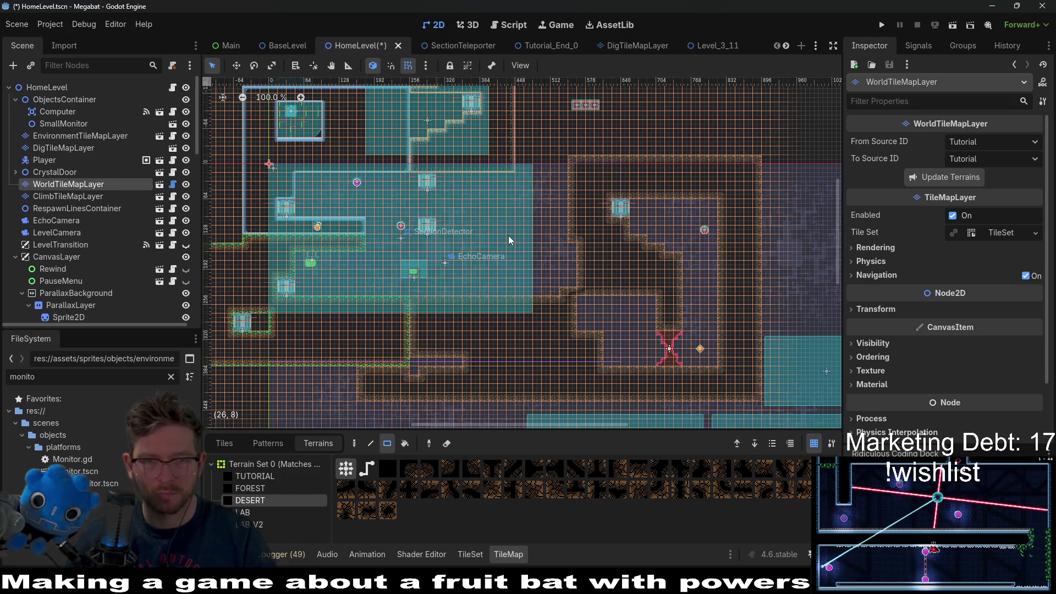
drag(510, 236, 583, 303)
scroll(499, 235, up, 4)
scroll(548, 245, up, 1)
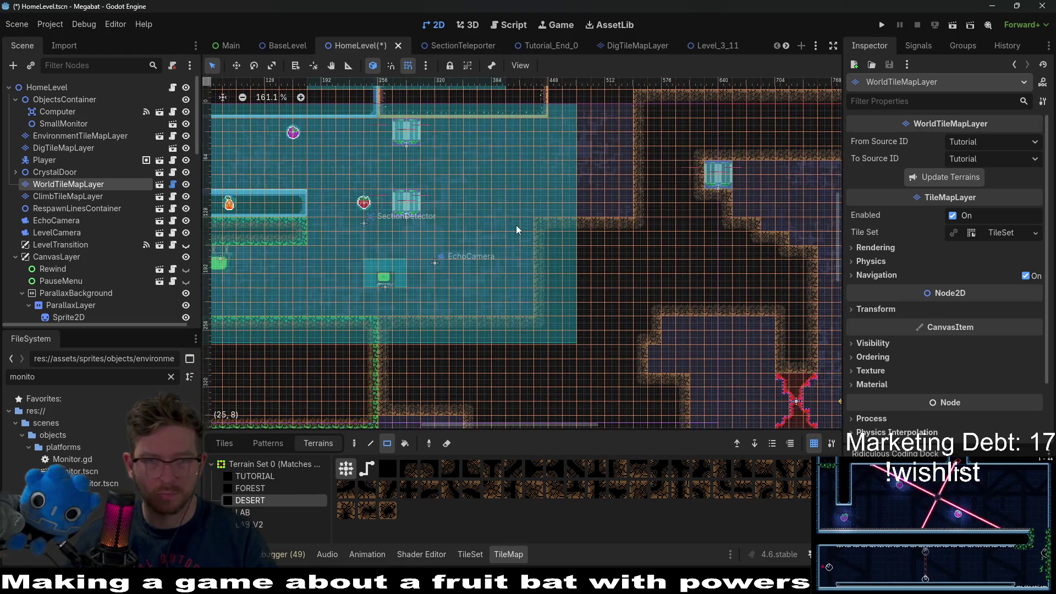
scroll(550, 225, up, 1)
drag(550, 226, 562, 223)
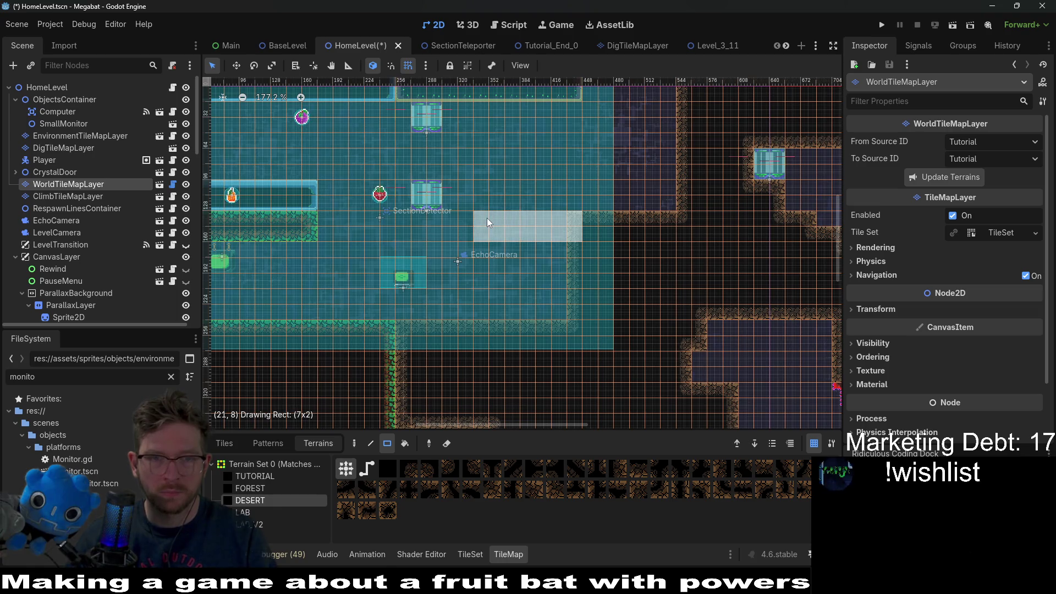
scroll(546, 203, down, 3)
drag(547, 203, 540, 224)
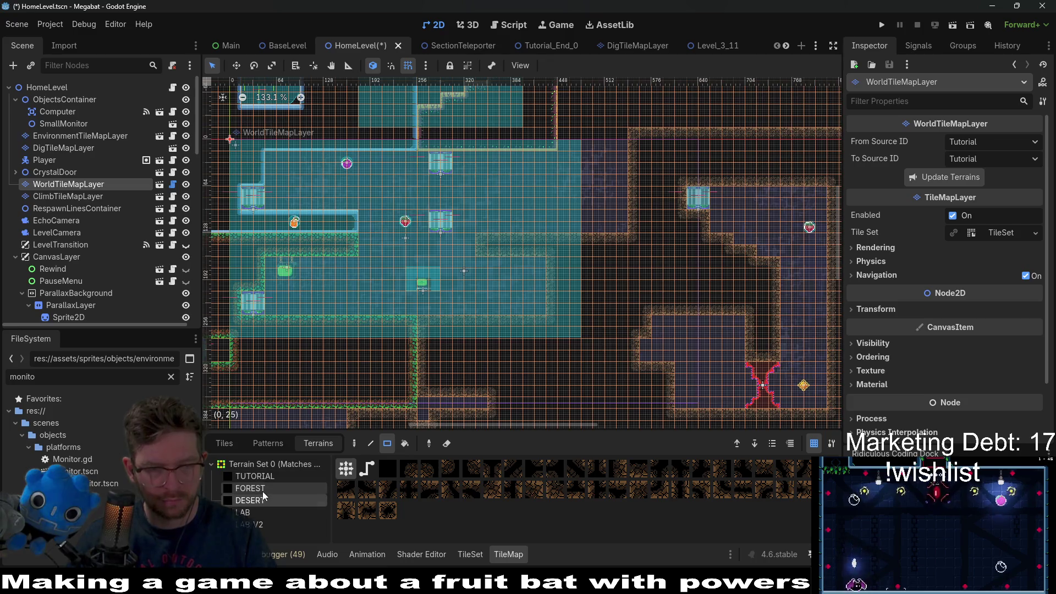
Extend the room's floor down-right with LAB terrain and add a 7x2 lab ledge.
click(256, 515)
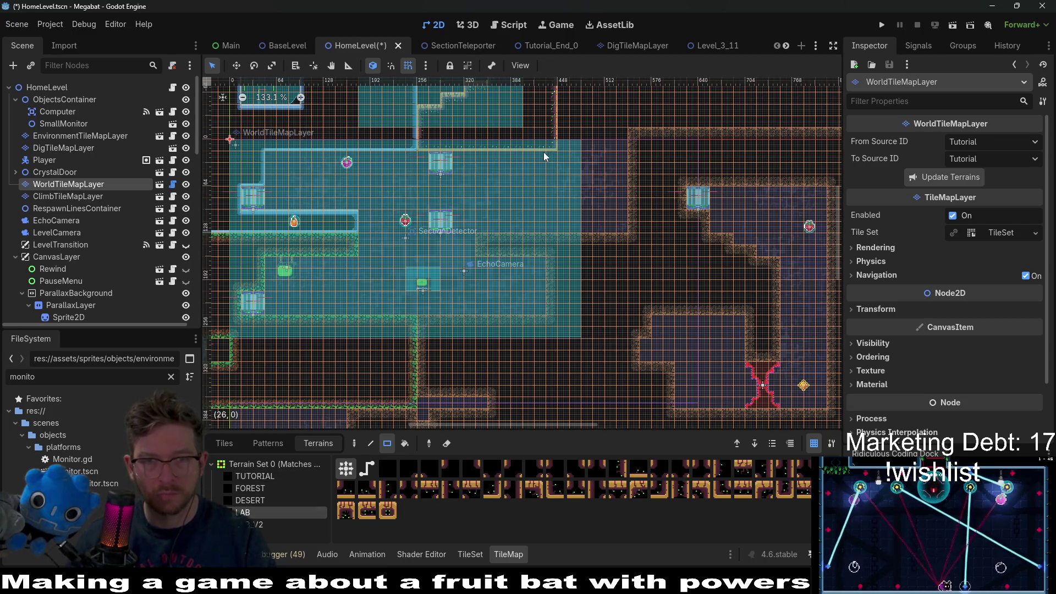
mouse_move(569, 108)
mouse_down()
mouse_move(507, 220)
mouse_move(608, 278)
mouse_move(612, 296)
mouse_up()
scroll(607, 237, down, 3)
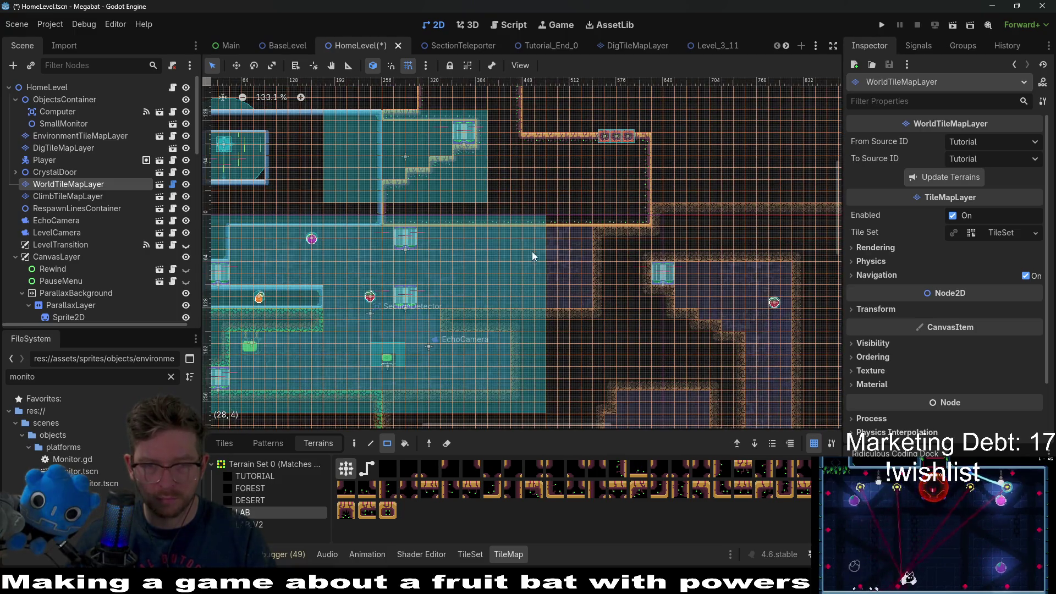
mouse_move(527, 228)
mouse_down()
mouse_move(571, 297)
mouse_move(592, 306)
mouse_up()
scroll(566, 269, up, 3)
drag(551, 276, 550, 279)
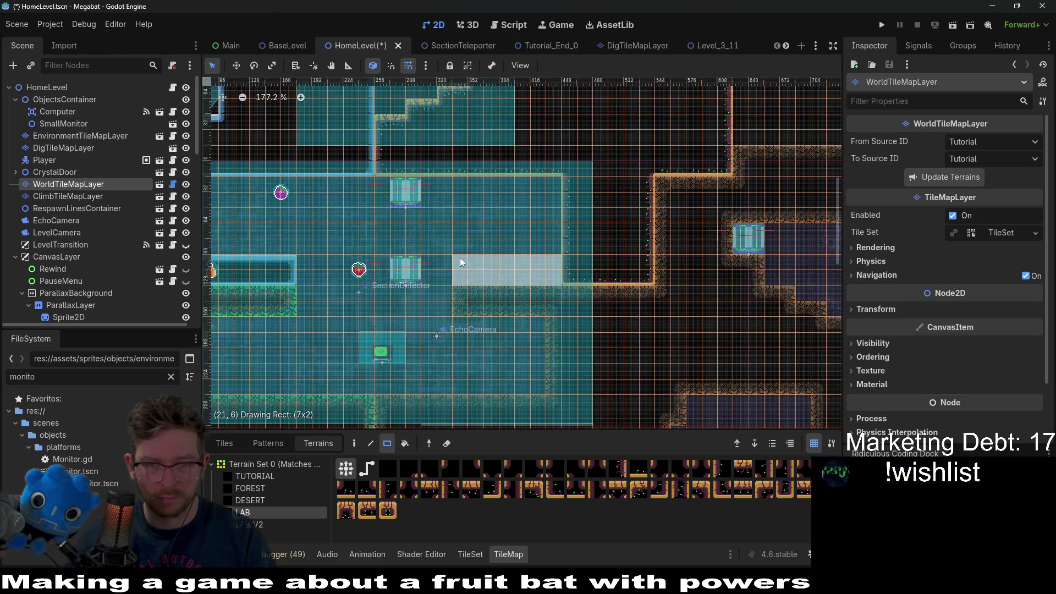
drag(460, 258, 460, 257)
scroll(539, 237, down, 3)
scroll(604, 219, up, 3)
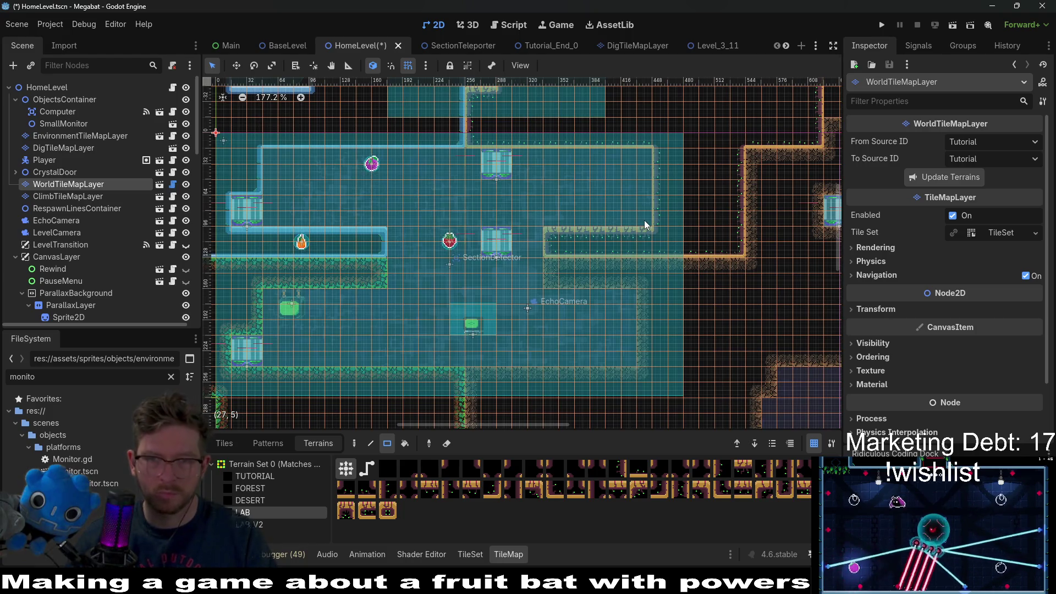
Push the room's right wall outward with a 1x4 lab column and more lab terrain.
drag(653, 160, 653, 160)
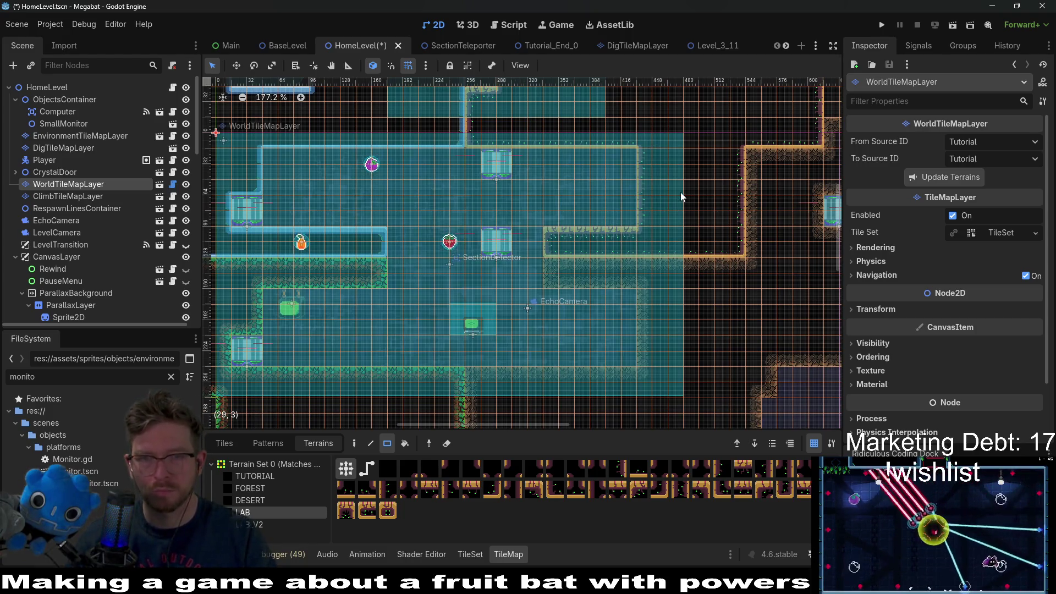
scroll(663, 189, up, 2)
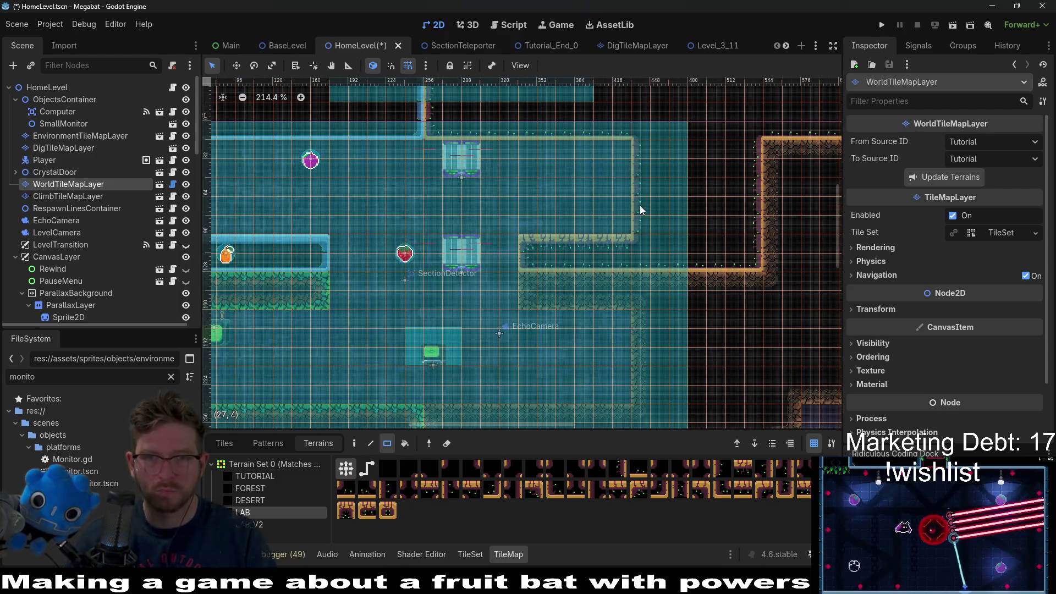
drag(640, 214, 660, 228)
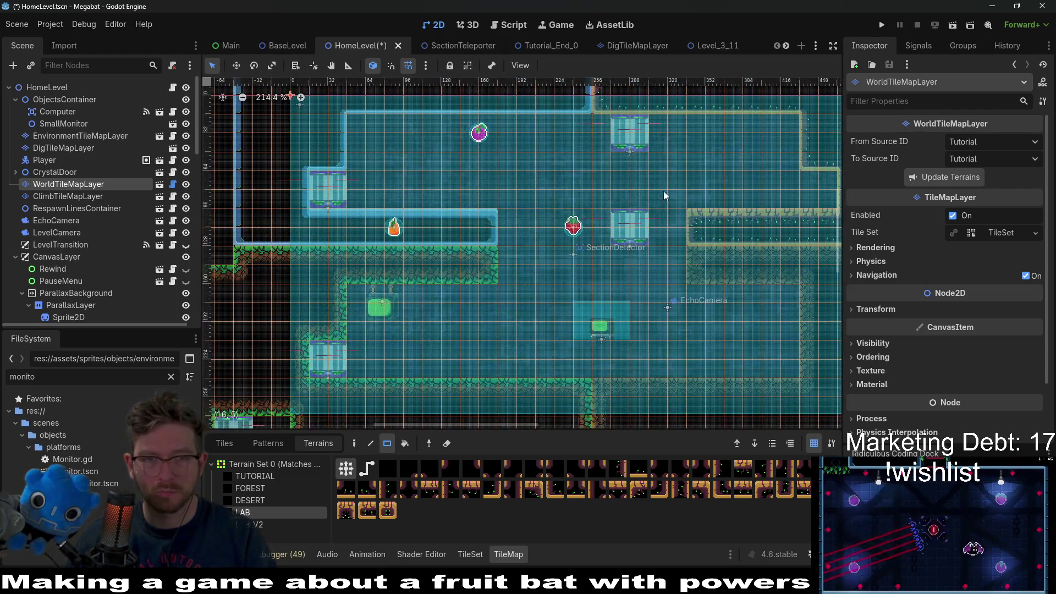
scroll(537, 214, down, 2)
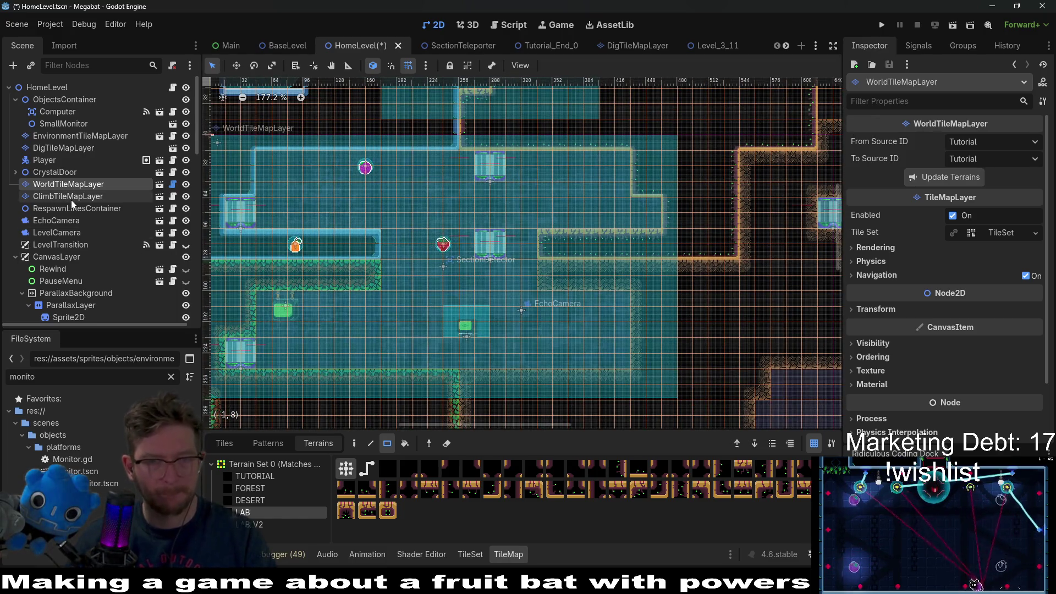
drag(524, 336, 576, 272)
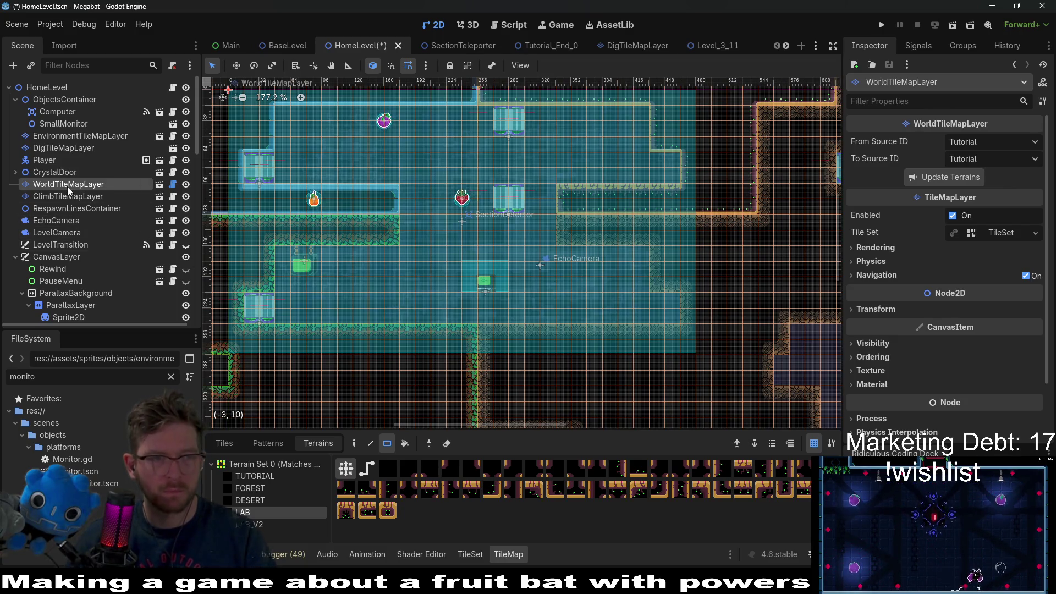
click(82, 197)
scroll(94, 269, down, 5)
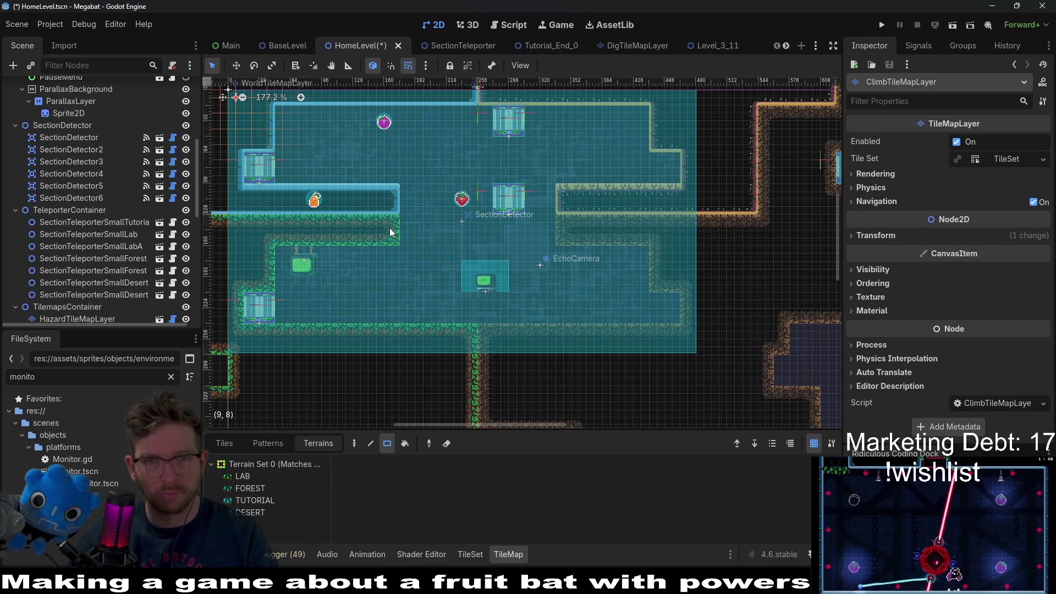
Move SectionTeleporterSmallLab onto the room's upper-right ledge.
click(109, 233)
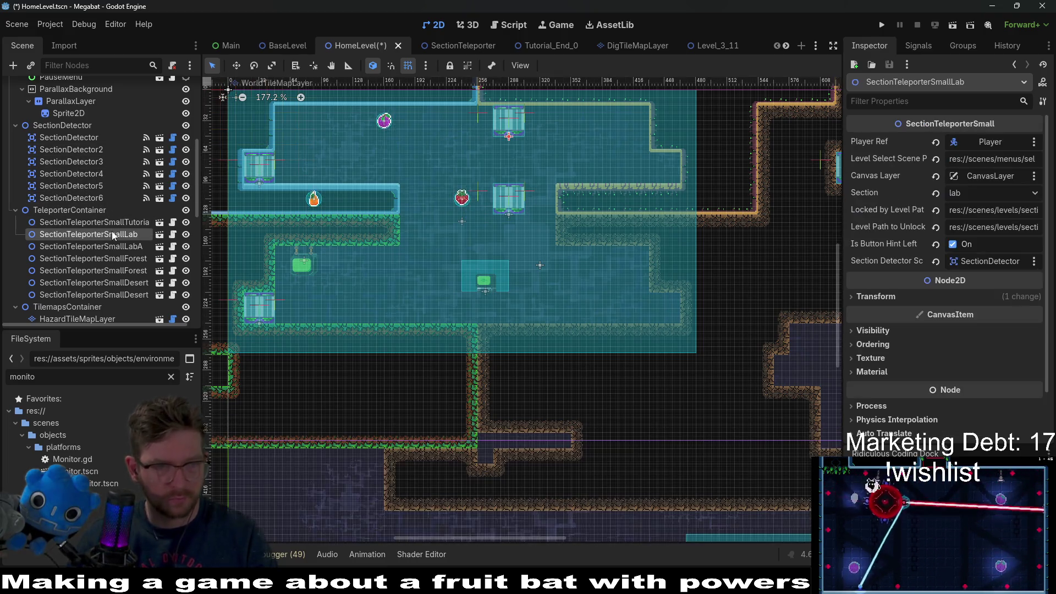
key(w)
drag(525, 136, 670, 168)
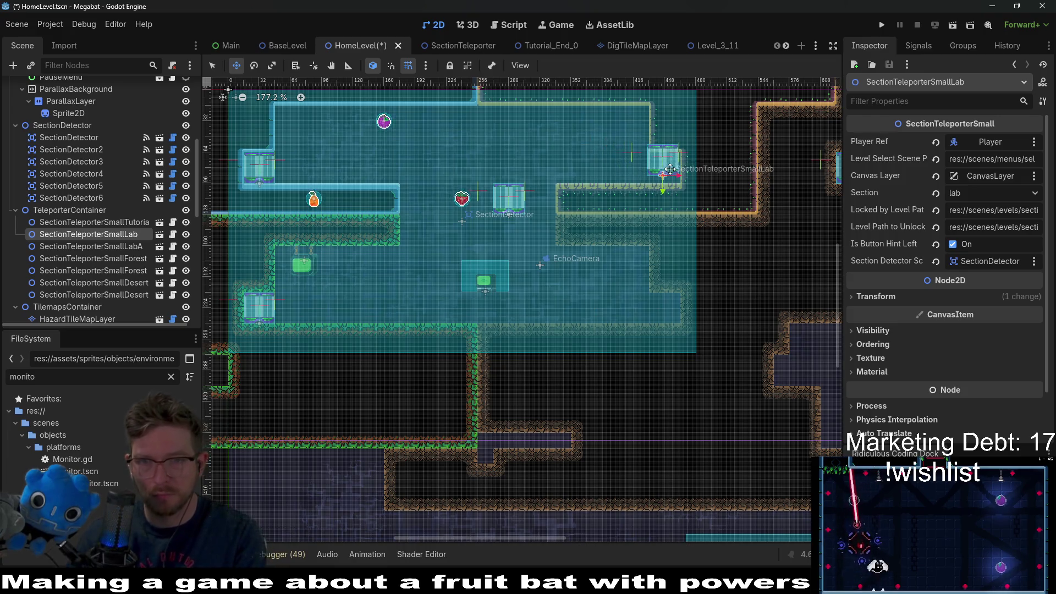
scroll(670, 168, up, 4)
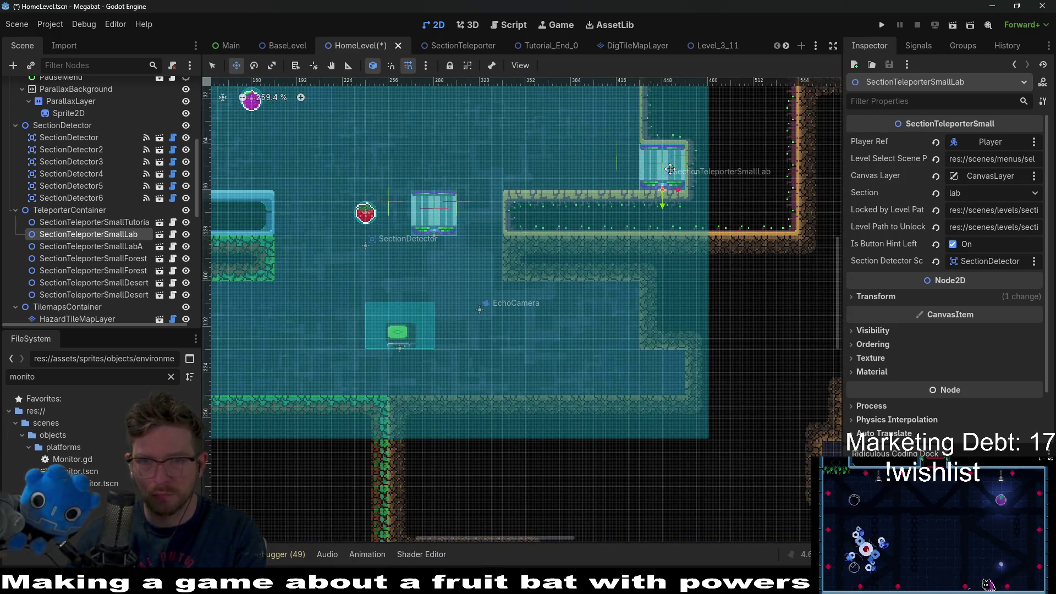
scroll(670, 169, up, 4)
scroll(643, 291, down, 3)
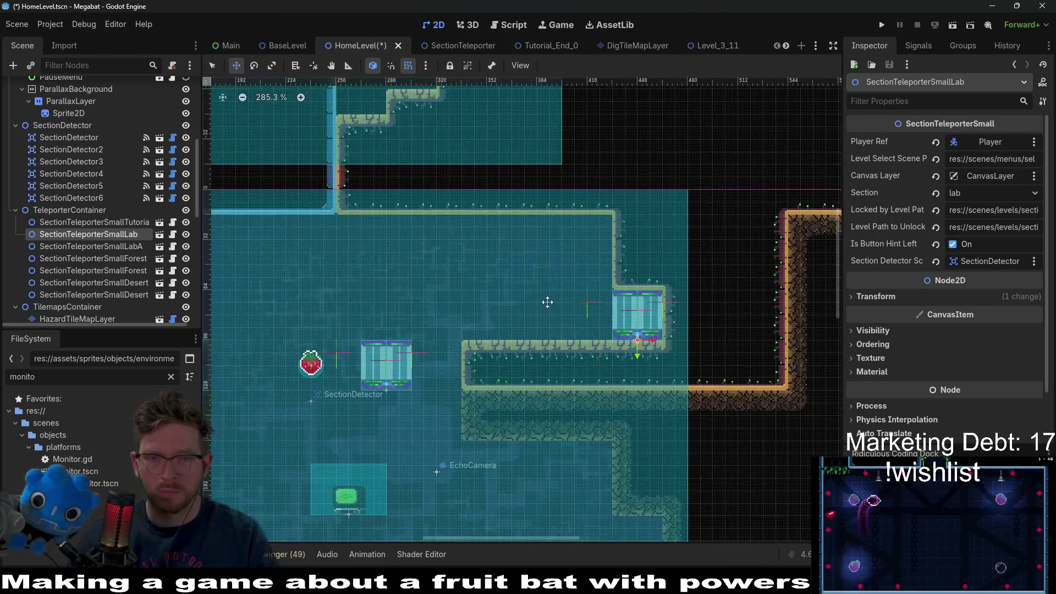
Check the LabA, tutorial and forest teleporters, then select SectionTeleporterSmallDesert.
click(91, 246)
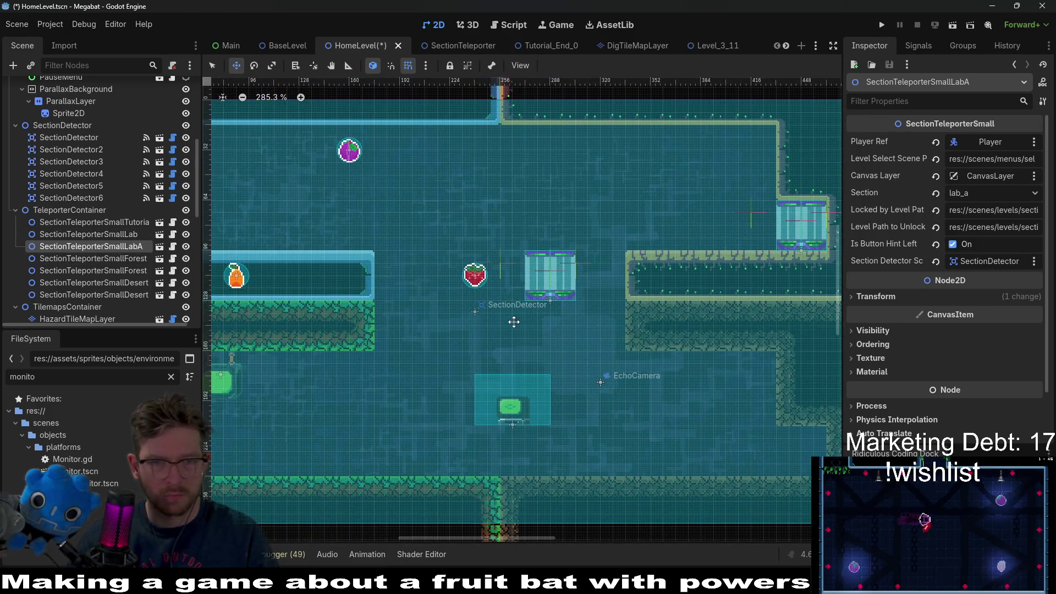
click(120, 257)
click(121, 222)
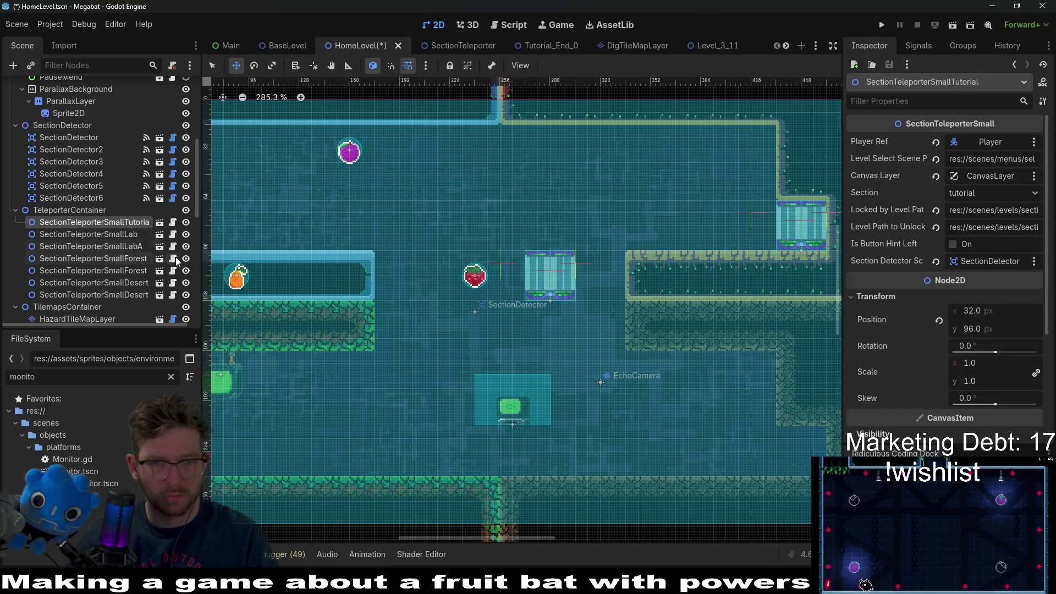
click(126, 270)
click(127, 282)
Move the desert teleporter to the floor's right end, nudging it up and right.
scroll(502, 334, down, 6)
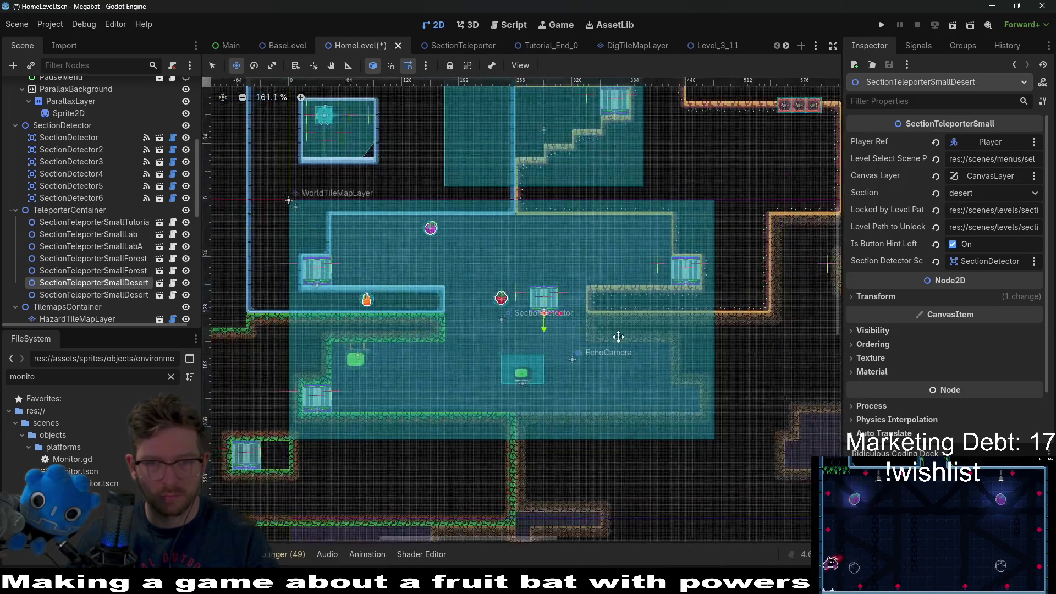
mouse_move(498, 253)
mouse_down()
mouse_move(660, 353)
mouse_move(629, 349)
mouse_move(633, 336)
mouse_up()
scroll(633, 336, up, 7)
key(Up)
key(Up)
key(Up)
key(Right)
key(Right)
key(Right)
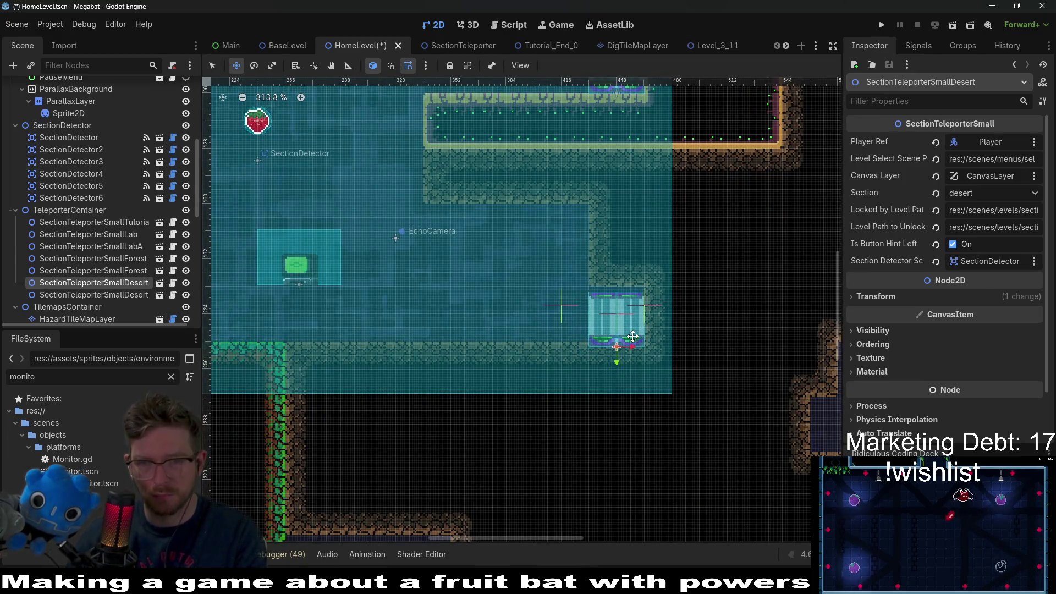
scroll(633, 336, down, 4)
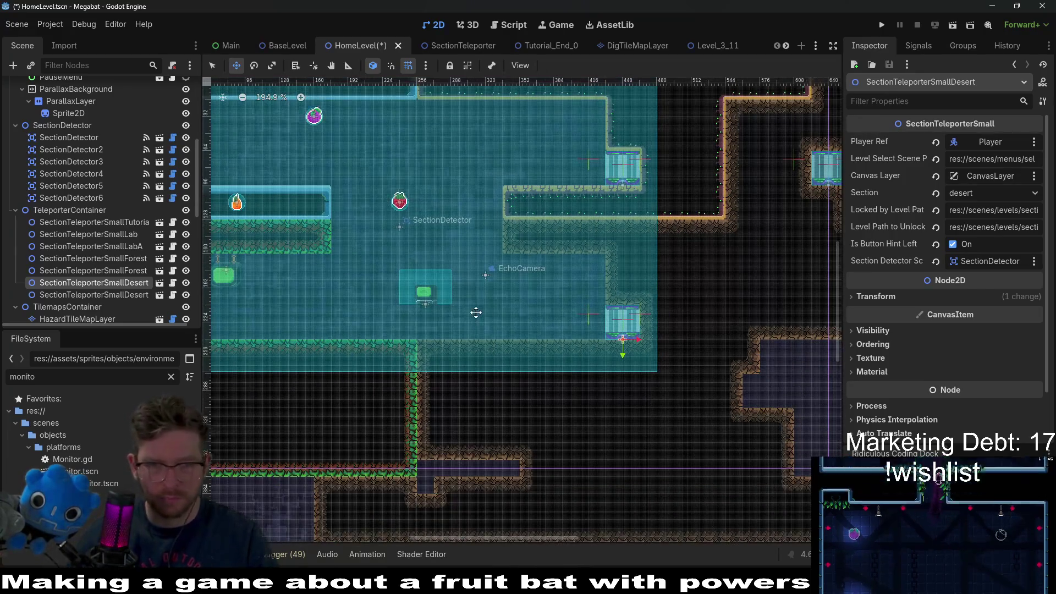
scroll(564, 232, up, 1)
scroll(555, 279, up, 3)
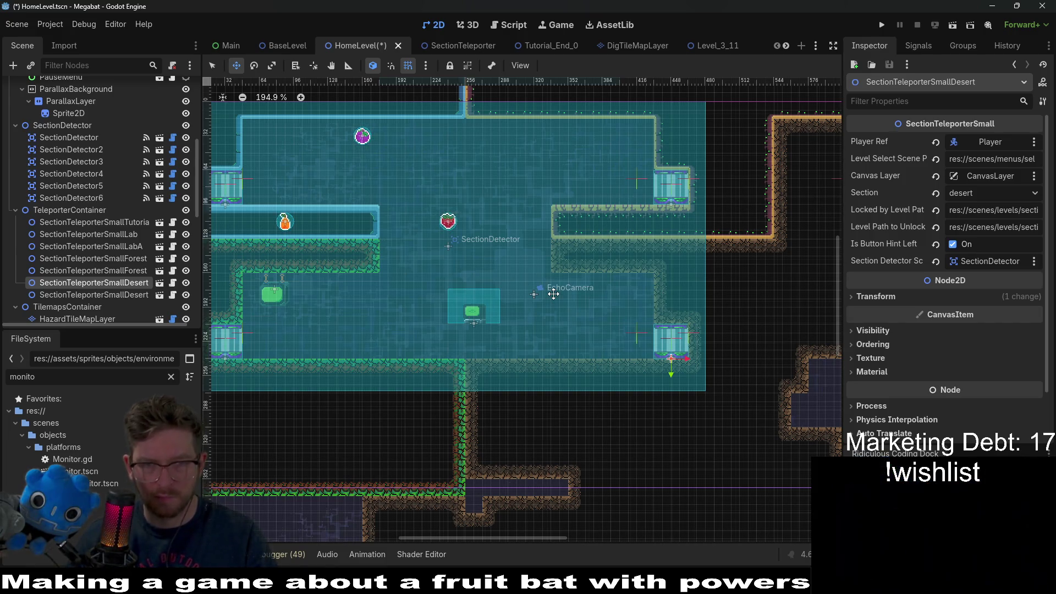
scroll(533, 239, up, 2)
scroll(144, 265, down, 5)
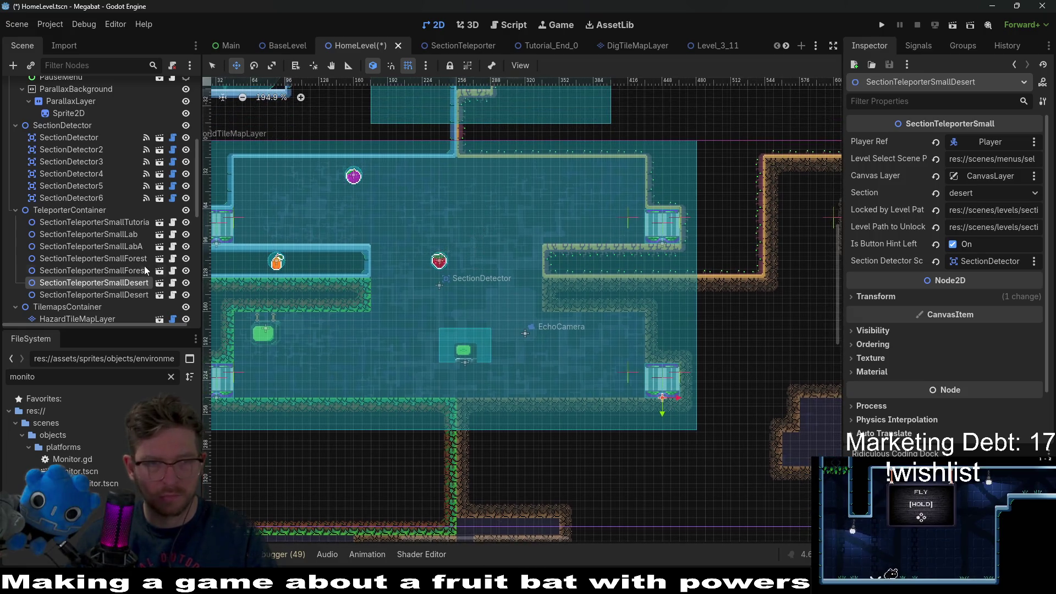
scroll(88, 206, down, 2)
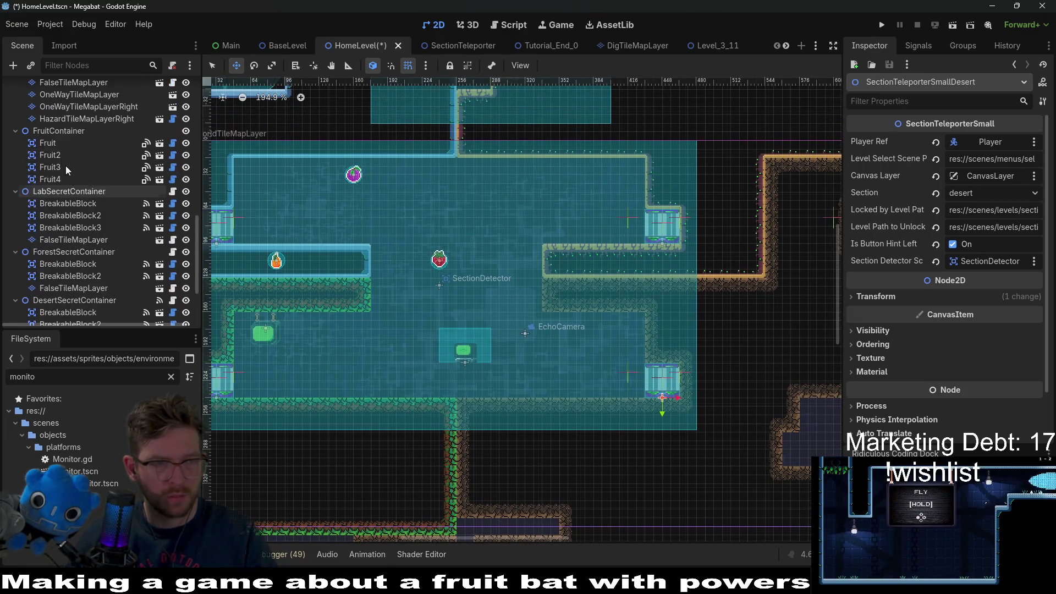
Reposition the first Fruit pickup onto the room's left ledge.
click(66, 143)
mouse_move(362, 165)
mouse_down()
mouse_move(444, 235)
mouse_move(454, 300)
mouse_move(383, 180)
mouse_move(552, 179)
mouse_move(567, 189)
mouse_move(506, 213)
mouse_move(574, 206)
mouse_move(569, 215)
mouse_up()
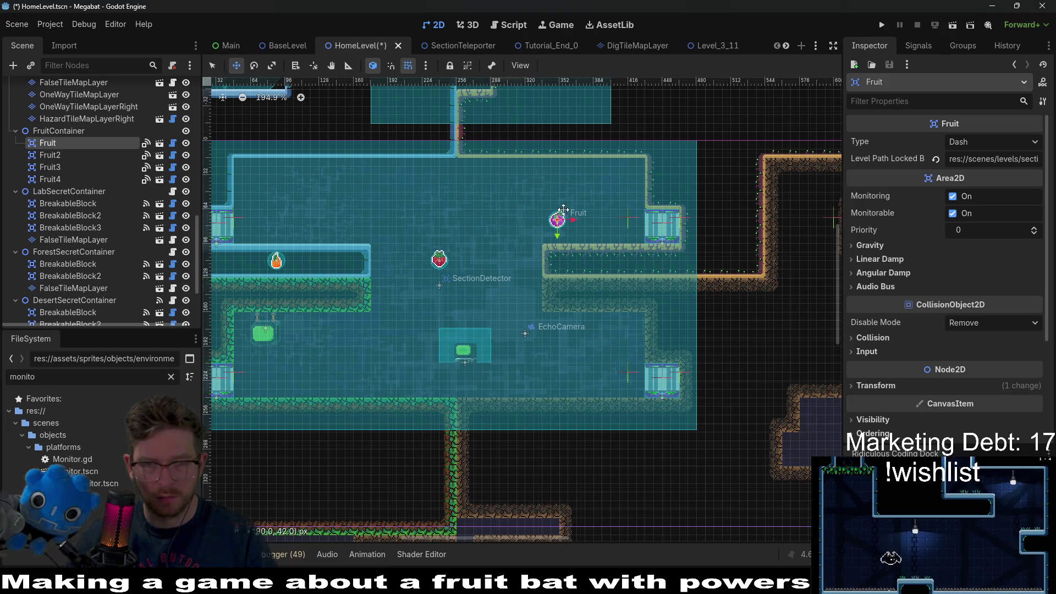
mouse_move(389, 183)
mouse_down()
mouse_move(359, 217)
mouse_move(364, 226)
mouse_up()
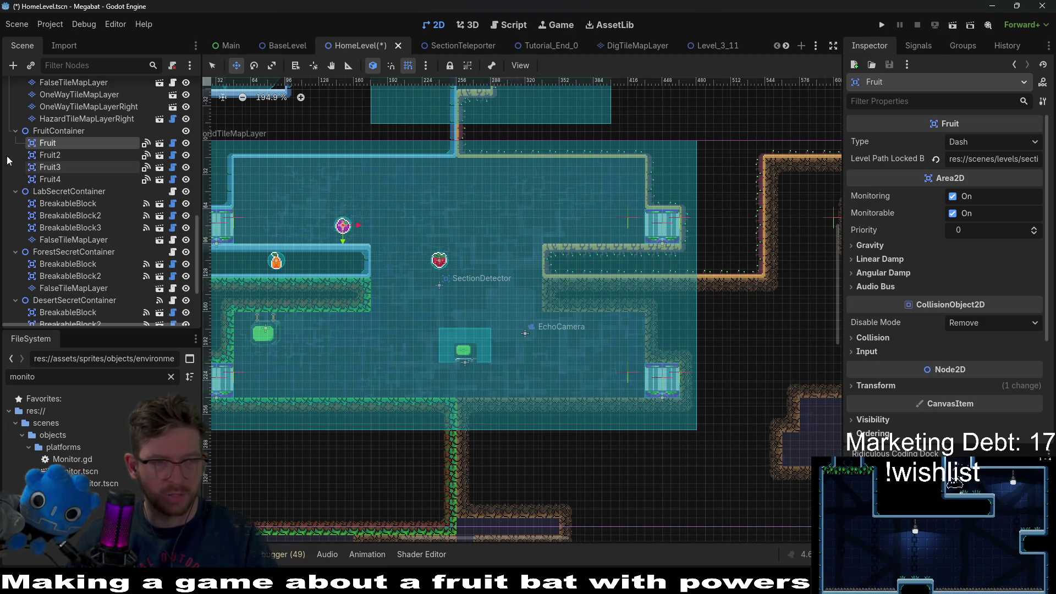
Move Fruit, Fruit2 and Fruit3 together out of the room to the upper right.
shift+click(51, 167)
scroll(364, 225, down, 5)
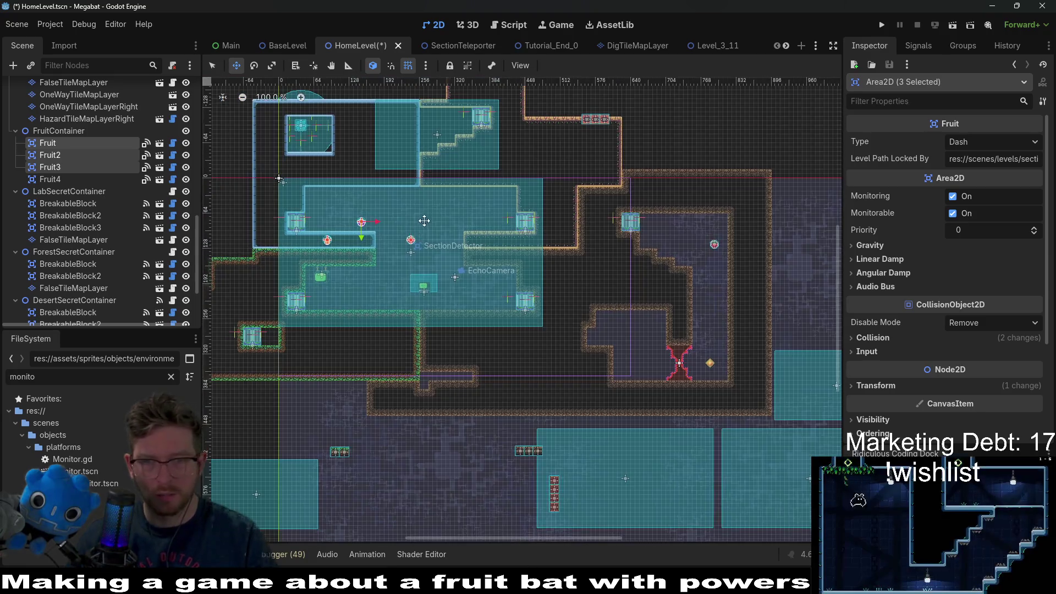
drag(350, 227, 727, 110)
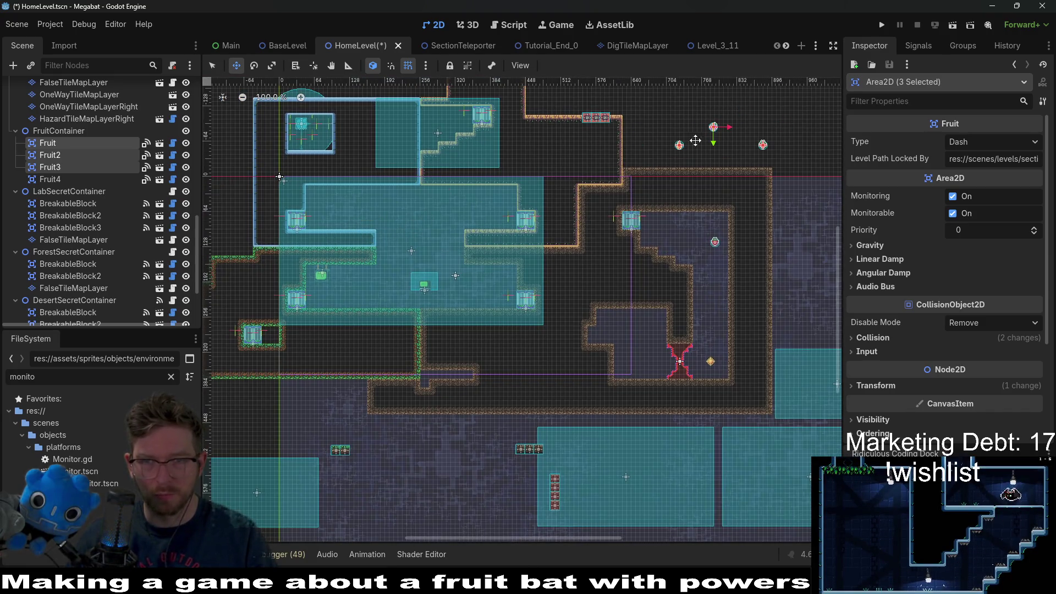
scroll(371, 220, up, 5)
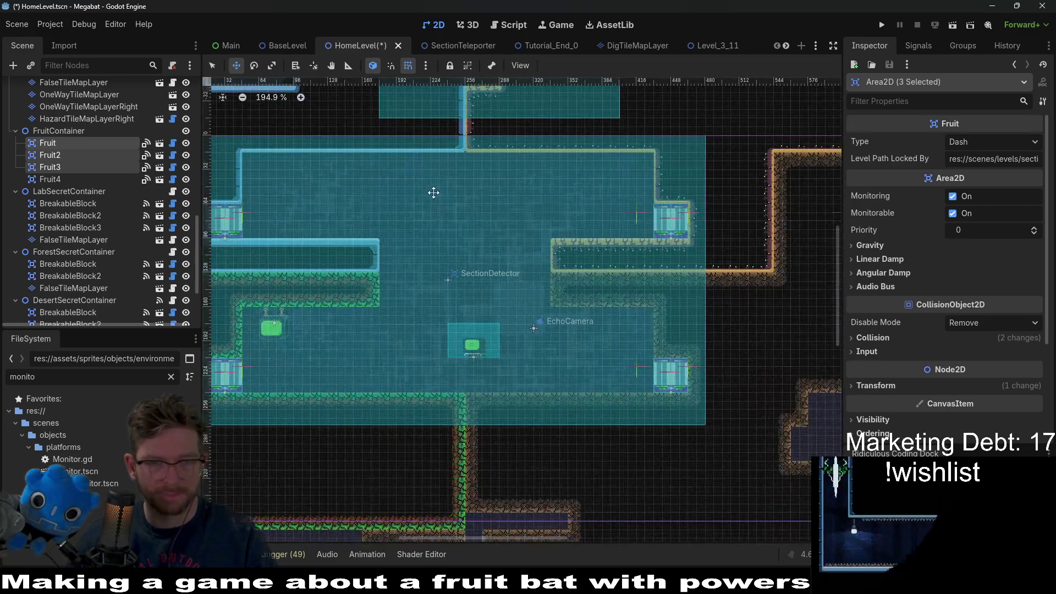
drag(434, 193, 431, 271)
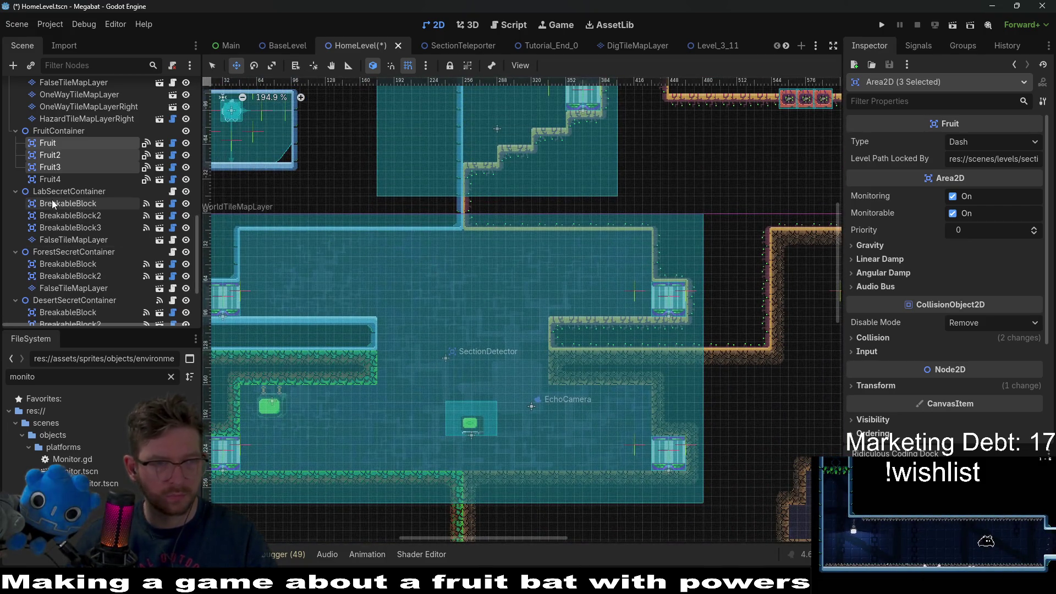
scroll(52, 199, up, 2)
scroll(52, 199, down, 1)
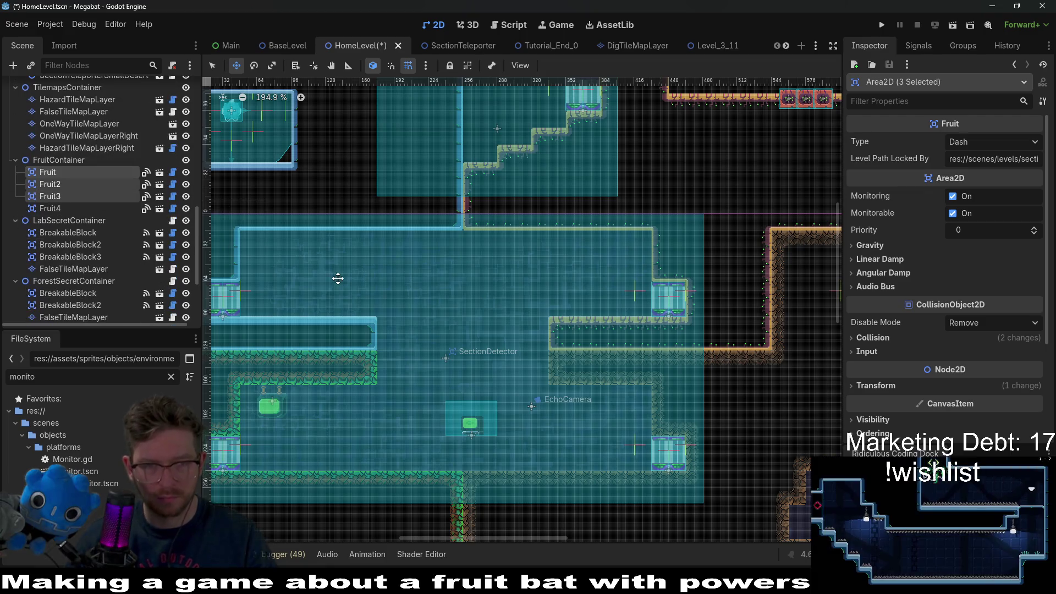
scroll(431, 302, down, 1)
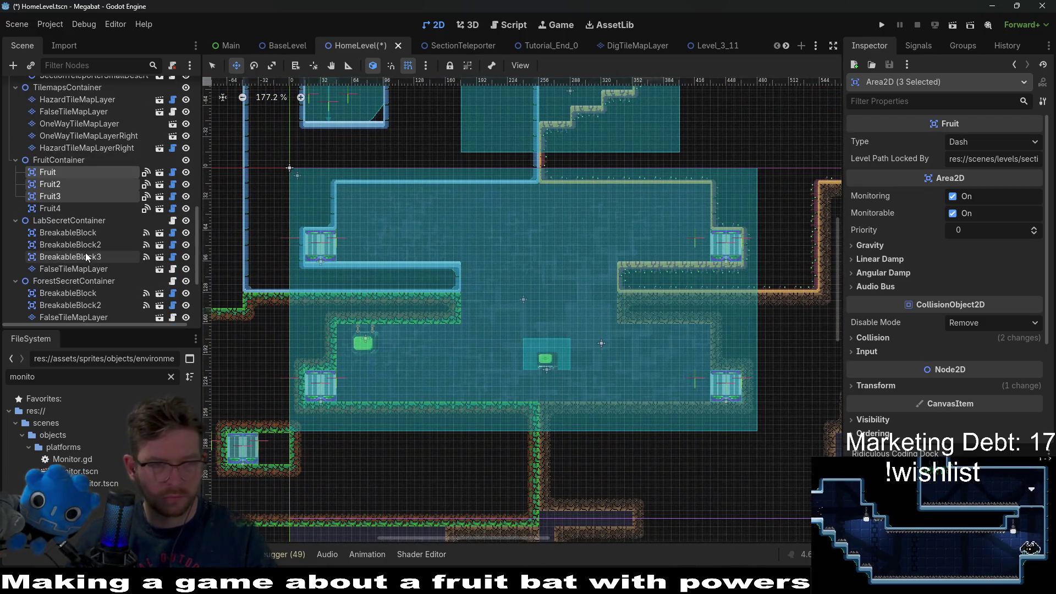
scroll(85, 247, up, 10)
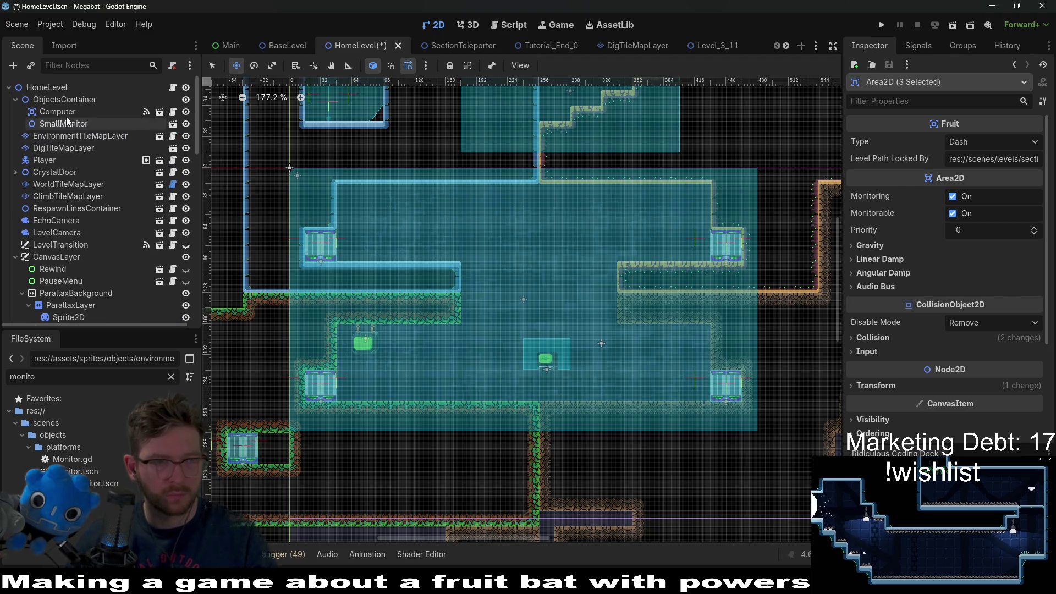
click(65, 113)
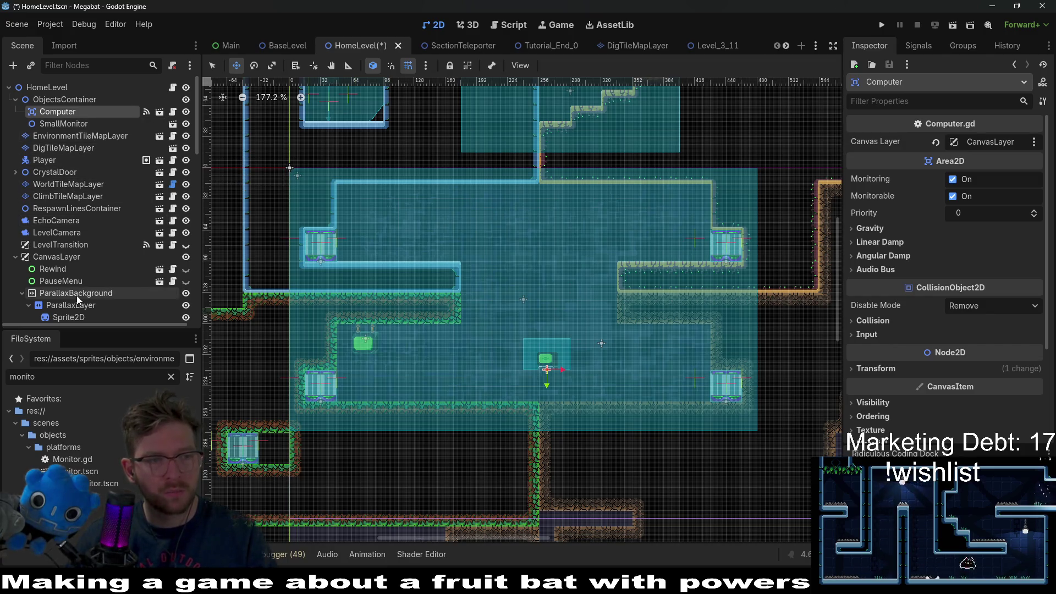
scroll(77, 295, down, 10)
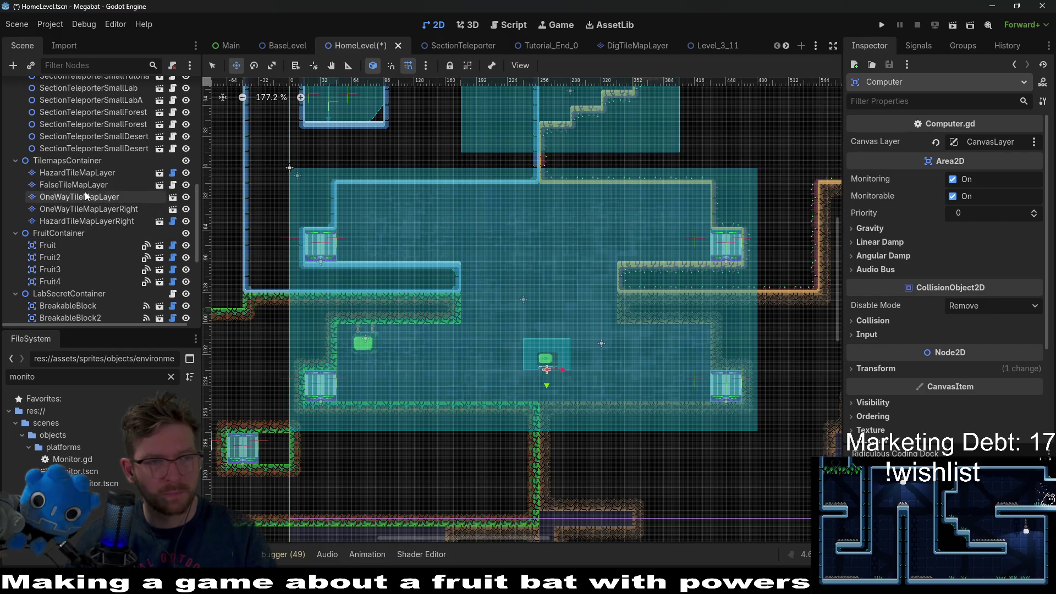
On OneWayTileMapLayer, place wood end pieces at both ledges and fill the 8x1 gap between them.
click(88, 197)
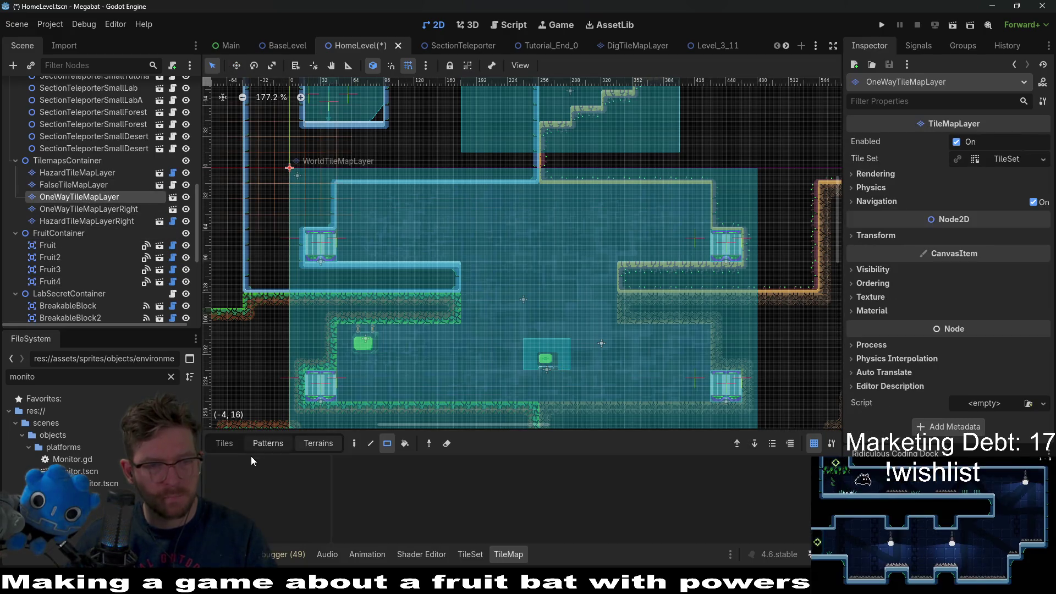
click(532, 505)
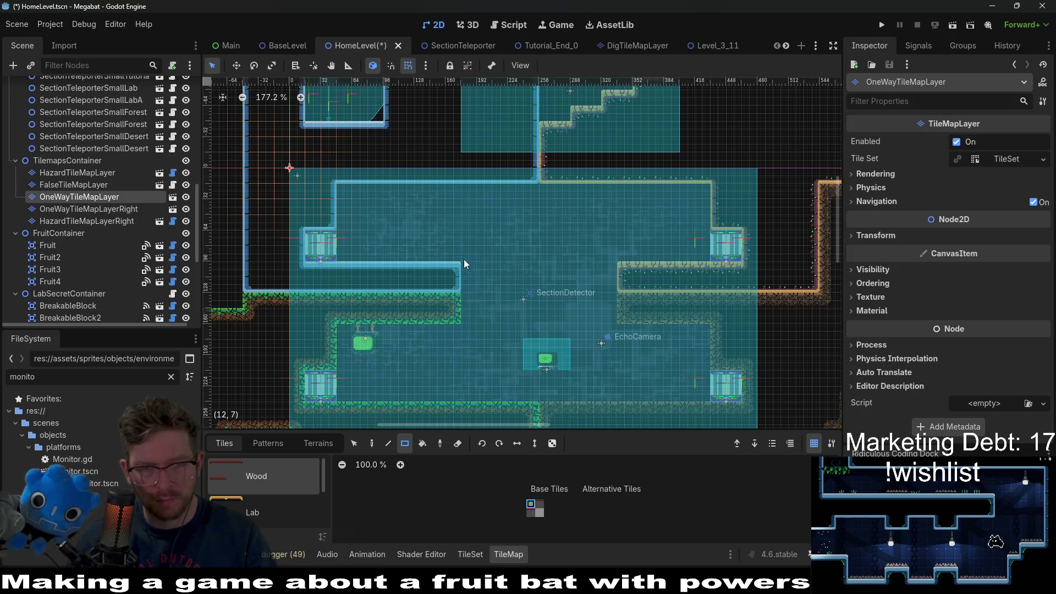
click(469, 276)
scroll(539, 296, up, 5)
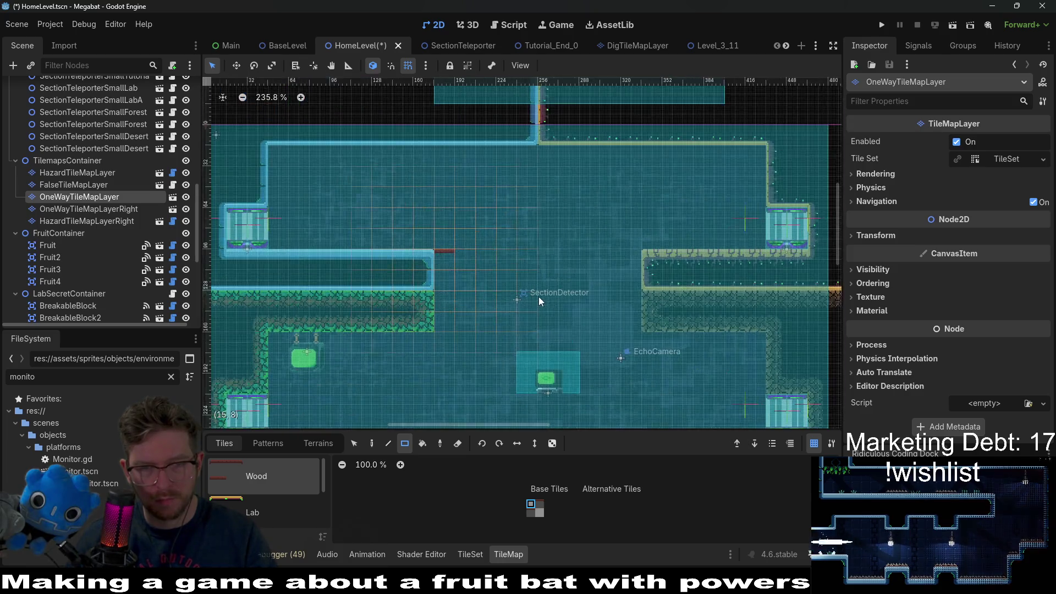
click(540, 505)
click(644, 266)
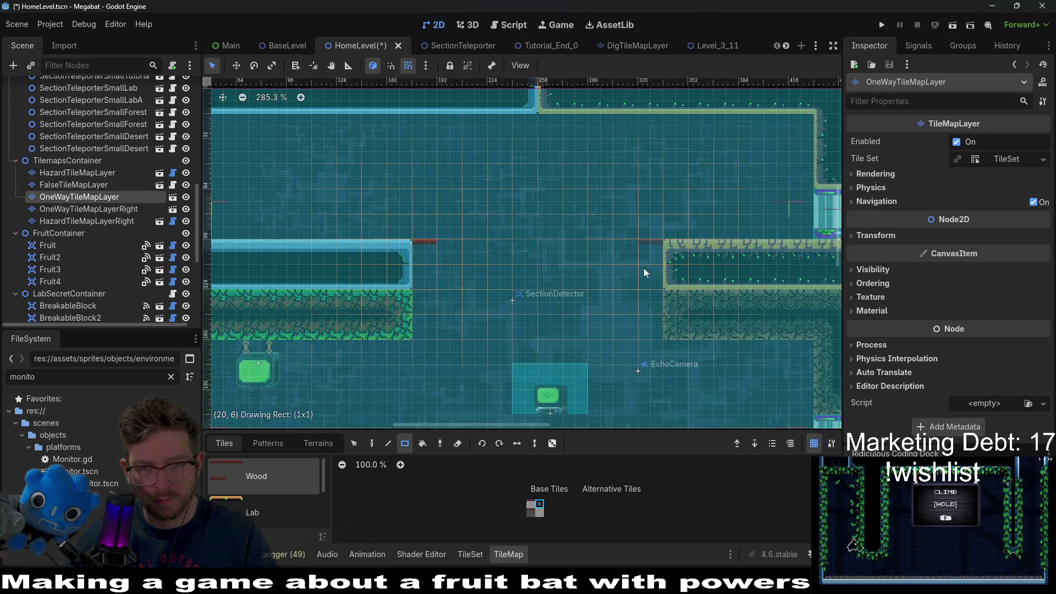
click(530, 516)
scroll(616, 255, up, 3)
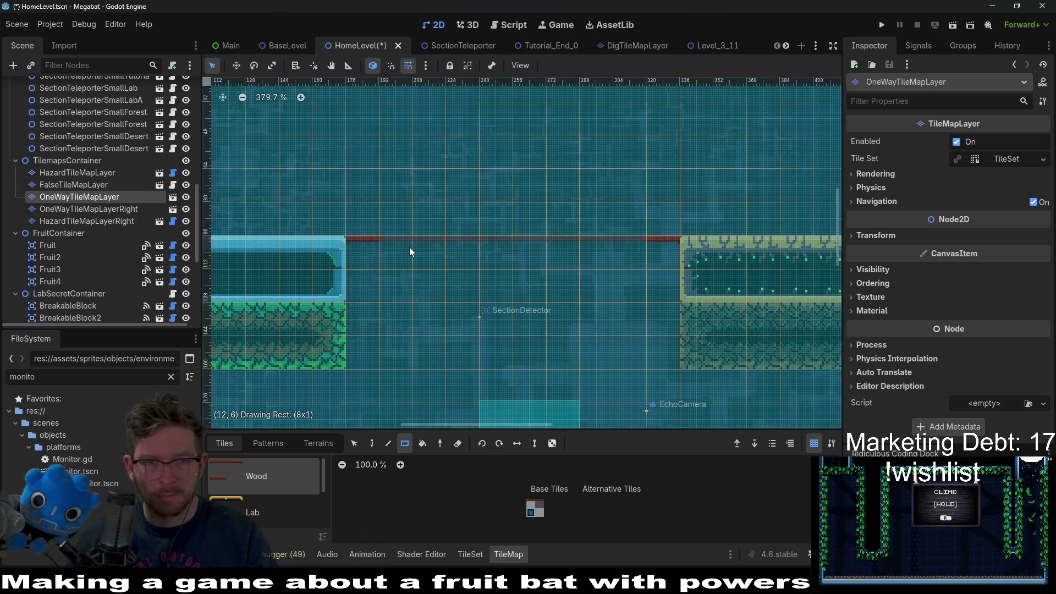
drag(410, 246, 421, 245)
scroll(421, 245, down, 6)
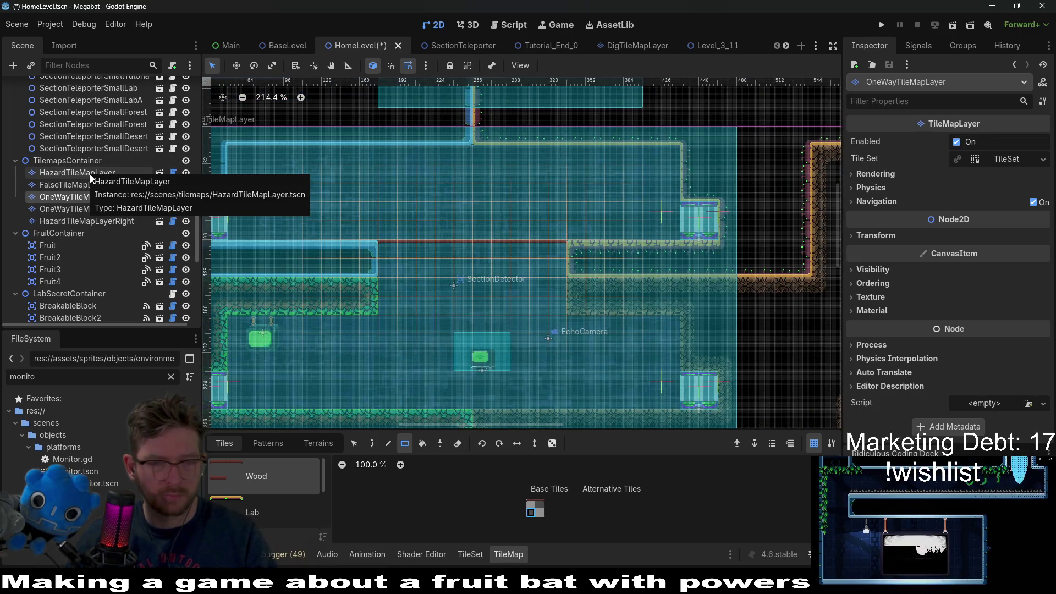
scroll(87, 170, up, 8)
scroll(83, 163, up, 2)
Move the Computer up onto the wooden one-way platform between the two ledges.
click(59, 112)
key(w)
drag(506, 358, 497, 224)
scroll(497, 224, up, 4)
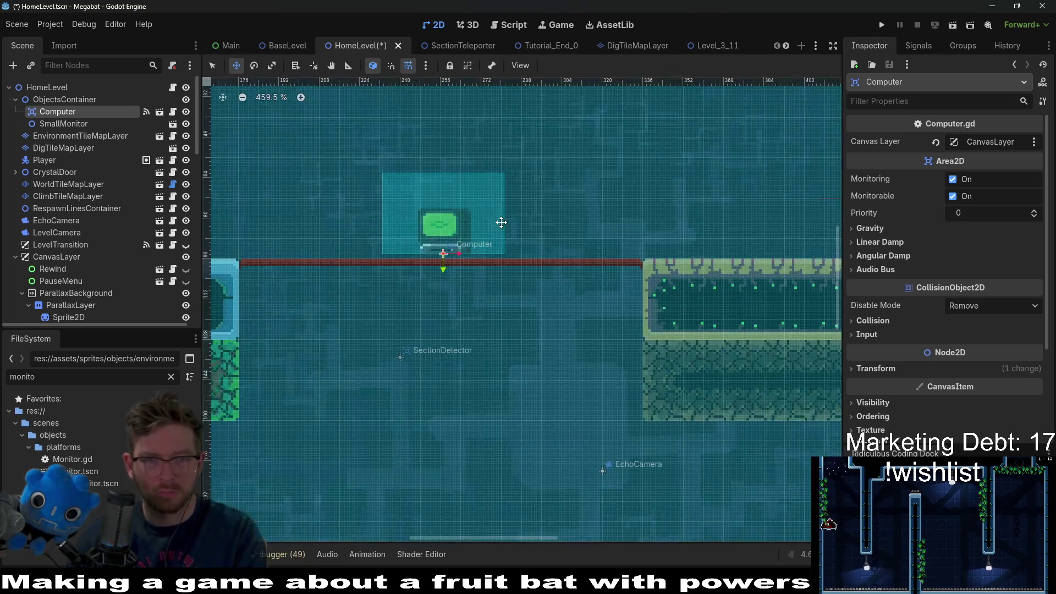
scroll(501, 222, down, 4)
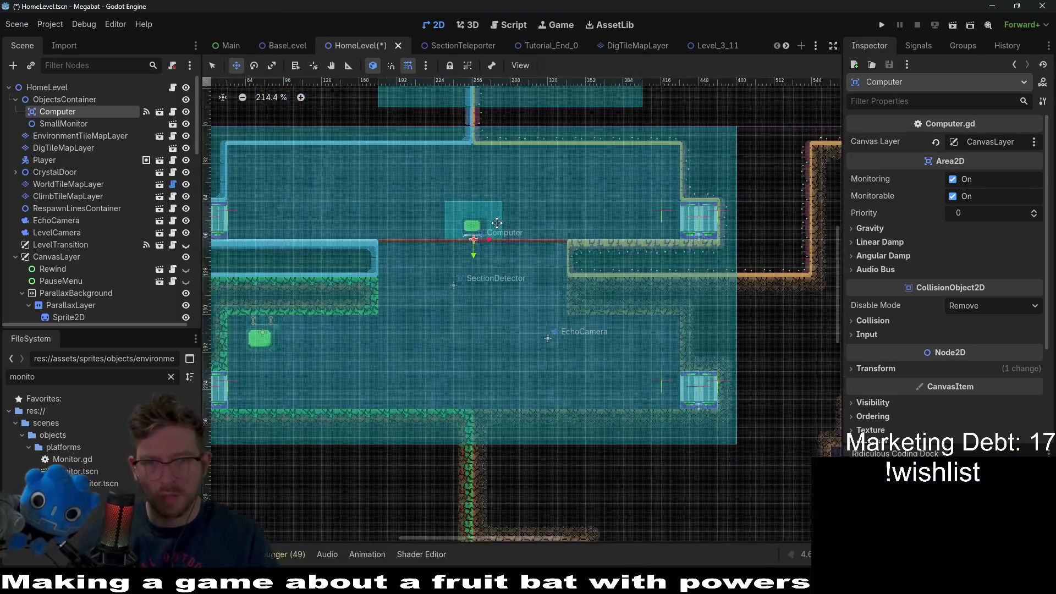
scroll(497, 223, up, 3)
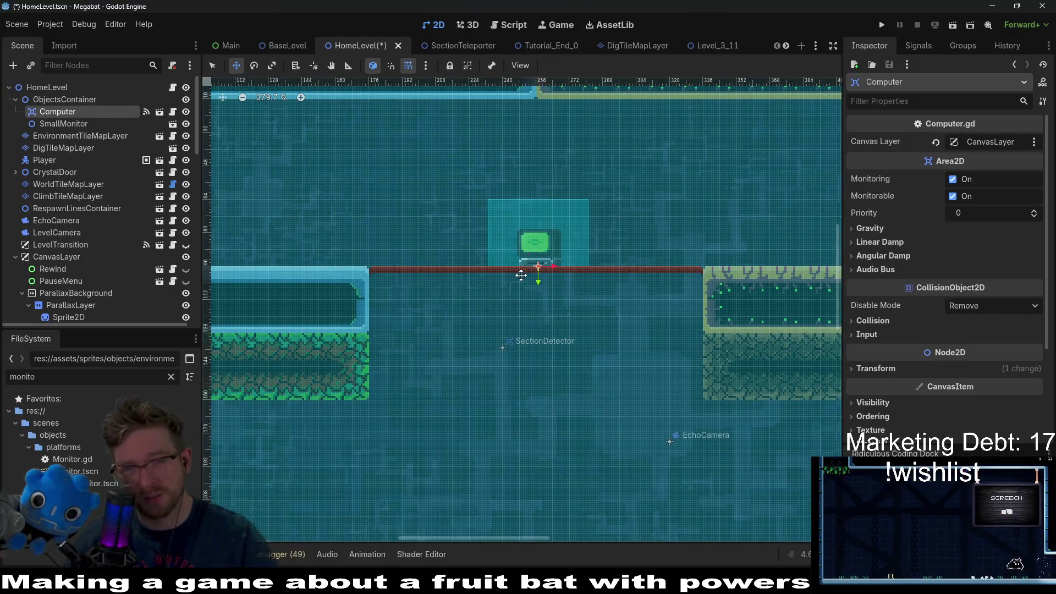
scroll(521, 275, down, 3)
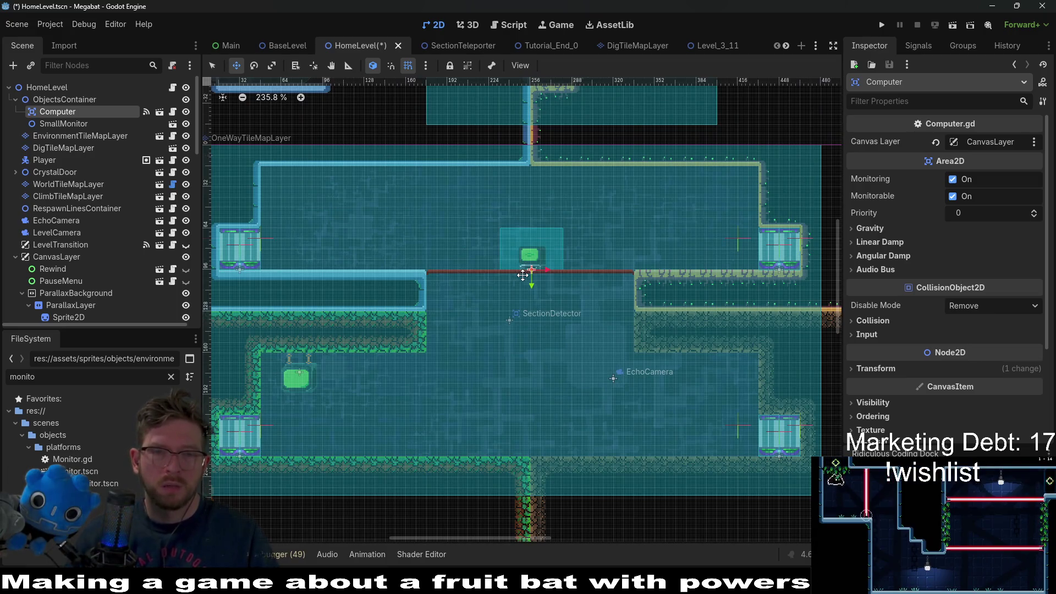
click(63, 124)
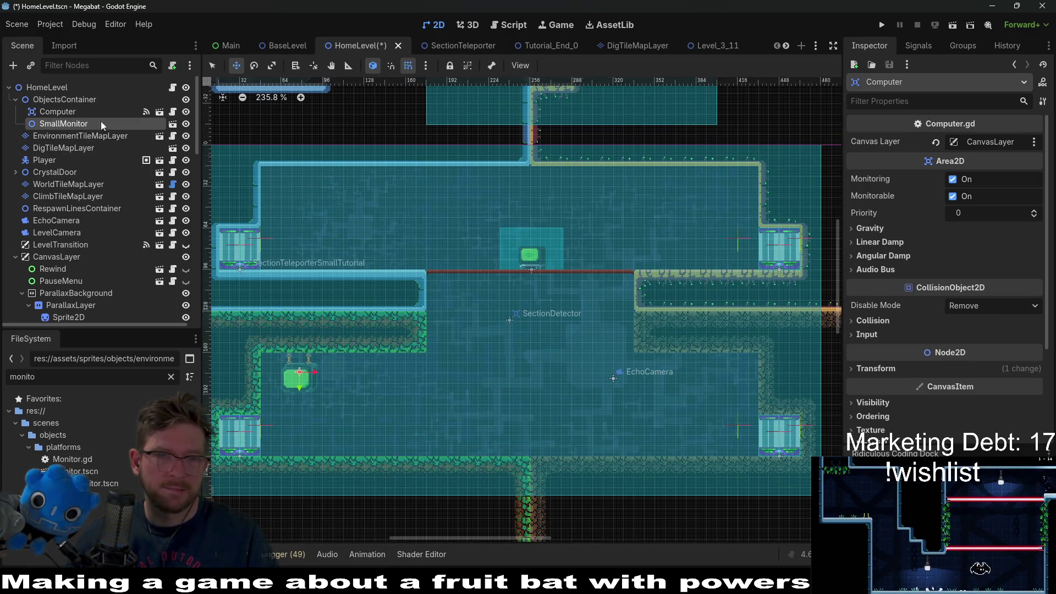
mouse_move(298, 378)
mouse_down()
mouse_move(553, 269)
mouse_move(663, 188)
mouse_up()
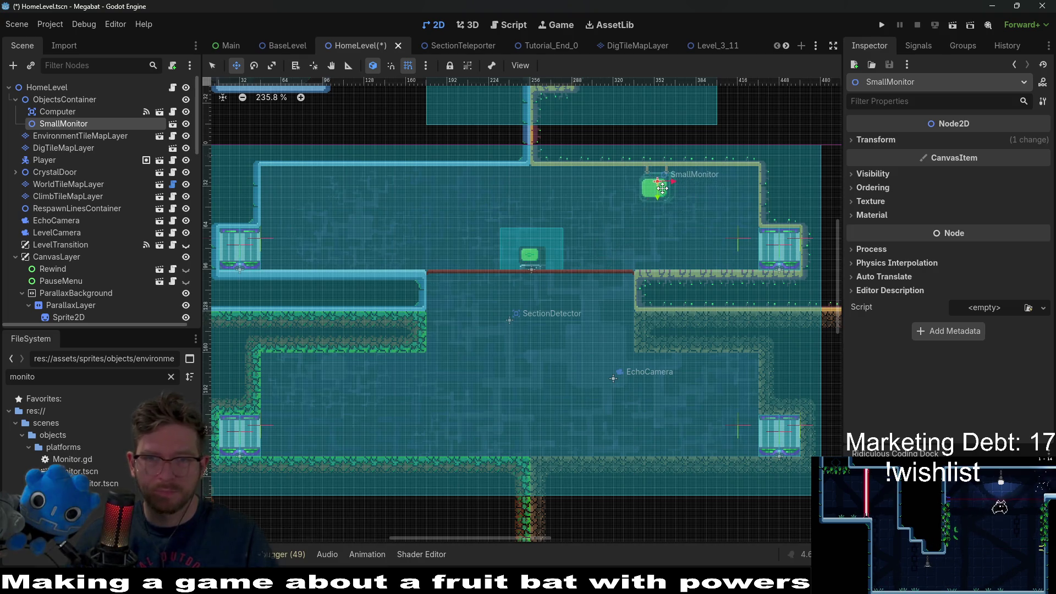
scroll(665, 184, up, 4)
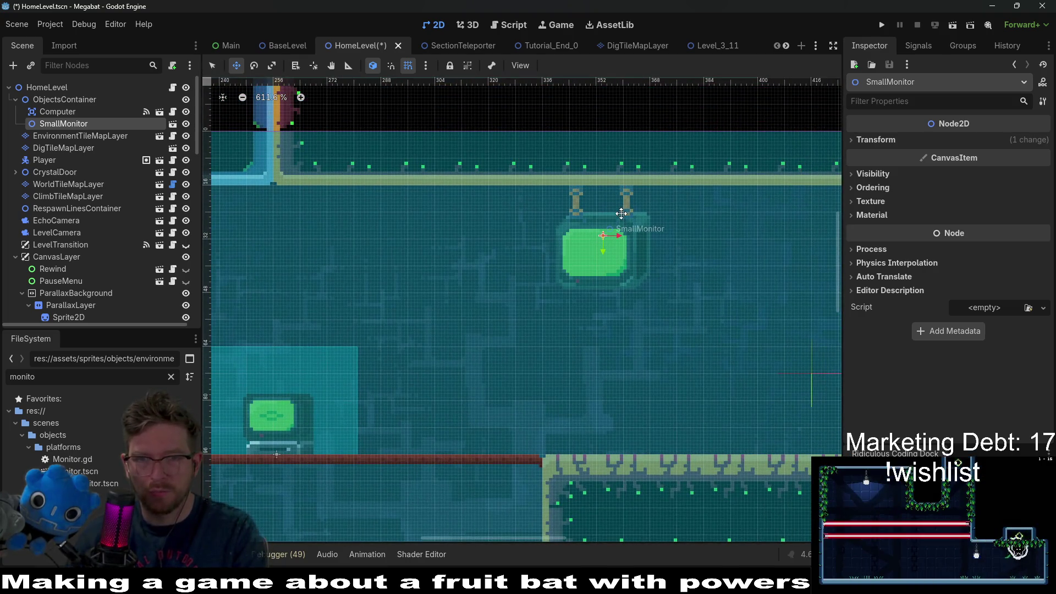
scroll(632, 231, down, 2)
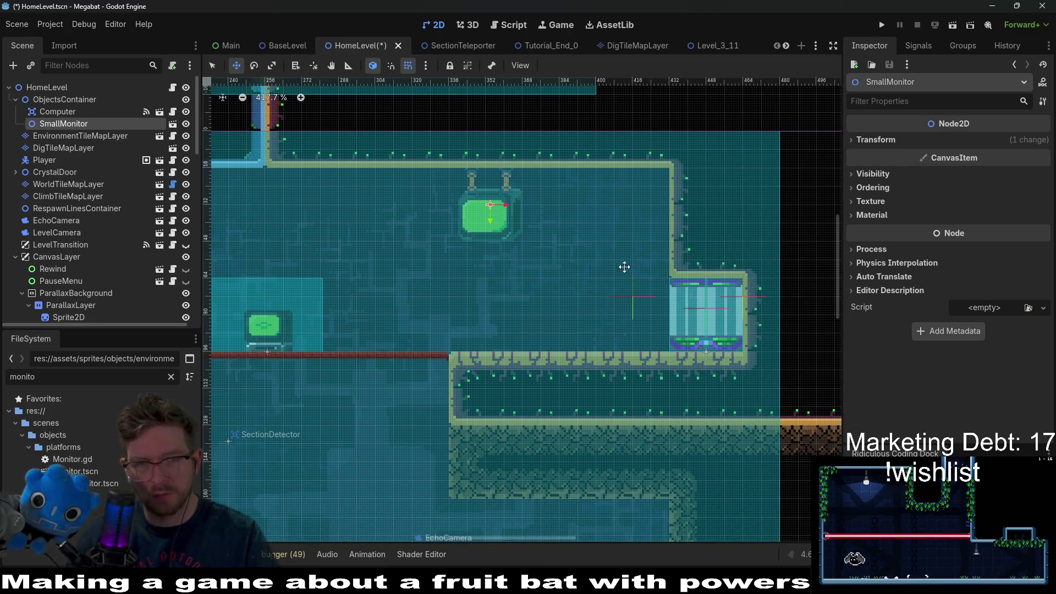
key(ctrl+d)
key(Right)
key(Right)
key(Right)
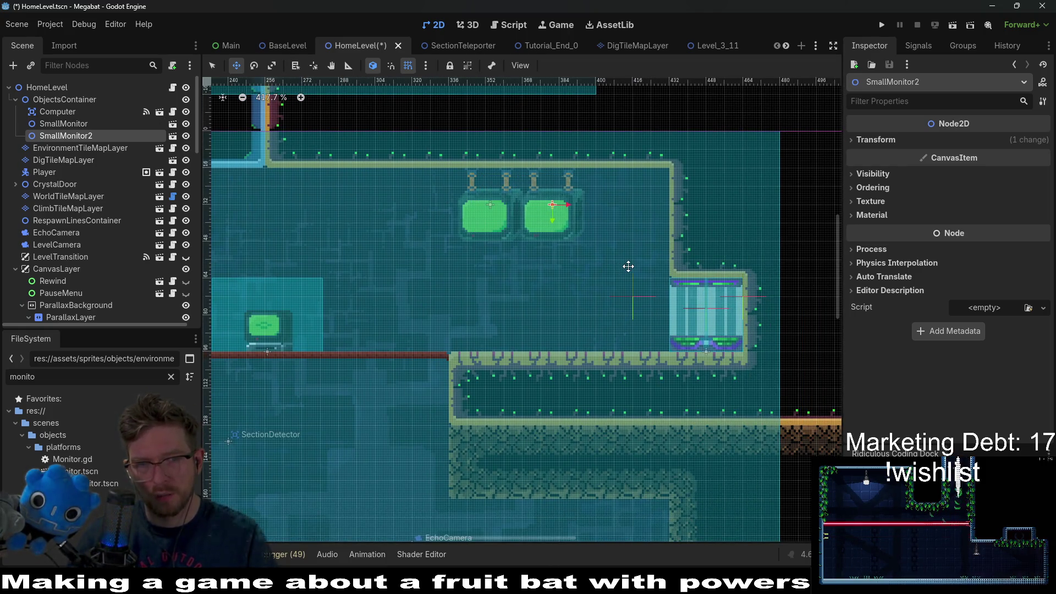
scroll(630, 261, down, 3)
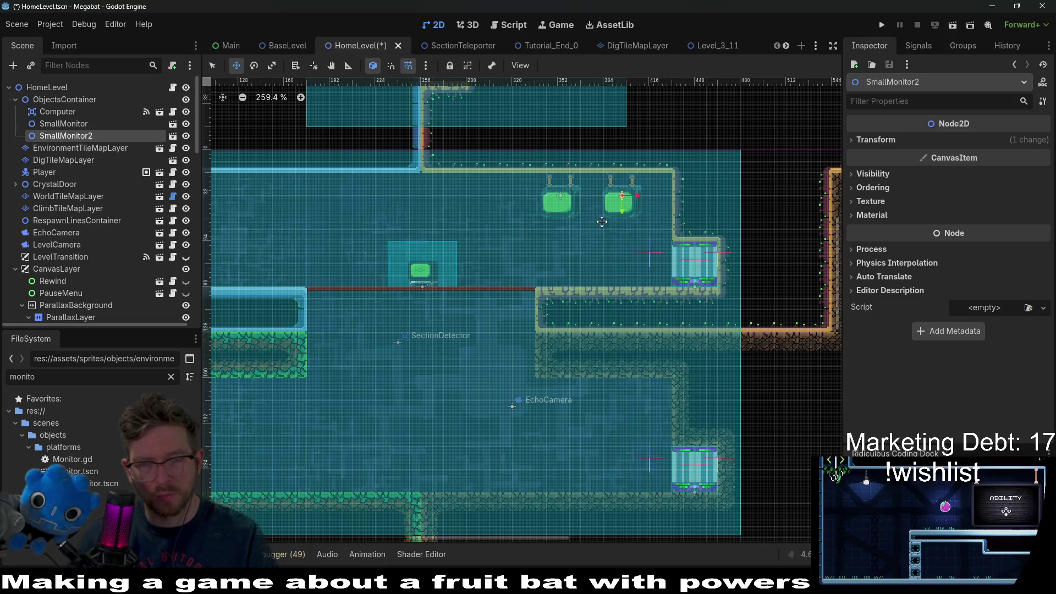
scroll(622, 215, down, 2)
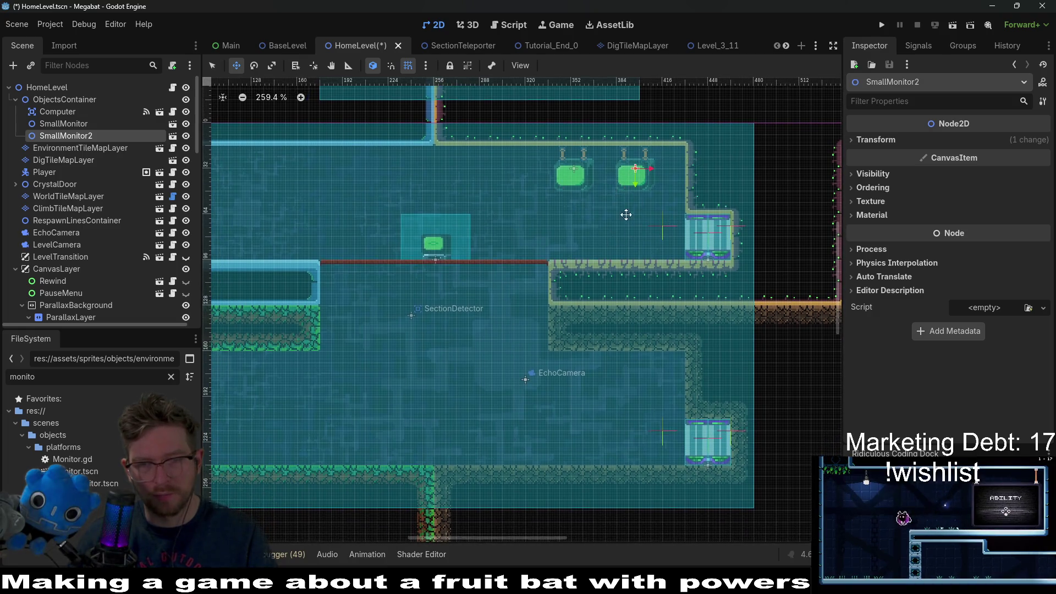
scroll(624, 215, down, 1)
scroll(547, 224, down, 2)
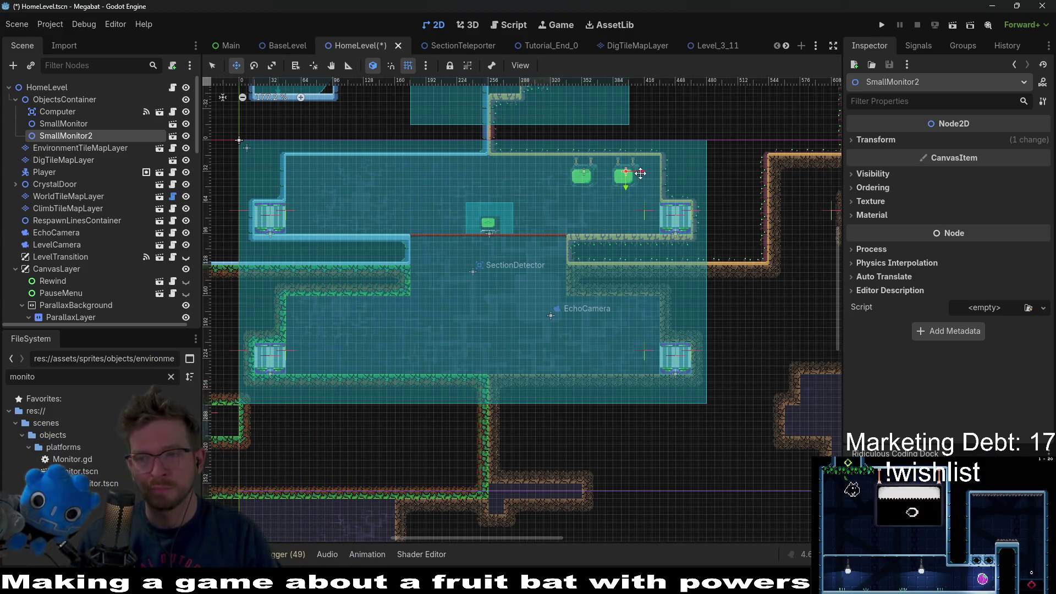
scroll(638, 180, up, 5)
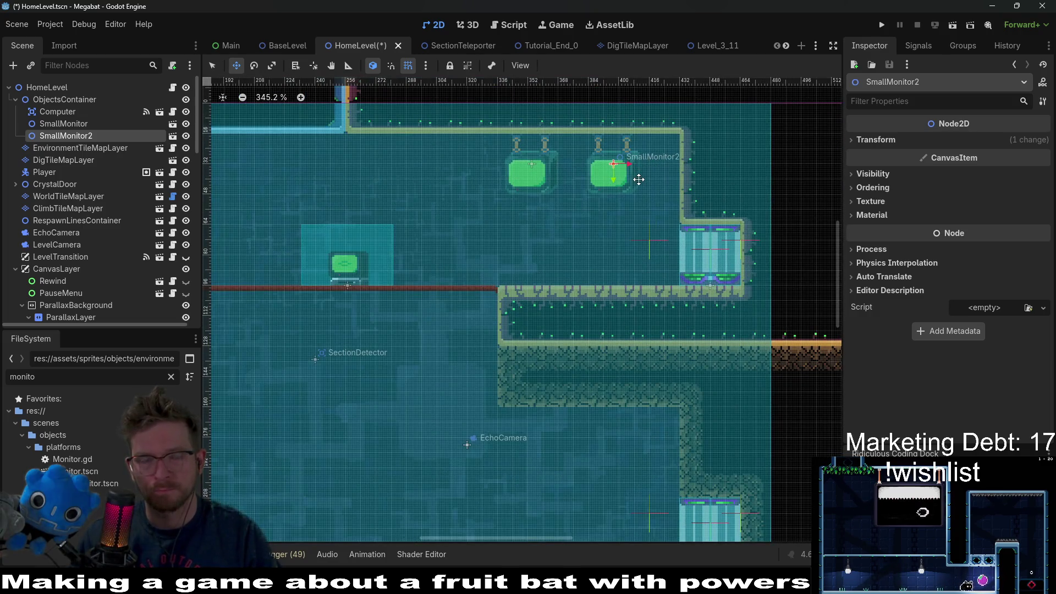
scroll(635, 178, down, 4)
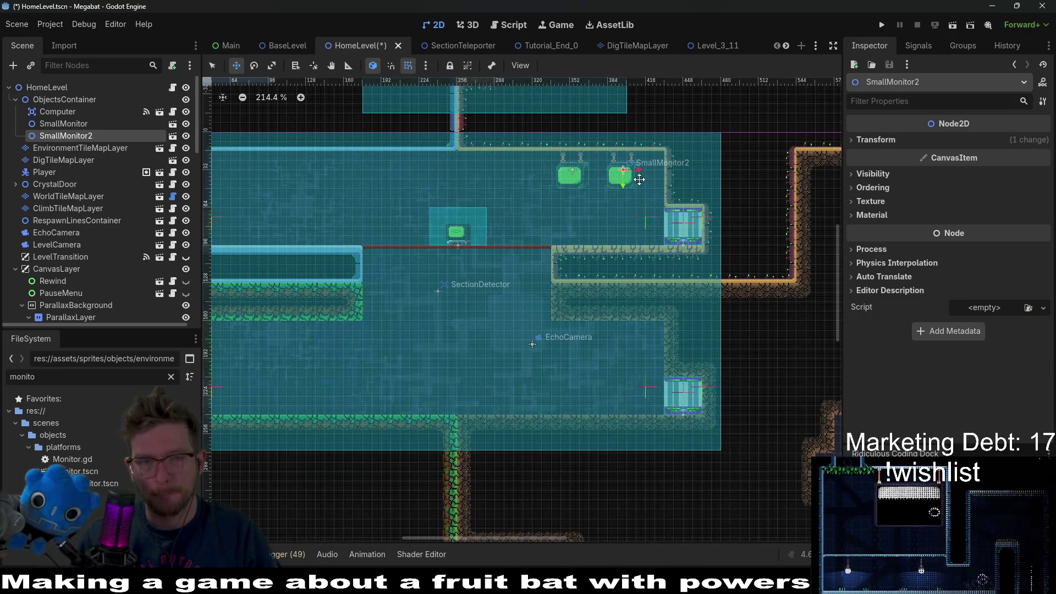
scroll(579, 217, up, 2)
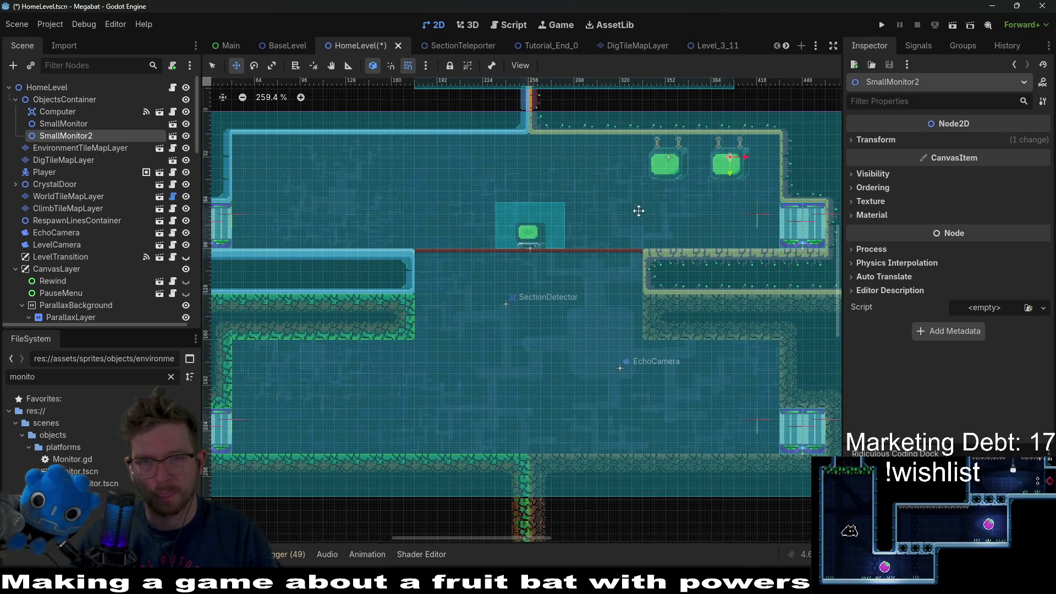
scroll(630, 212, down, 2)
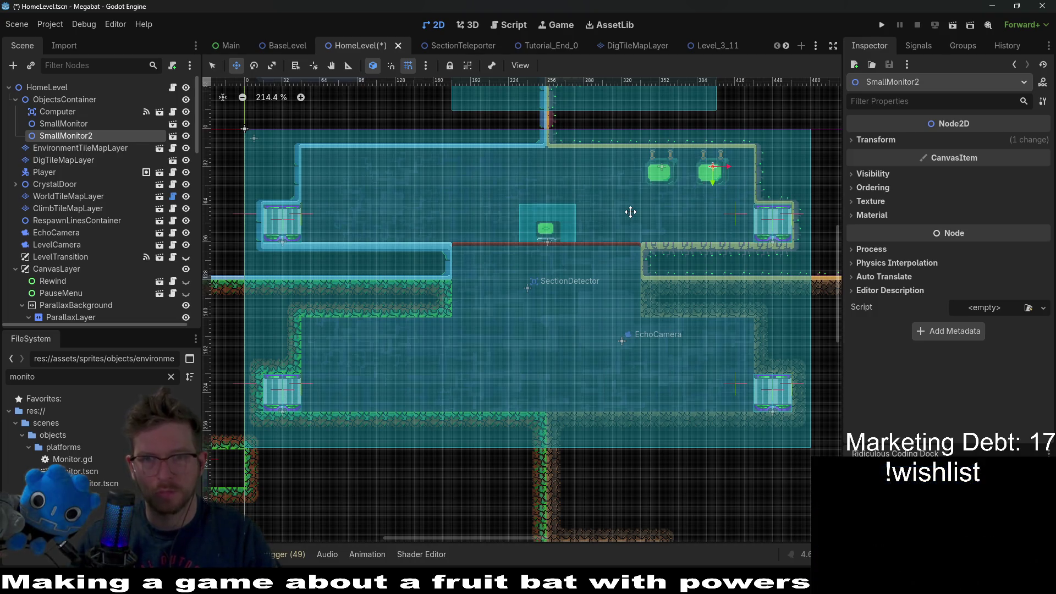
scroll(630, 212, down, 3)
scroll(631, 212, right, 2)
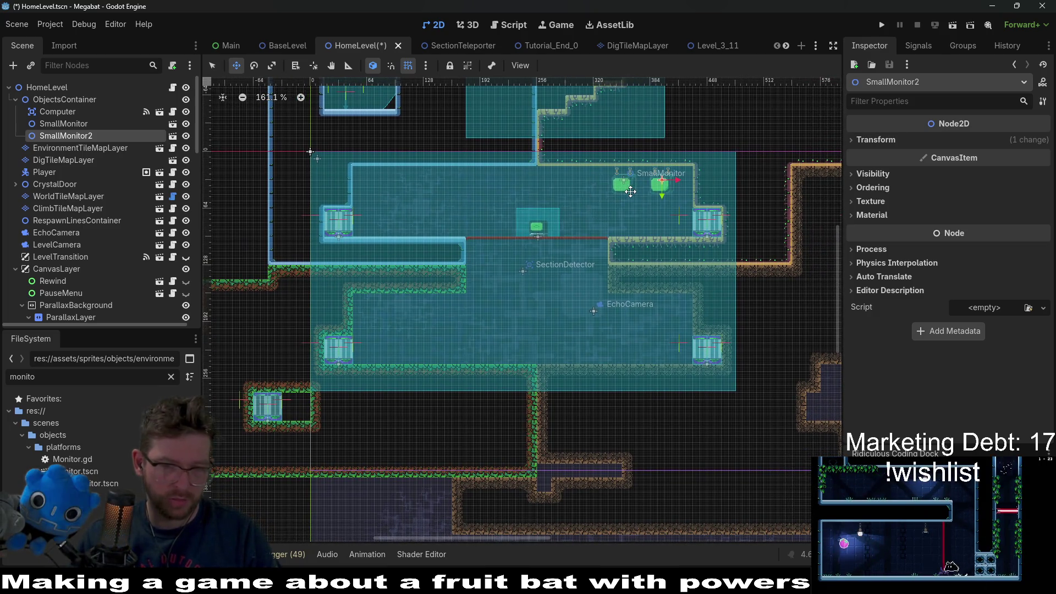
scroll(632, 259, down, 5)
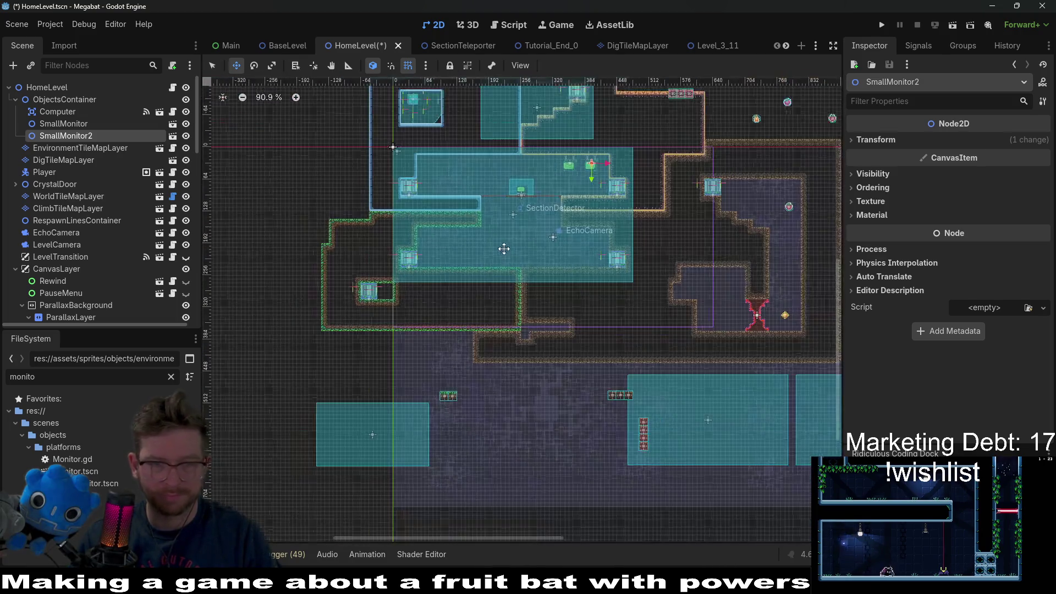
scroll(501, 249, right, 3)
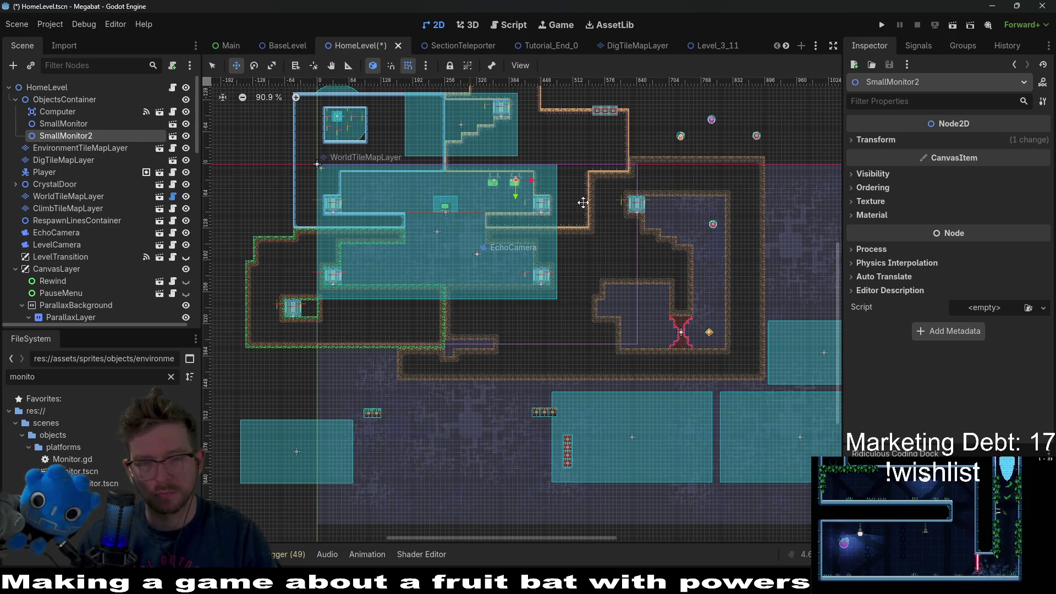
scroll(583, 202, up, 4)
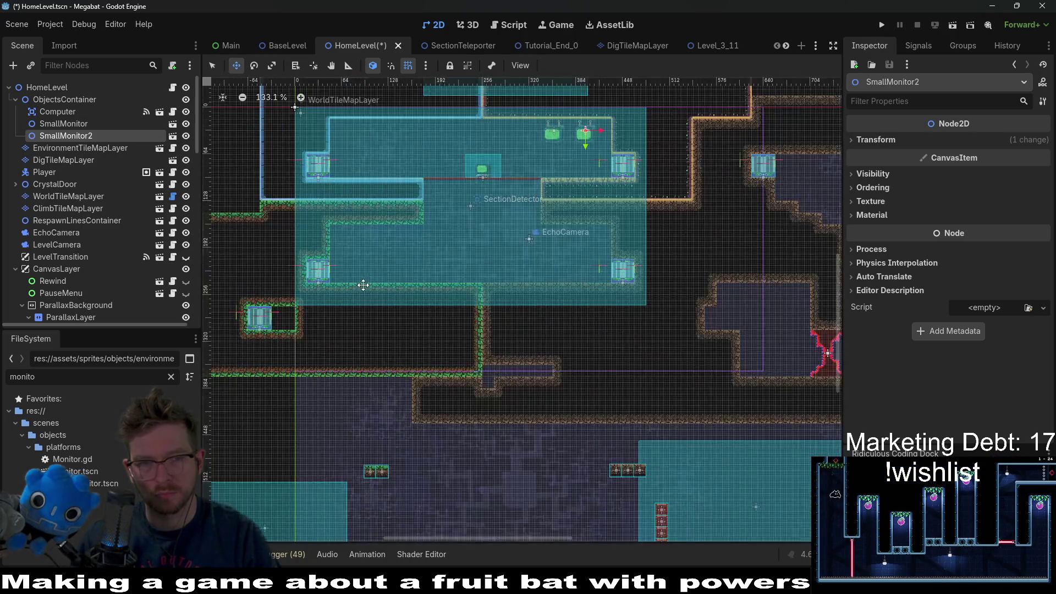
Open EnvironmentTileMapLayer's terrain painting and cancel a trial rectangle without painting tiles.
click(83, 152)
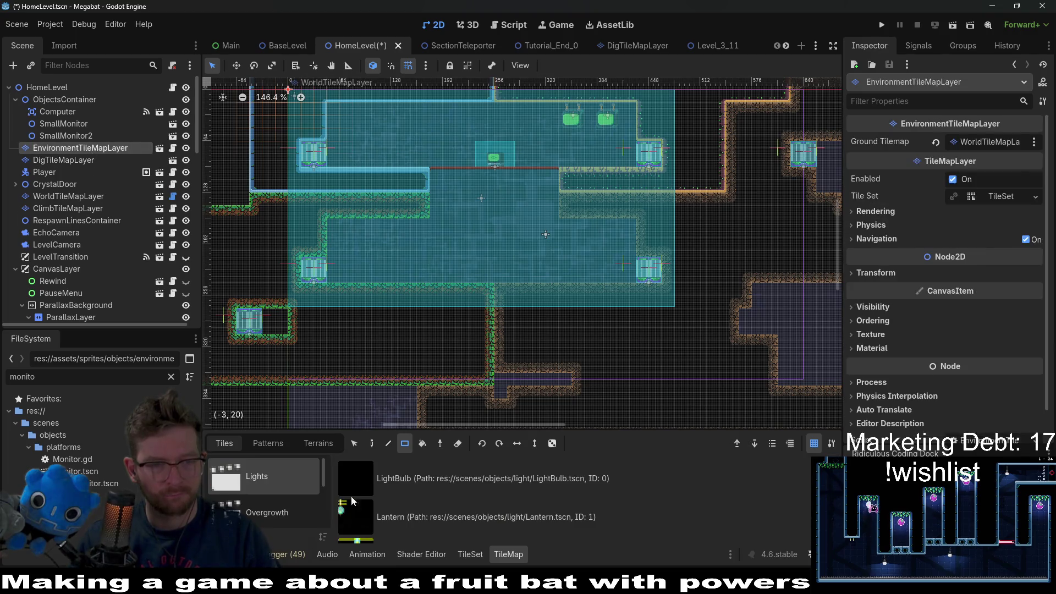
click(318, 443)
scroll(335, 303, up, 3)
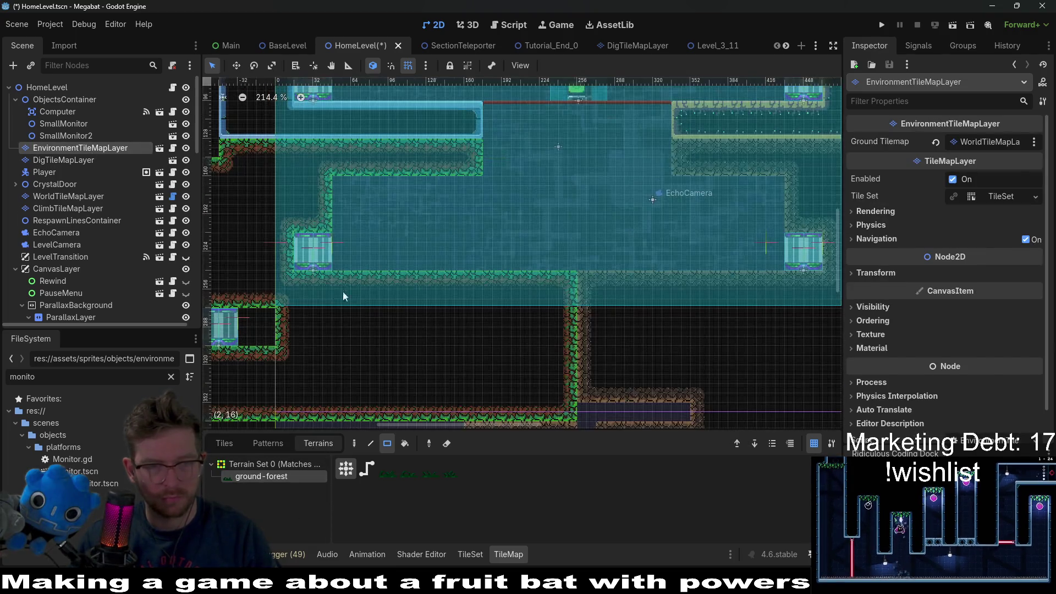
drag(338, 269, 556, 262)
key(Escape)
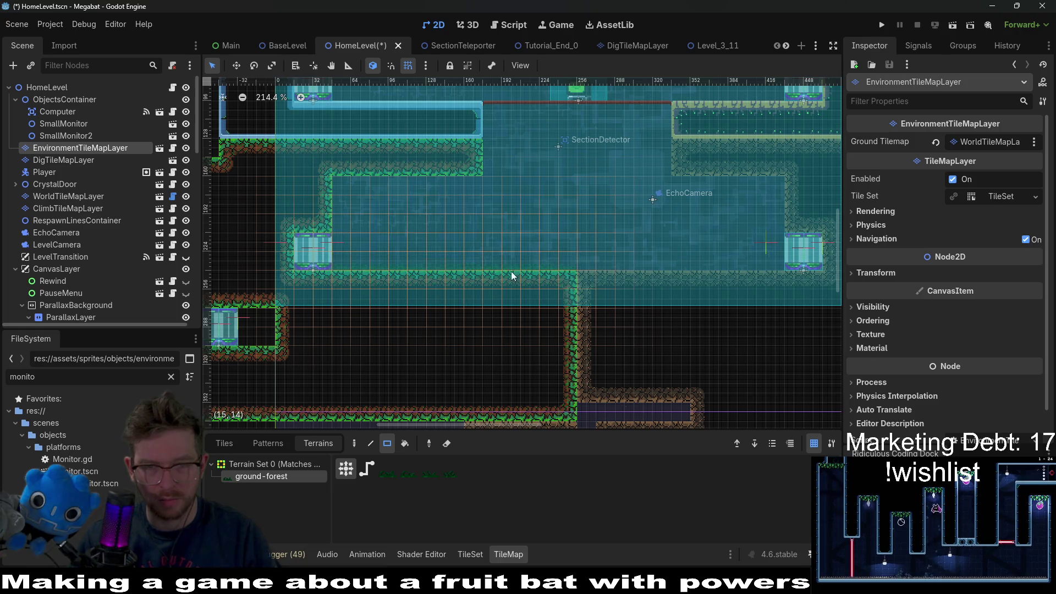
scroll(334, 257, up, 4)
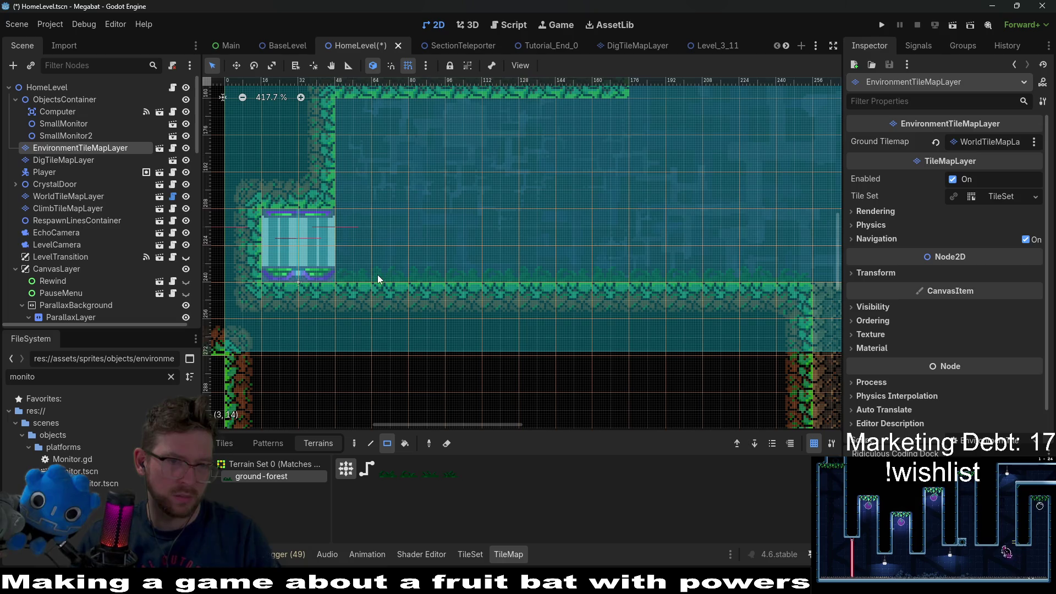
scroll(70, 283, down, 5)
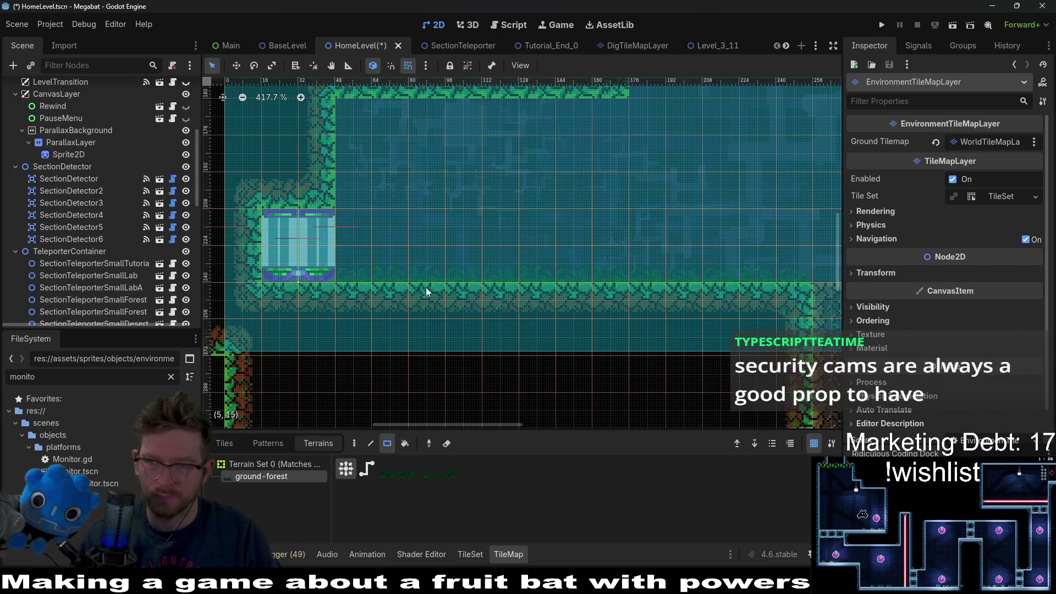
scroll(424, 258, down, 3)
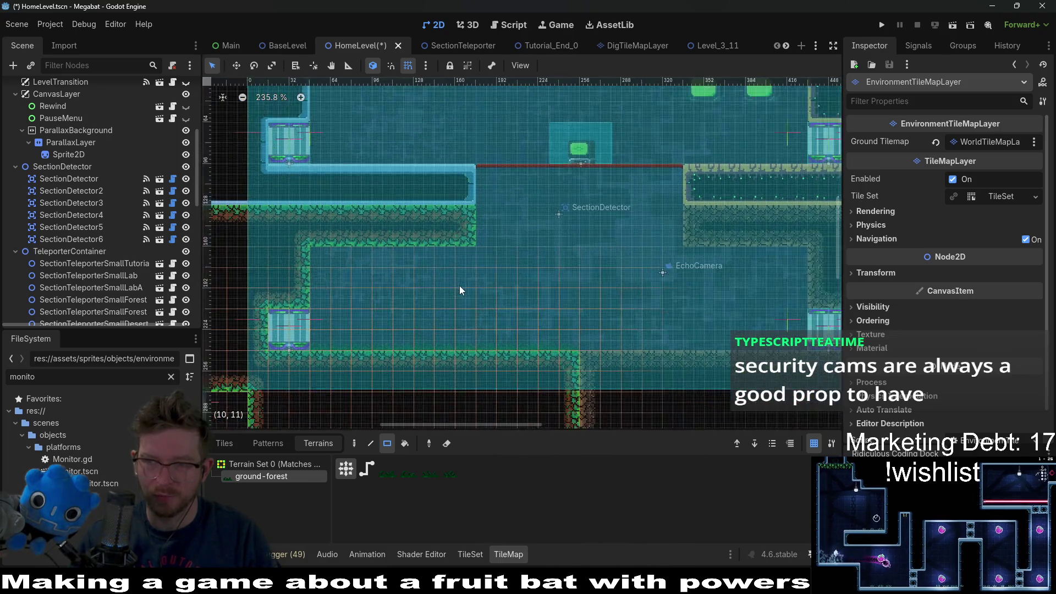
scroll(475, 234, down, 3)
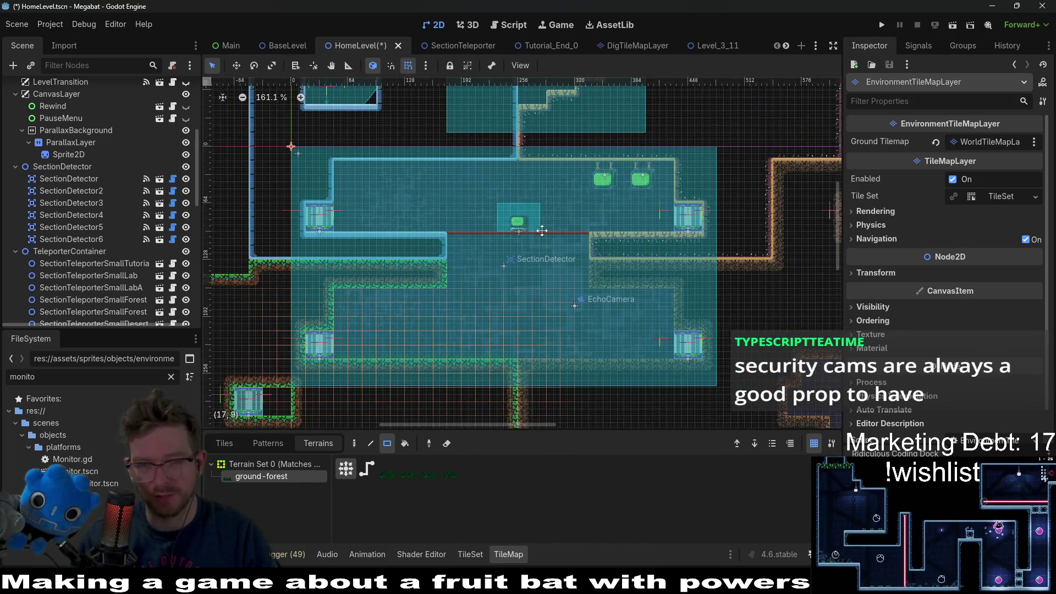
drag(543, 211, 503, 283)
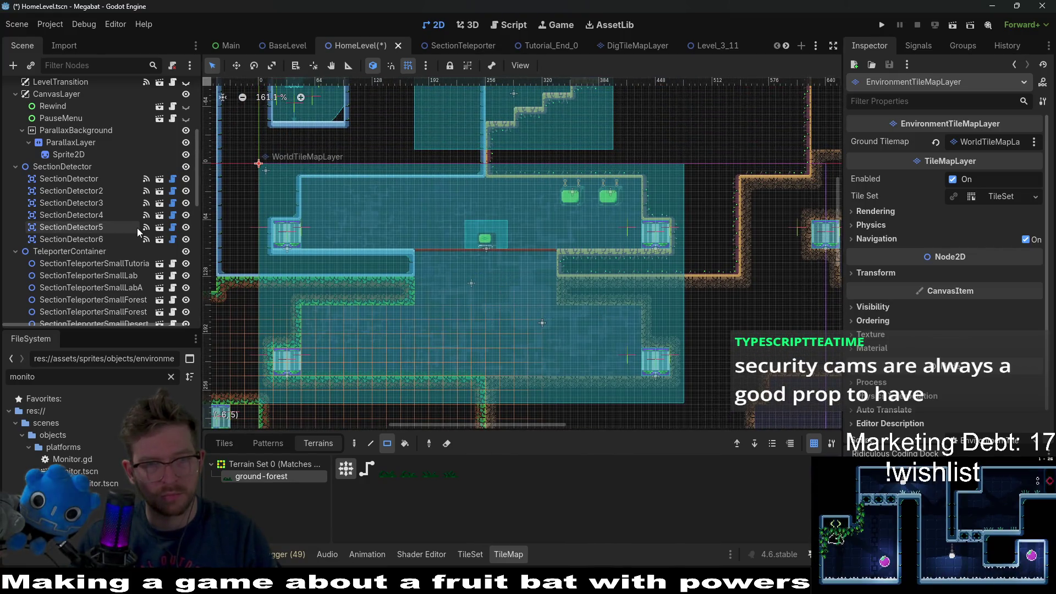
scroll(137, 227, up, 5)
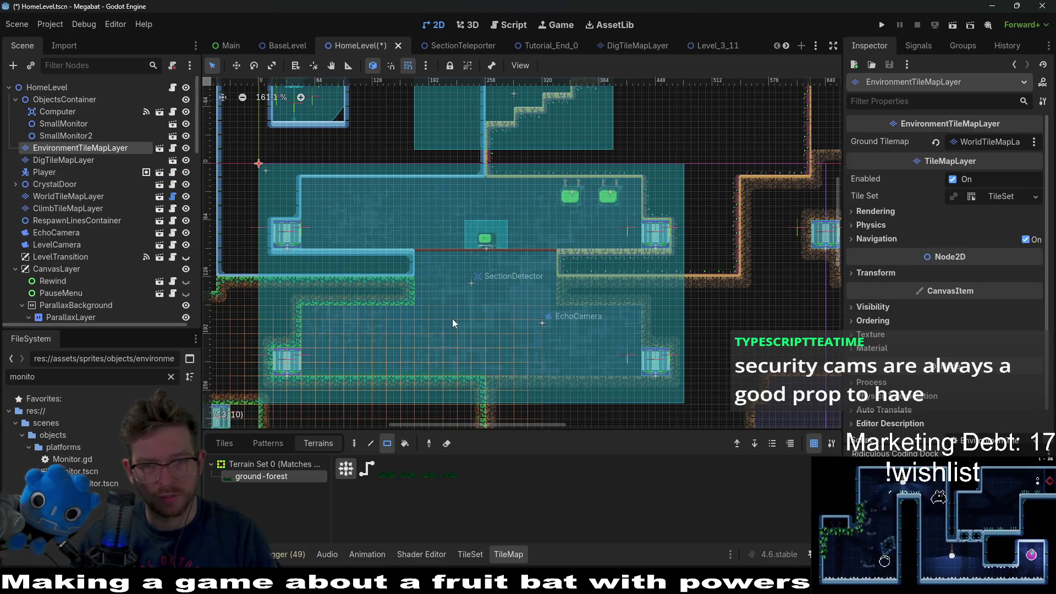
Place LightBulb scene tiles along the monitor room's ceiling.
click(213, 441)
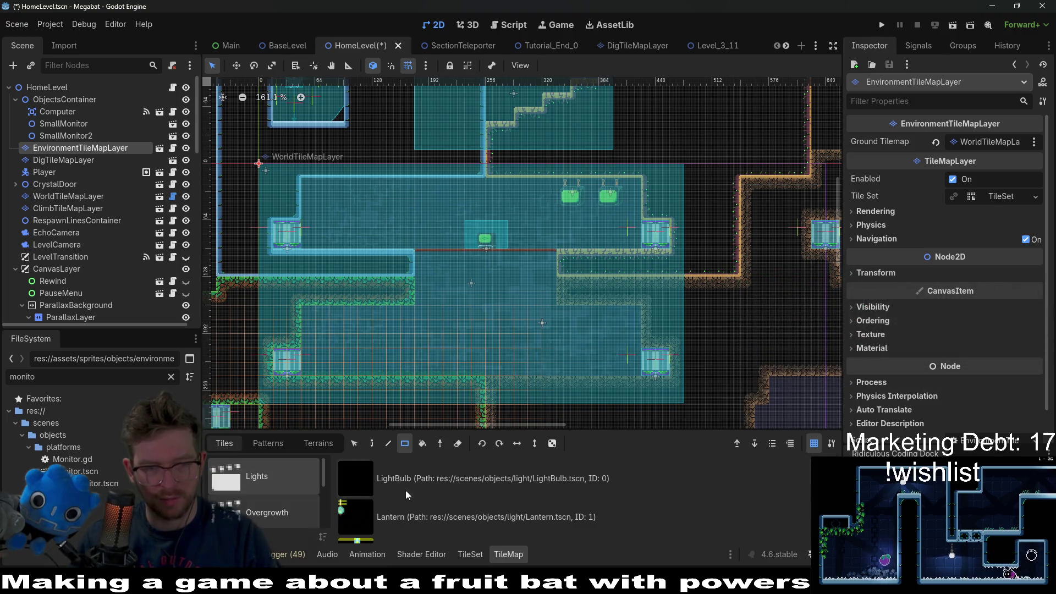
click(424, 519)
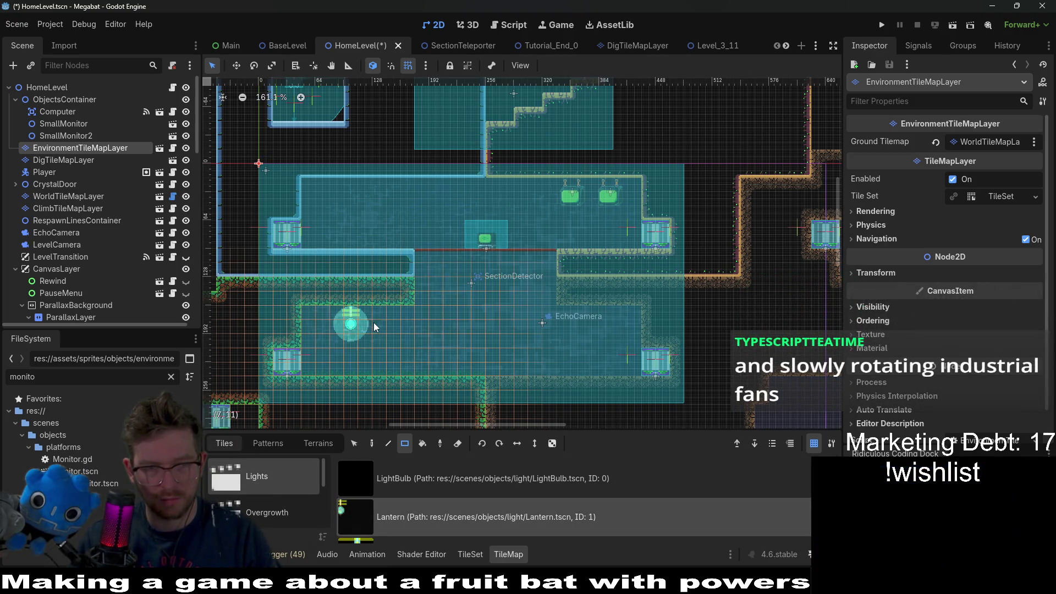
drag(378, 327, 412, 264)
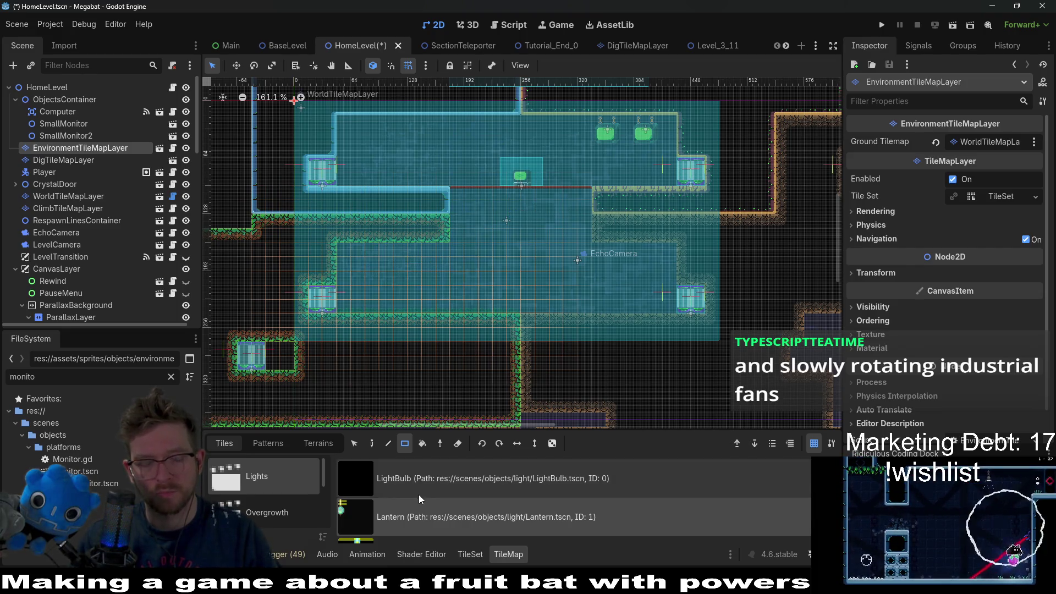
click(434, 479)
click(545, 124)
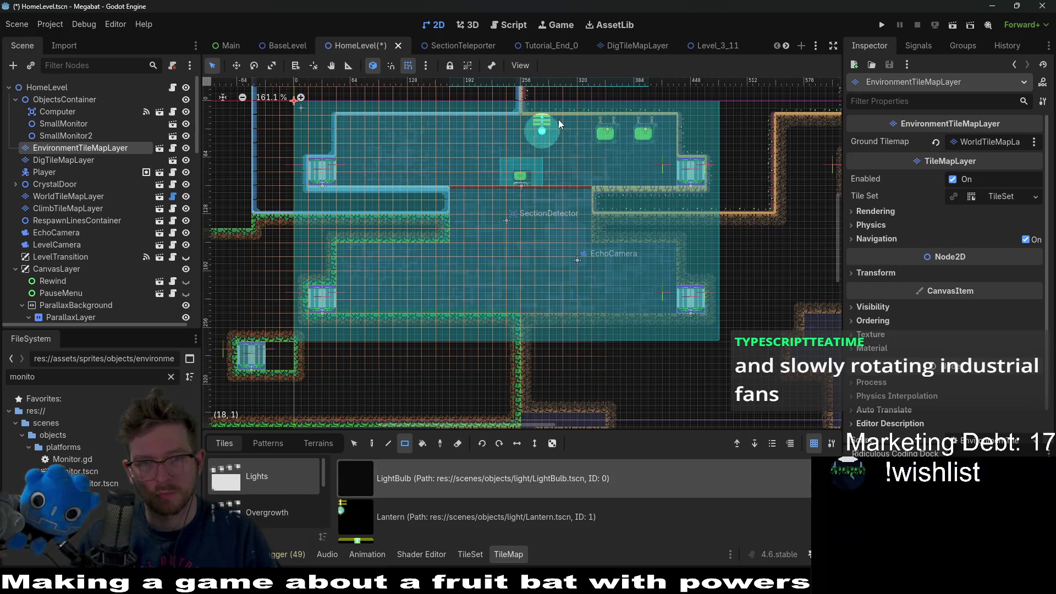
click(391, 122)
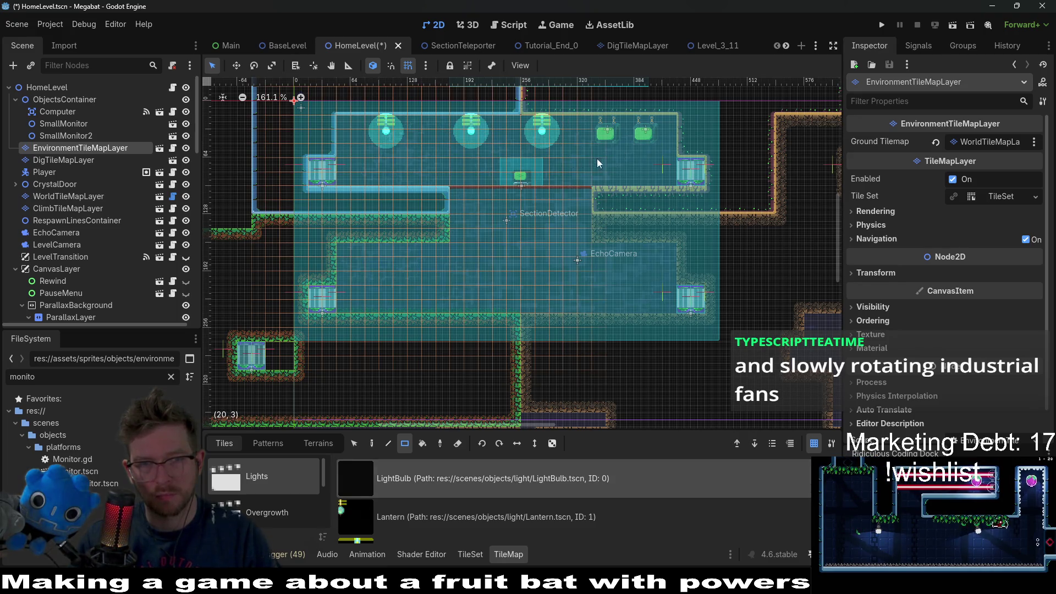
Open SmallMonitor2's scene for editing in its own tab.
scroll(593, 158, up, 3)
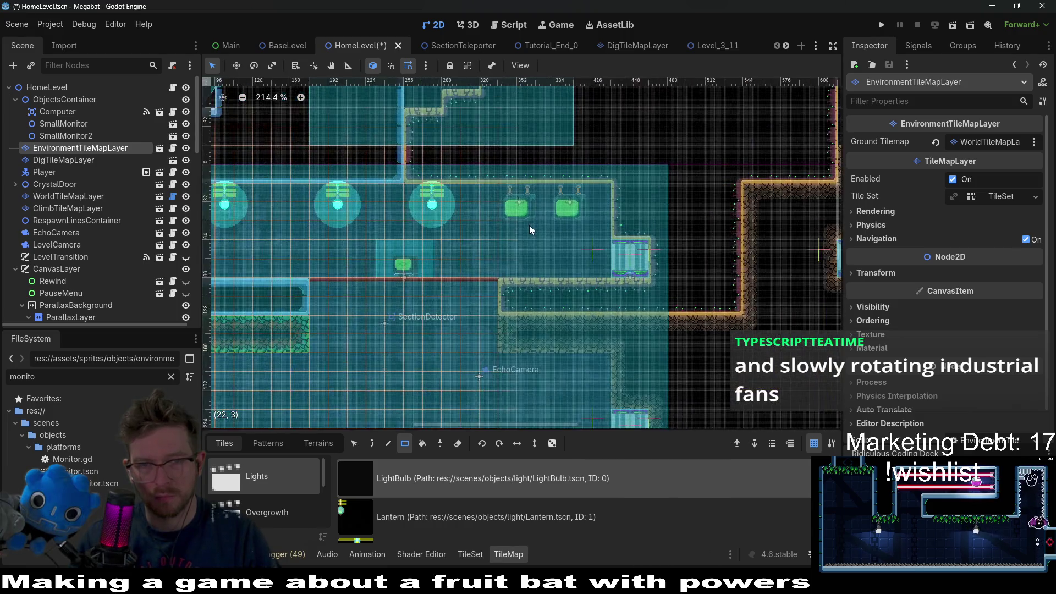
scroll(530, 230, up, 3)
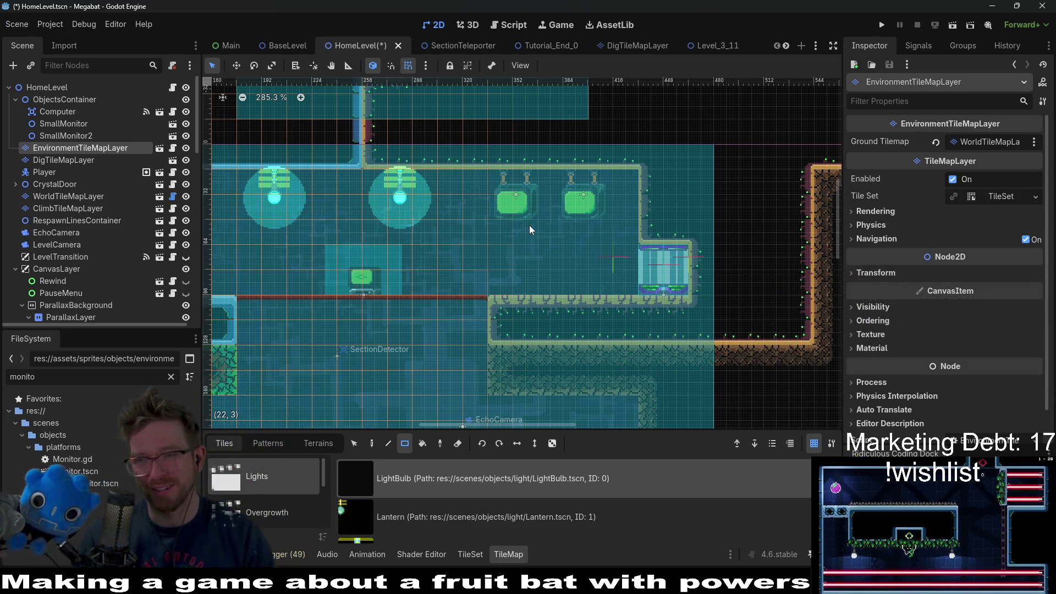
scroll(450, 239, down, 3)
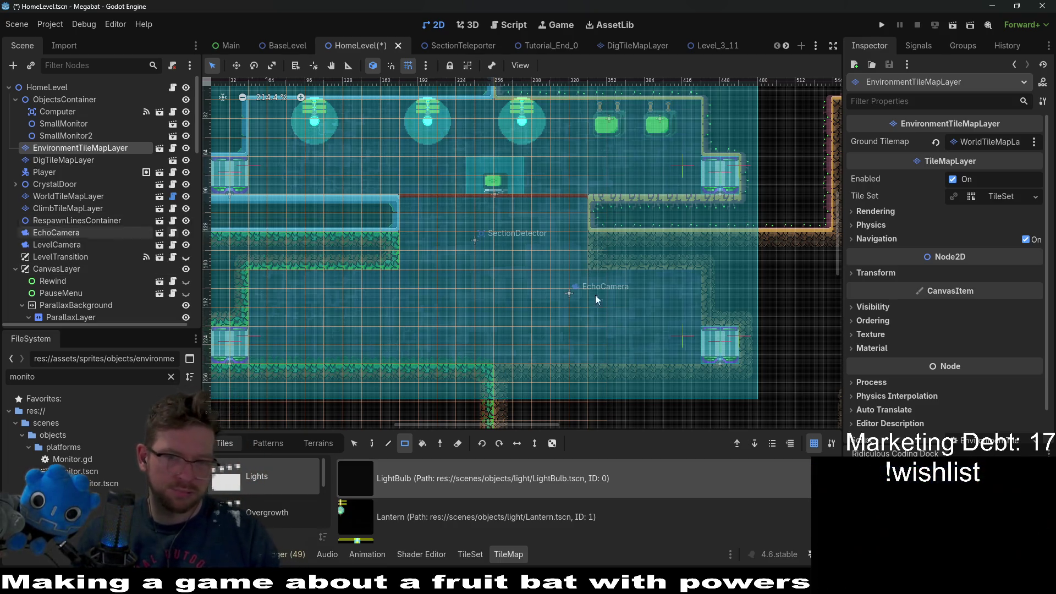
scroll(604, 295, down, 2)
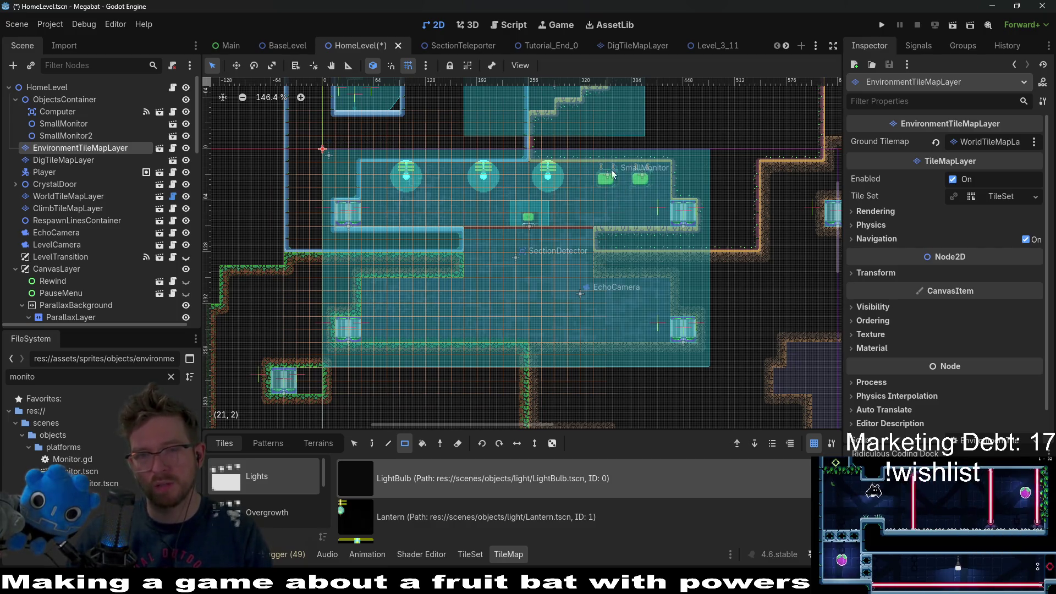
click(85, 136)
click(172, 135)
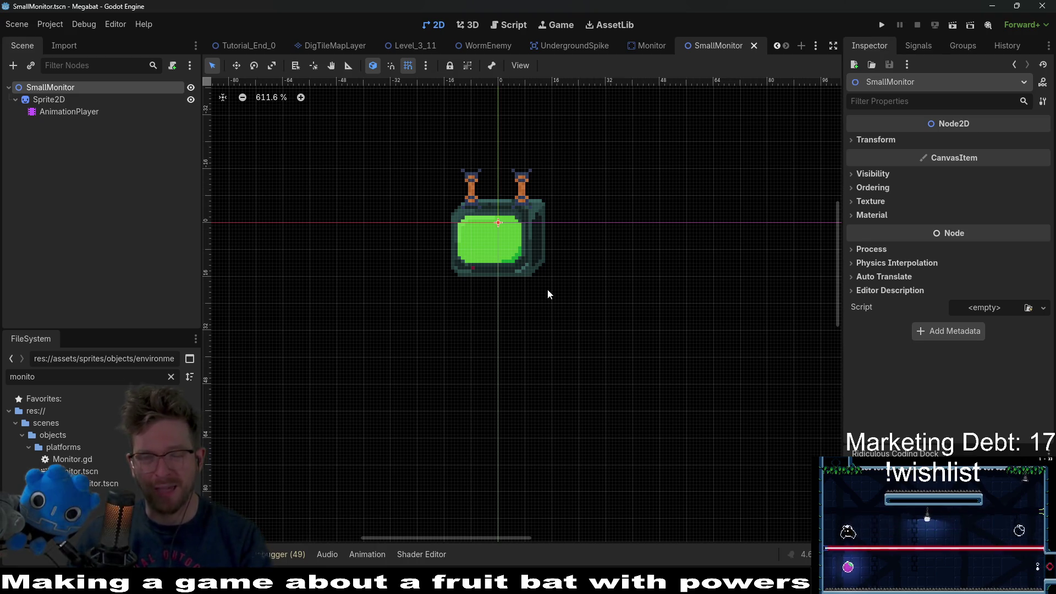
Rename the monitor scene's root node to LevelMonitor.
scroll(475, 244, up, 3)
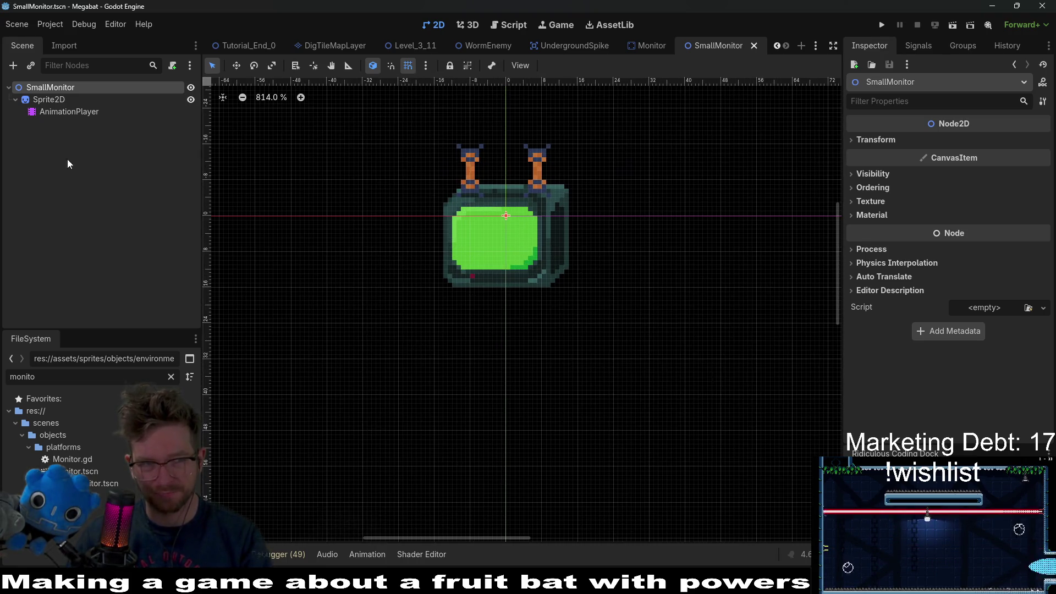
double_click(45, 88)
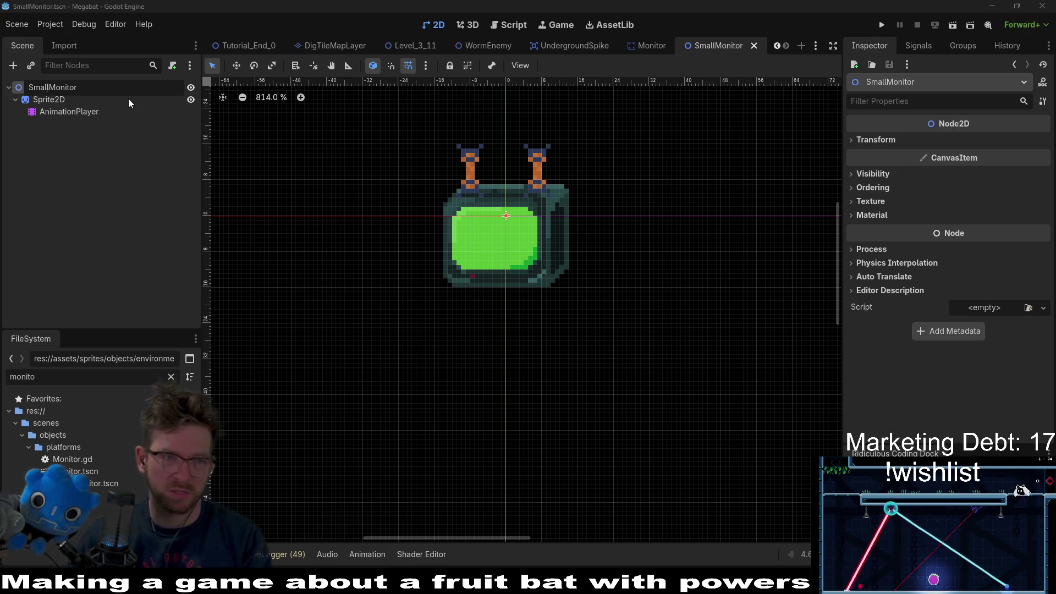
key(BackSpace)
key(BackSpace)
key(BackSpace)
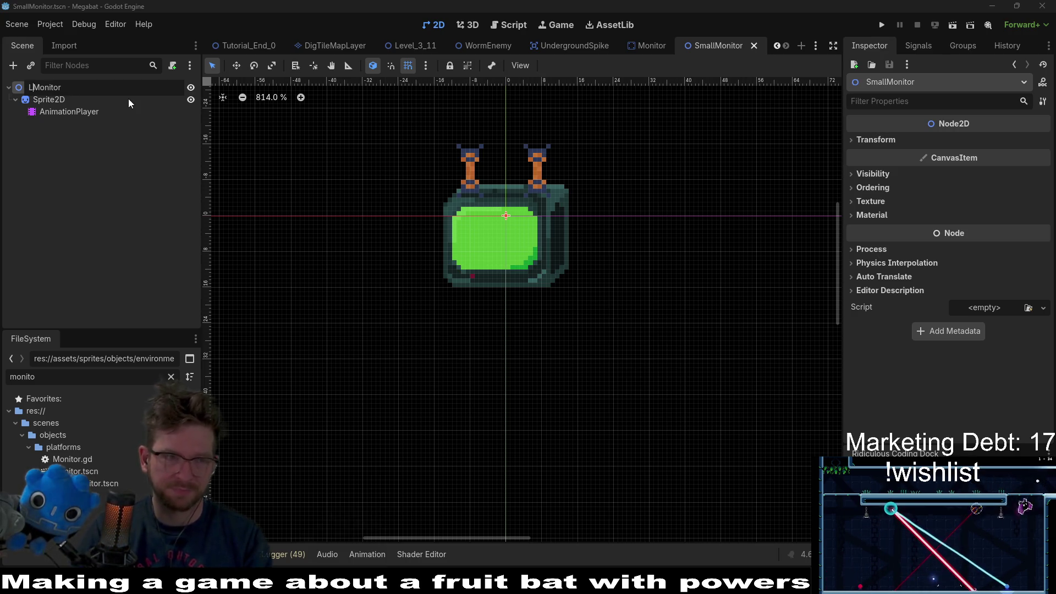
text(Level)
key(Return)
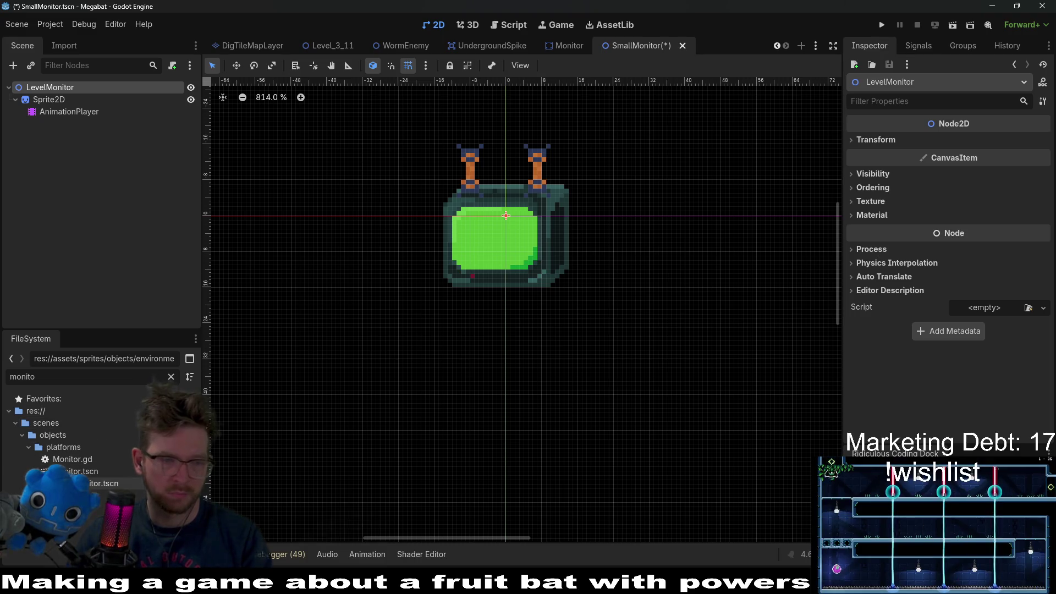
Rename SmallMonitor.tscn to LevelMonitor.tscn and reopen it.
right_click(74, 471)
click(124, 462)
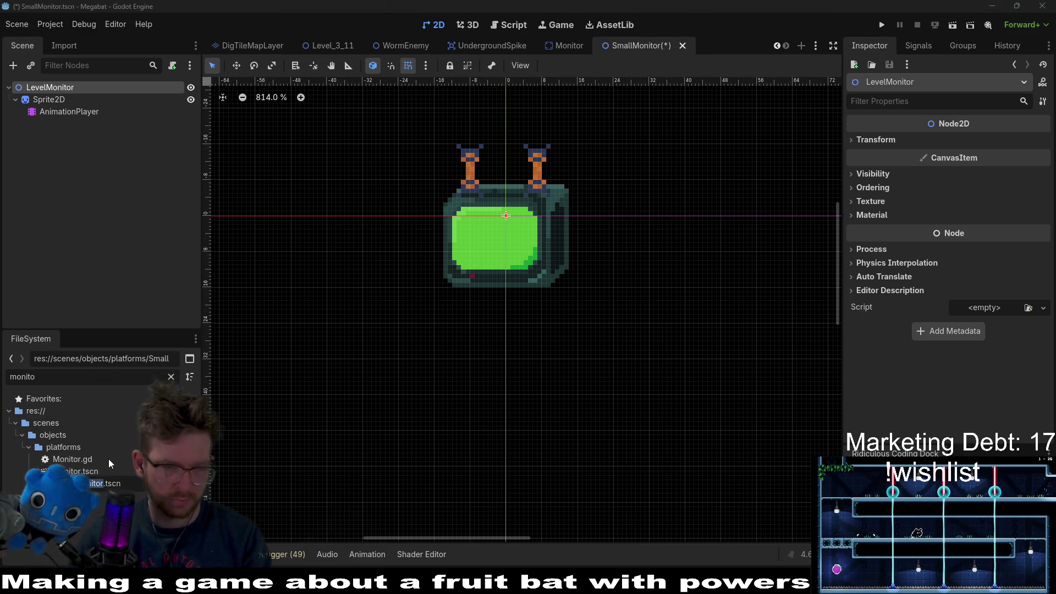
text(LevelMonitor)
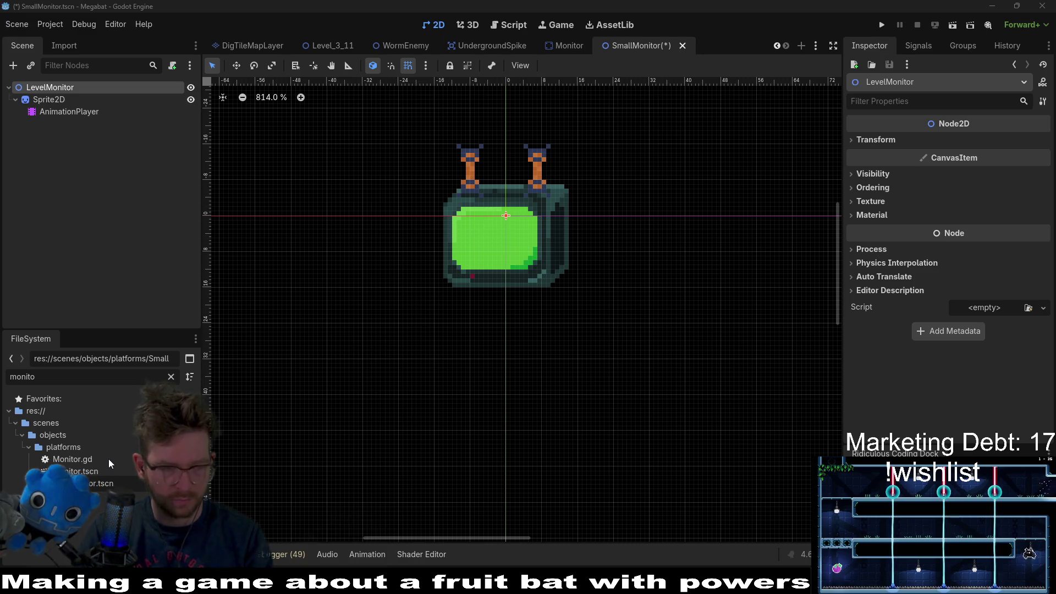
key(Return)
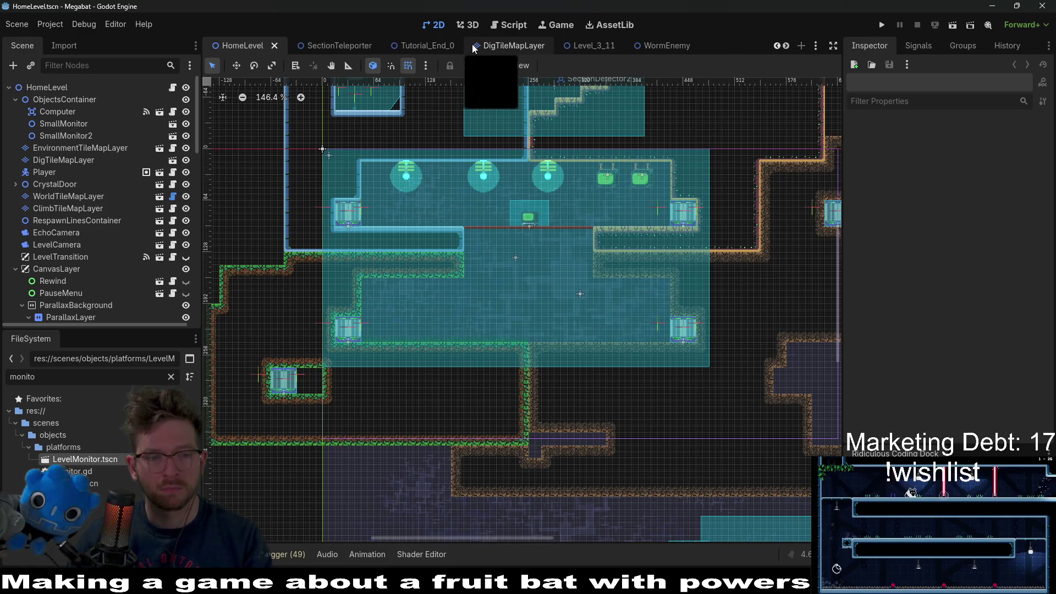
double_click(101, 459)
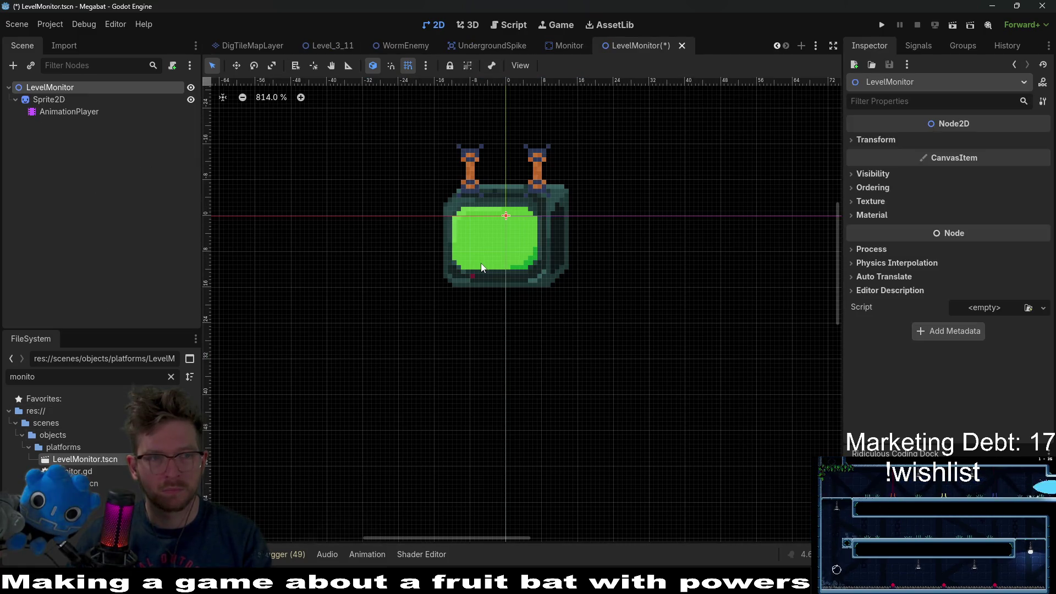
Save the scene and add a Label child node under the LevelMonitor root.
key(ctrl+s)
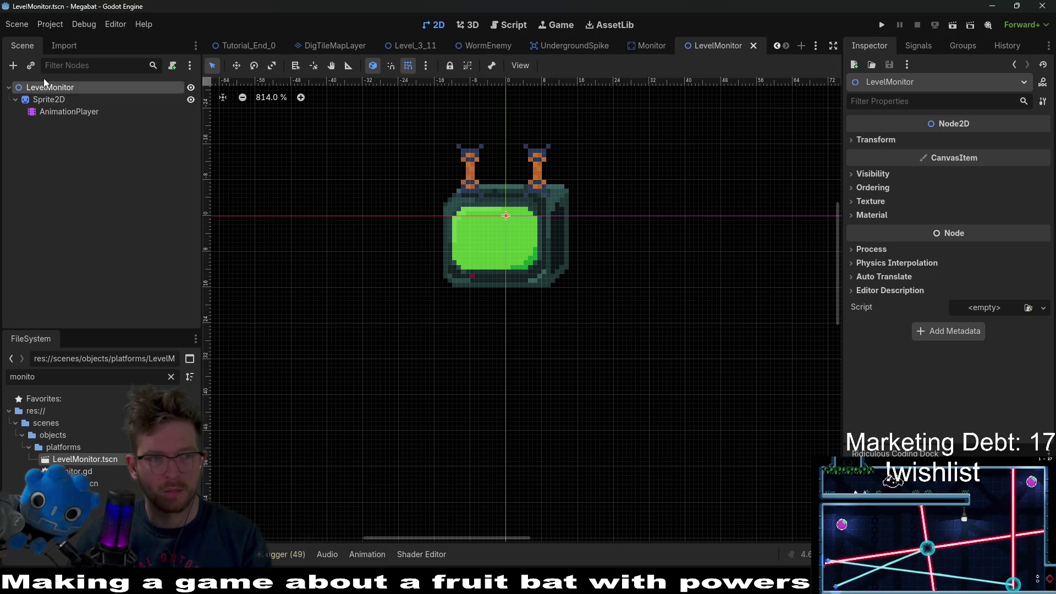
click(11, 69)
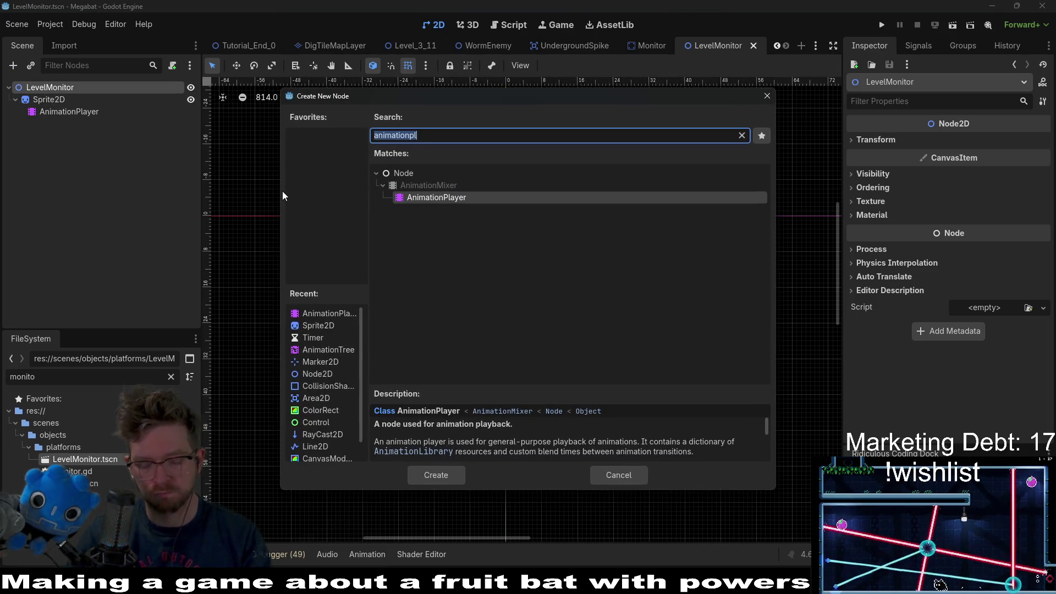
text(label)
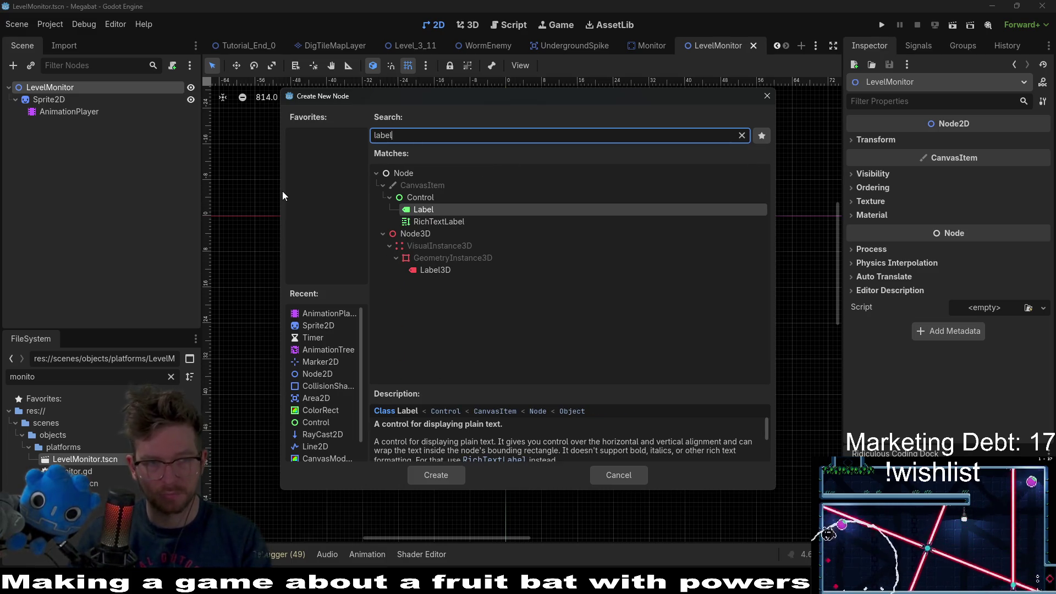
key(Return)
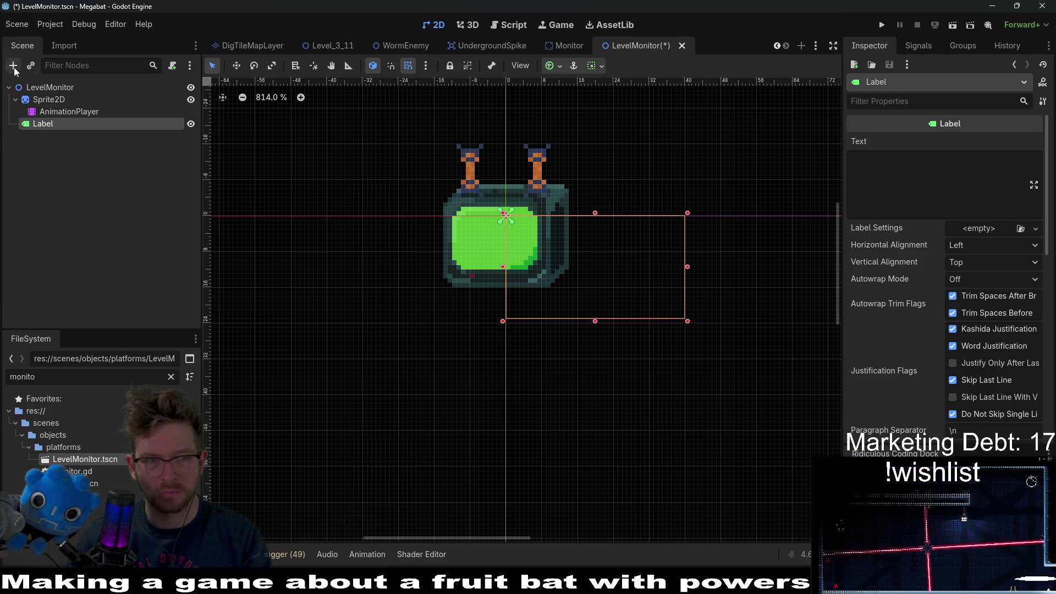
click(39, 89)
click(13, 66)
Add a Control node and size it to the monitor's green screen.
text(contro)
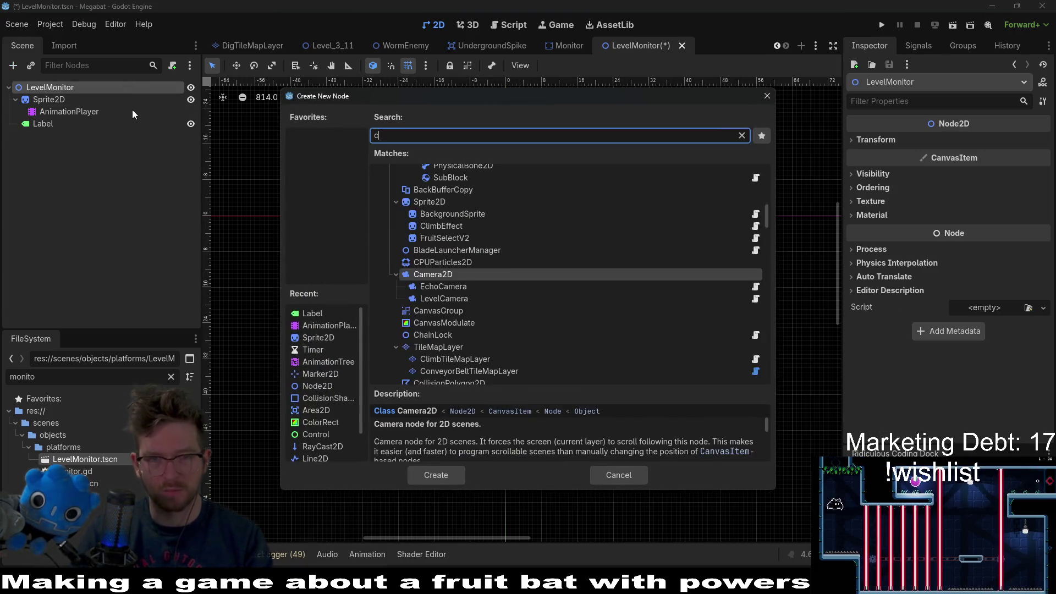
key(Return)
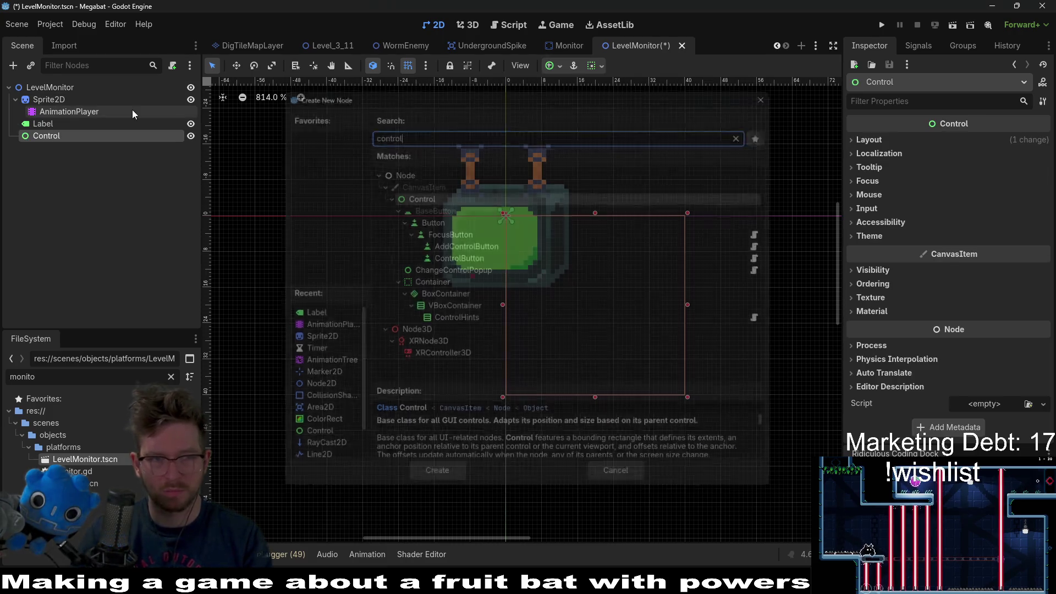
key(w)
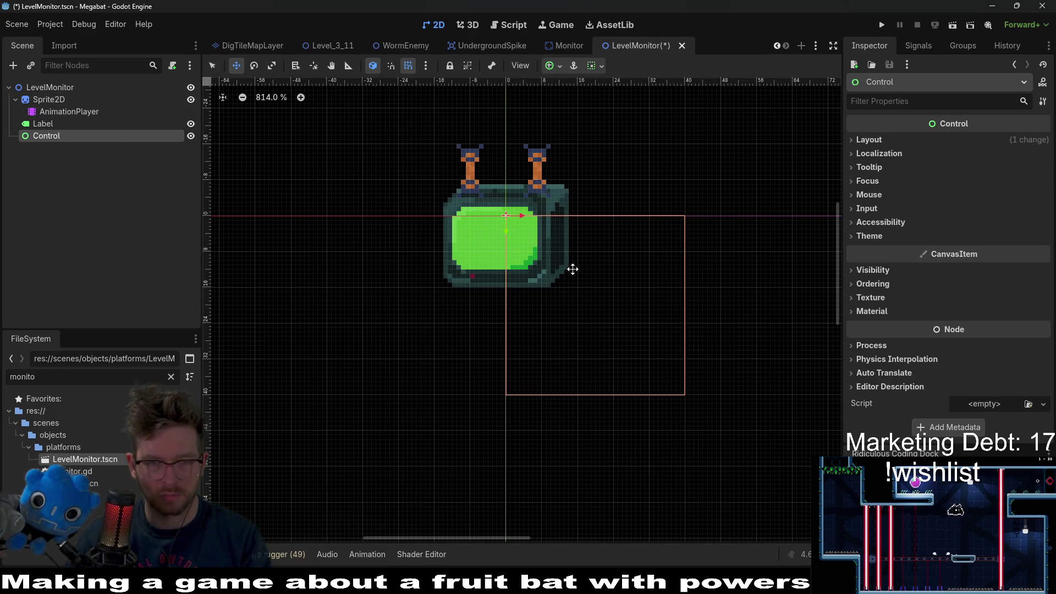
scroll(572, 269, up, 3)
drag(566, 279, 534, 238)
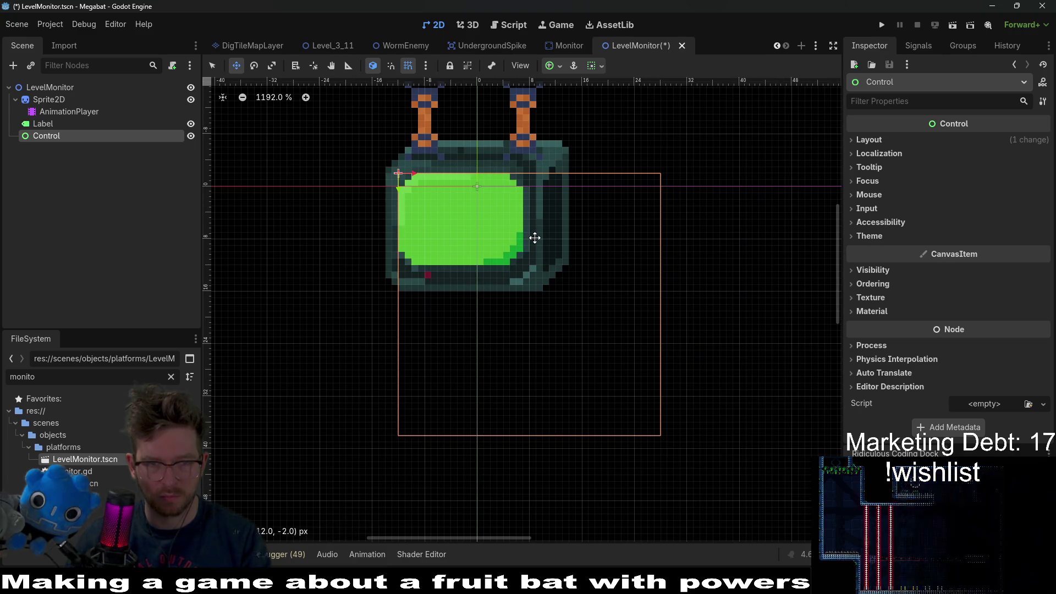
key(q)
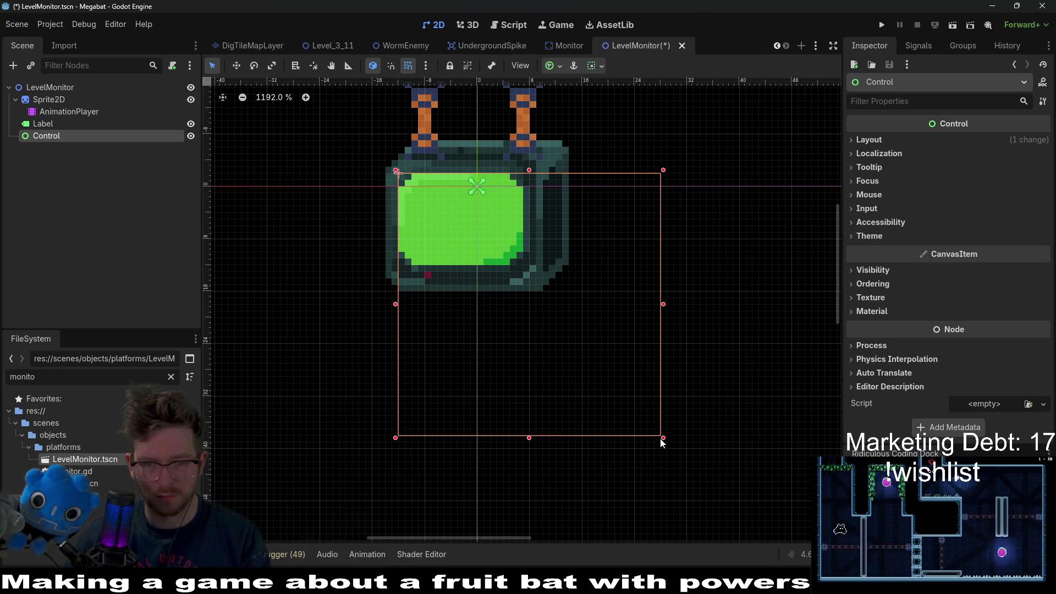
mouse_move(663, 437)
mouse_down()
mouse_move(525, 296)
mouse_move(517, 266)
mouse_up()
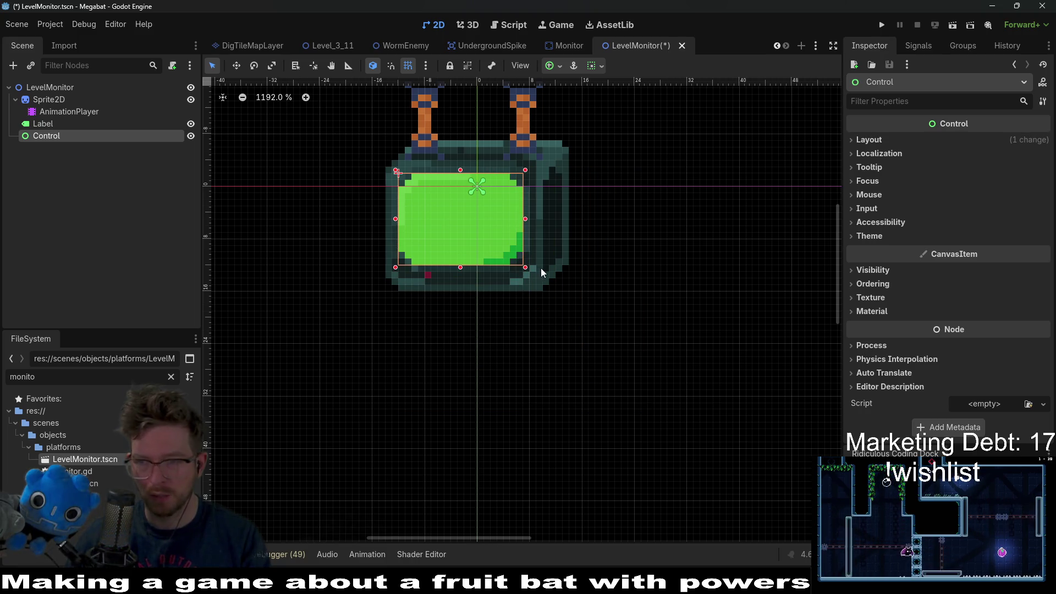
scroll(478, 287, down, 1)
Make the Label a child of the Control, keeping the Control's position unchanged.
mouse_move(44, 123)
mouse_down()
mouse_move(33, 142)
mouse_move(44, 142)
mouse_up()
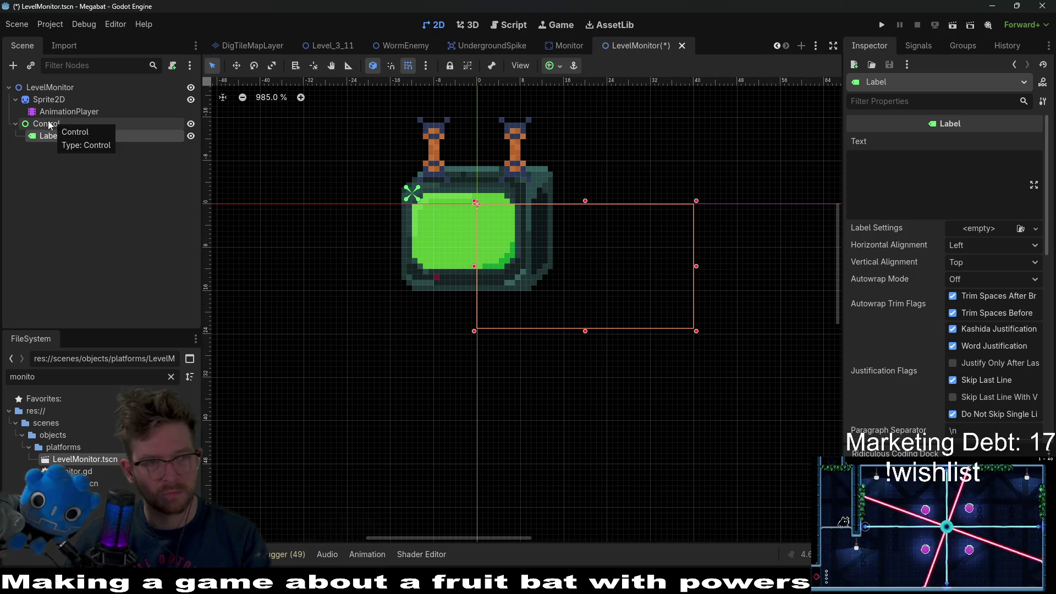
click(47, 122)
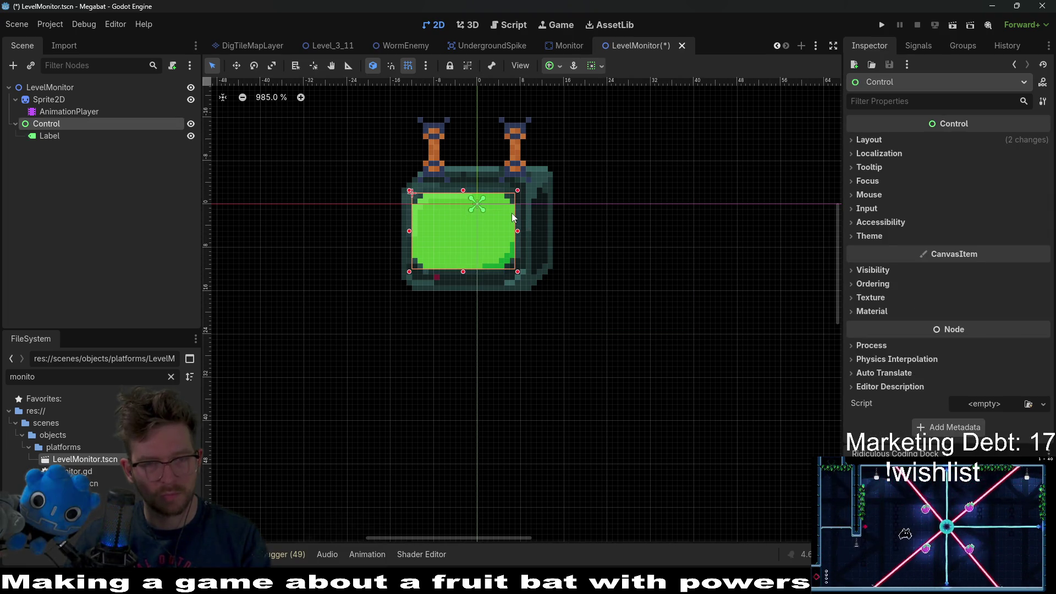
scroll(512, 214, down, 3)
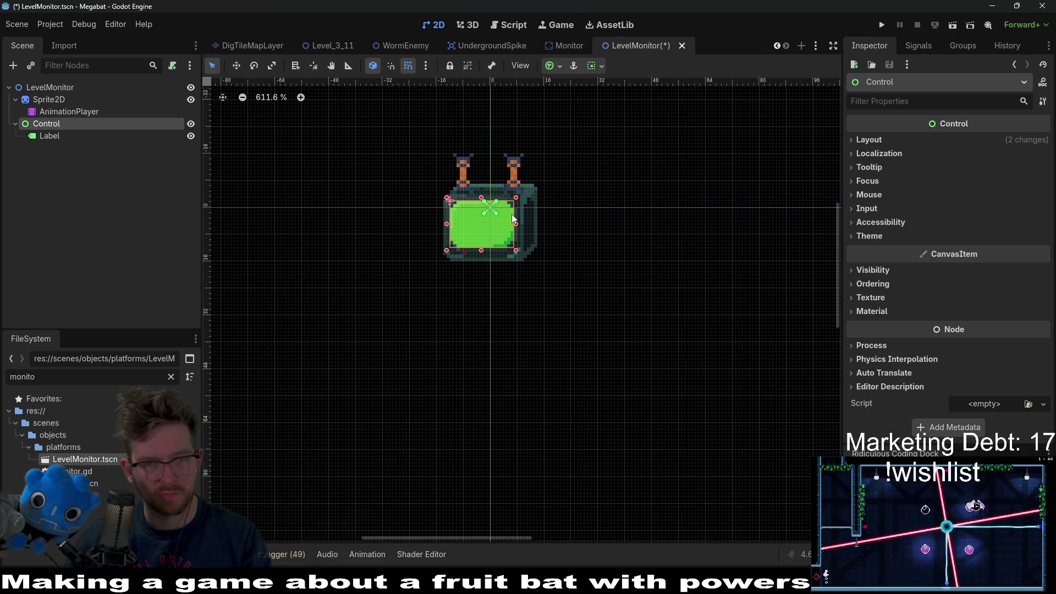
click(45, 89)
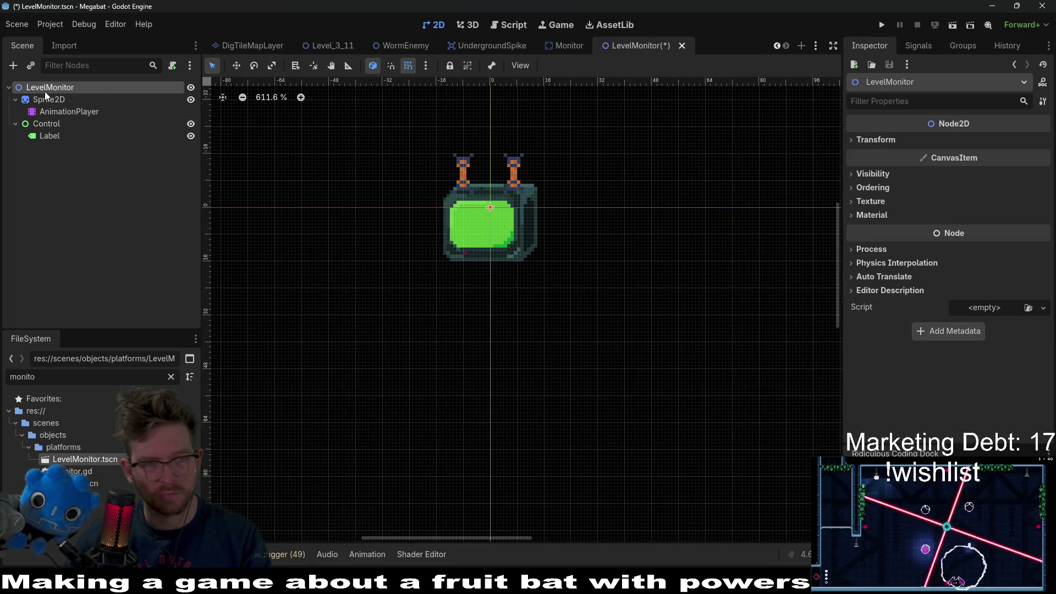
click(45, 99)
scroll(535, 229, up, 2)
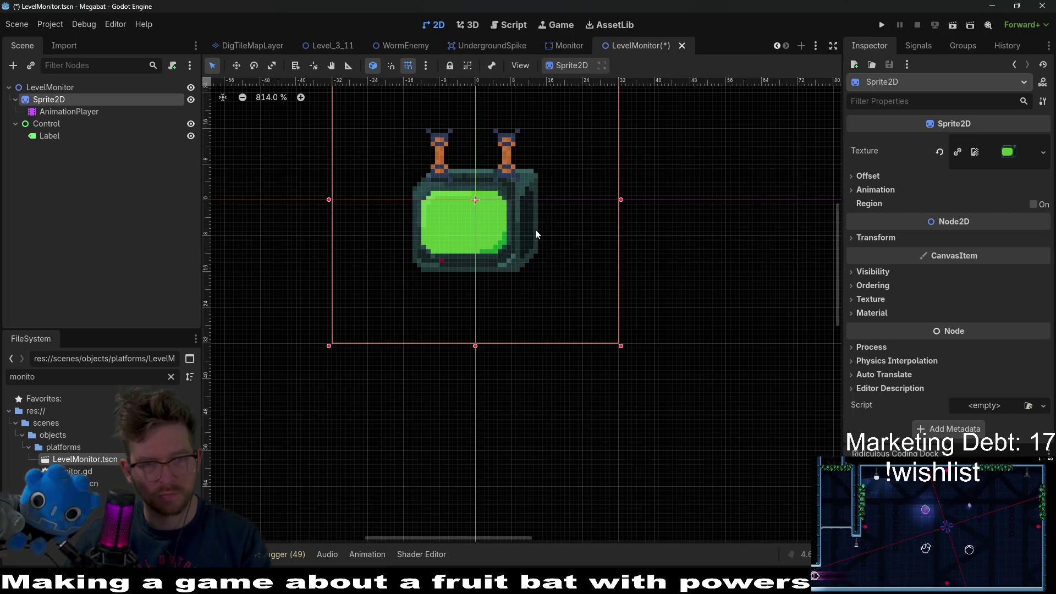
click(44, 123)
key(w)
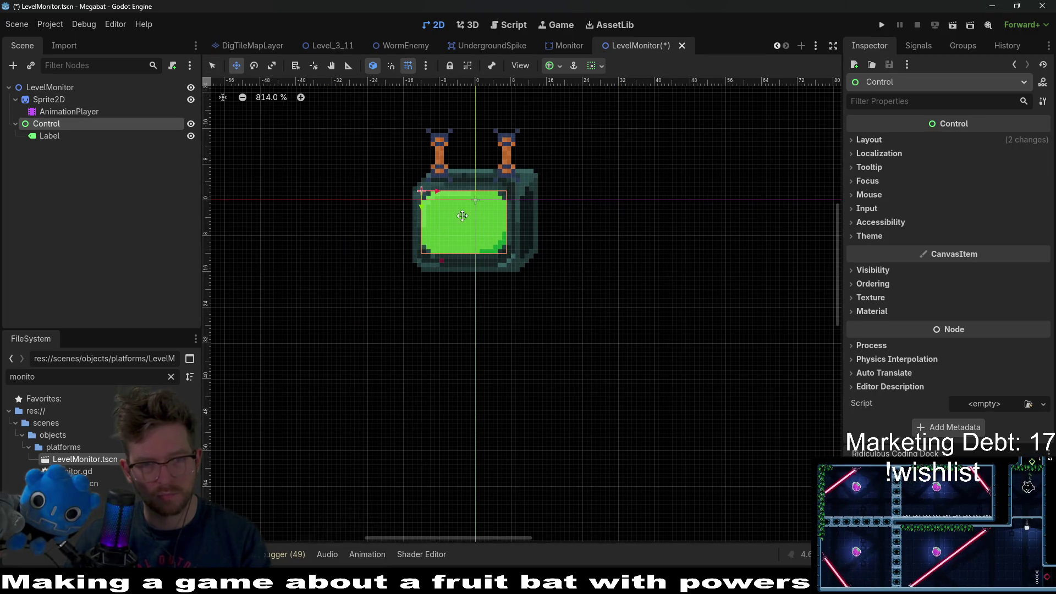
drag(459, 217, 516, 225)
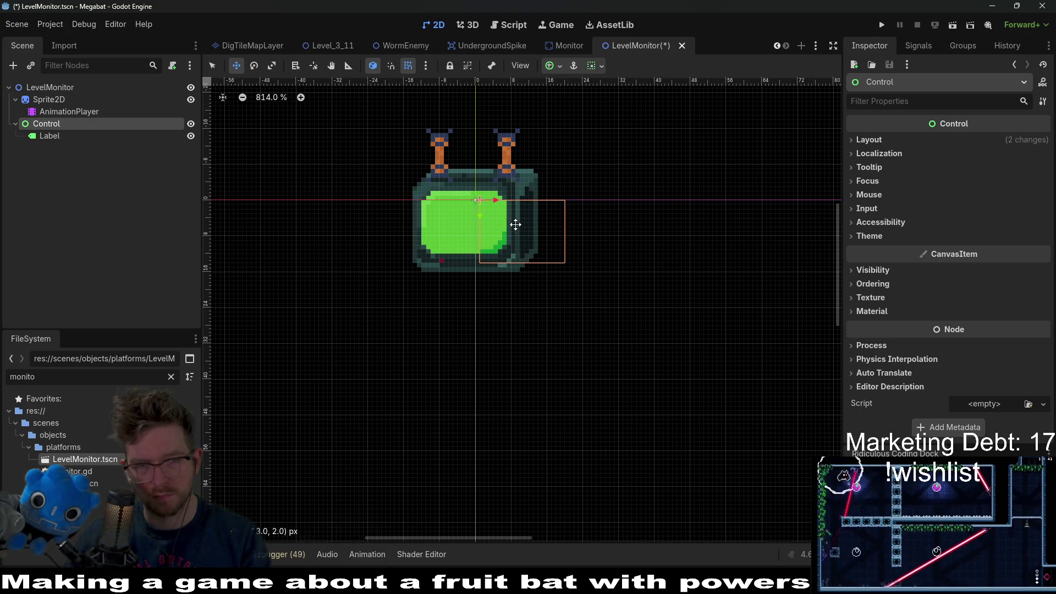
key(Escape)
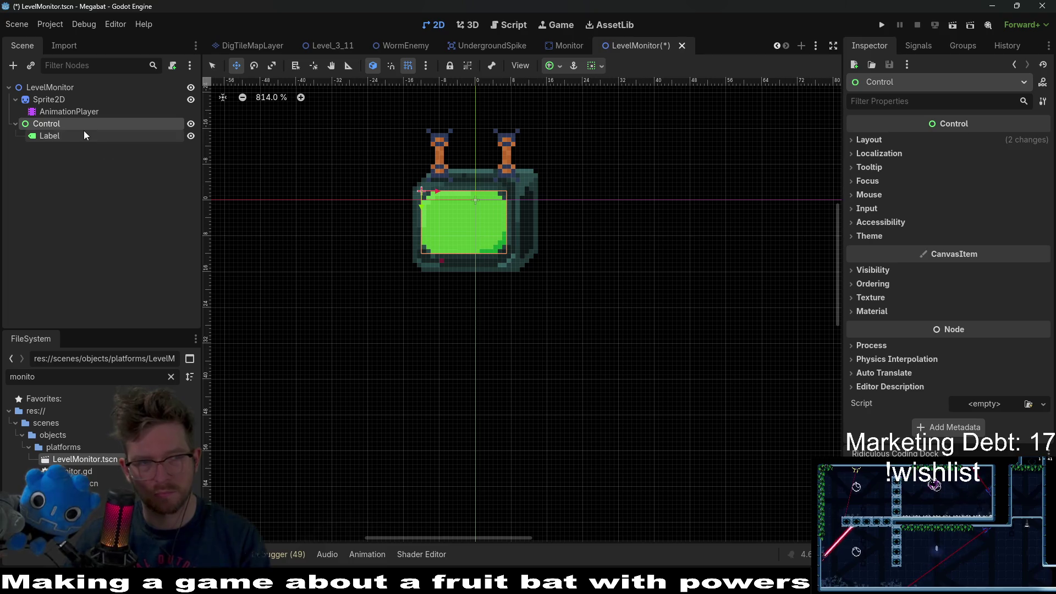
Position and resize the Label's box over the green screen.
click(85, 135)
mouse_move(556, 229)
mouse_down()
mouse_move(530, 238)
mouse_move(523, 224)
mouse_move(498, 227)
mouse_up()
key(q)
mouse_move(591, 244)
mouse_down()
mouse_move(503, 243)
mouse_move(513, 242)
mouse_up()
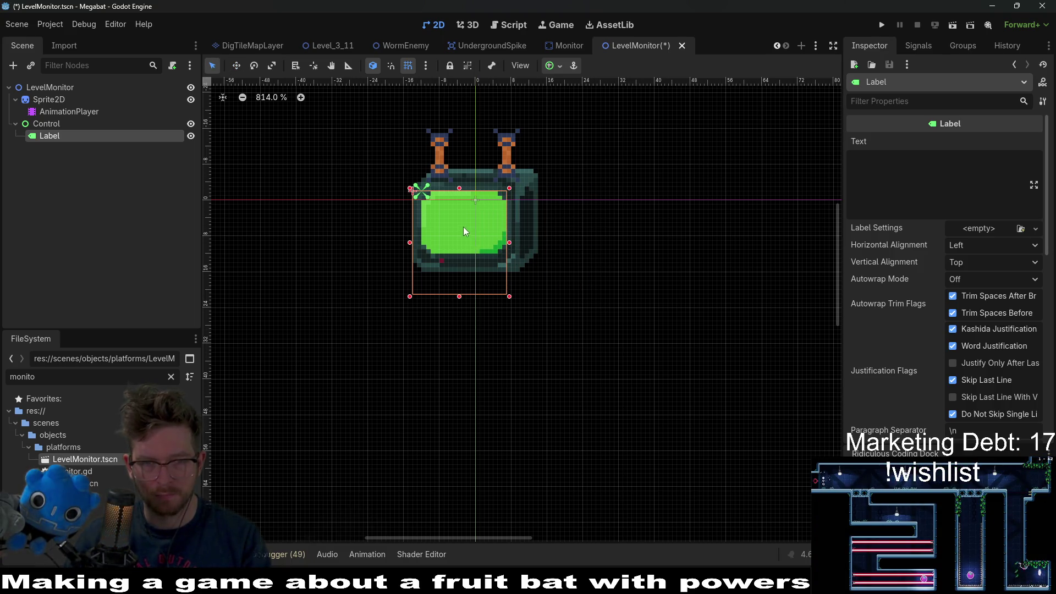
scroll(464, 231, up, 6)
key(w)
key(Right)
key(Right)
key(Right)
drag(436, 185, 432, 184)
key(q)
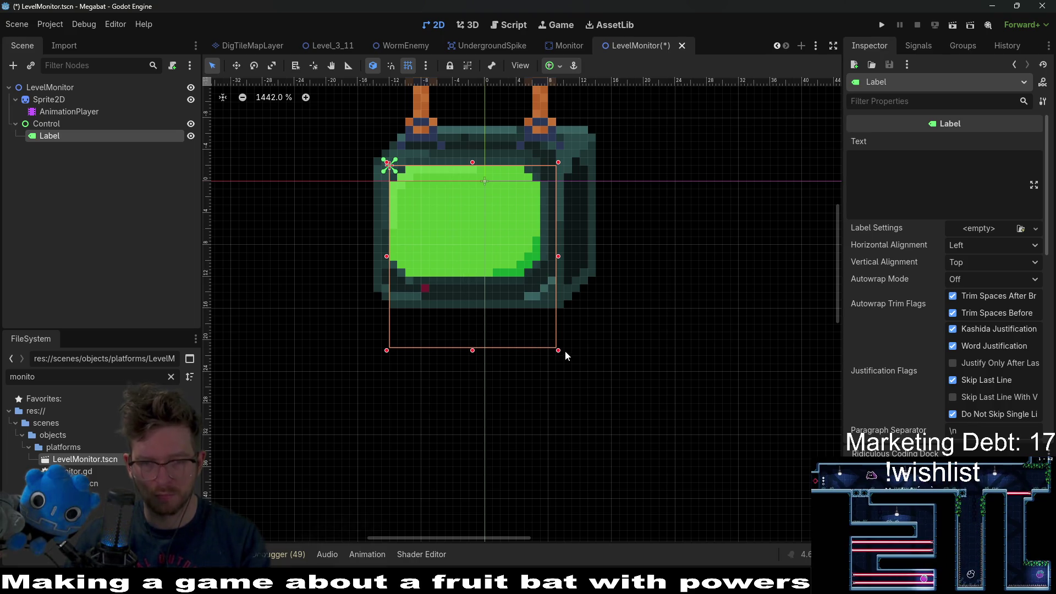
drag(558, 350, 543, 269)
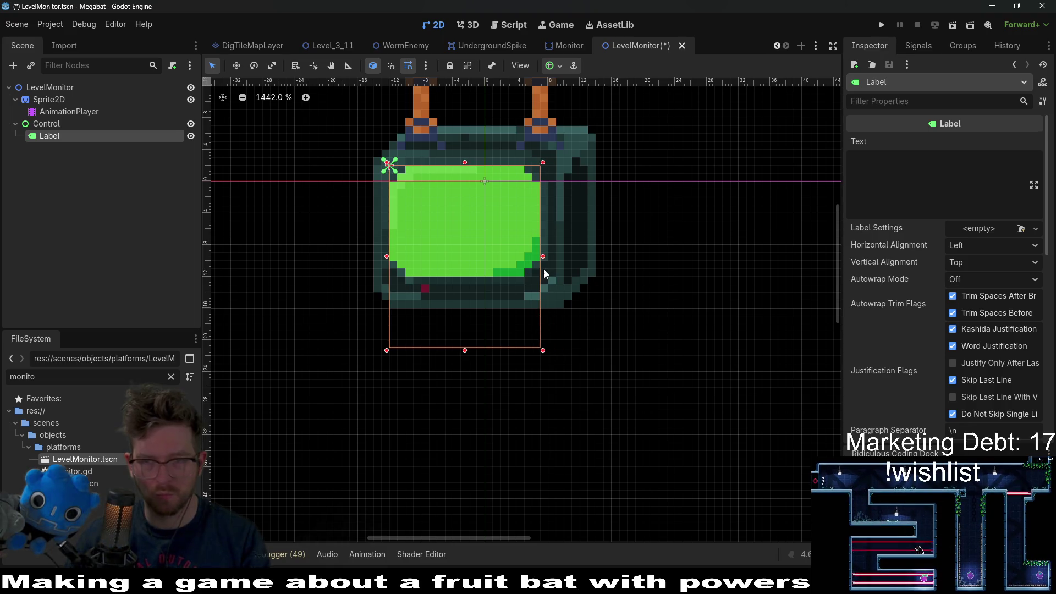
Center the Label's text horizontally and vertically.
click(920, 153)
click(980, 241)
click(980, 240)
click(980, 240)
click(979, 276)
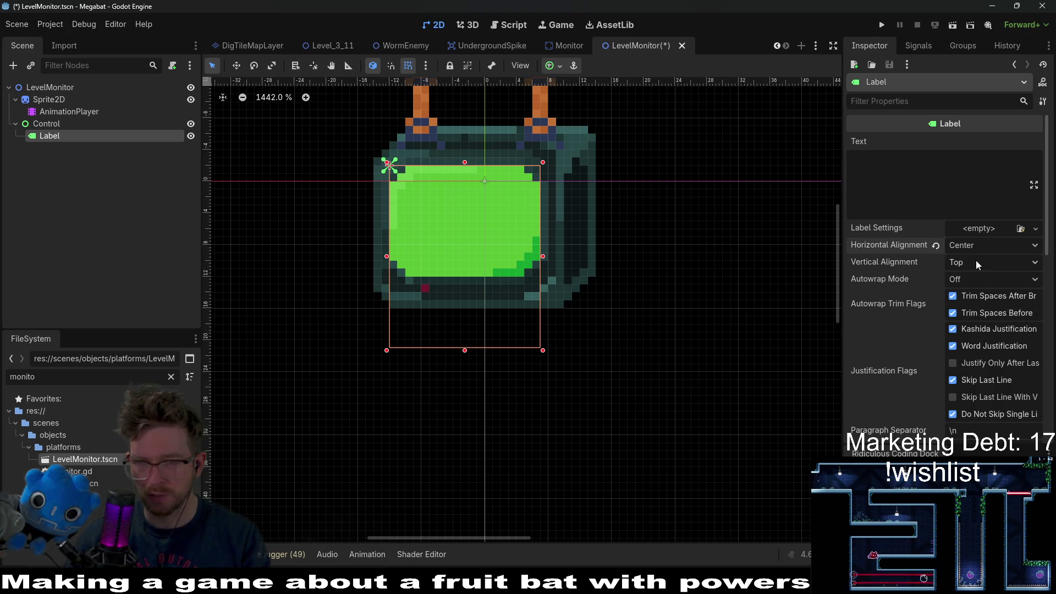
click(976, 261)
click(980, 295)
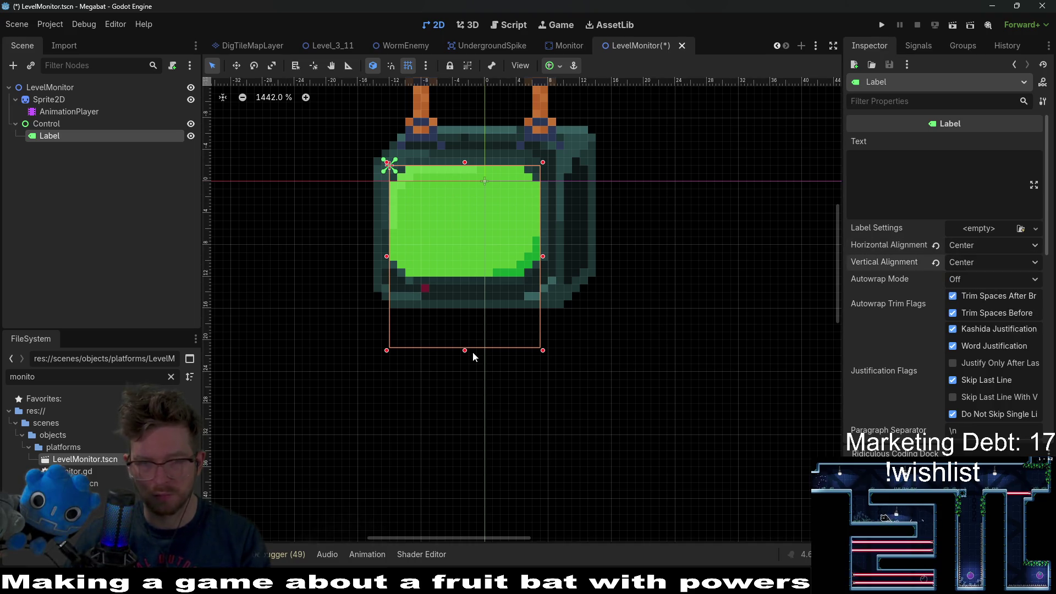
Apply the main_theme.tres theme to the Label.
scroll(972, 340, down, 10)
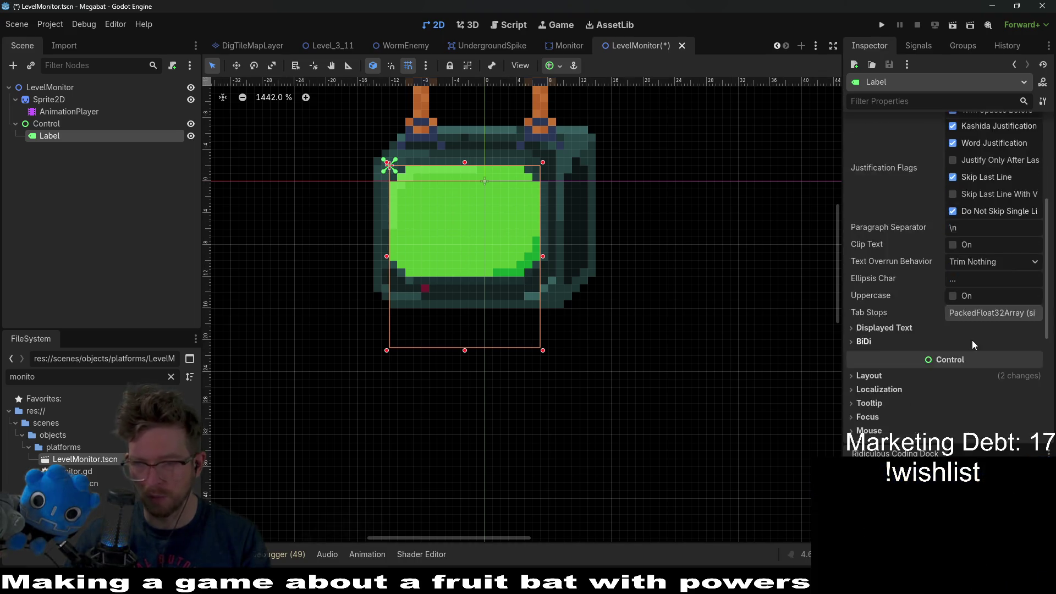
scroll(965, 312, up, 4)
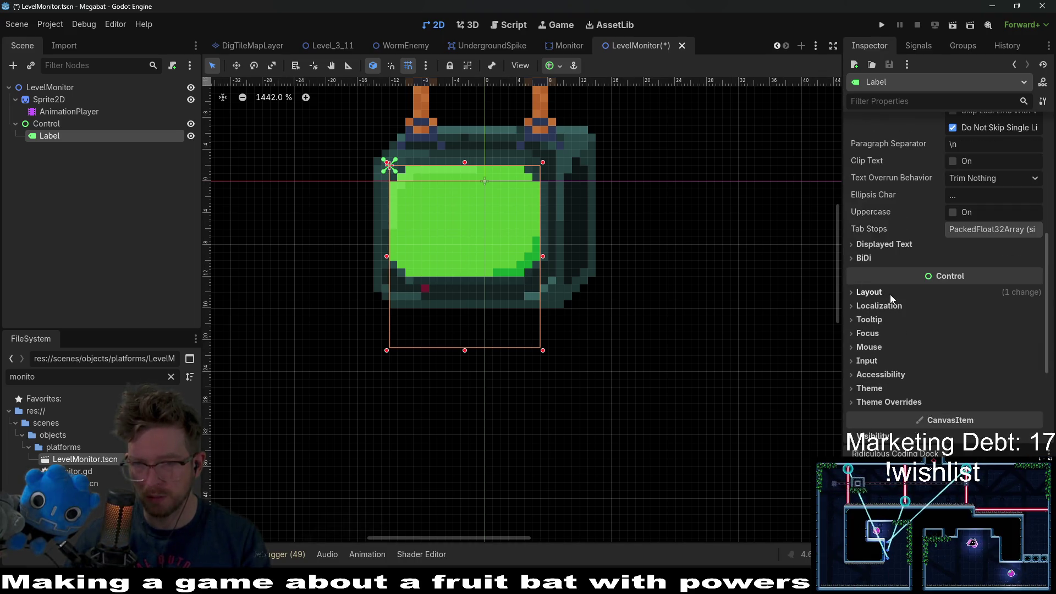
click(883, 388)
scroll(885, 390, down, 3)
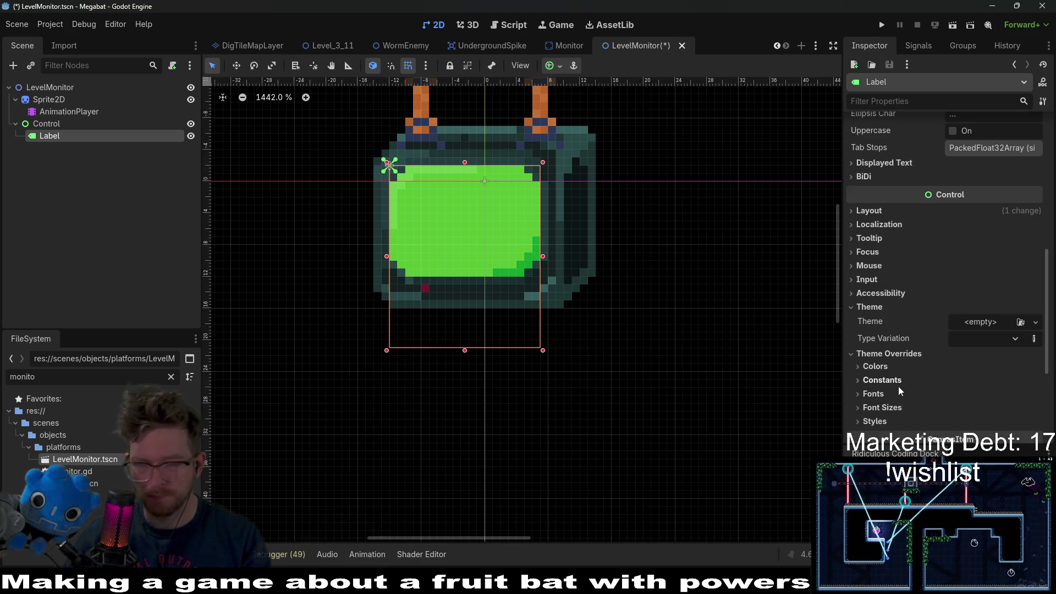
click(1020, 321)
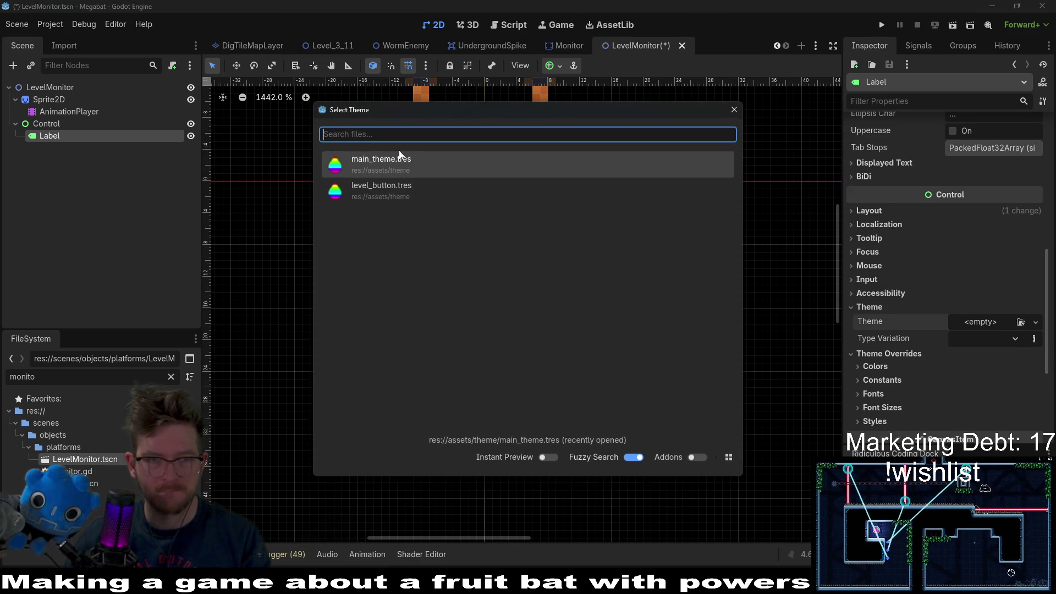
double_click(392, 167)
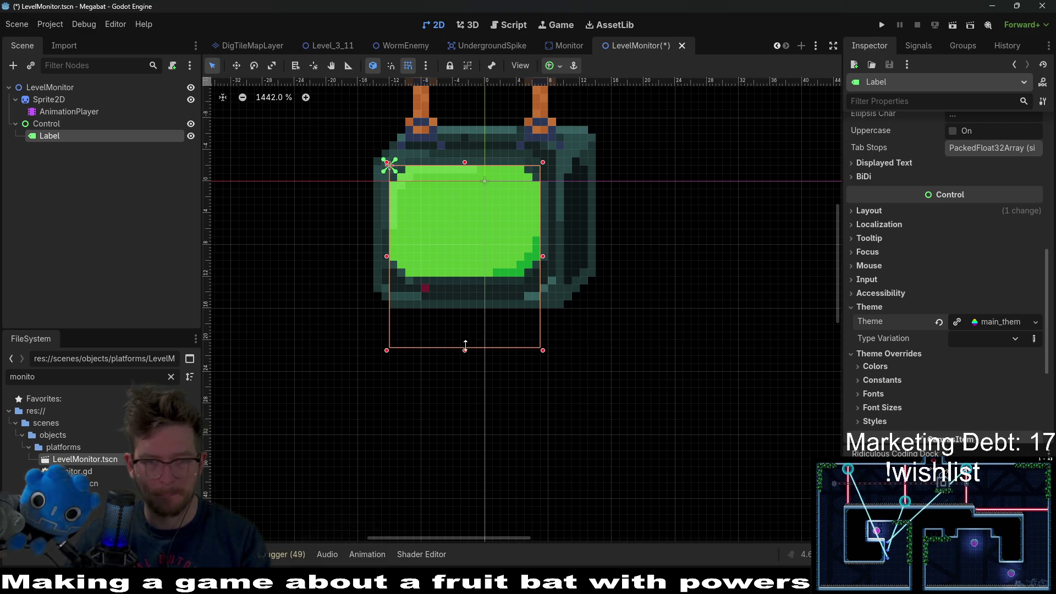
scroll(929, 173, up, 10)
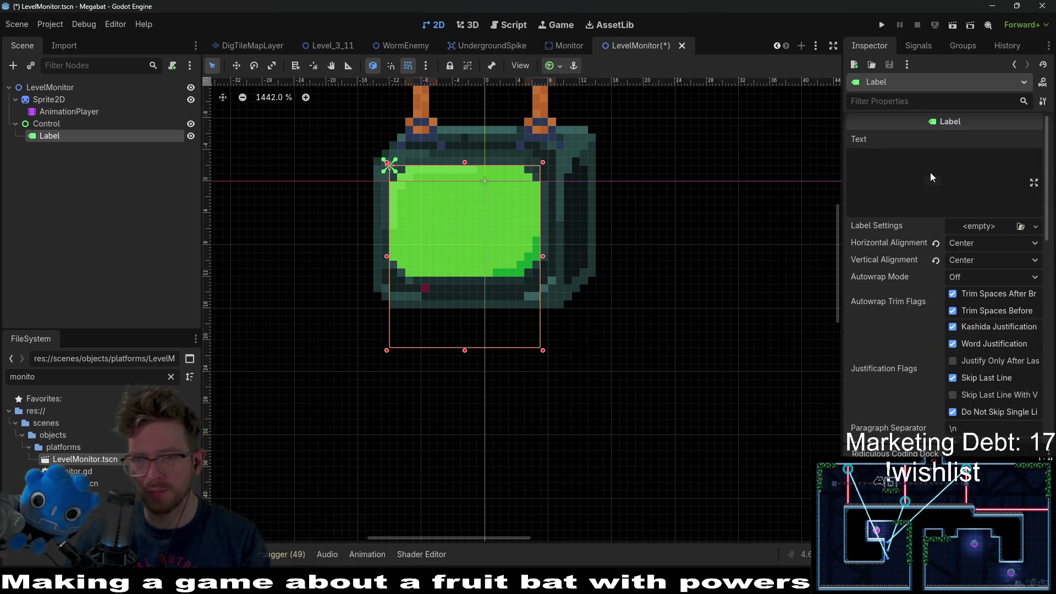
click(932, 173)
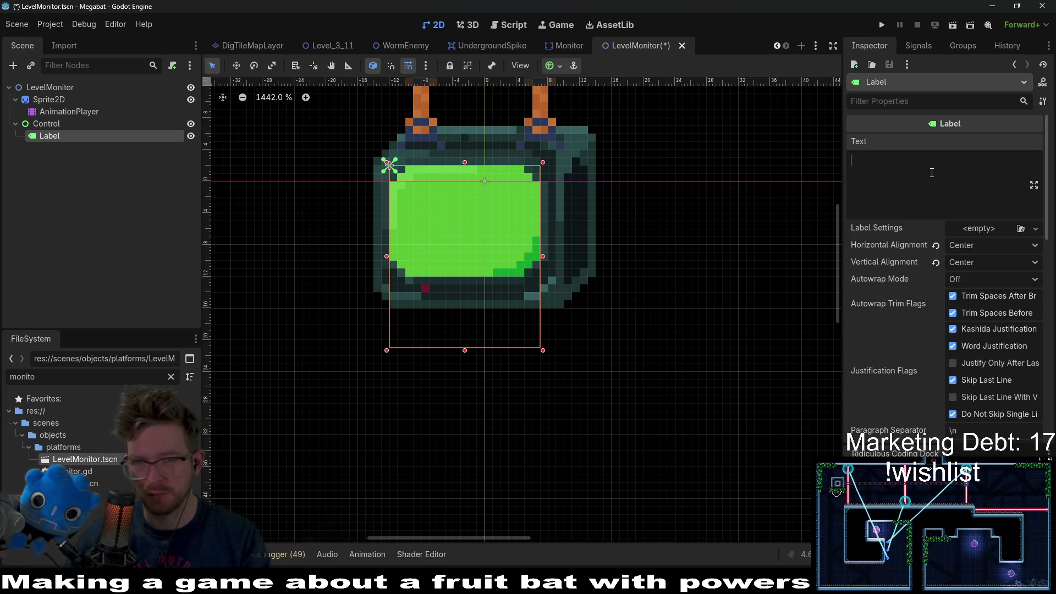
Set the Label text to '##' and shrink its box to fit the green screen.
text(##)
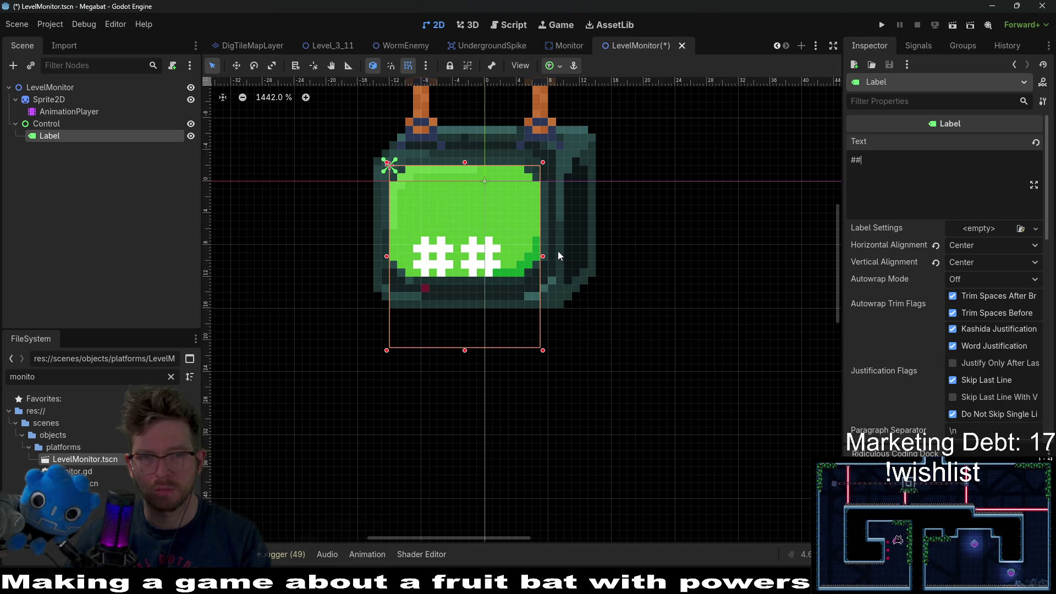
scroll(1010, 285, down, 5)
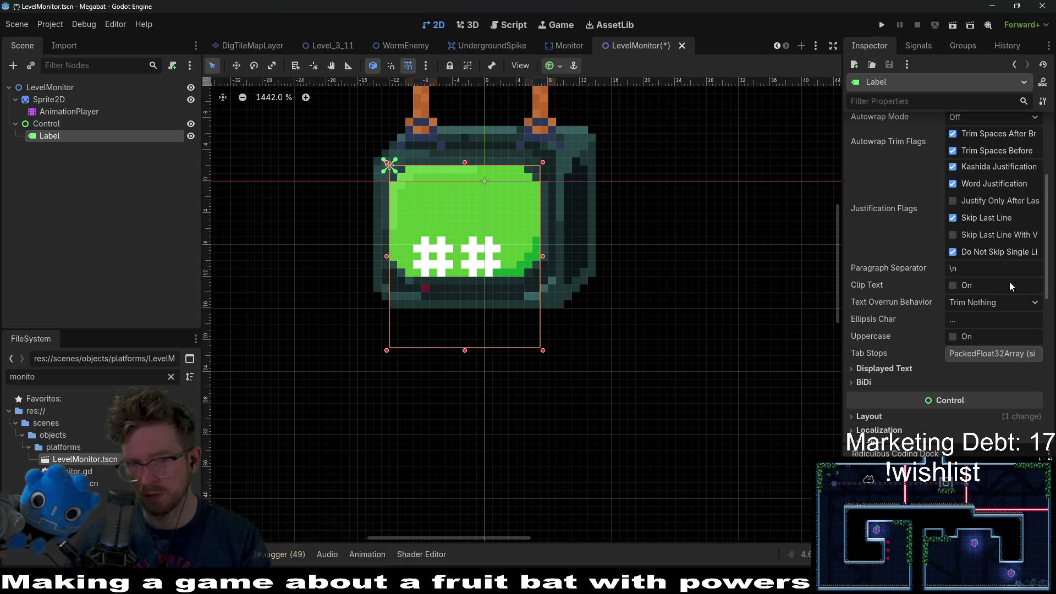
drag(465, 352, 465, 276)
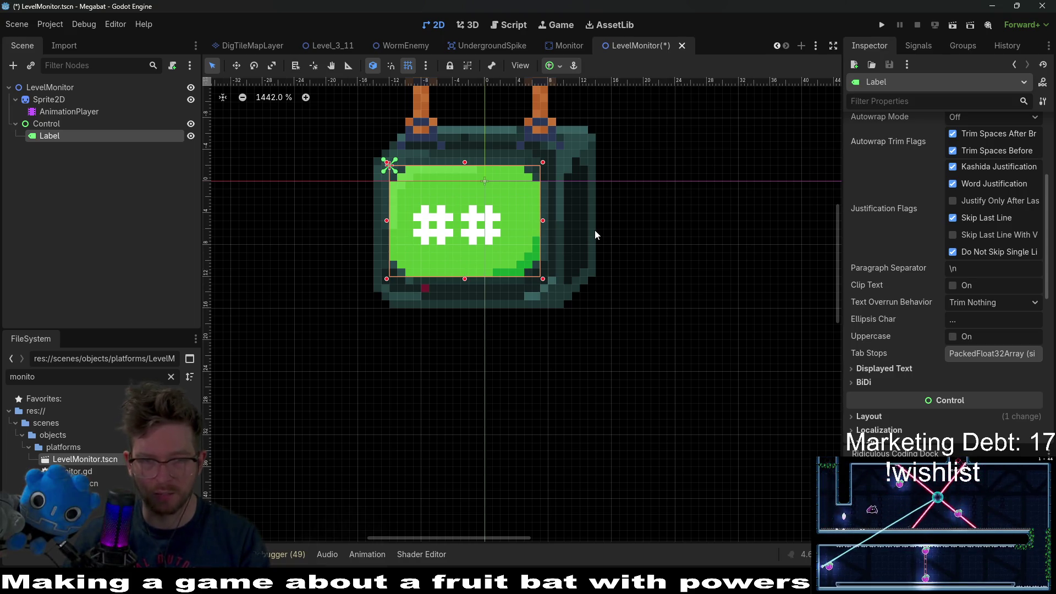
scroll(588, 230, down, 8)
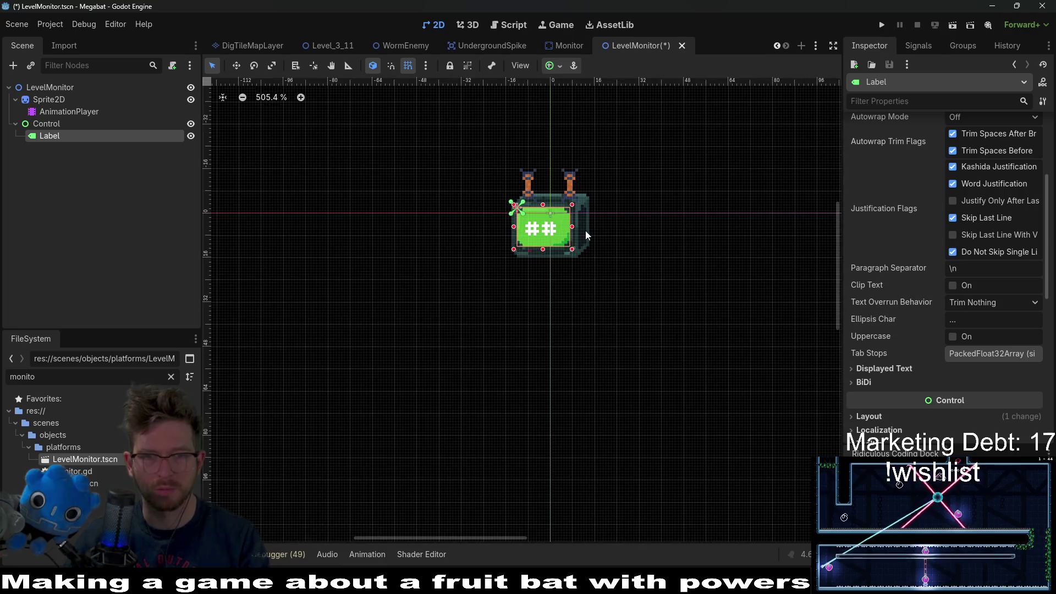
scroll(586, 230, up, 4)
scroll(585, 230, up, 2)
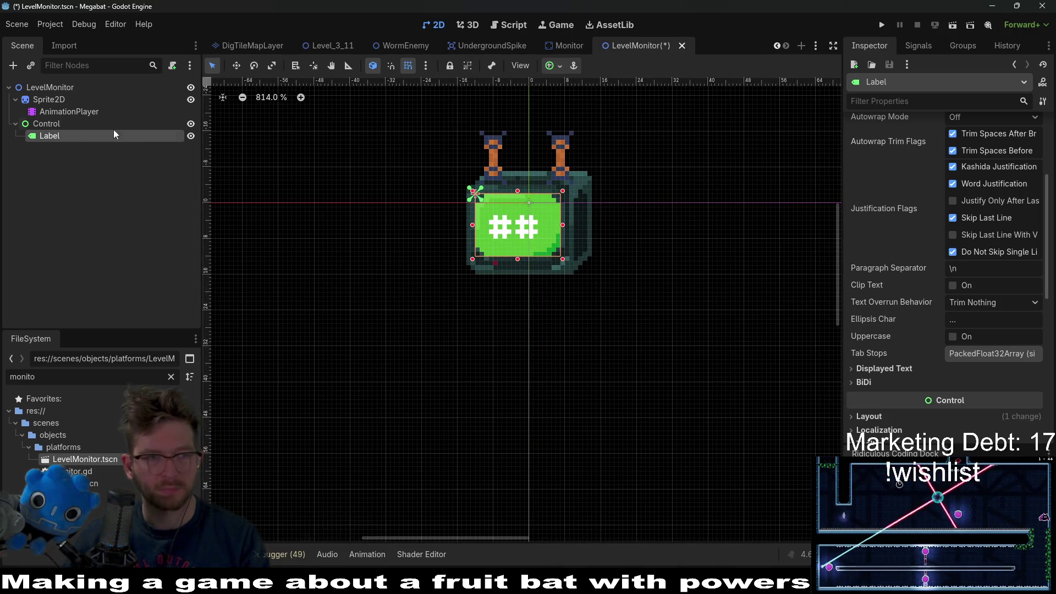
Recentre the view on the monitor and save the LevelMonitor scene.
click(56, 123)
scroll(593, 138, down, 3)
scroll(592, 139, down, 1)
drag(642, 157, 536, 218)
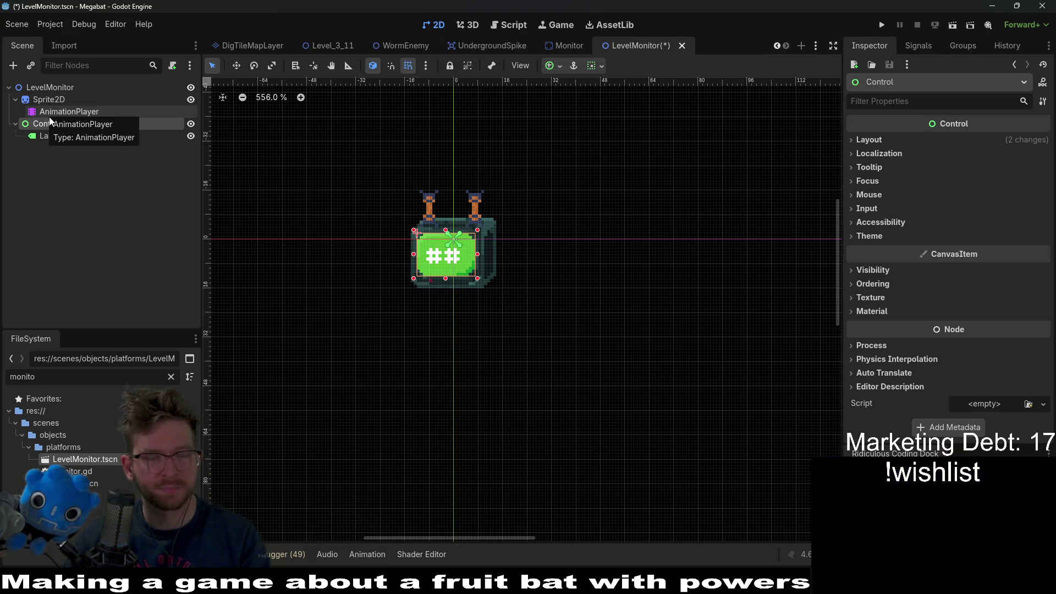
click(80, 132)
click(87, 124)
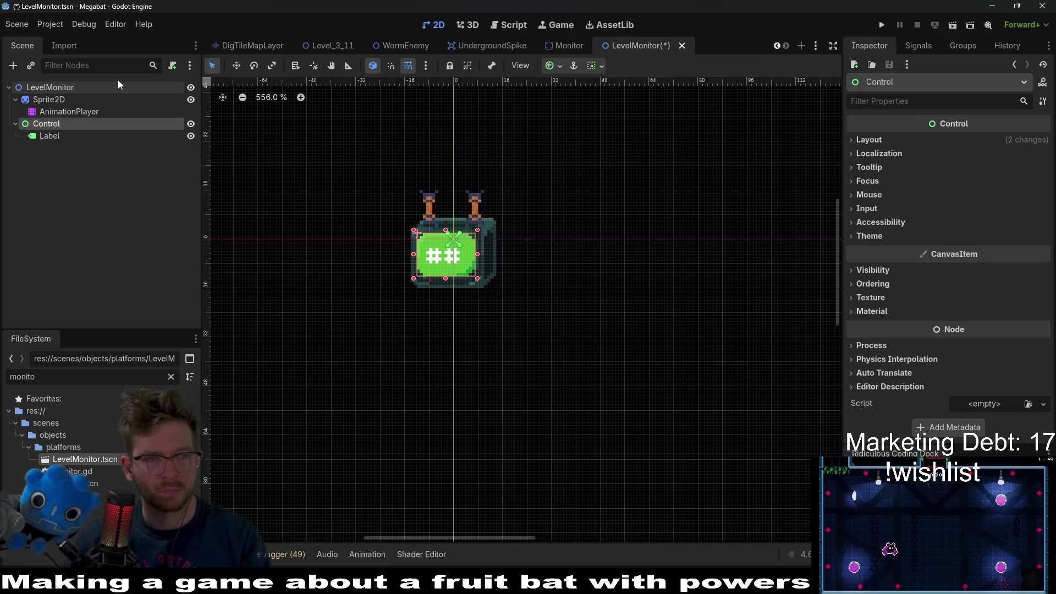
key(ctrl+s)
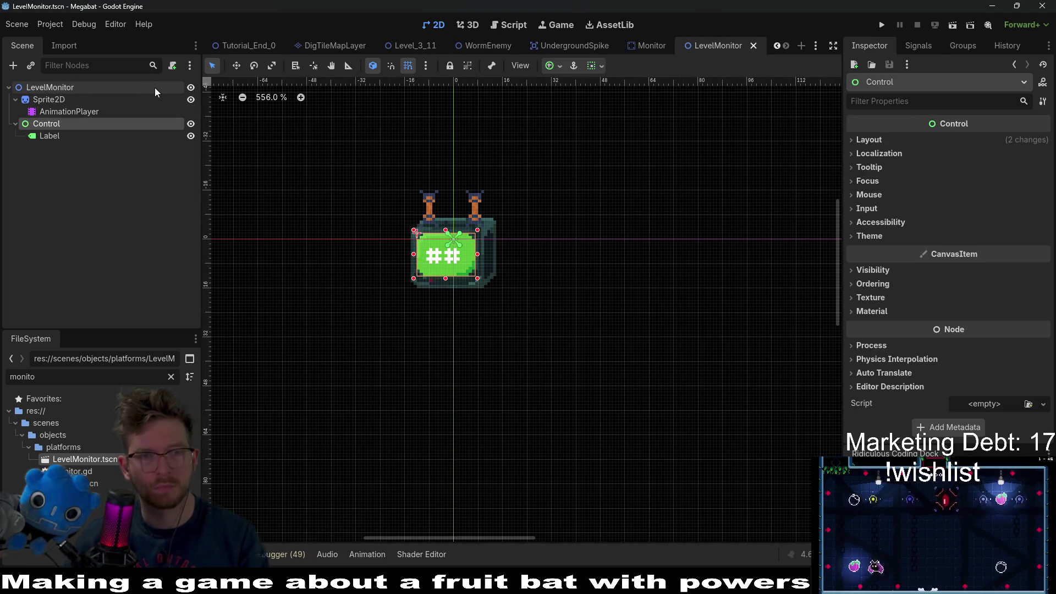
Attach a new LevelMonitor.gd script to the LevelMonitor root node.
click(154, 88)
click(171, 73)
key(Return)
text(@export var sction: st)
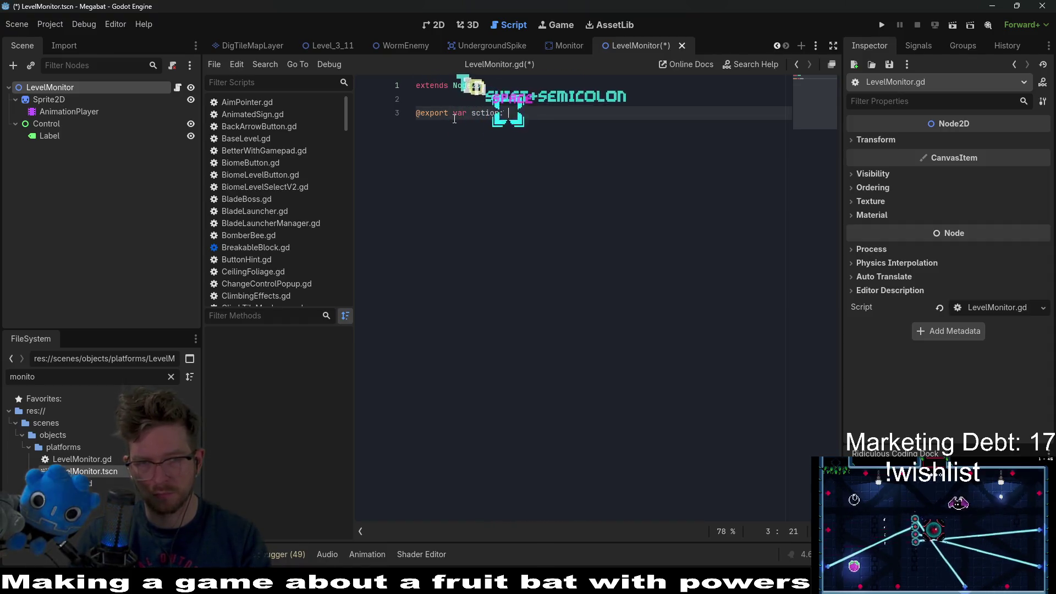
key(BackSpace)
key(BackSpace)
key(BackSpace)
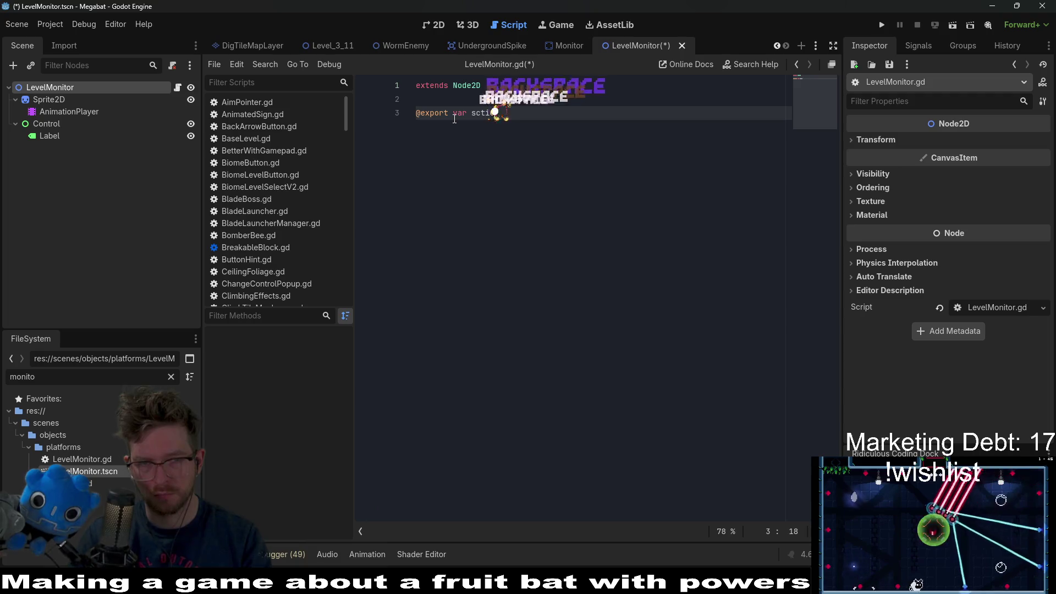
key(BackSpace)
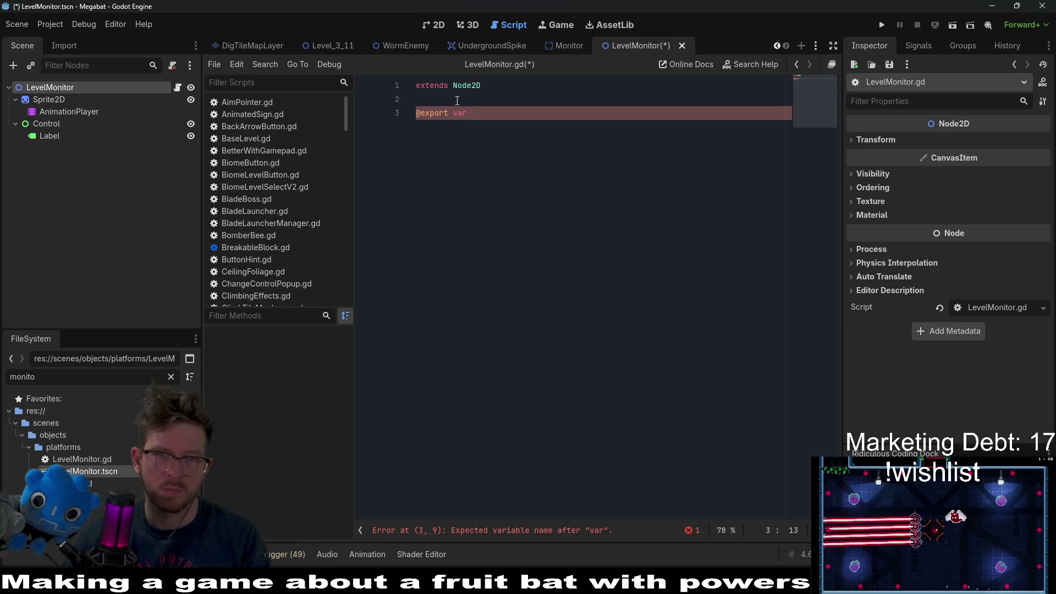
key(ctrl+shift+f)
text(sec)
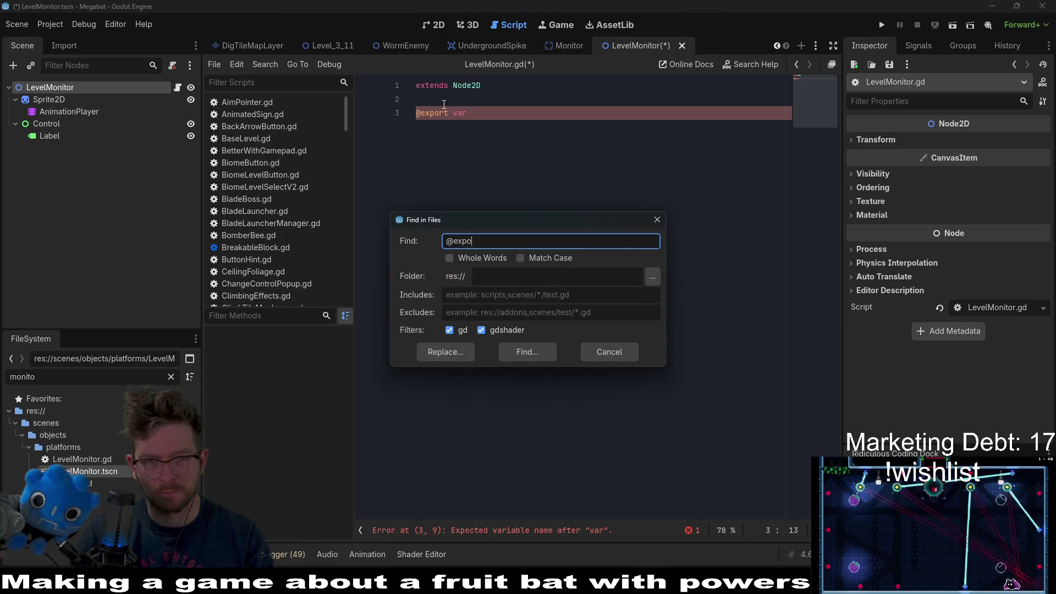
text(tion)
key(Return)
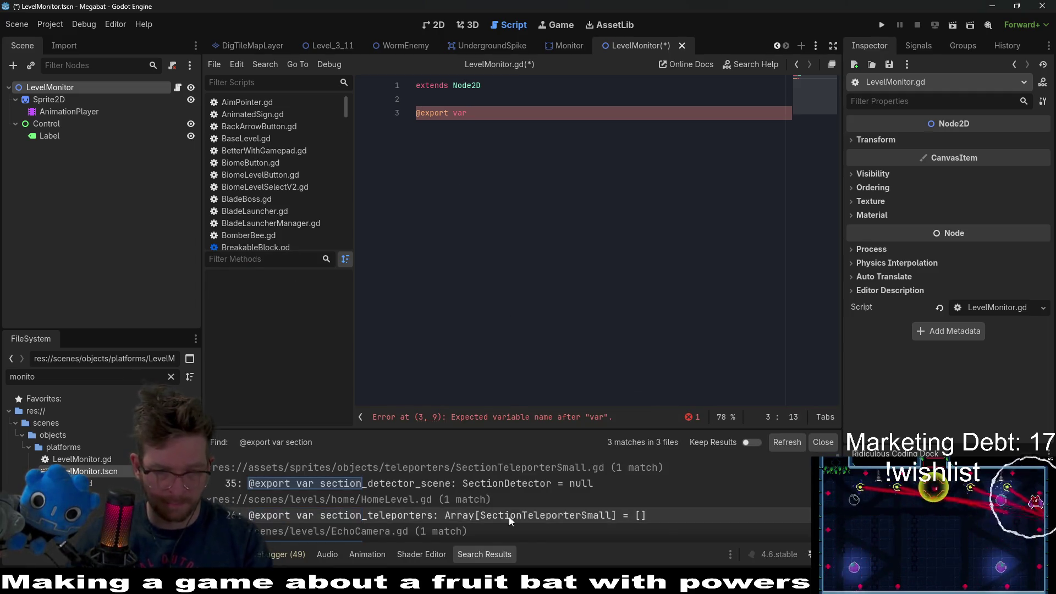
scroll(507, 516, down, 1)
scroll(507, 516, up, 1)
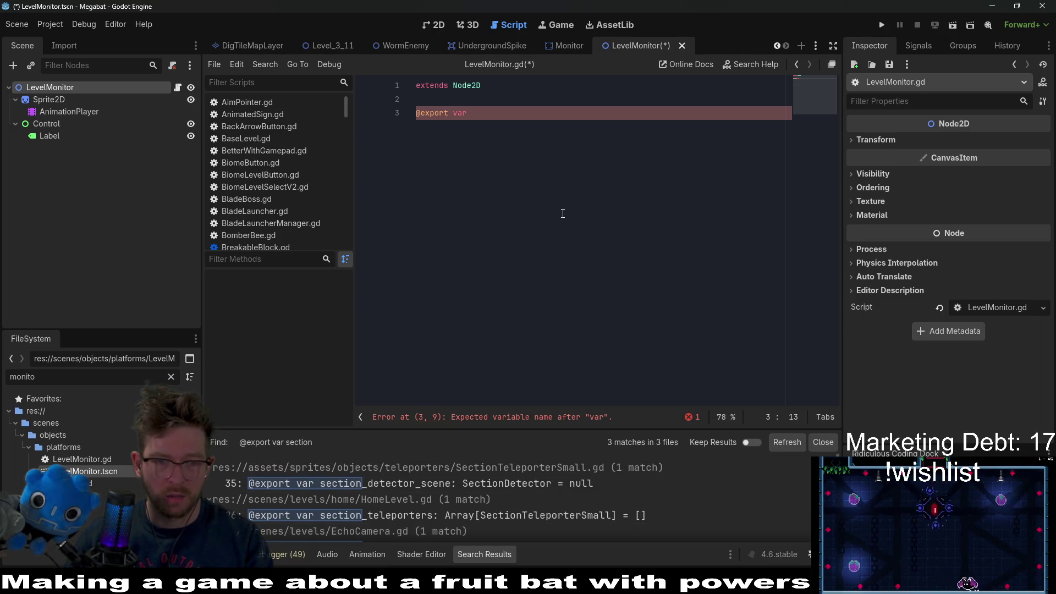
Open SectionDetector.gd in the script editor through the quick file finder.
key(shift+alt+o)
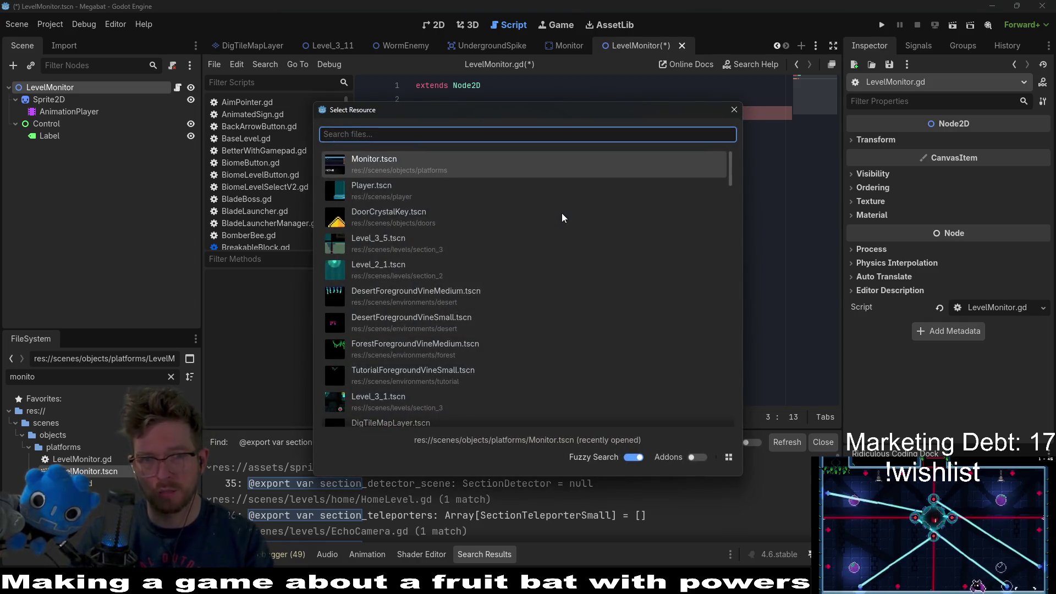
text(sectiondet)
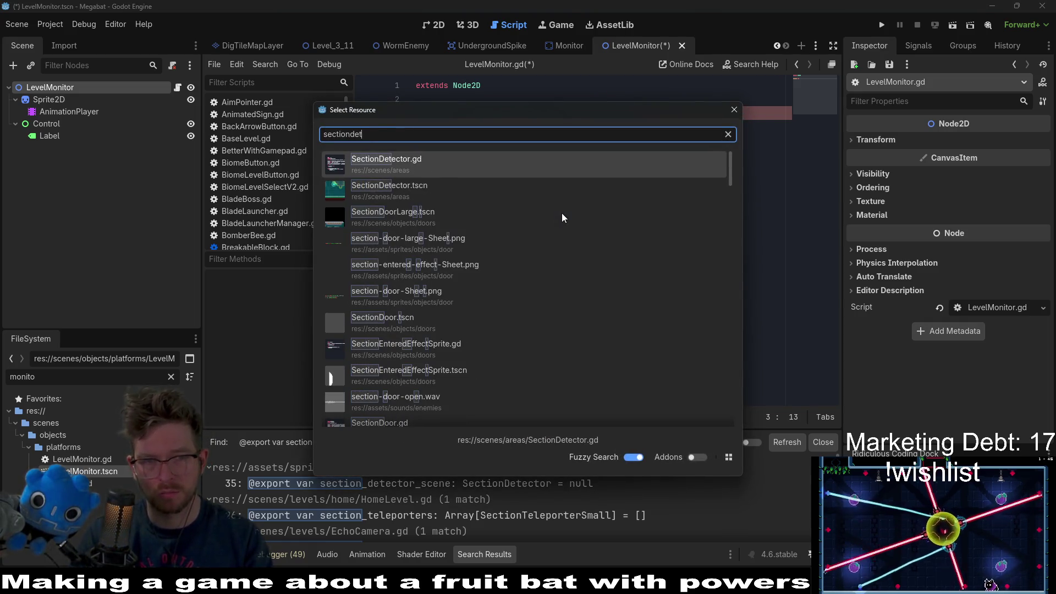
key(Return)
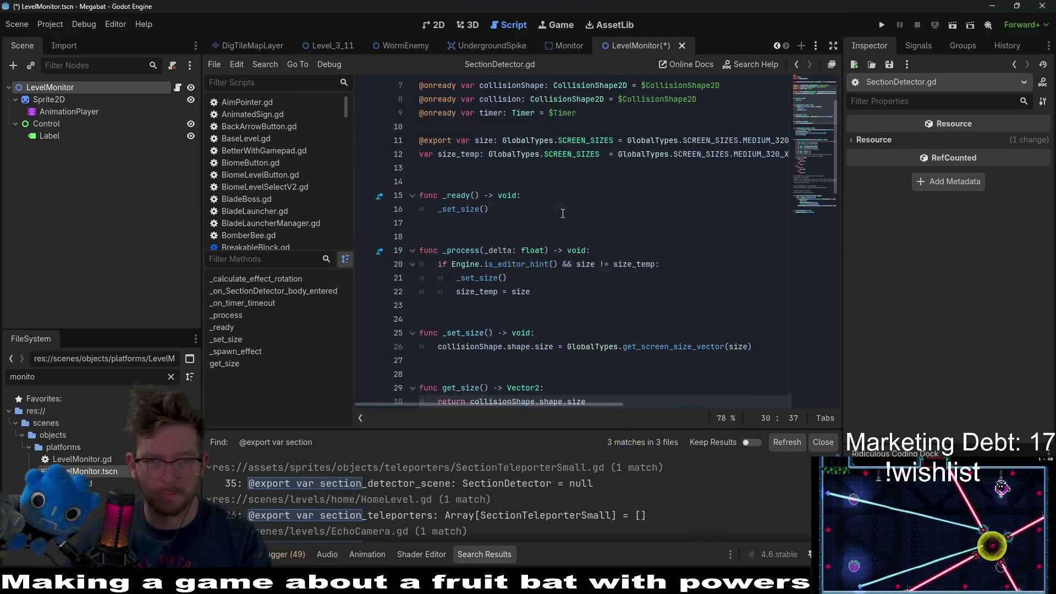
scroll(563, 213, up, 2)
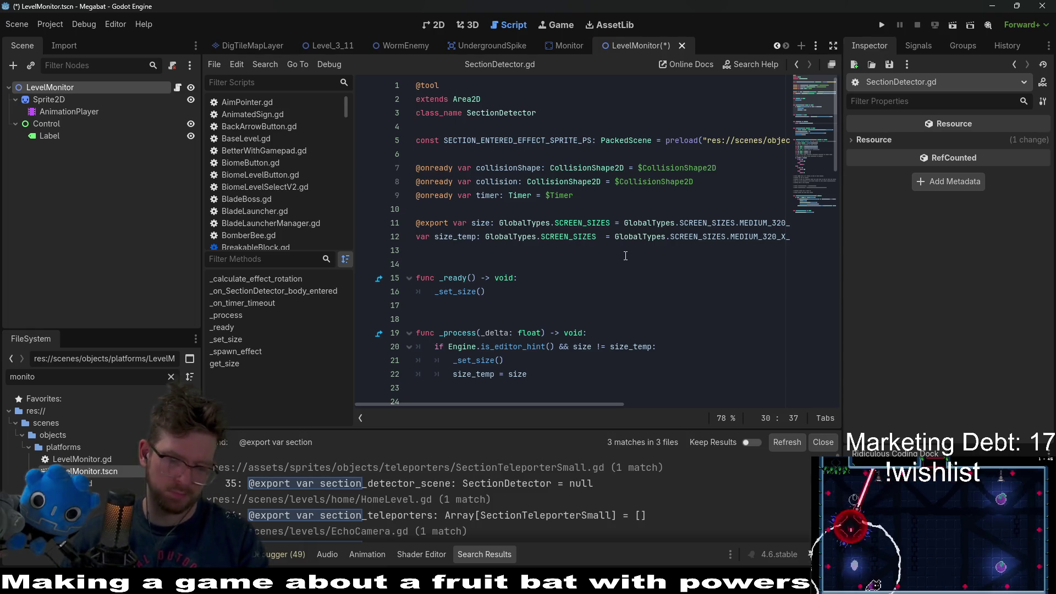
Open BaseLevel.gd via quick open.
key(shift+alt+o)
text(baselevel)
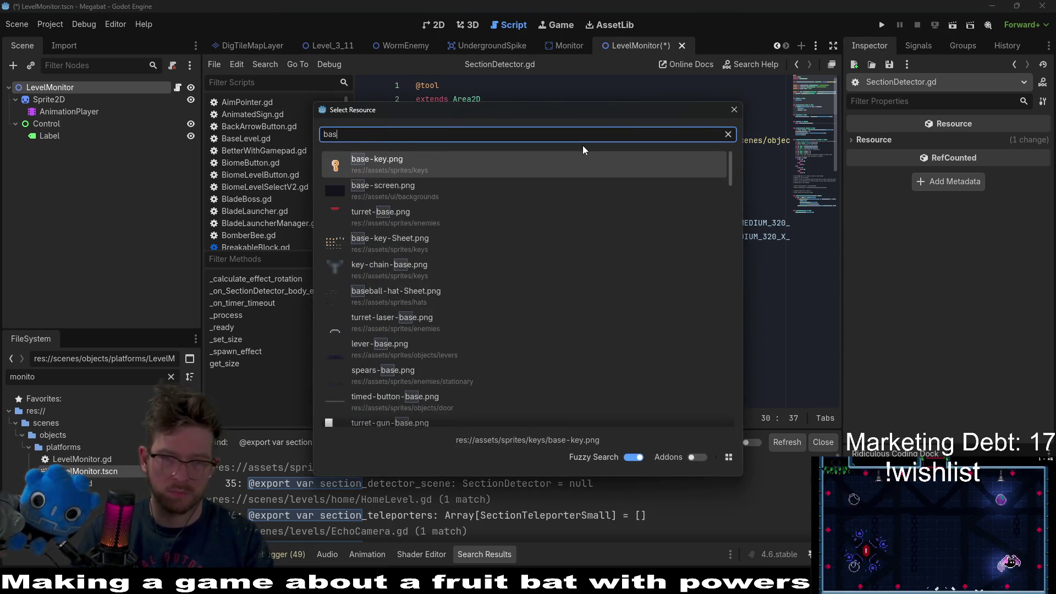
key(Return)
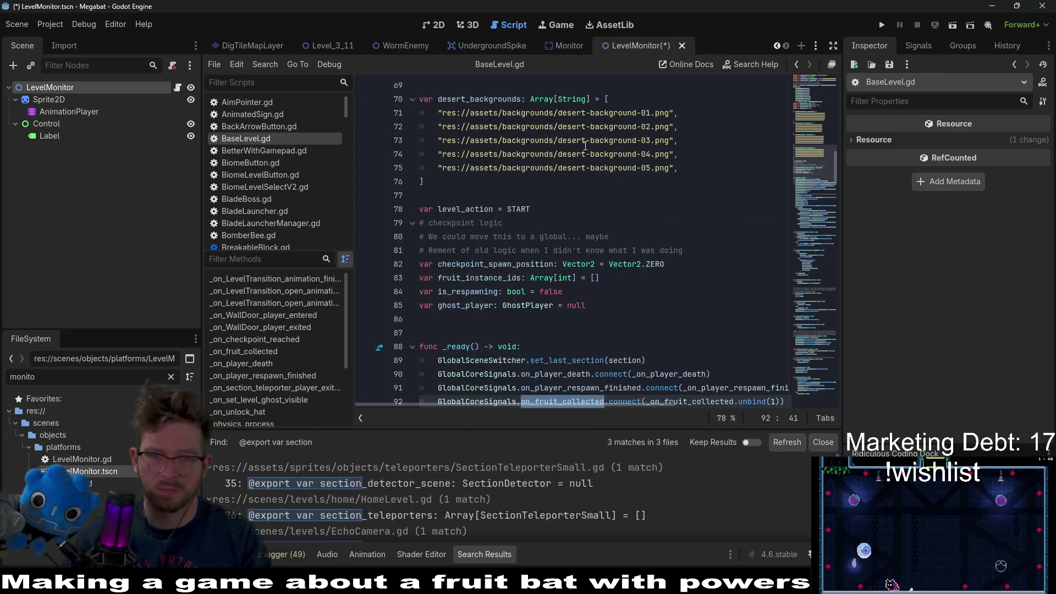
click(584, 141)
scroll(633, 154, up, 8)
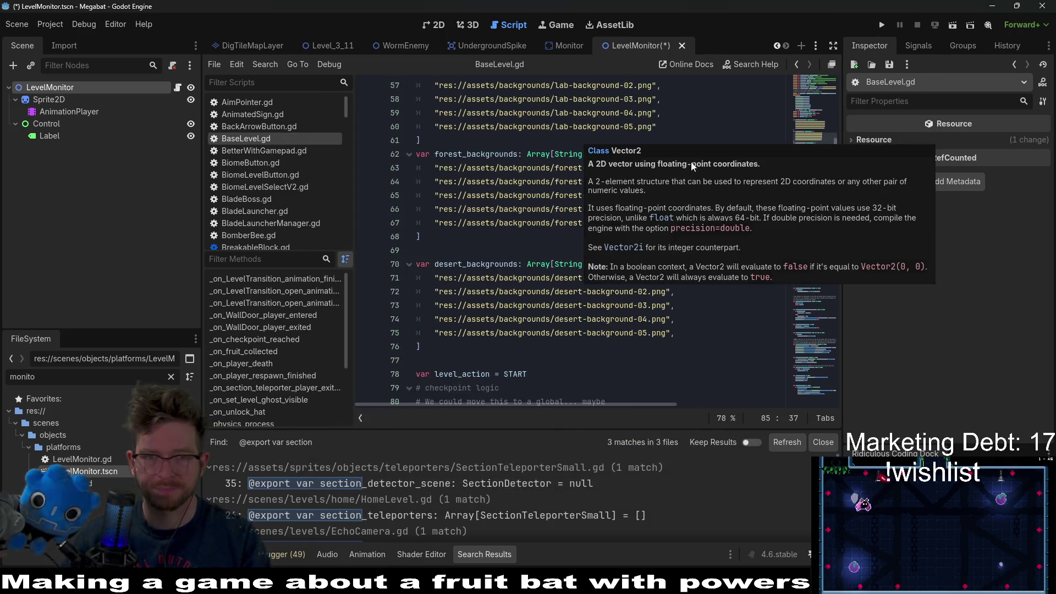
key(ctrl+f)
text(section)
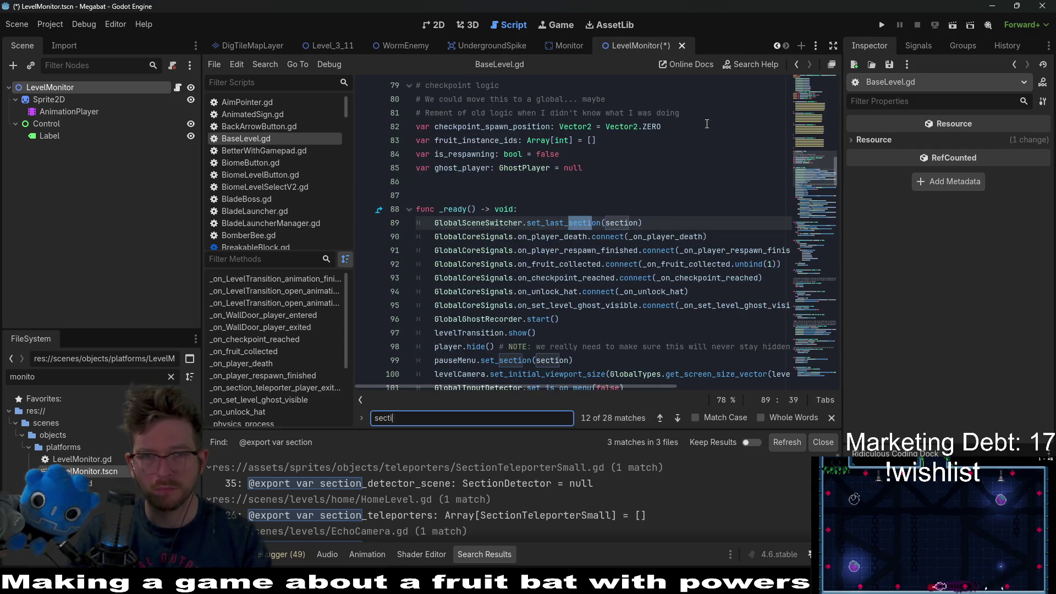
key(shift+Return)
scroll(715, 121, up, 2)
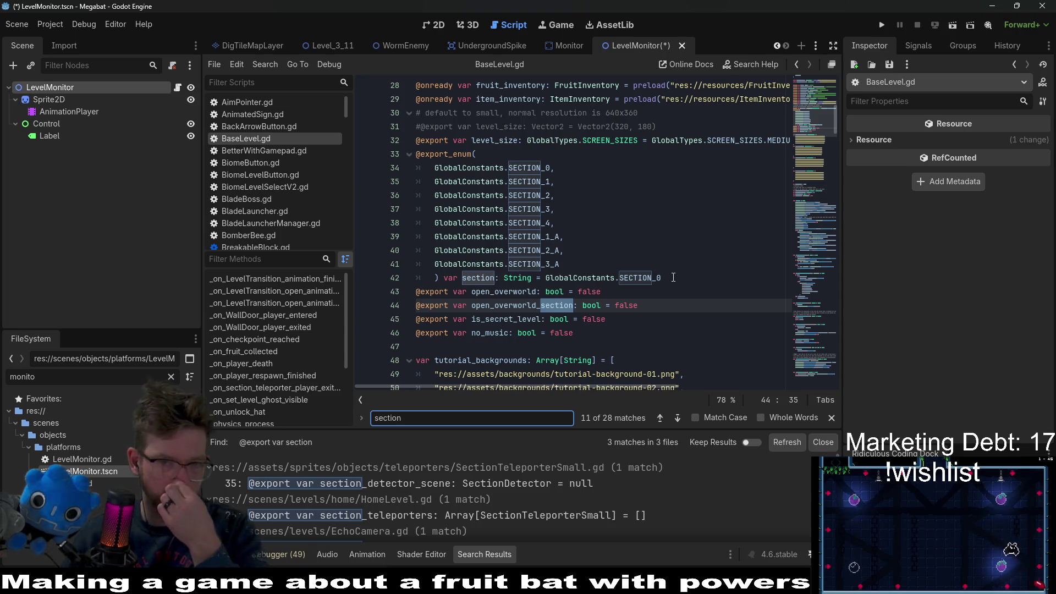
mouse_move(673, 277)
mouse_down()
mouse_move(511, 248)
mouse_move(345, 154)
mouse_up()
key(ctrl+c)
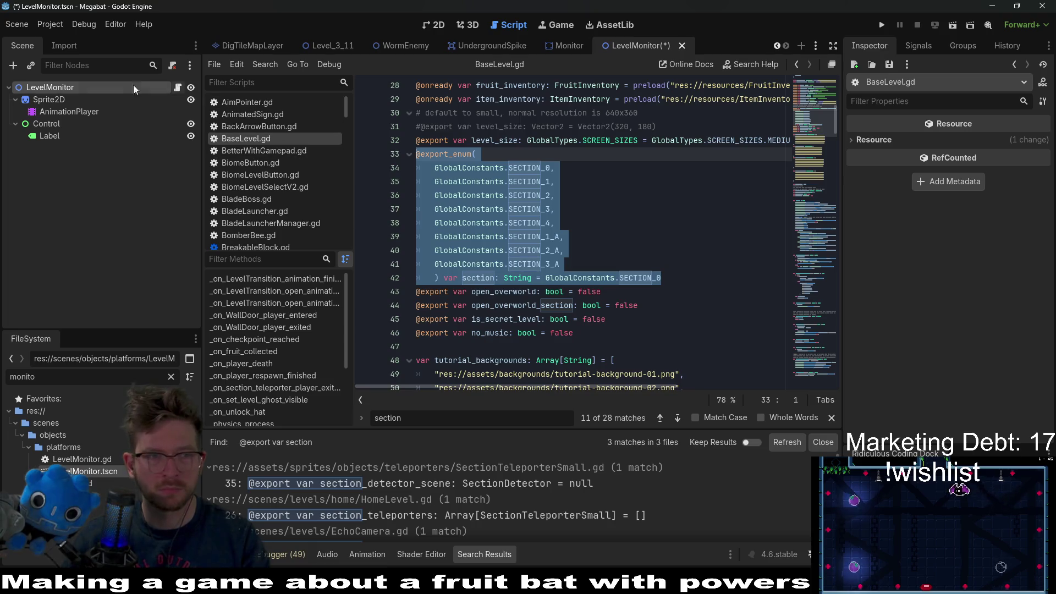
click(177, 87)
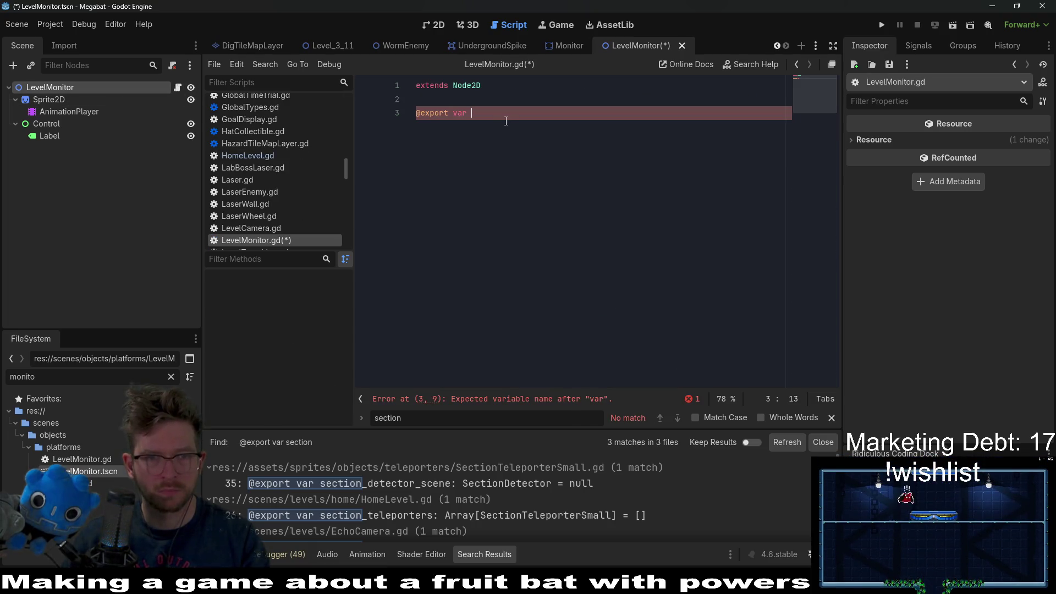
drag(506, 121, 411, 116)
key(ctrl+v)
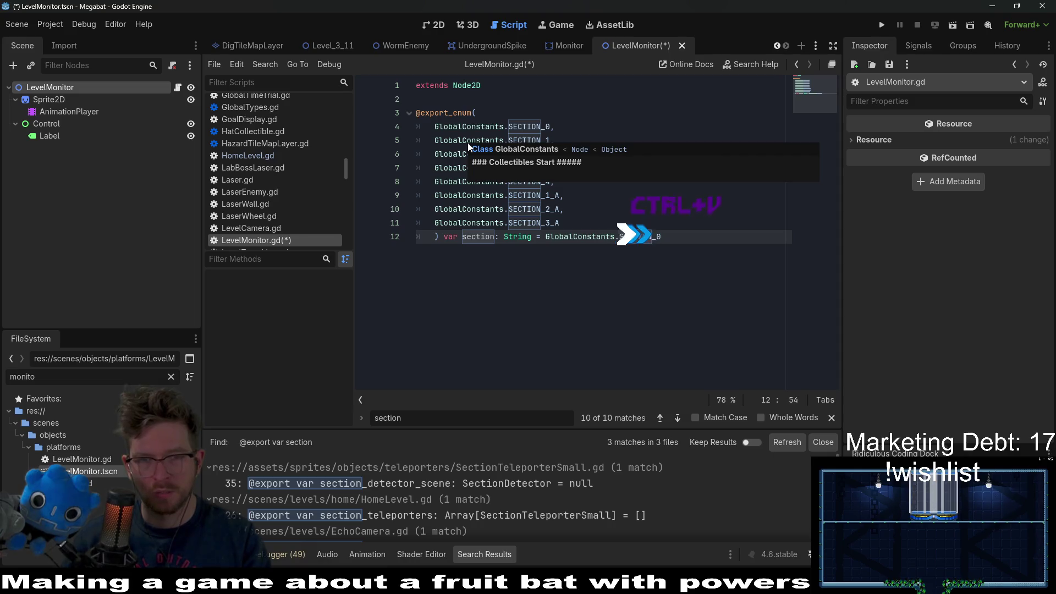
click(568, 195)
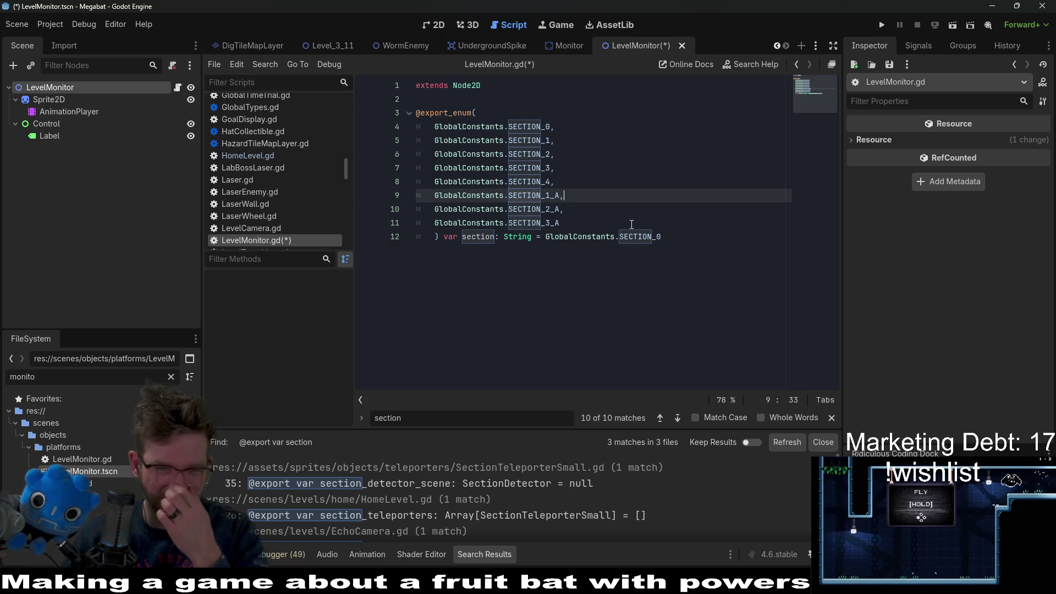
click(705, 260)
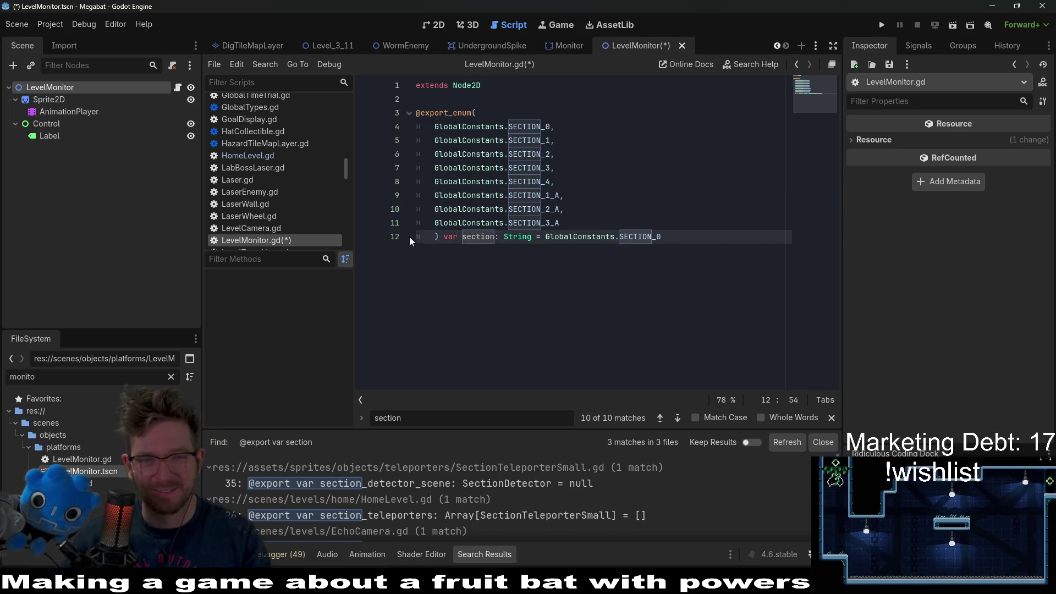
key(BackSpace)
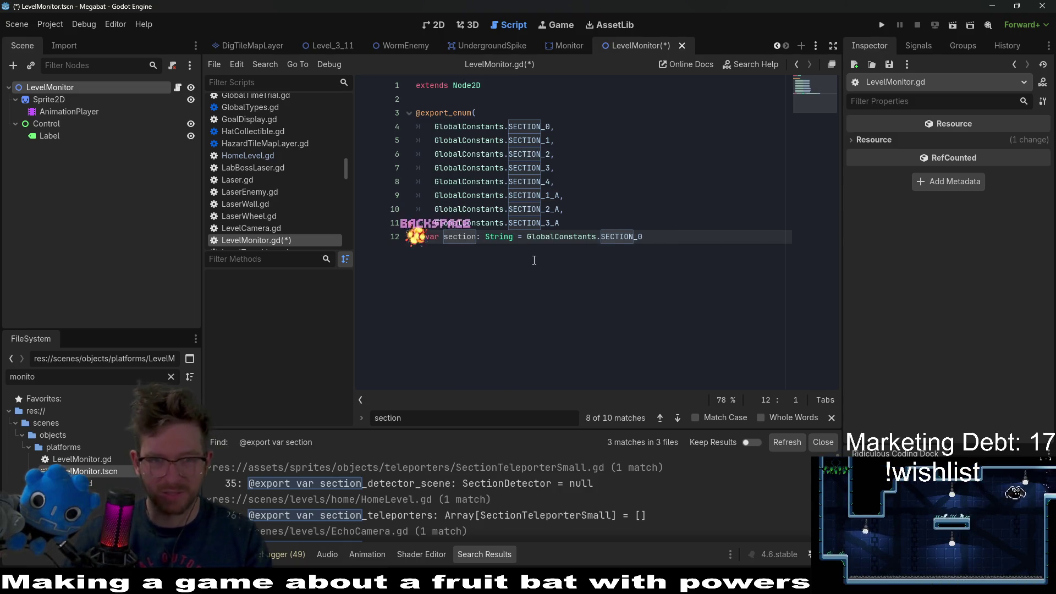
click(666, 212)
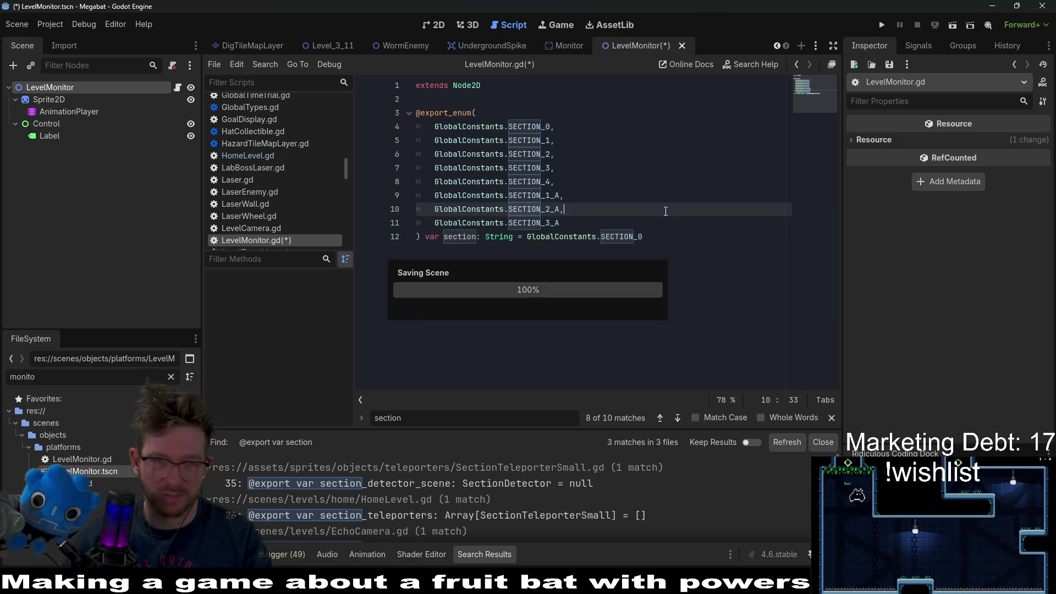
key(ctrl+s)
Add a _ready function containing pass, then quick-open a search for 'globalprog'.
click(660, 234)
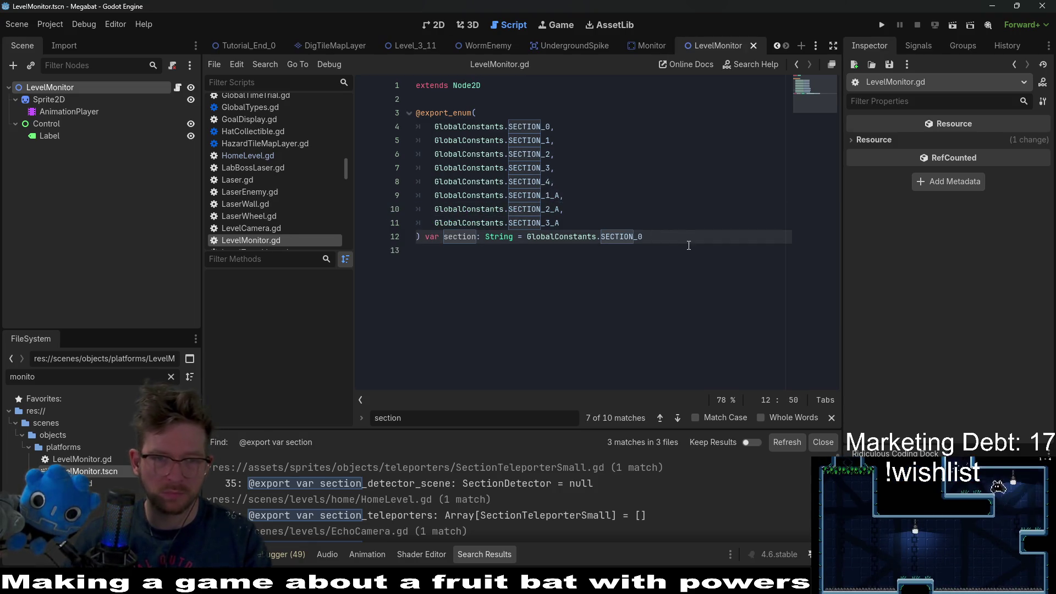
key(Return)
key(Return)
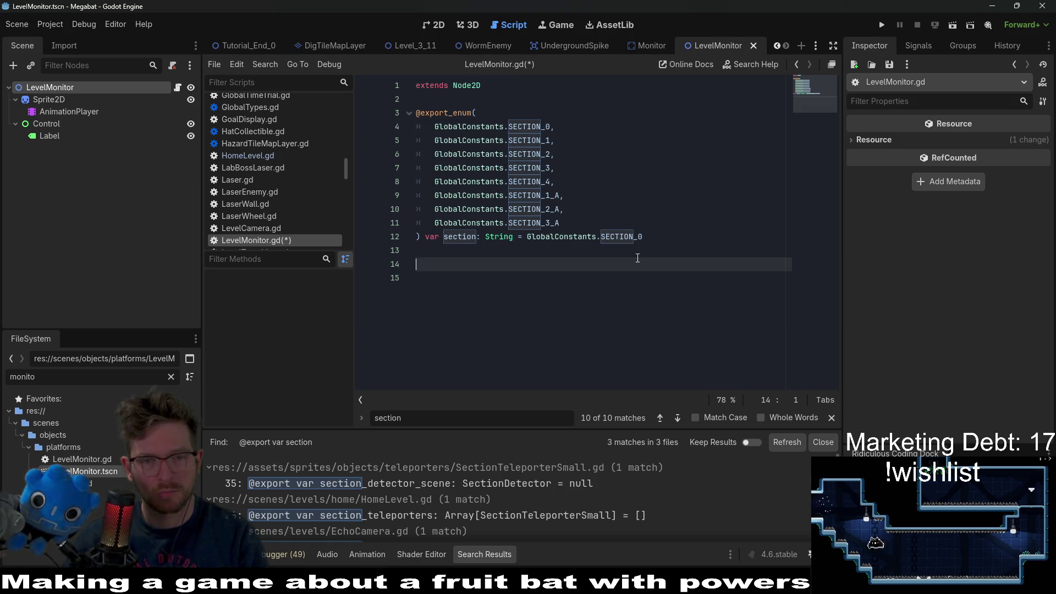
key(Return)
text(func _rea)
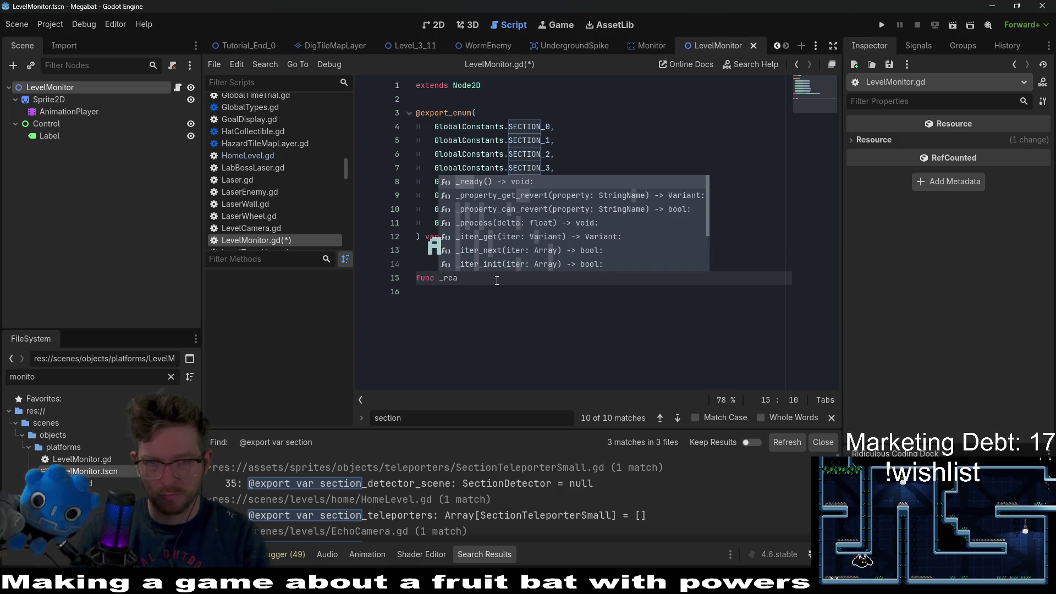
key(Return)
key(Return)
text(pass)
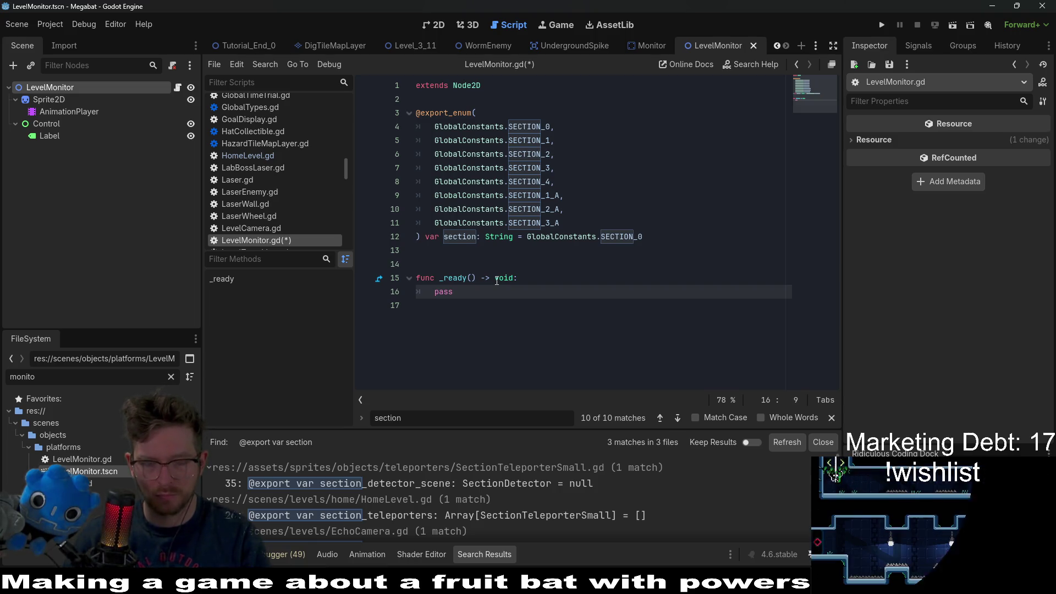
key(alt+shift+o)
text(glob)
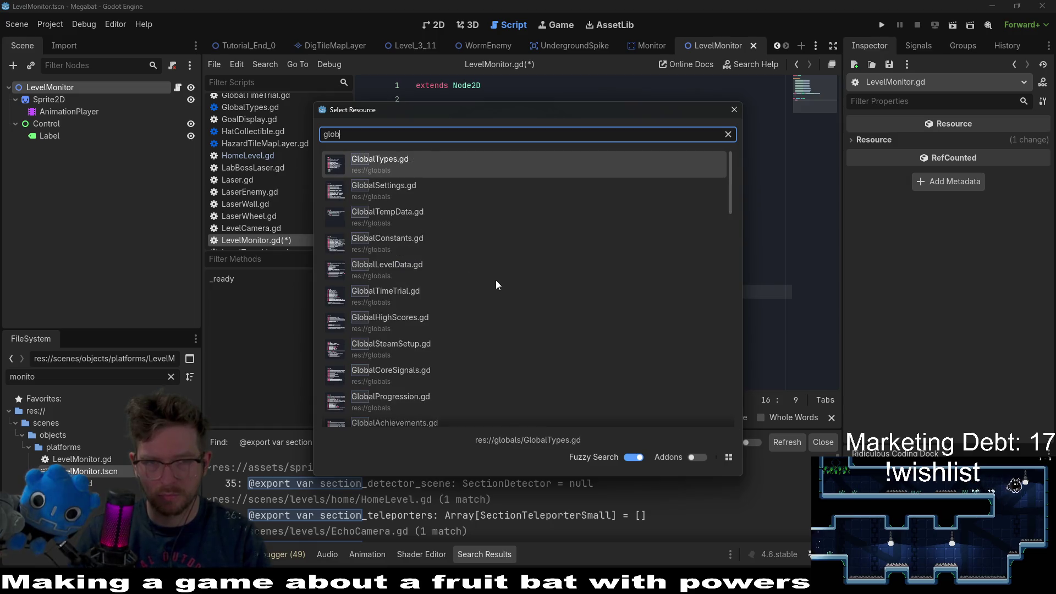
text(alprog)
Open GlobalProgression.gd, search 'by_section', and select the get_level_number_by_section name.
key(Return)
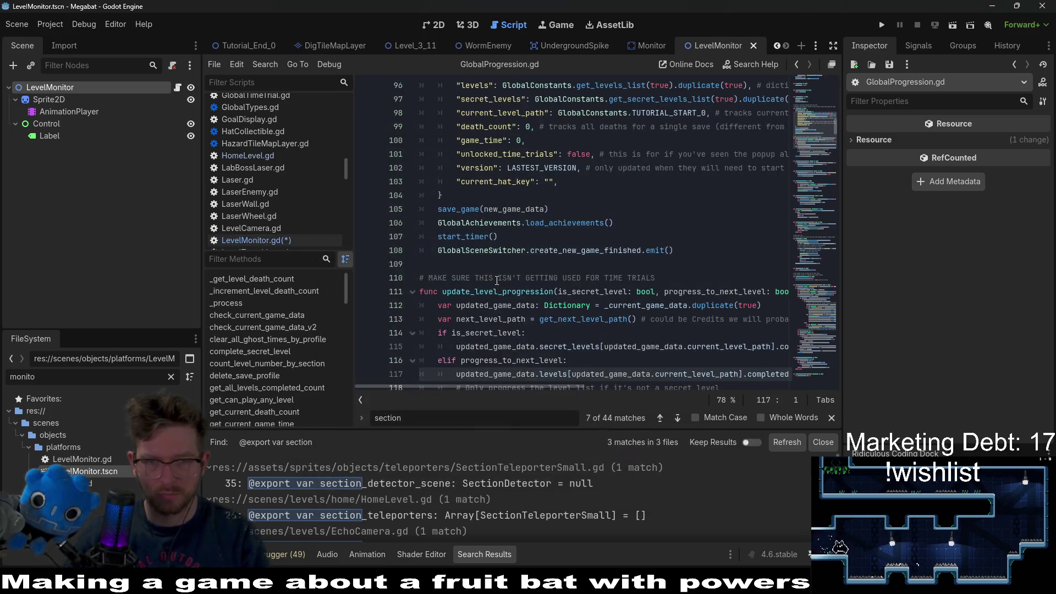
key(ctrl+f)
text(by)
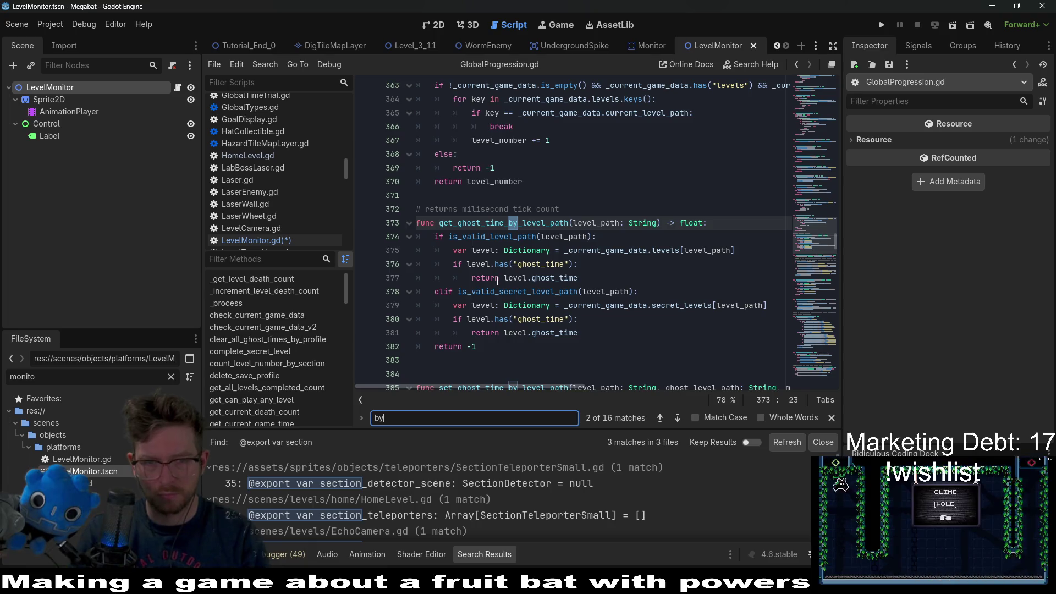
text(_section)
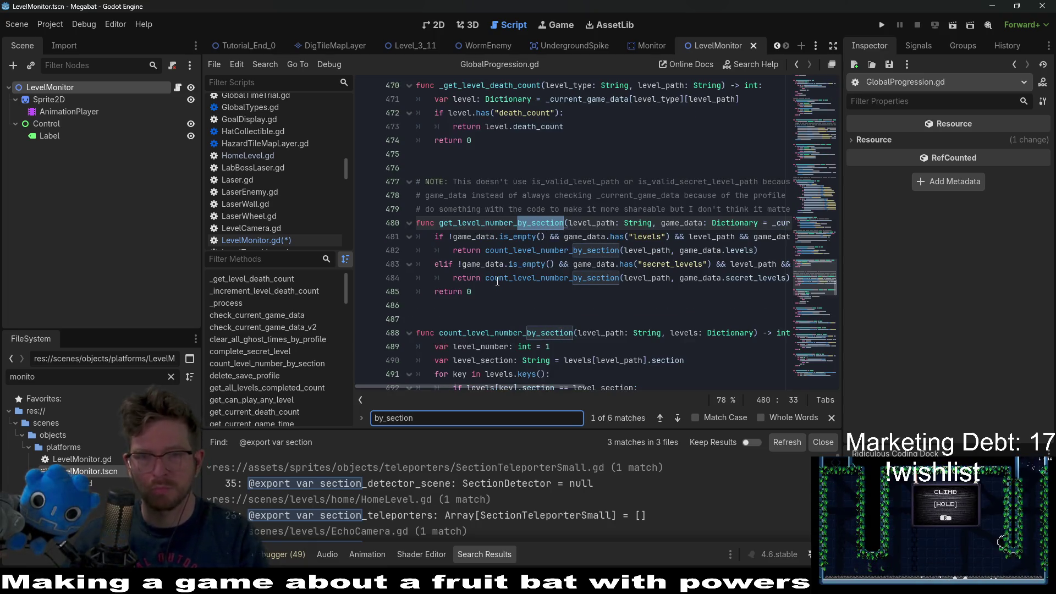
mouse_move(497, 388)
mouse_down()
mouse_move(576, 383)
mouse_move(498, 382)
mouse_up()
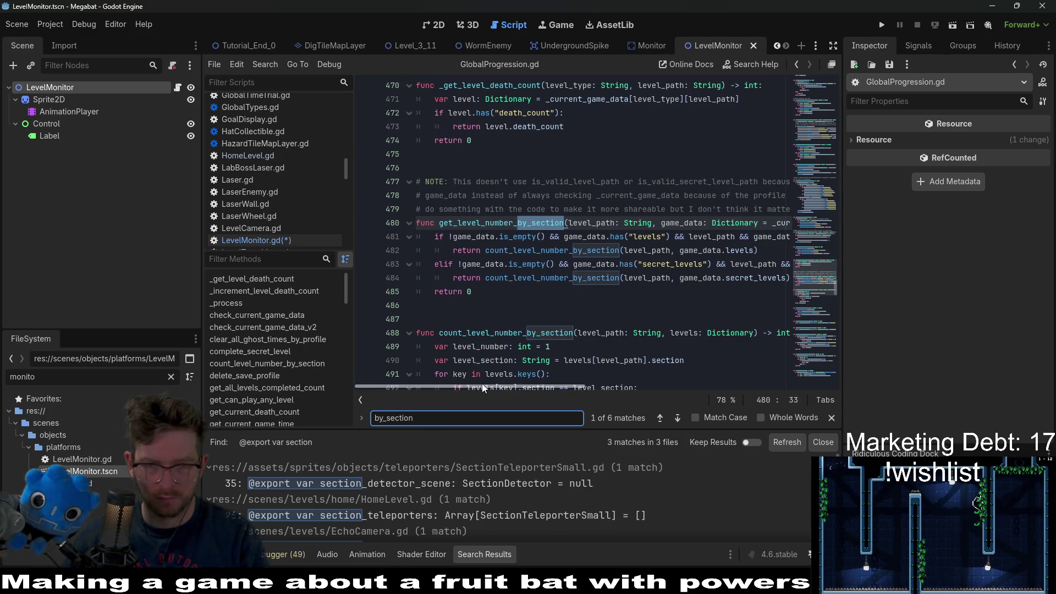
mouse_move(487, 384)
mouse_down()
mouse_move(562, 378)
mouse_move(480, 379)
mouse_up()
double_click(528, 223)
key(ctrl+c)
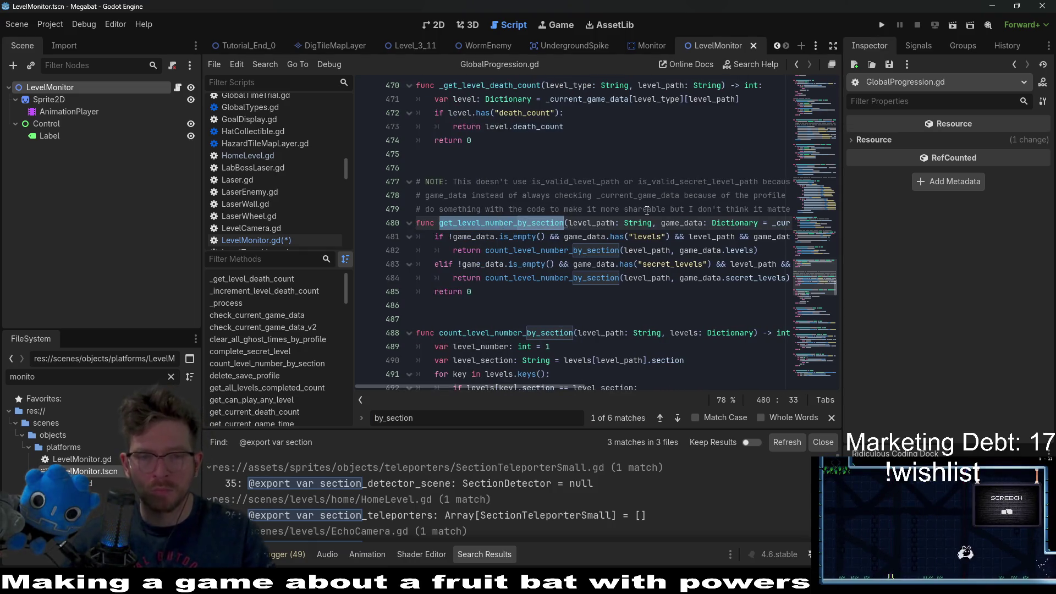
Find get_level_number_by_section across the project, inspect count_level_number_by_section, then delete pass in LevelMonitor.gd.
key(ctrl+shift+f)
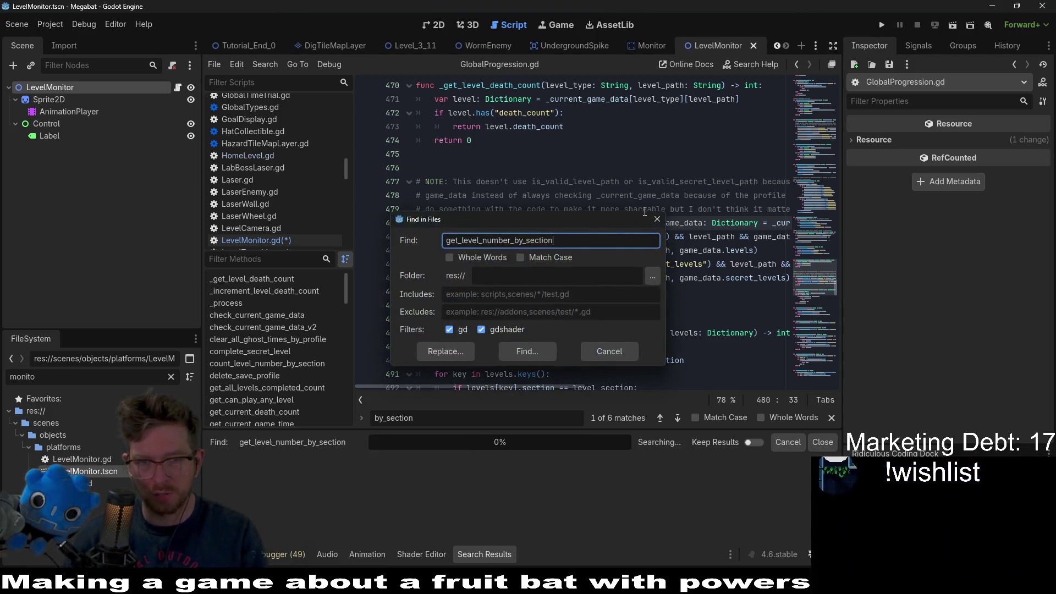
key(Return)
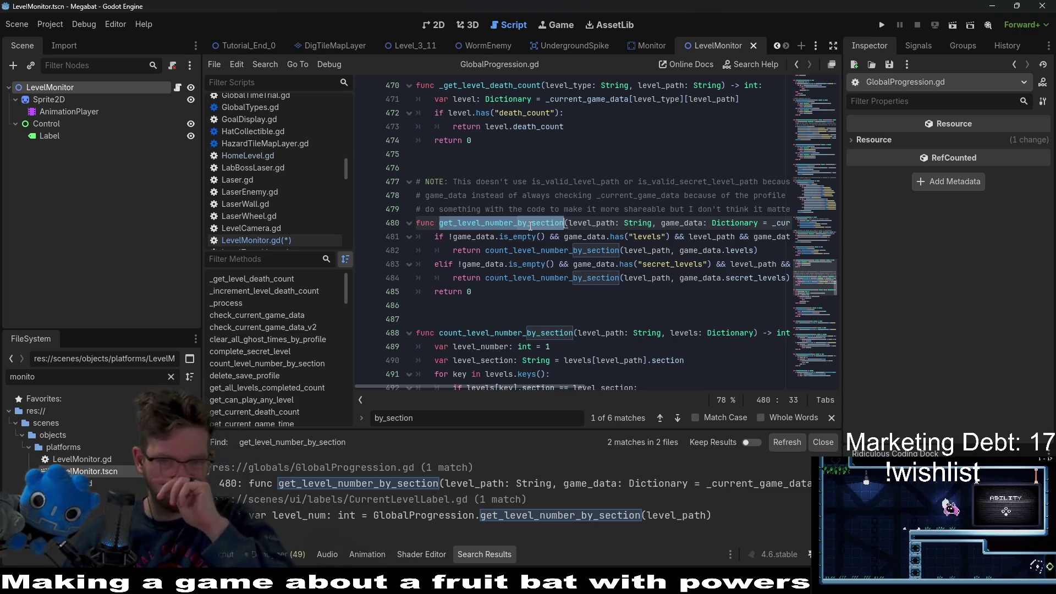
click(578, 250)
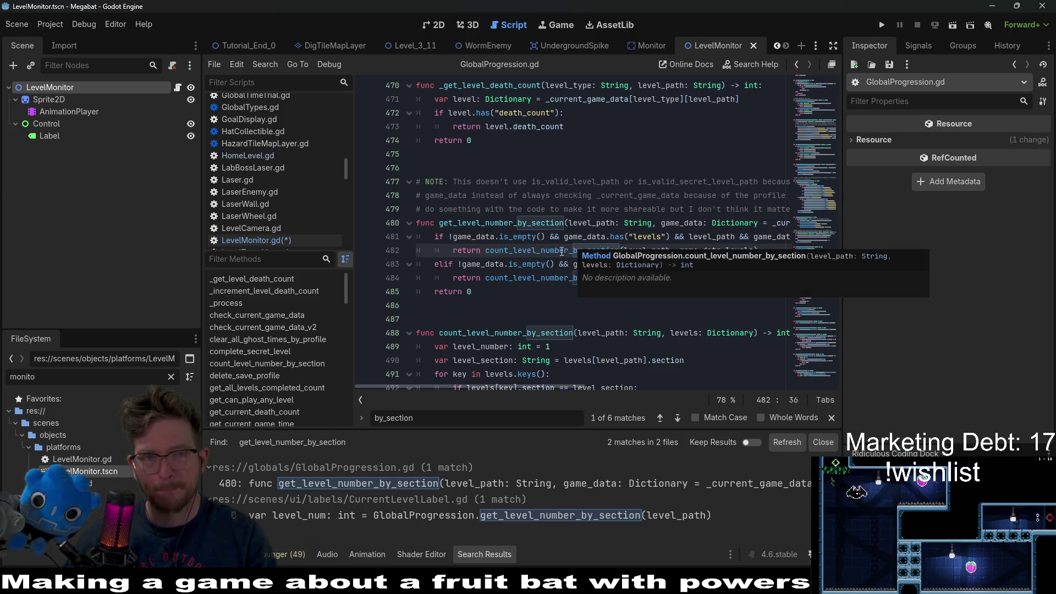
ctrl+click(524, 252)
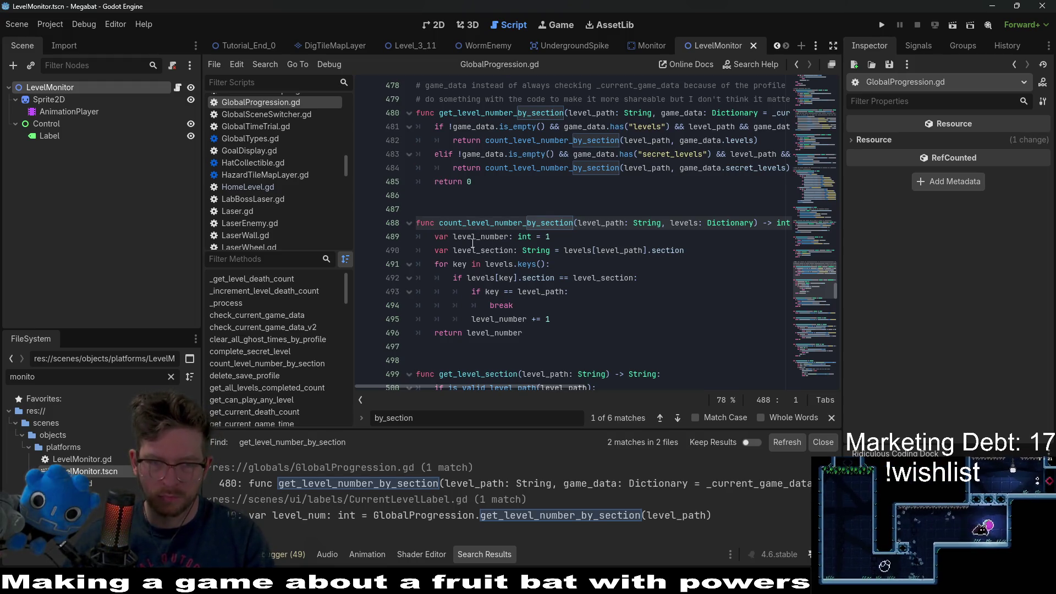
double_click(619, 251)
double_click(654, 250)
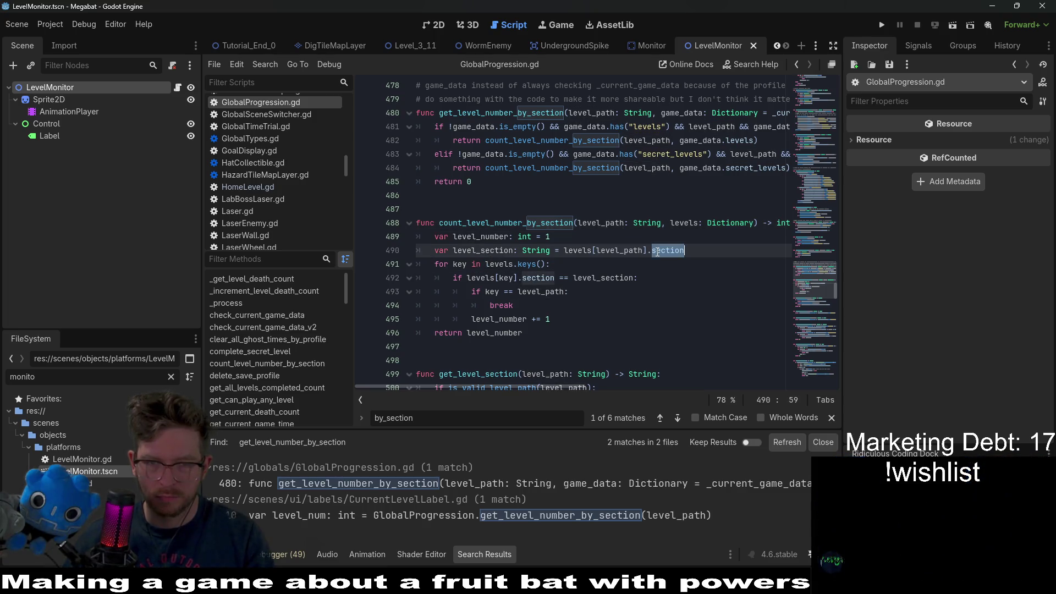
click(474, 220)
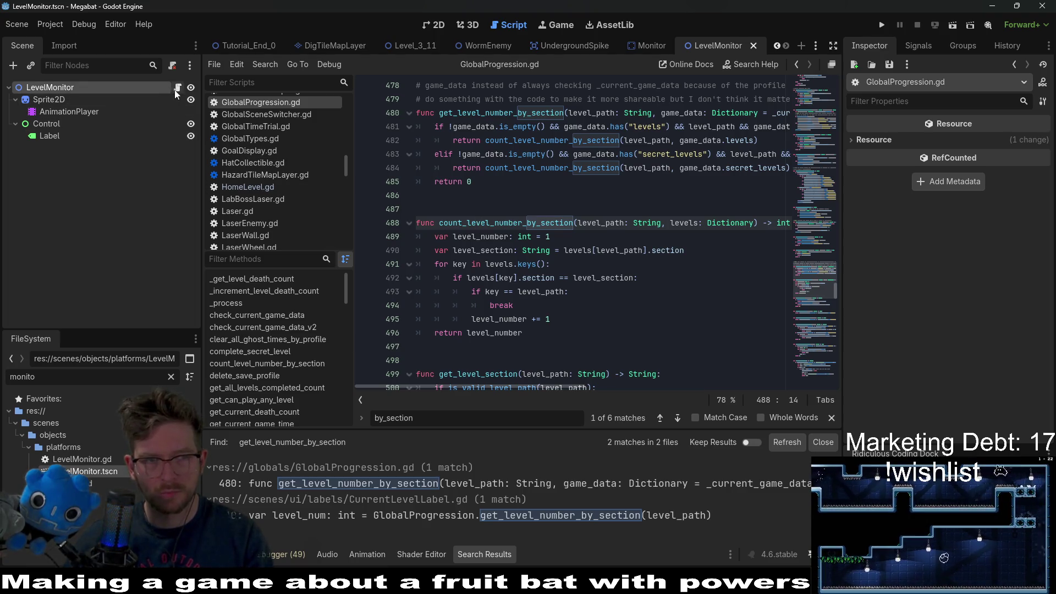
click(178, 87)
key(BackSpace)
key(BackSpace)
key(BackSpace)
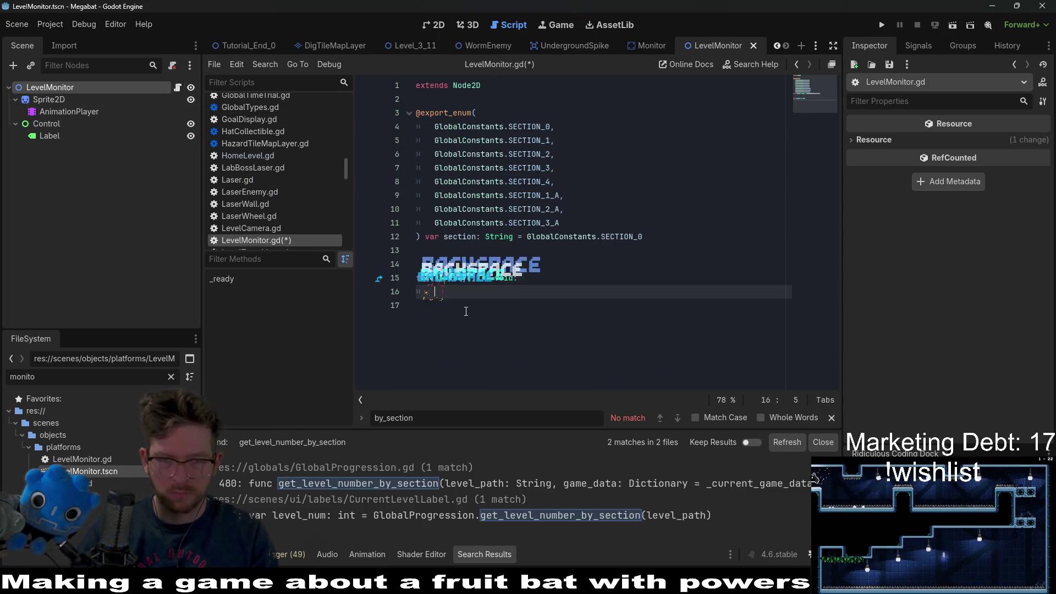
Declare current_level: int = GlobalProgression.get_level_number_by_section(section) inside _ready.
text(var current_level: )
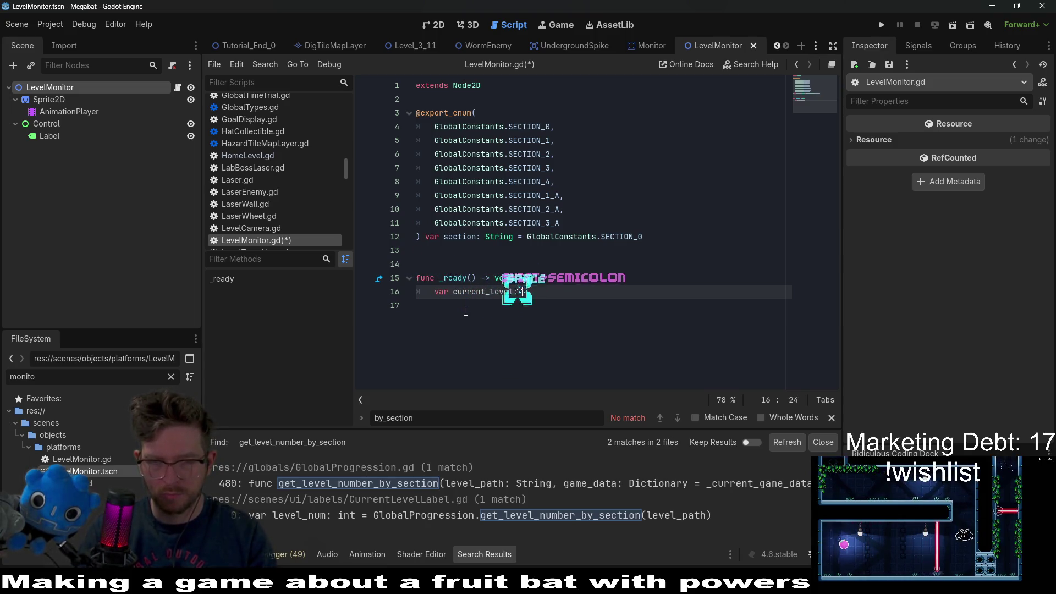
text(int)
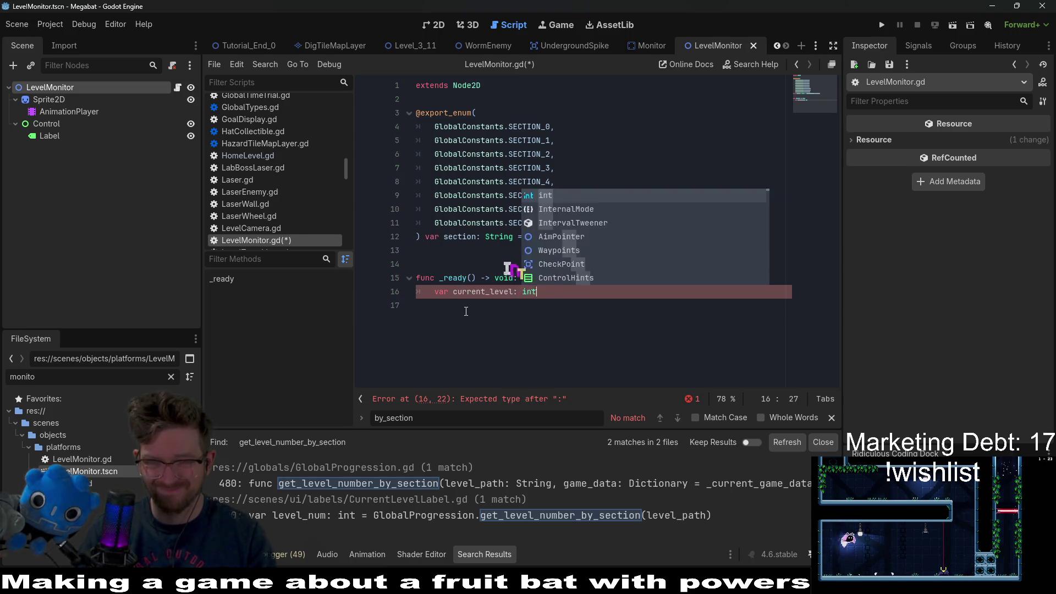
text( = GlobalPro)
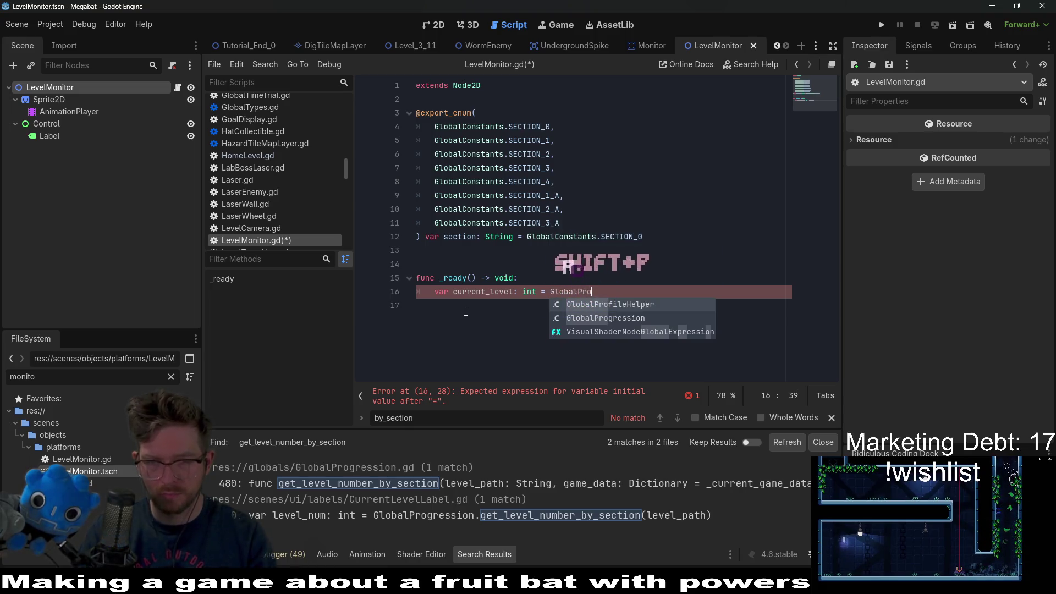
key(Down)
key(Return)
text(.)
key(ctrl+v)
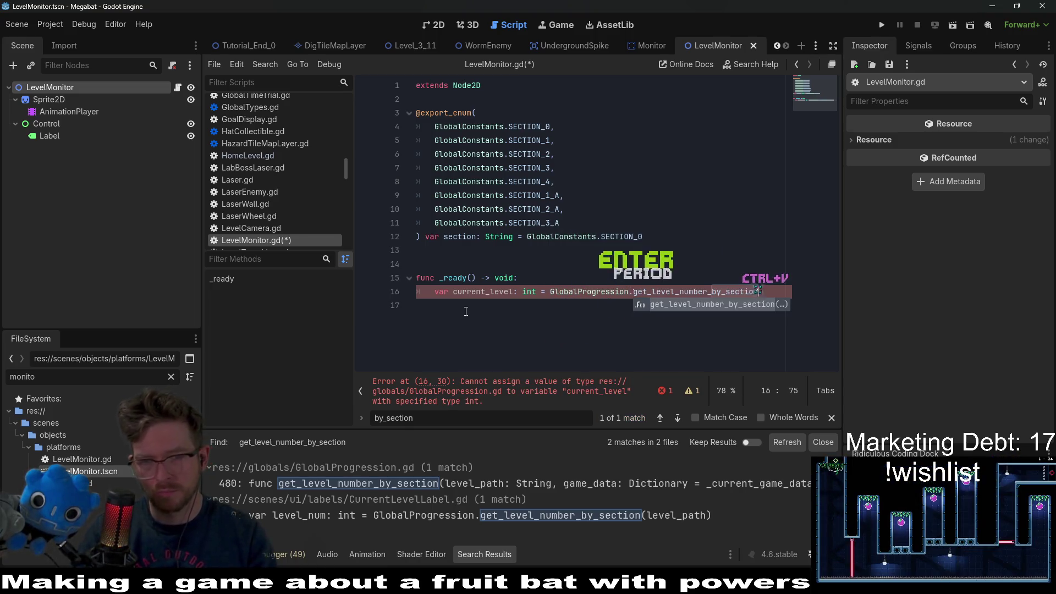
text((section))
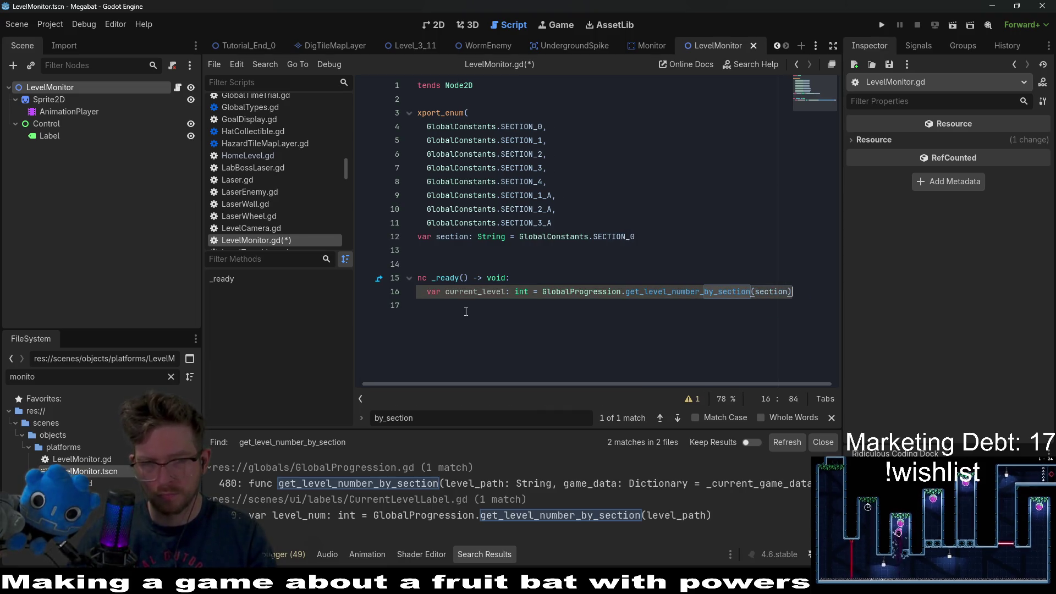
key(Return)
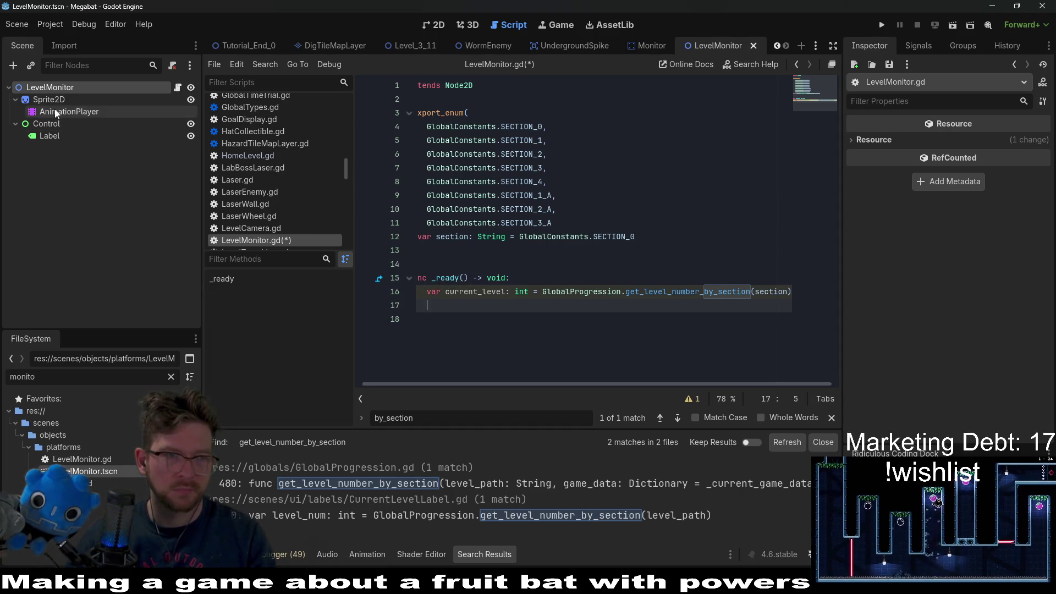
Add an onready Label reference and set label.text = str(current_level).
mouse_move(51, 136)
mouse_down()
mouse_move(346, 207)
mouse_move(465, 252)
mouse_move(440, 103)
mouse_up()
key(Return)
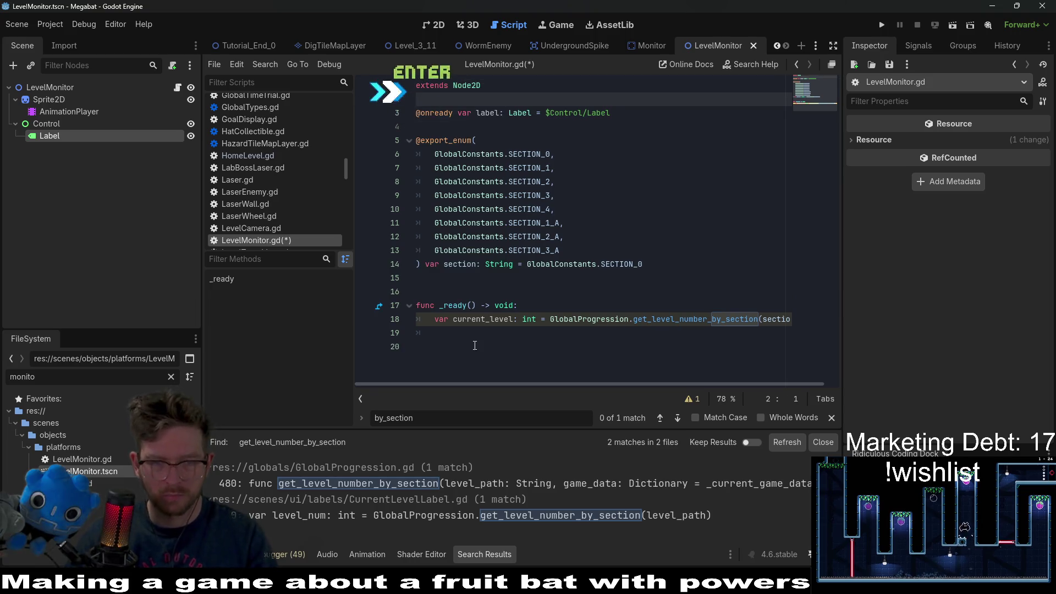
click(477, 339)
text(label)
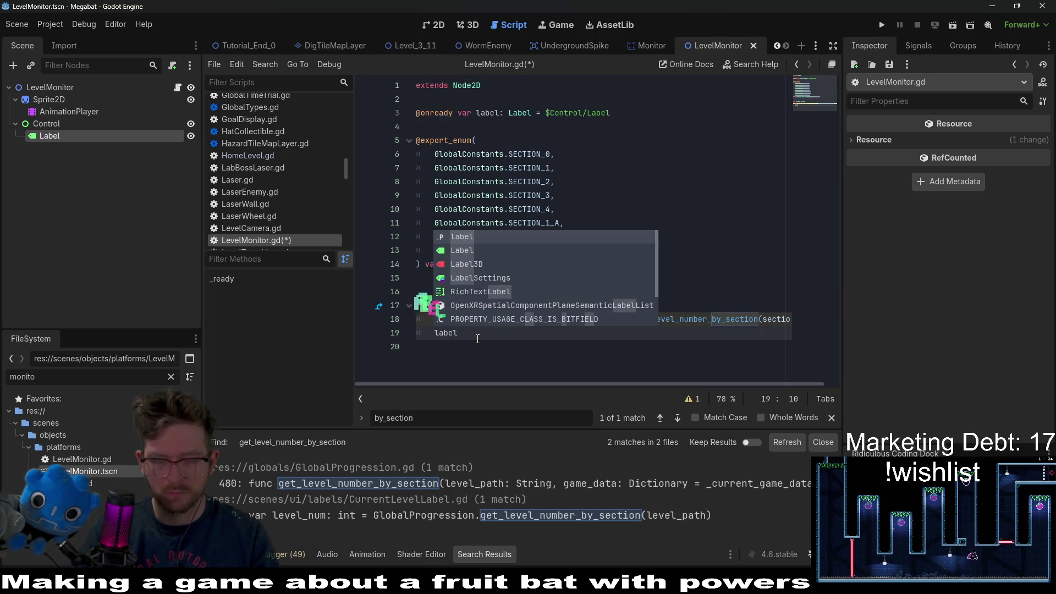
text(.tex)
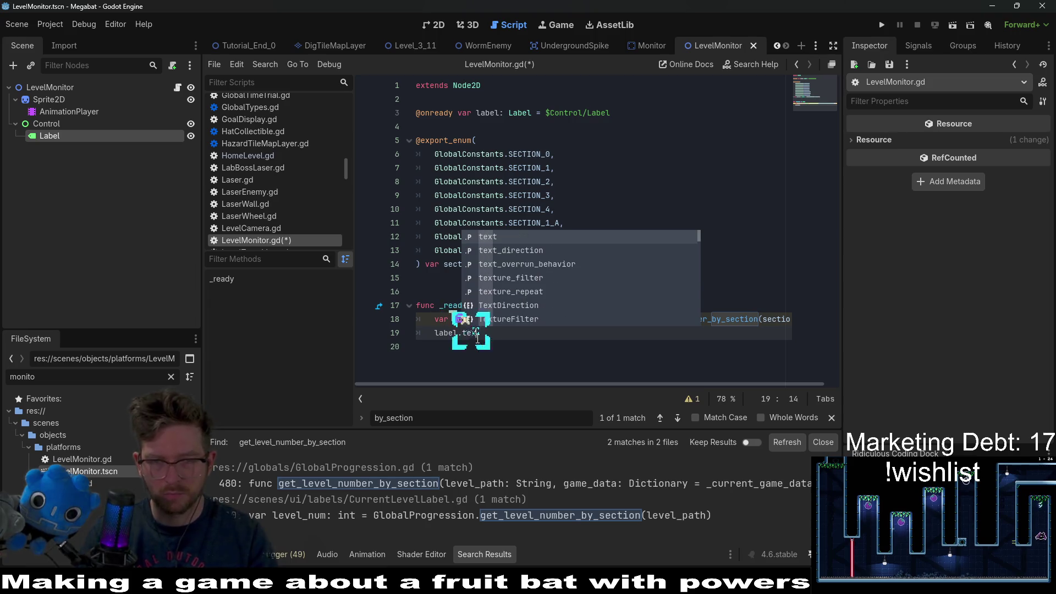
text(t = cu)
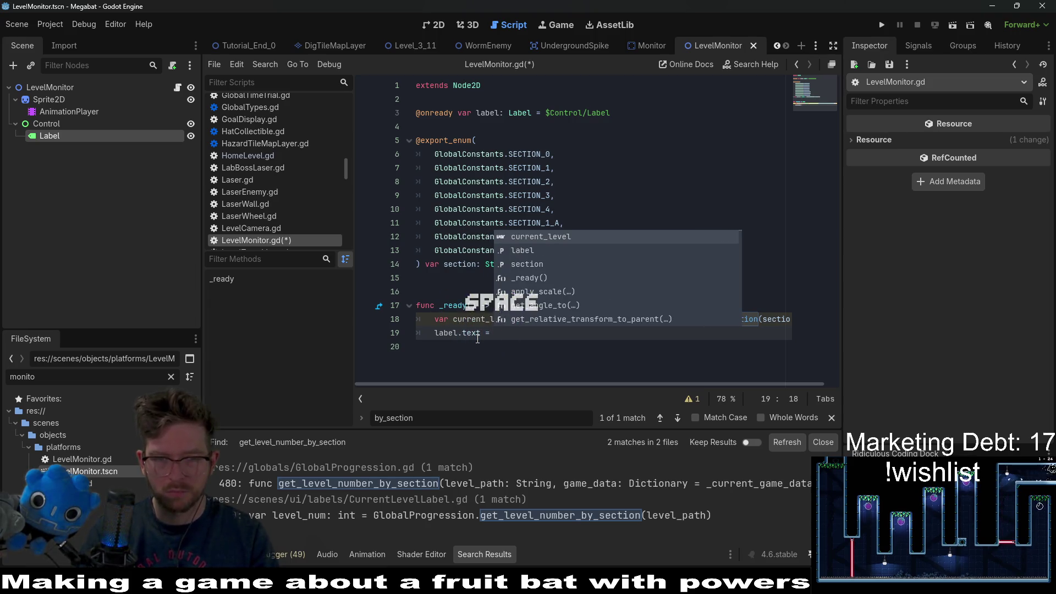
key(BackSpace)
key(BackSpace)
text(str(current)
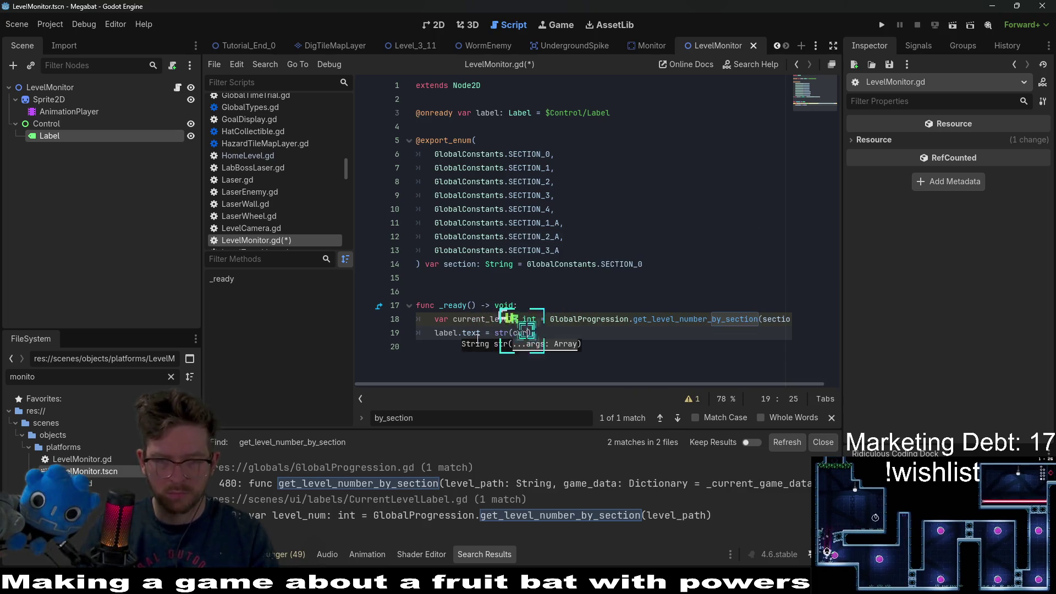
text(_level))
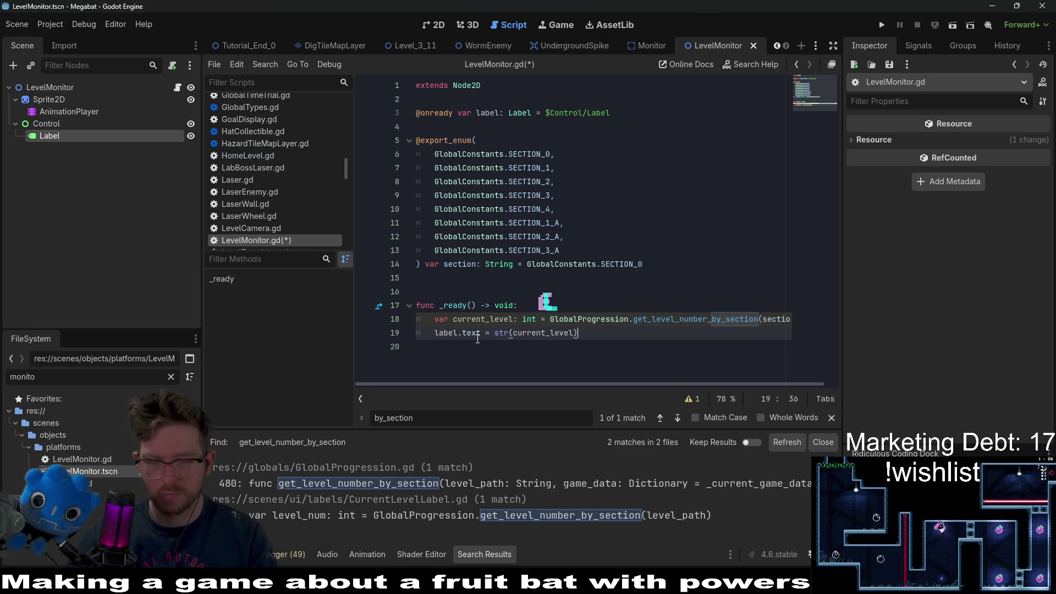
key(Return)
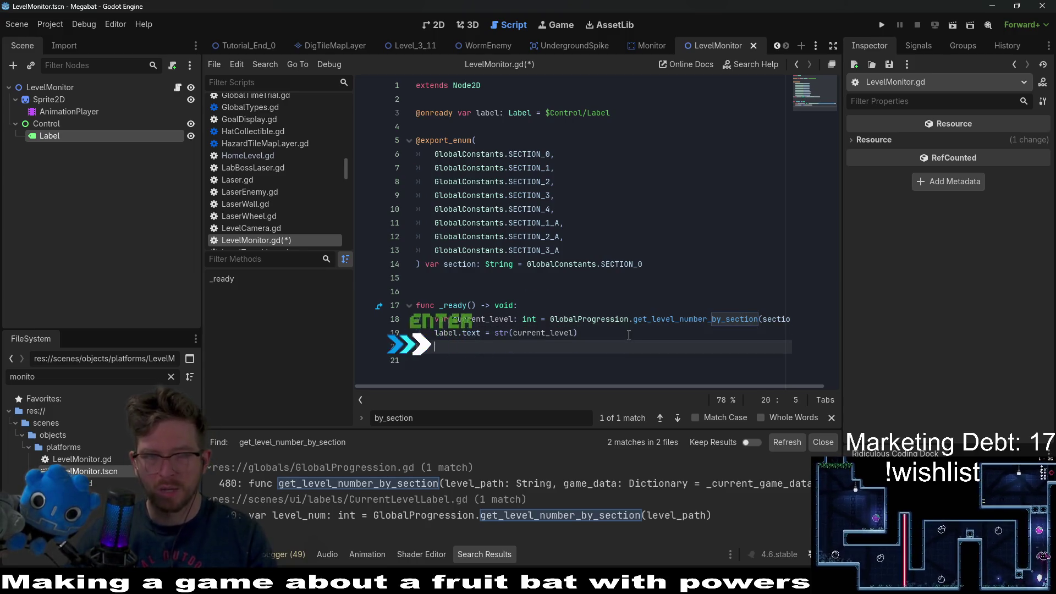
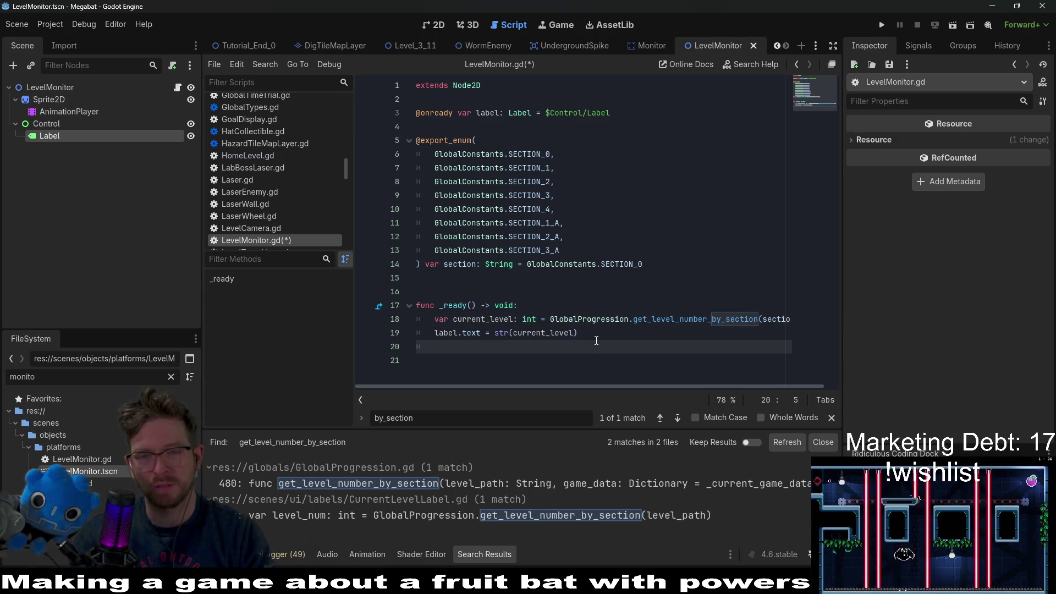
Jump to the get_level_number_by_section definition and scroll through the surrounding code.
ctrl+click(678, 321)
scroll(678, 322, down, 2)
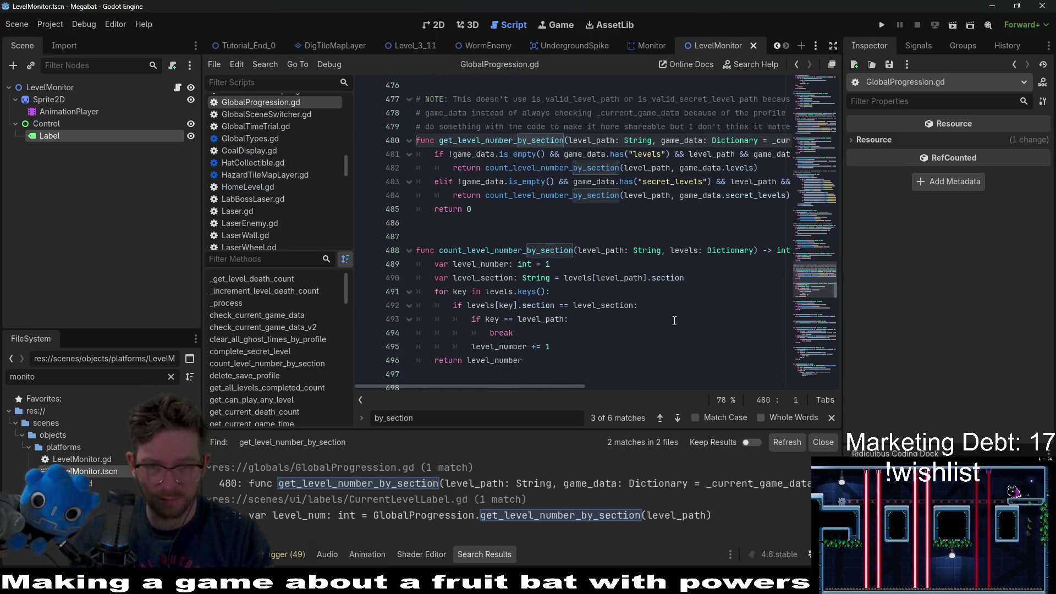
double_click(555, 251)
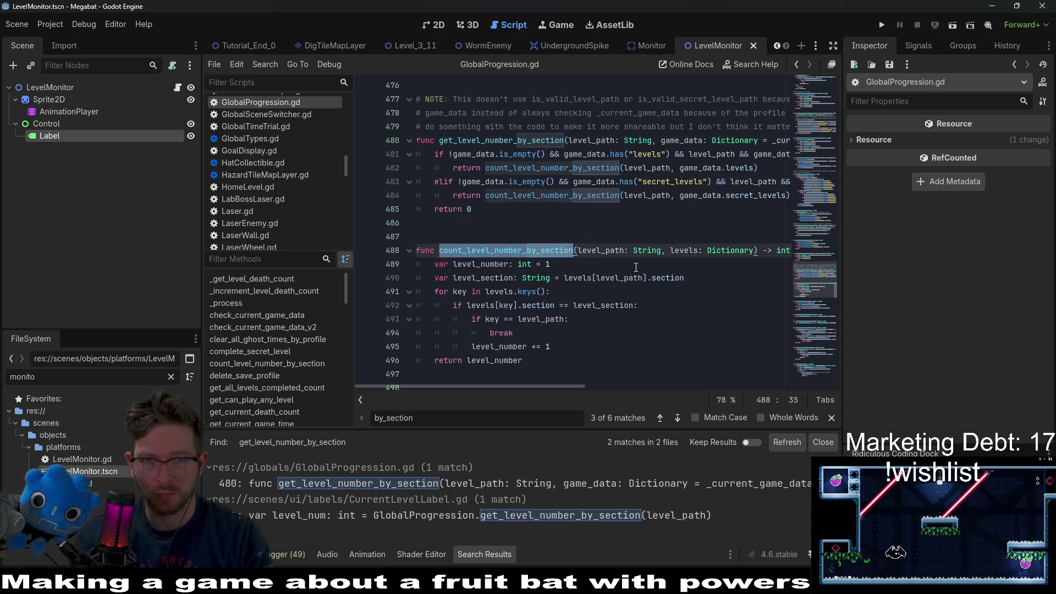
scroll(636, 268, down, 3)
scroll(635, 267, down, 3)
scroll(636, 267, down, 1)
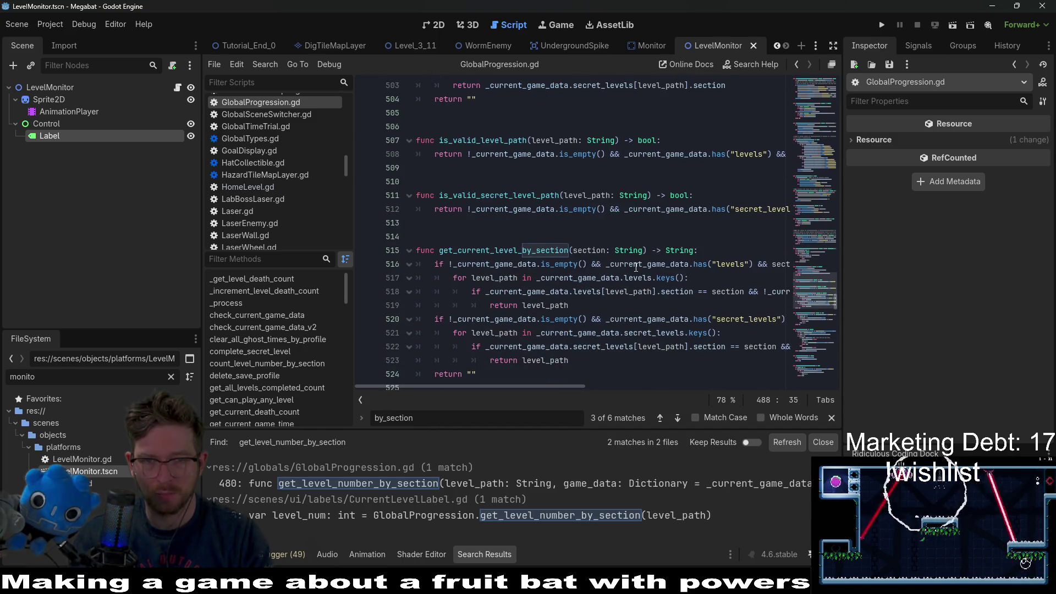
scroll(636, 268, up, 2)
scroll(636, 267, down, 2)
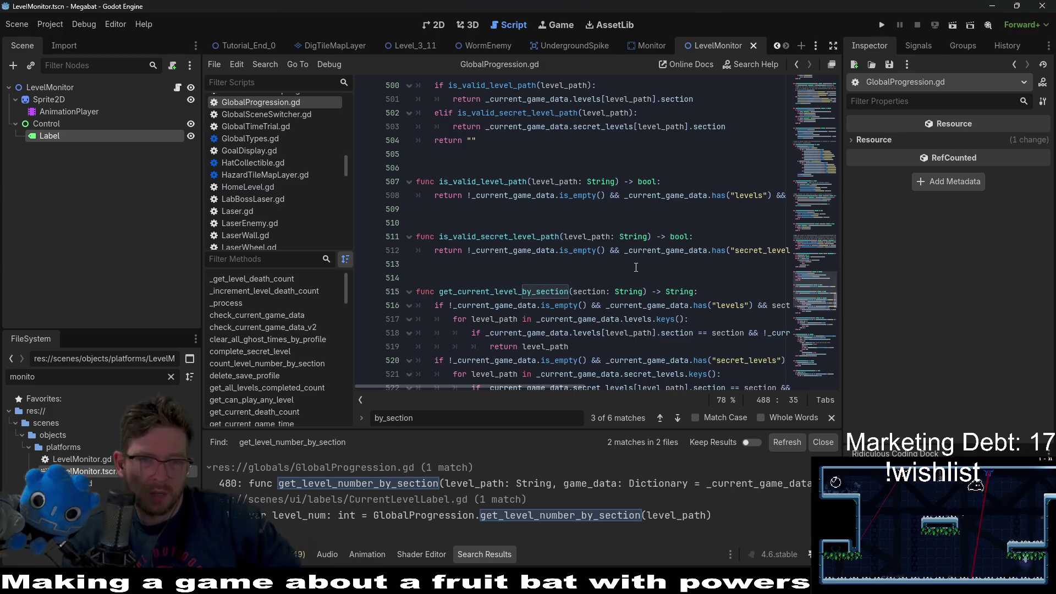
scroll(636, 268, down, 4)
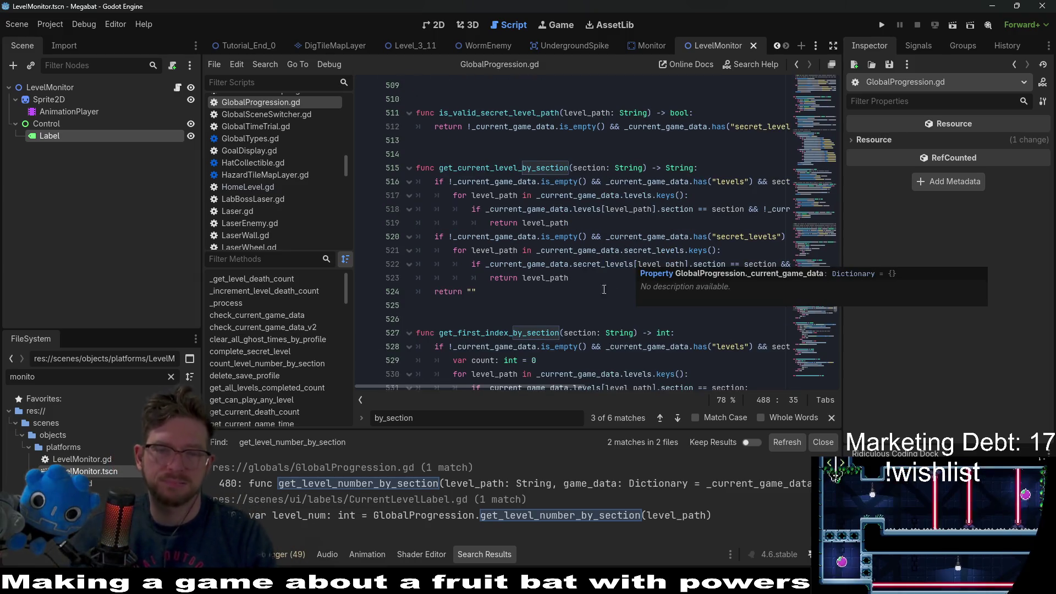
scroll(590, 293, down, 4)
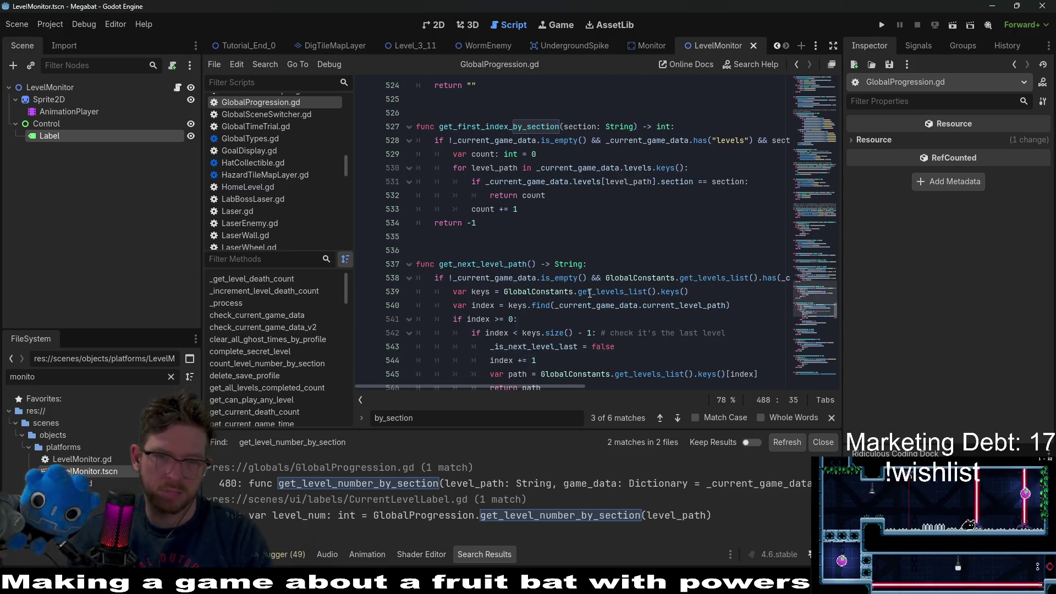
scroll(590, 293, down, 2)
scroll(589, 293, up, 13)
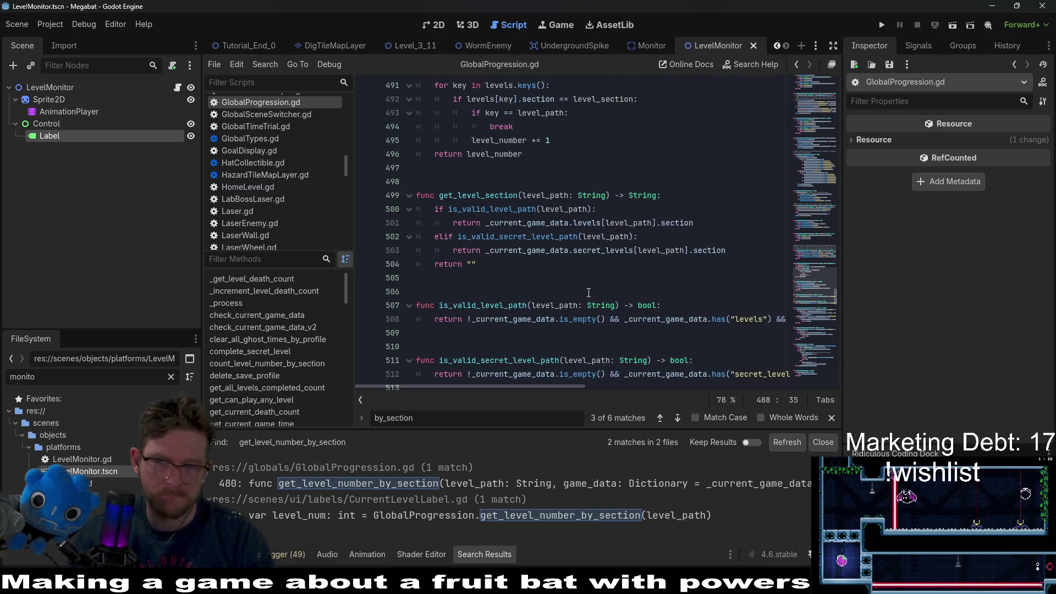
scroll(588, 292, up, 2)
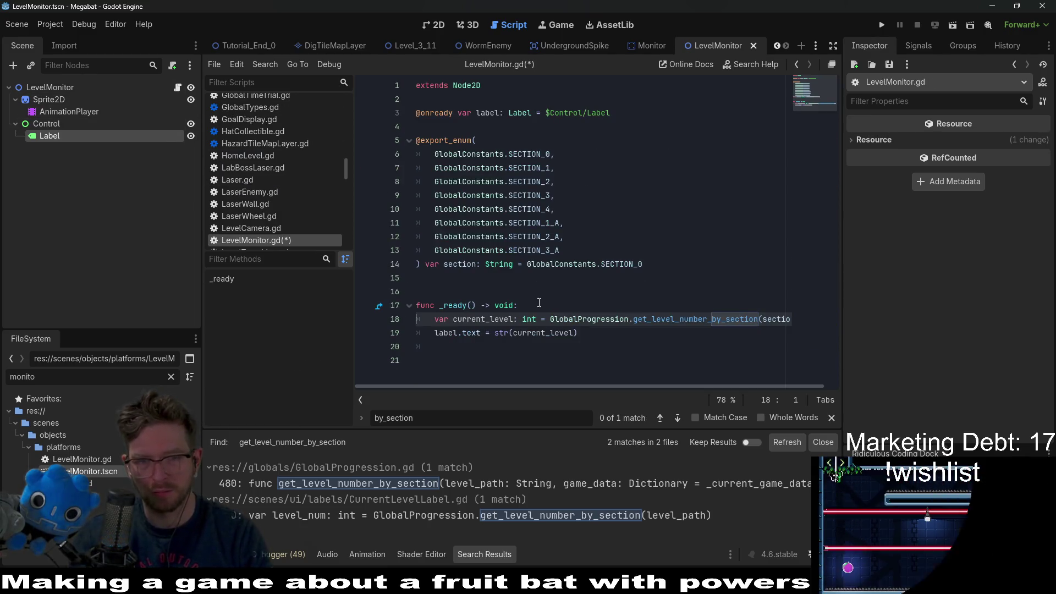
Below label.text in _ready, add TODOs: show boss icon on boss level, check mark when all levels completed.
click(605, 334)
click(608, 343)
text(#)
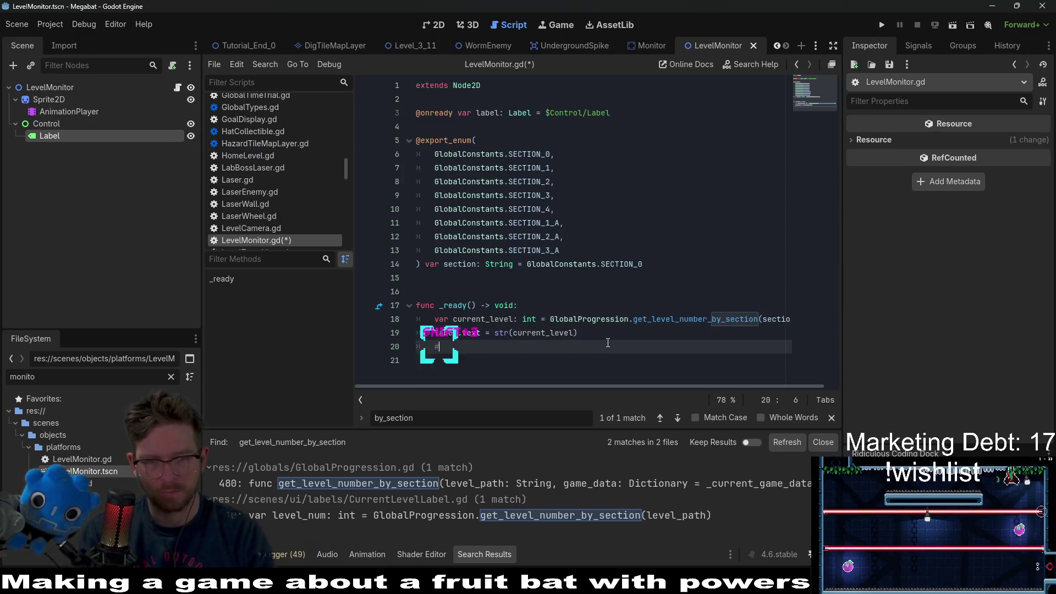
text( TODO: )
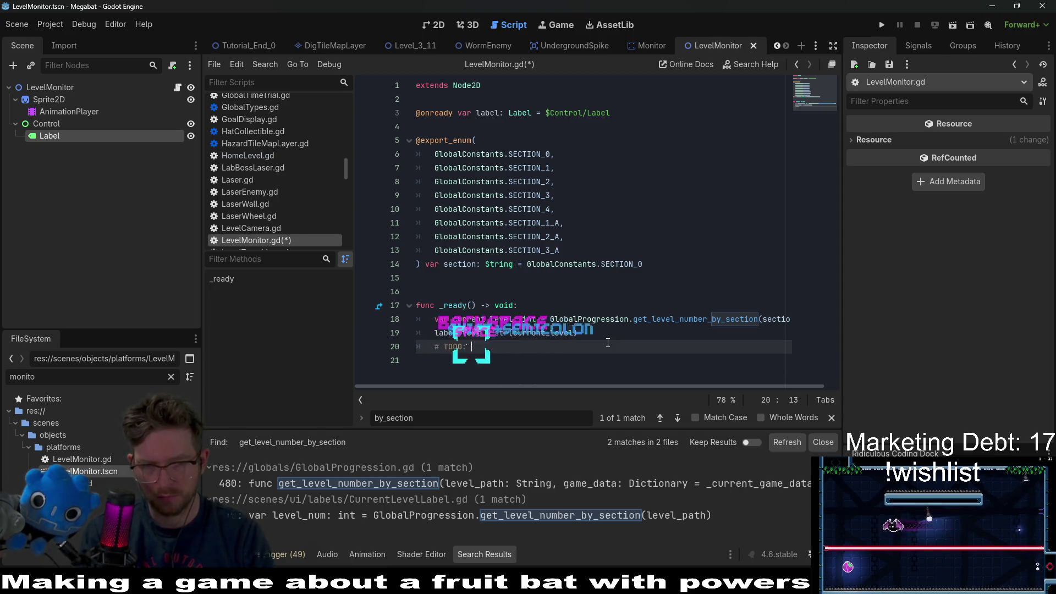
text(show l)
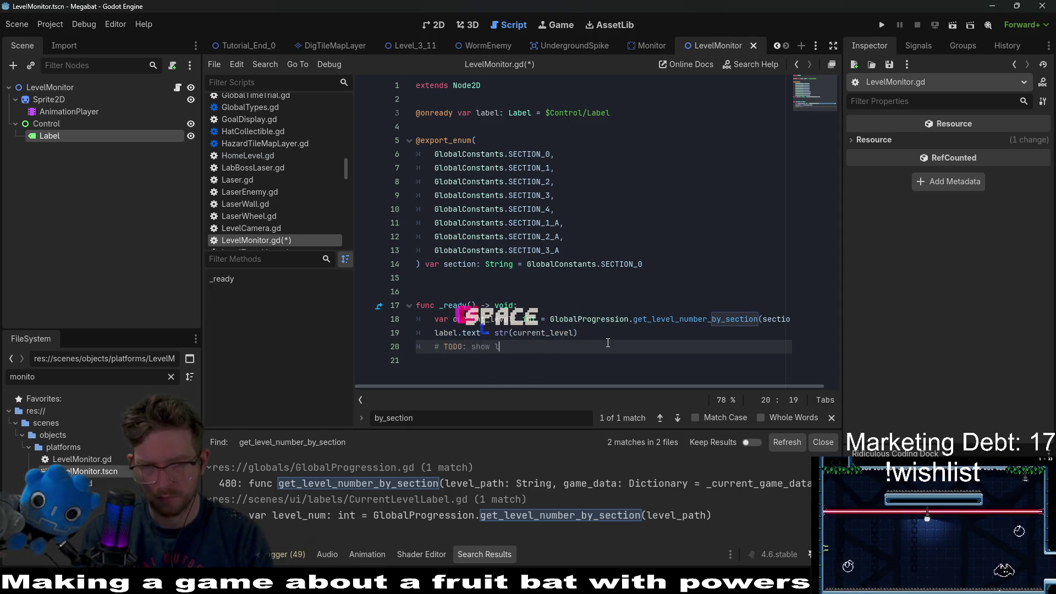
text(e)
key(BackSpace)
text(bosses on if on boss )
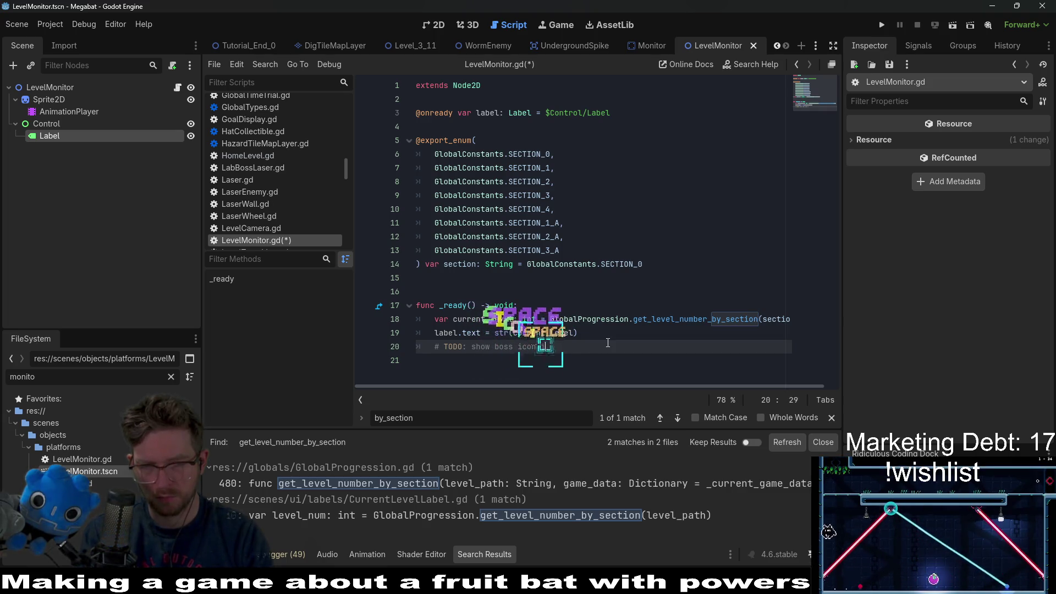
text(level)
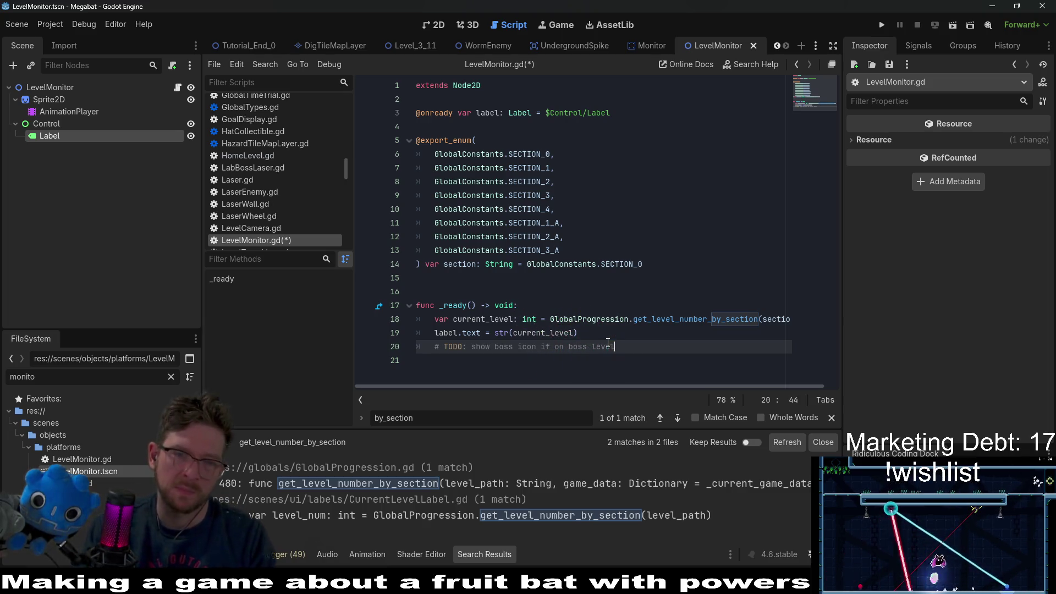
key(Return)
text(# )
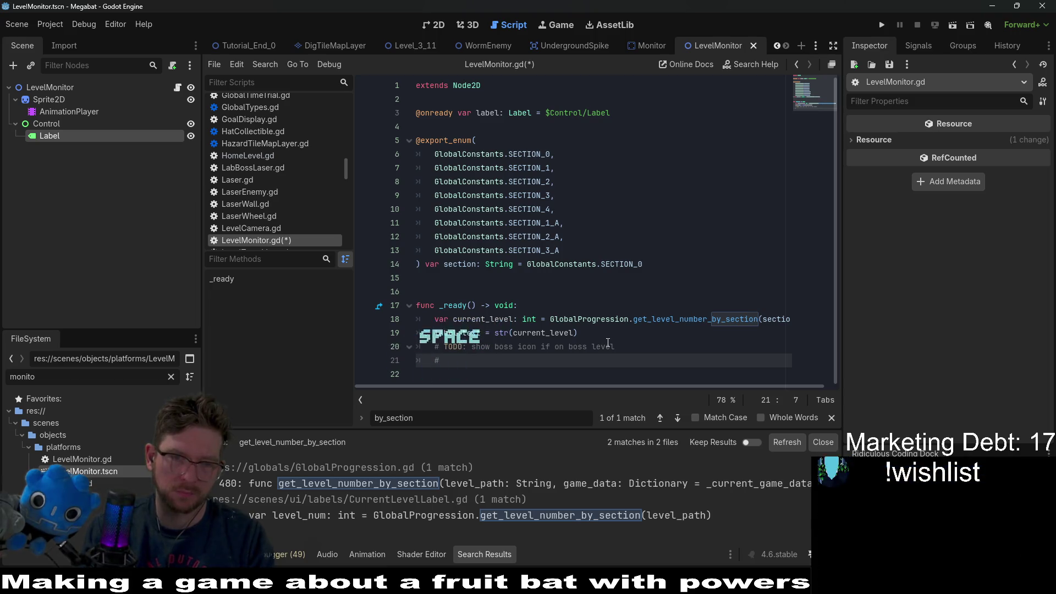
text(TODO:)
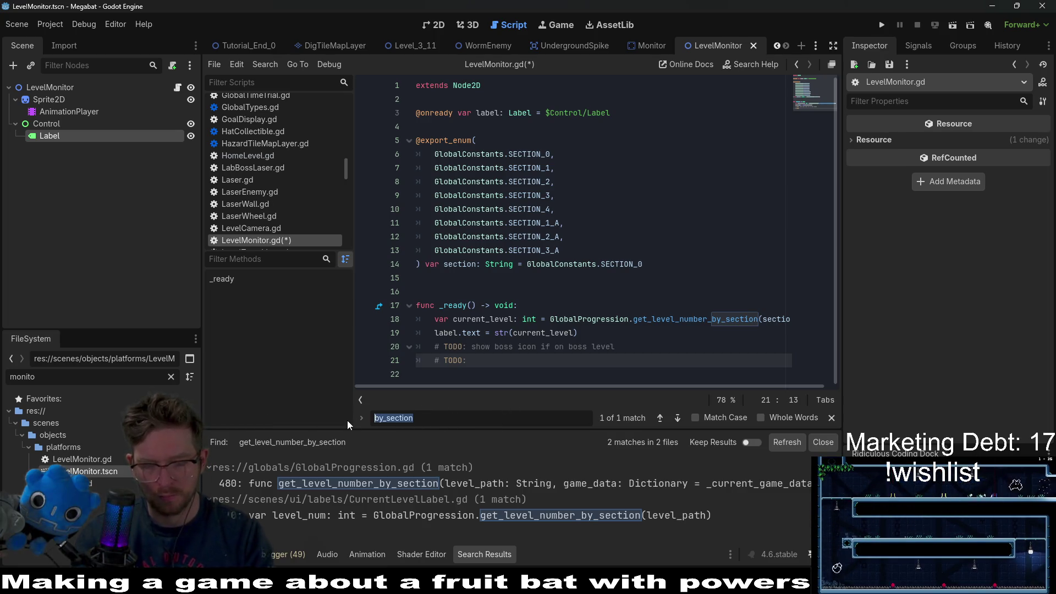
key(BackSpace)
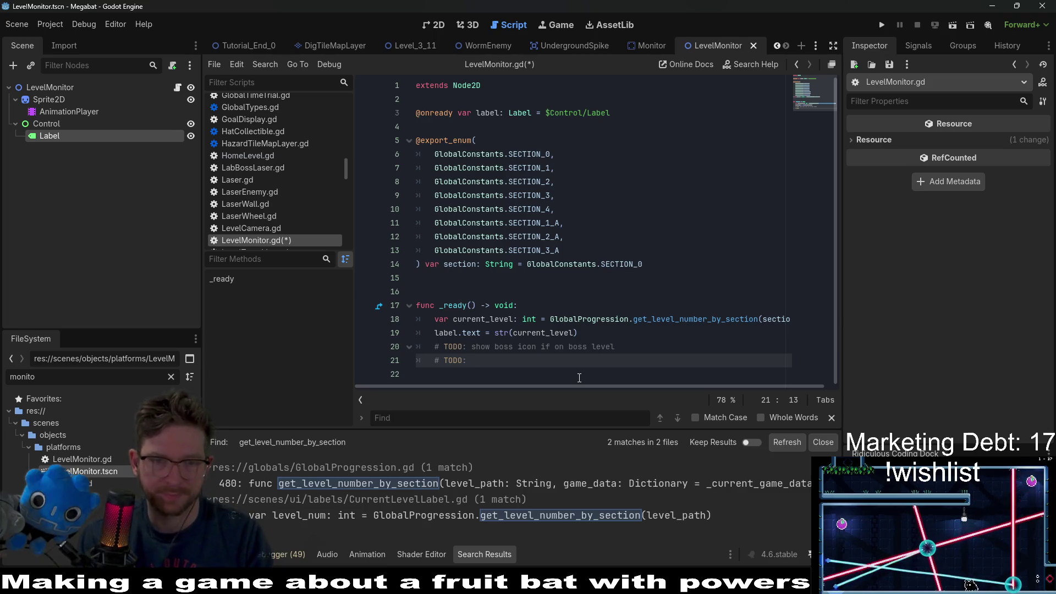
text(how check ic)
key(BackSpace)
key(BackSpace)
text(mark if complet)
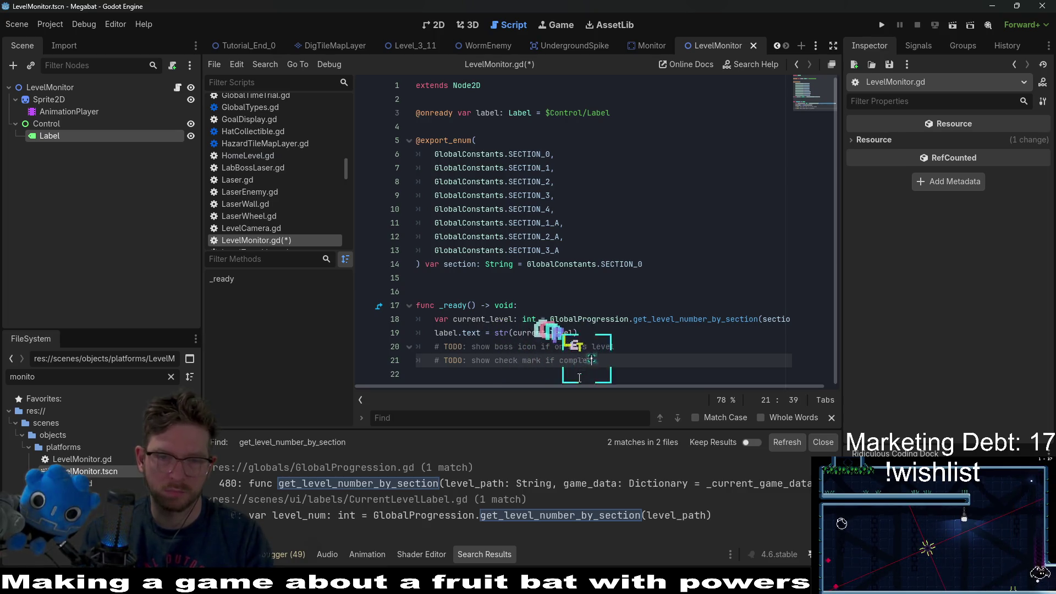
text(ed all level)
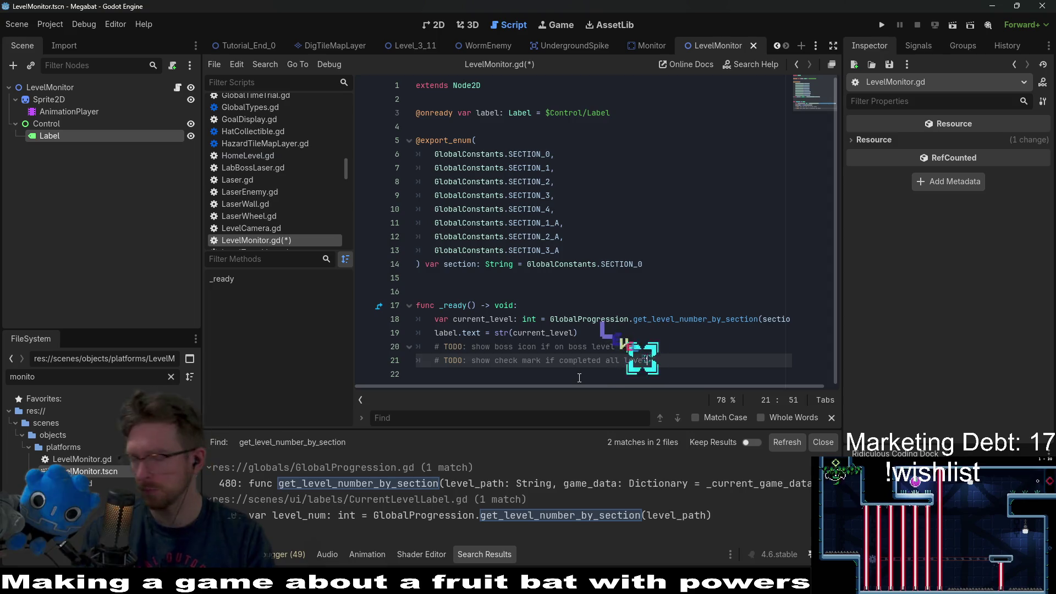
text(s)
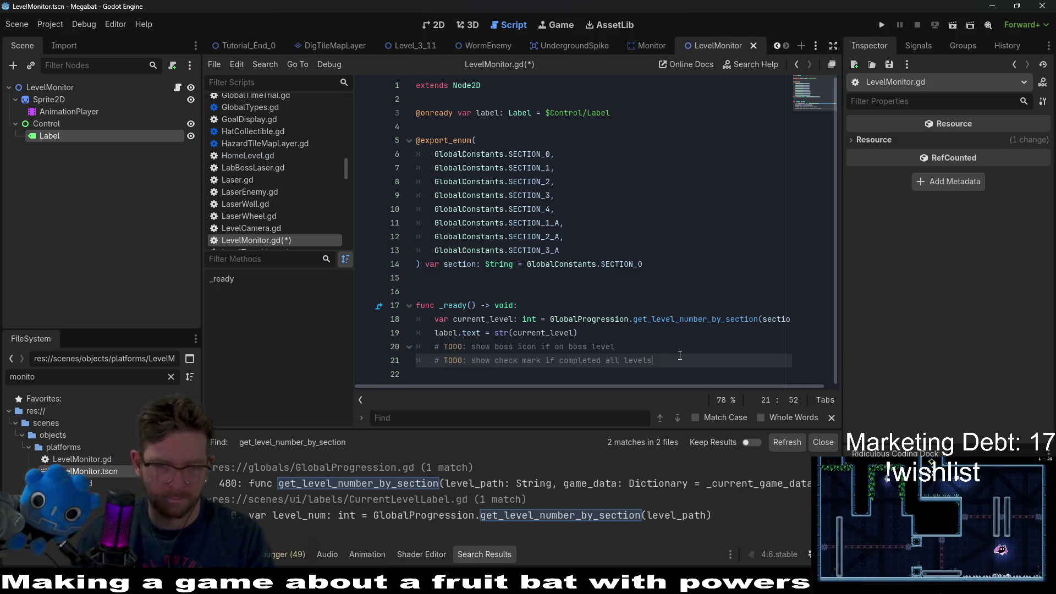
key(Return)
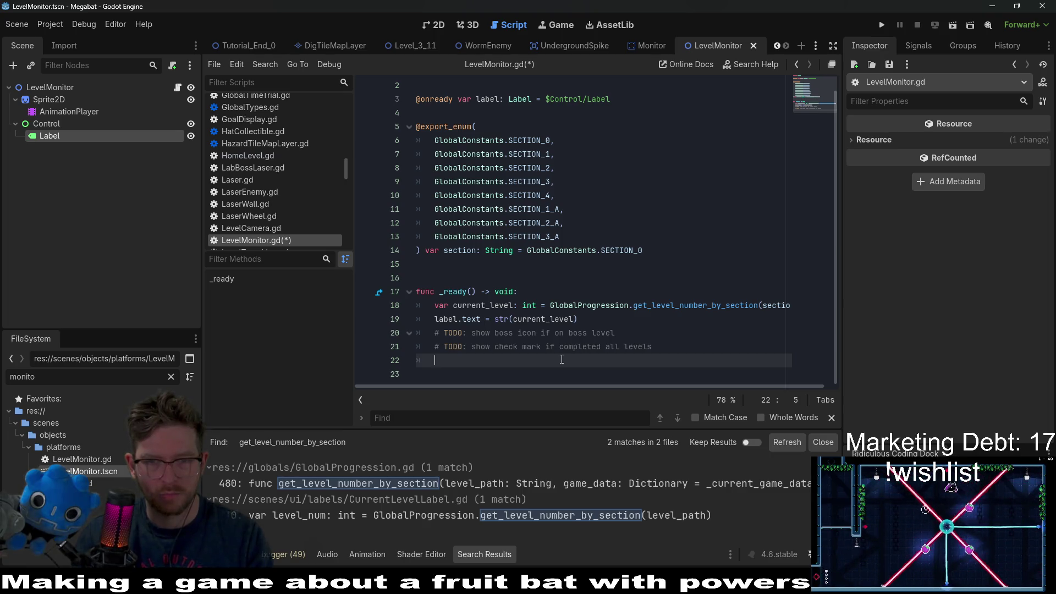
Save LevelMonitor.gd and return to the top of the script.
key(ctrl+s)
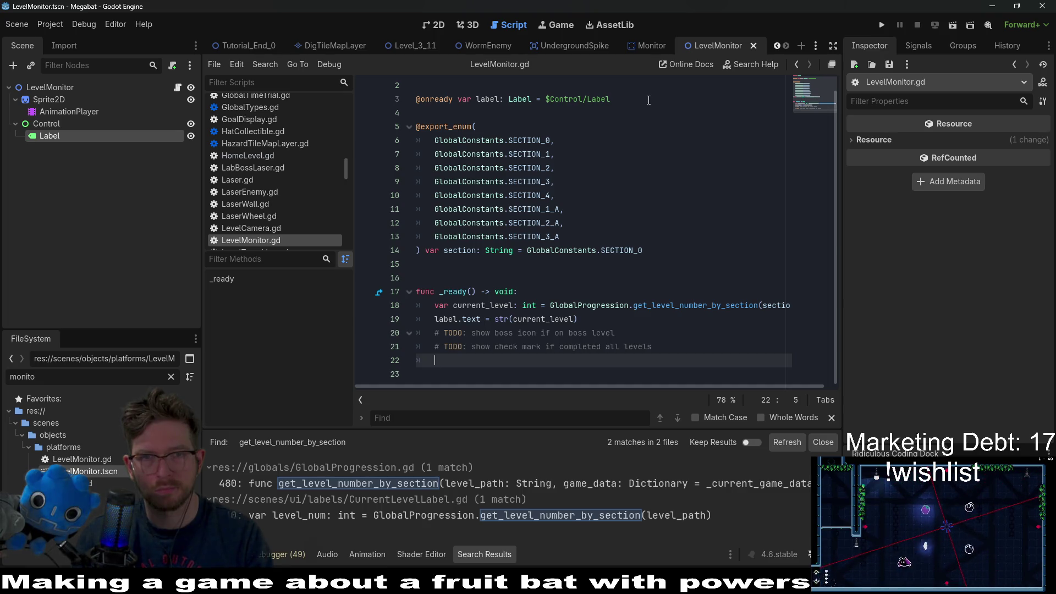
click(635, 109)
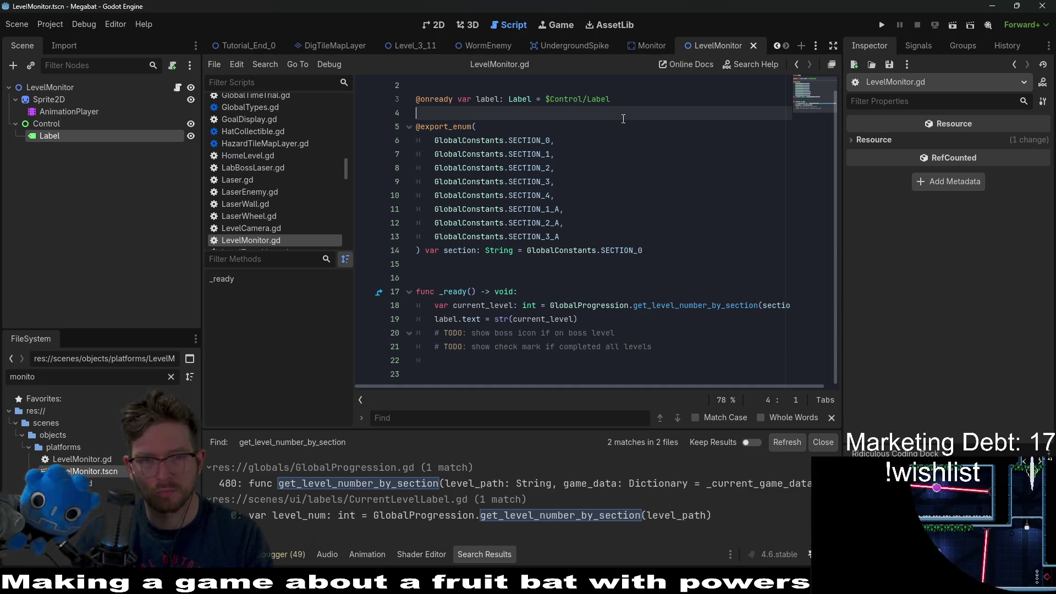
key(ctrl+Home)
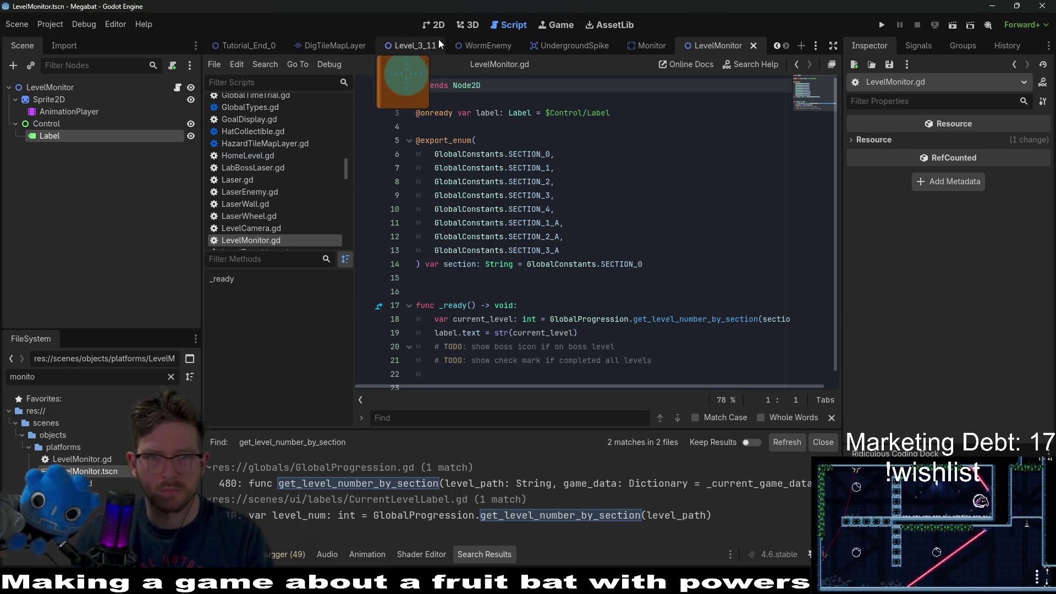
Return to the 2D view and bring up the HomeLevel scene.
click(435, 25)
click(389, 48)
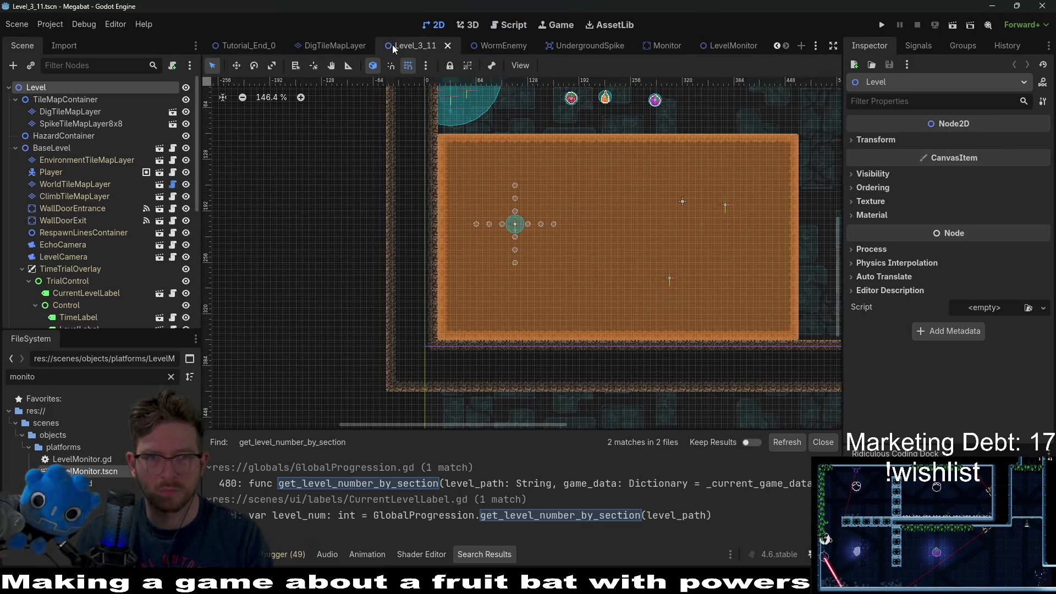
scroll(636, 47, up, 2)
scroll(636, 47, down, 2)
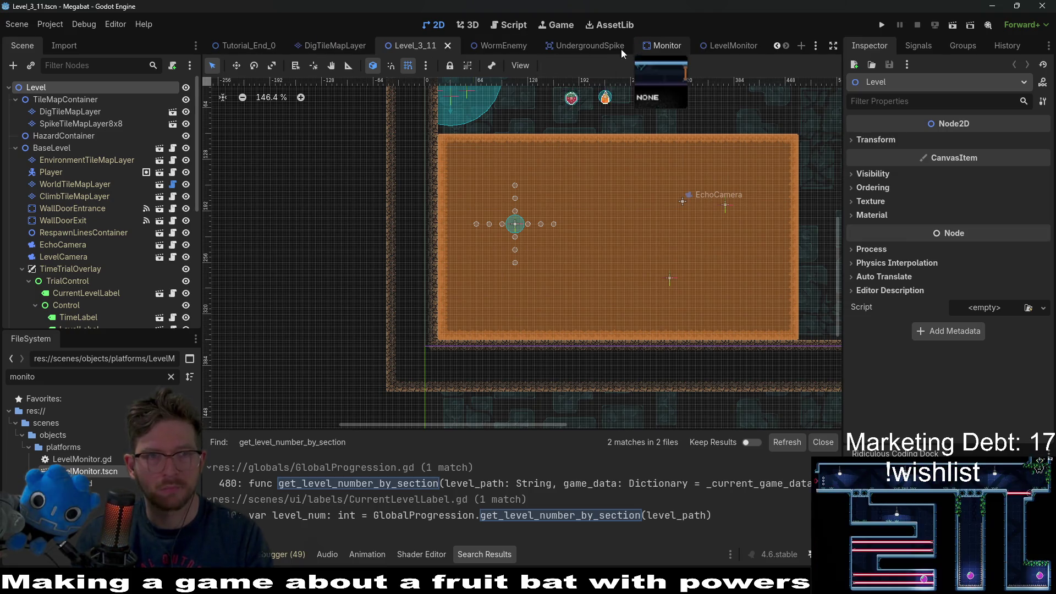
scroll(337, 48, up, 2)
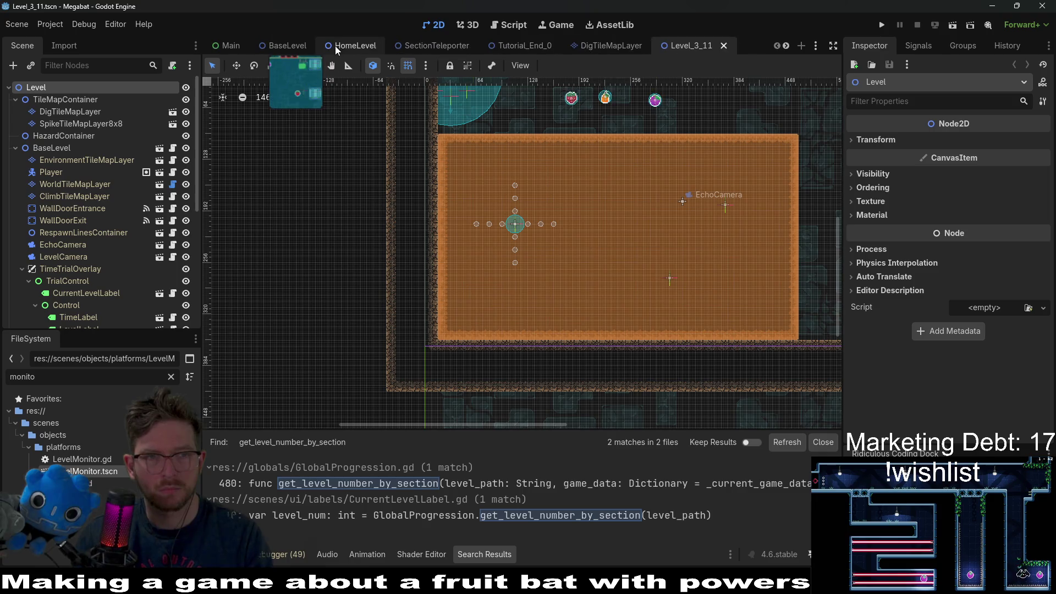
click(352, 45)
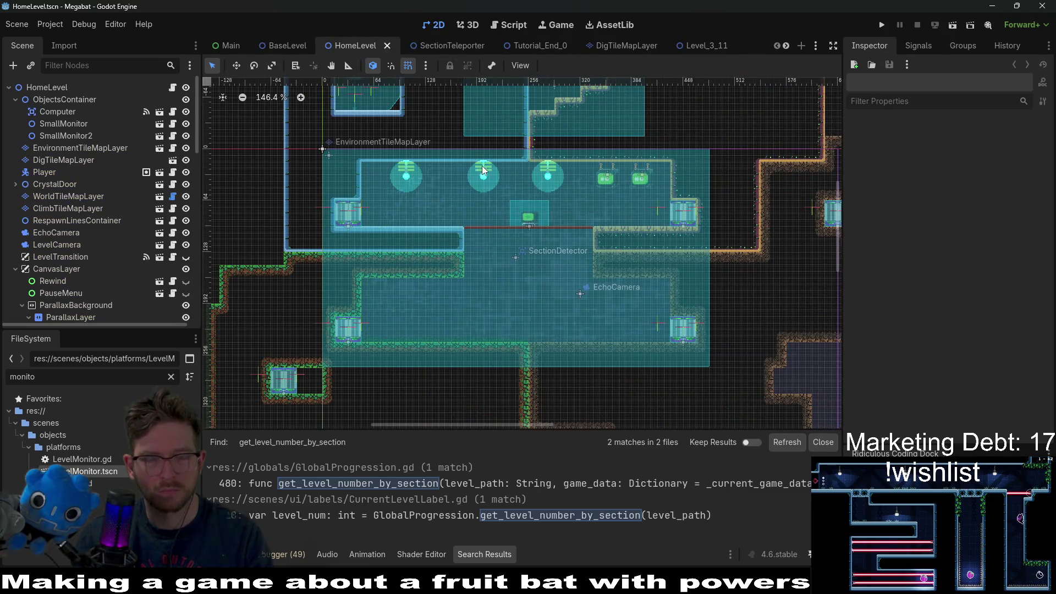
scroll(509, 179, down, 1)
scroll(568, 189, up, 6)
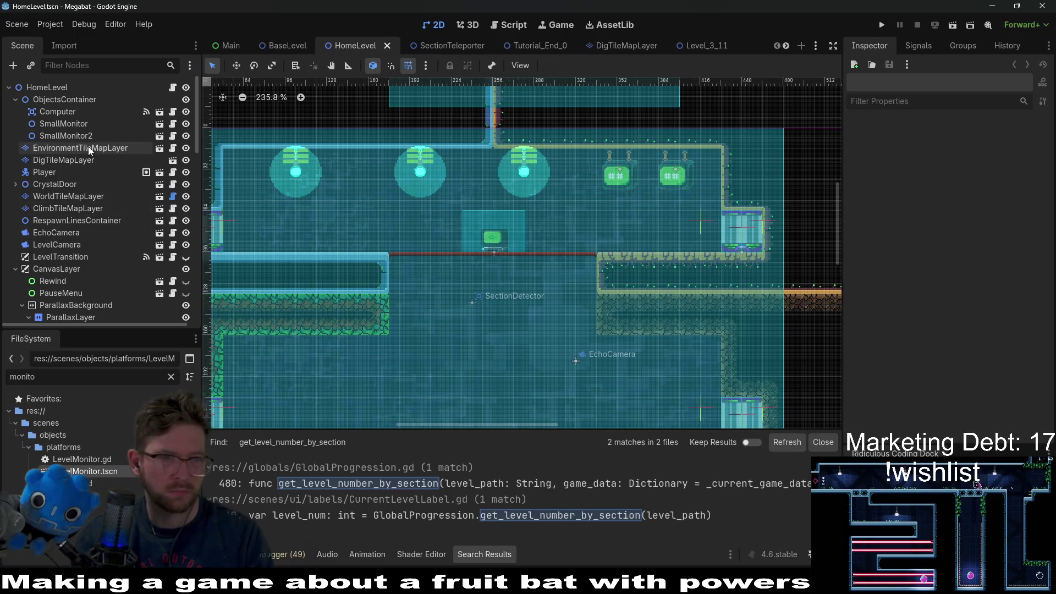
Move SmallMonitor left between the first two lamps and SmallMonitor2 just right of the third lamp.
click(82, 126)
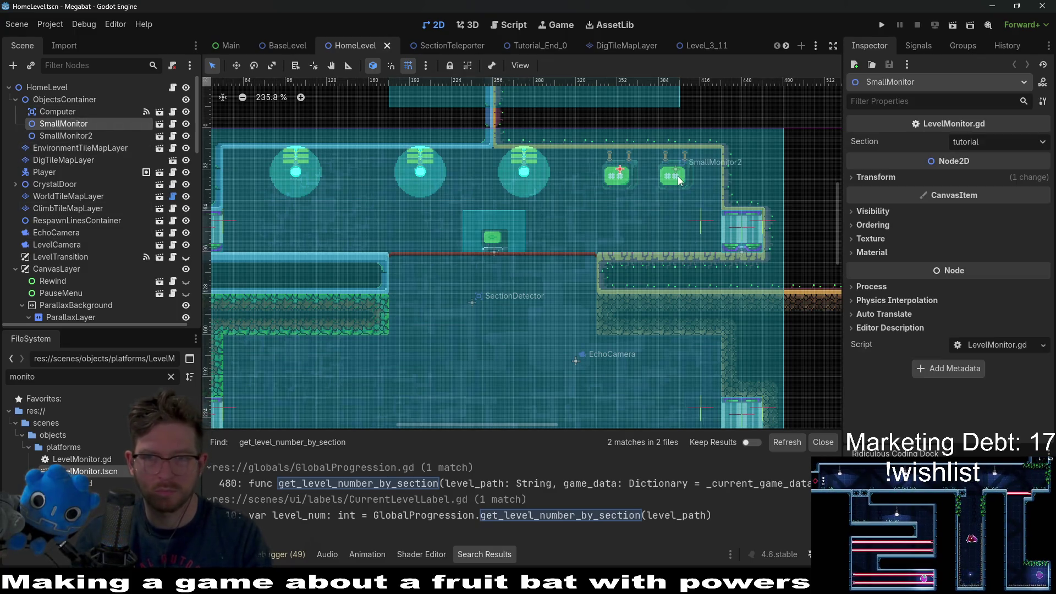
drag(613, 173, 344, 171)
scroll(341, 160, up, 4)
scroll(370, 165, up, 9)
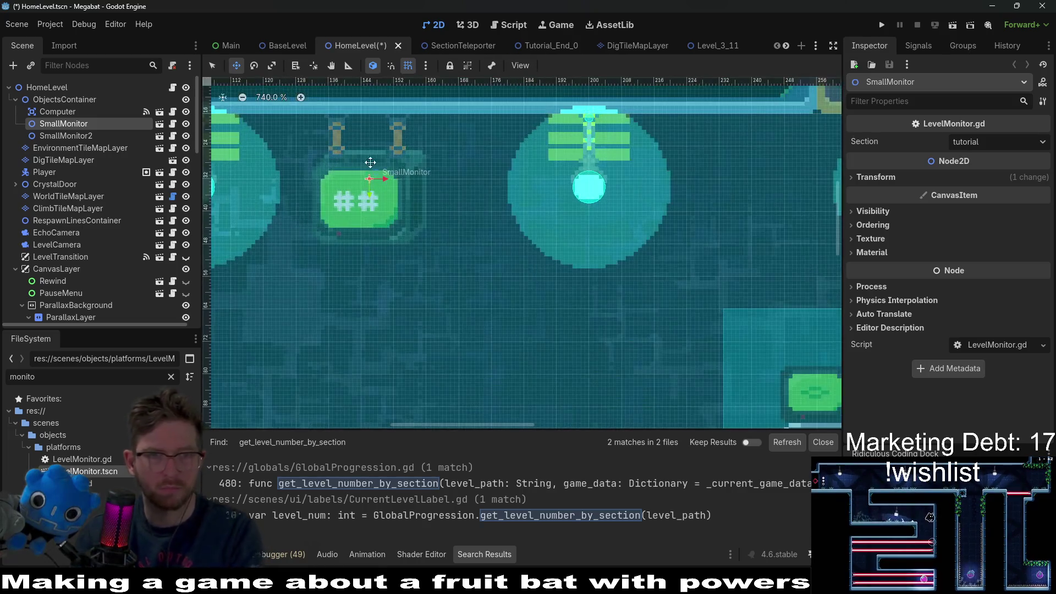
scroll(385, 166, down, 6)
scroll(396, 170, down, 6)
scroll(689, 221, down, 1)
click(66, 135)
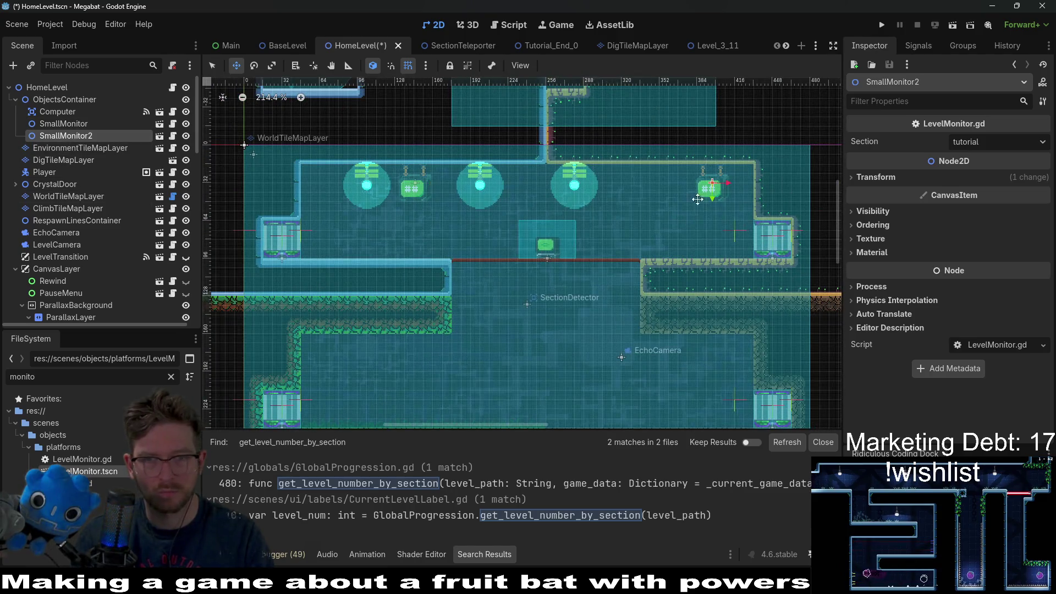
scroll(731, 188, up, 5)
drag(699, 175, 610, 174)
scroll(610, 174, down, 5)
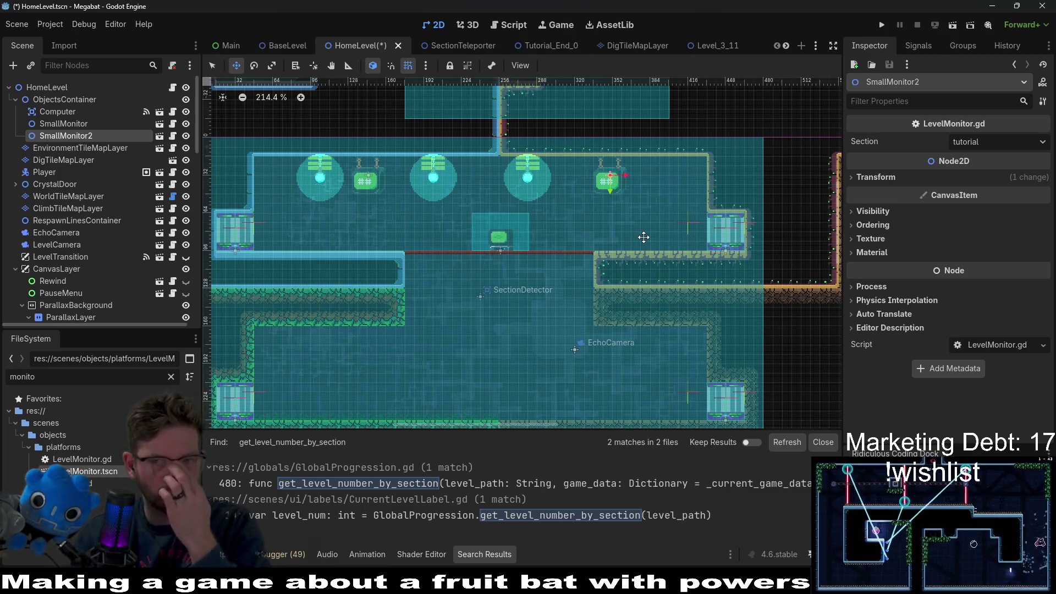
Set SmallMonitor2 to lab, then duplicate it as SmallMonitor3 in the lower room with section forest.
click(995, 142)
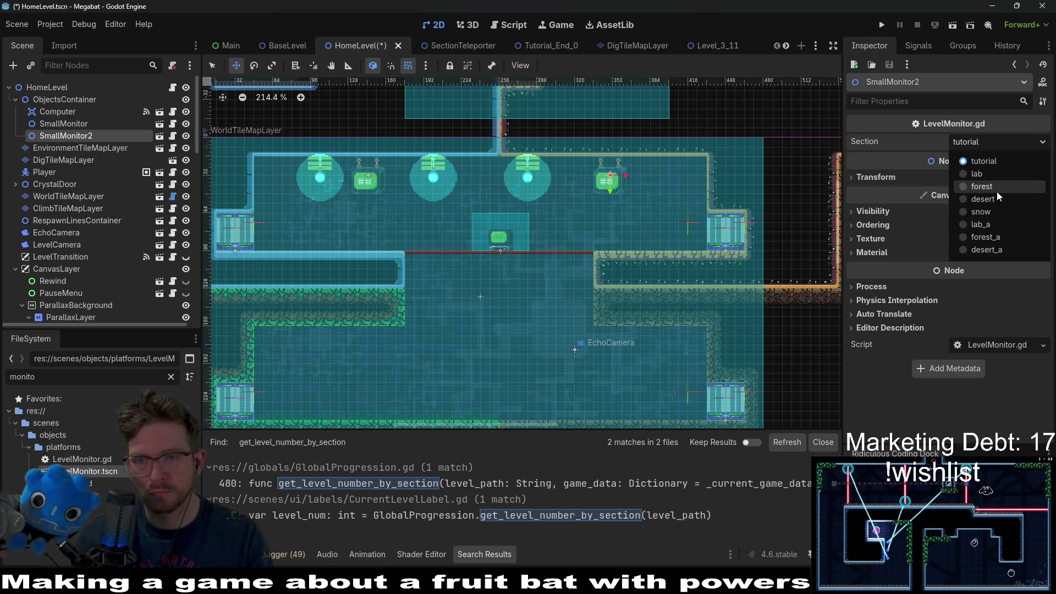
click(977, 173)
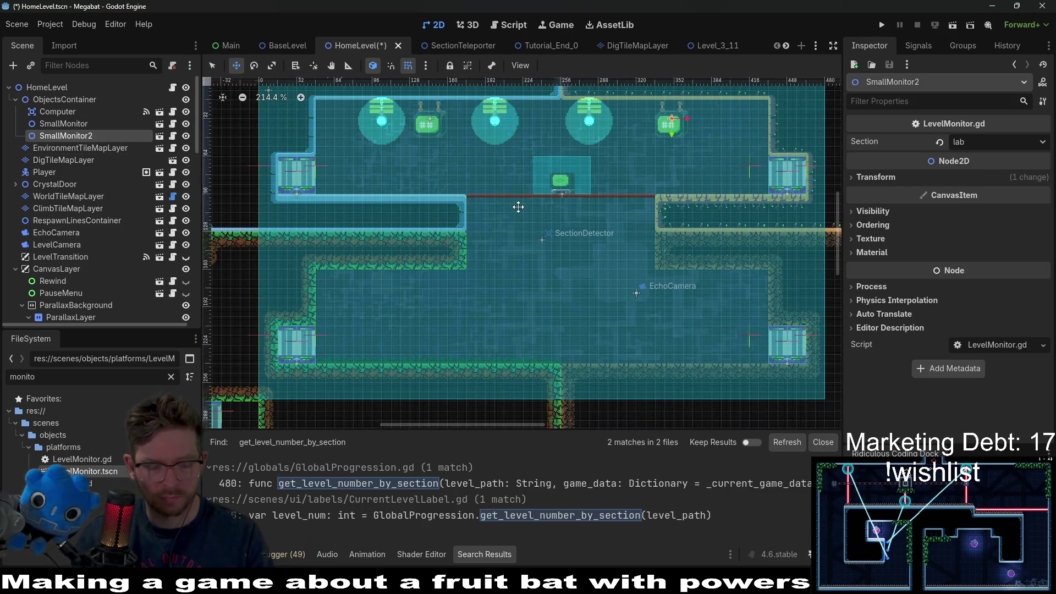
key(ctrl+d)
mouse_move(685, 124)
mouse_down()
mouse_move(522, 292)
mouse_move(425, 290)
mouse_up()
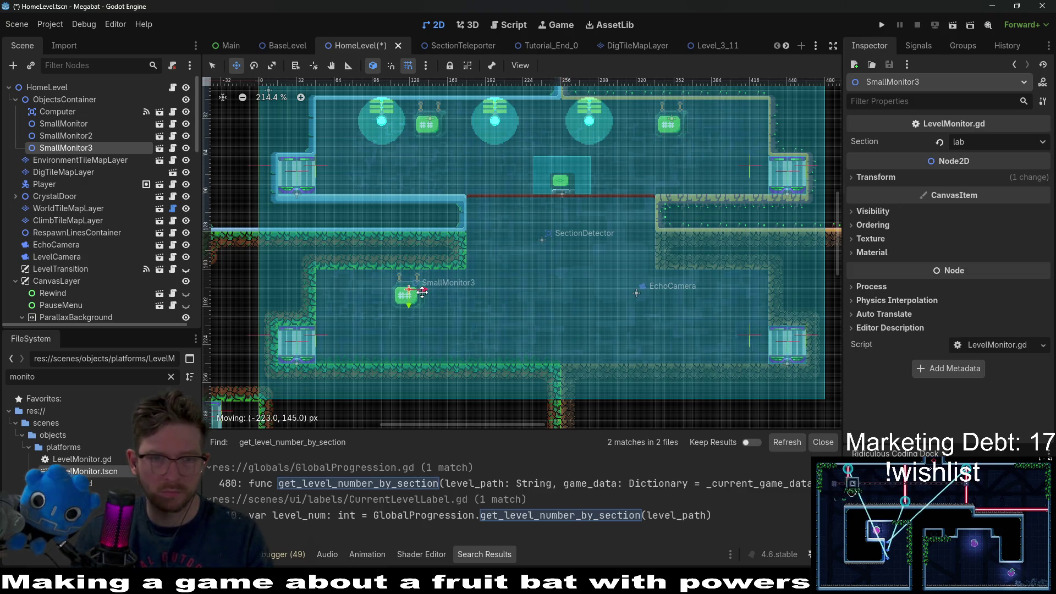
scroll(424, 290, up, 4)
key(Up)
key(Right)
key(Right)
key(Right)
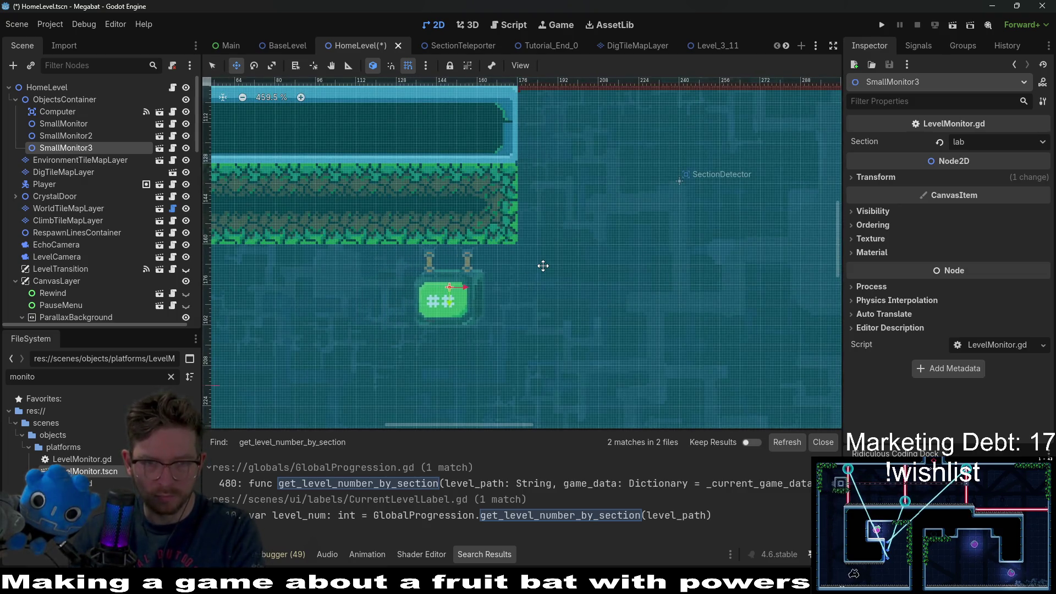
click(998, 142)
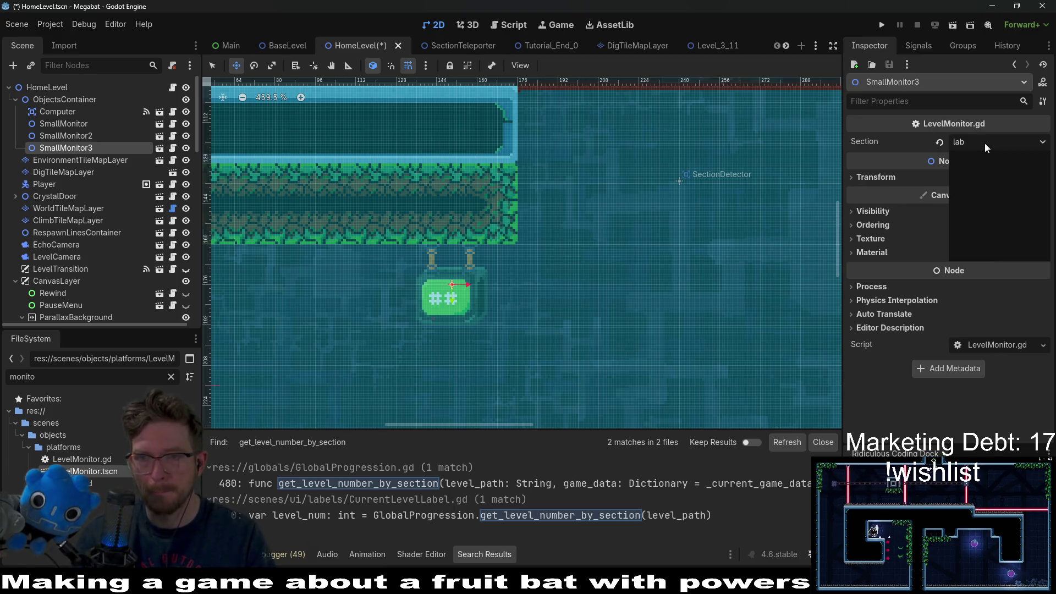
click(985, 191)
scroll(666, 251, down, 2)
scroll(666, 251, down, 4)
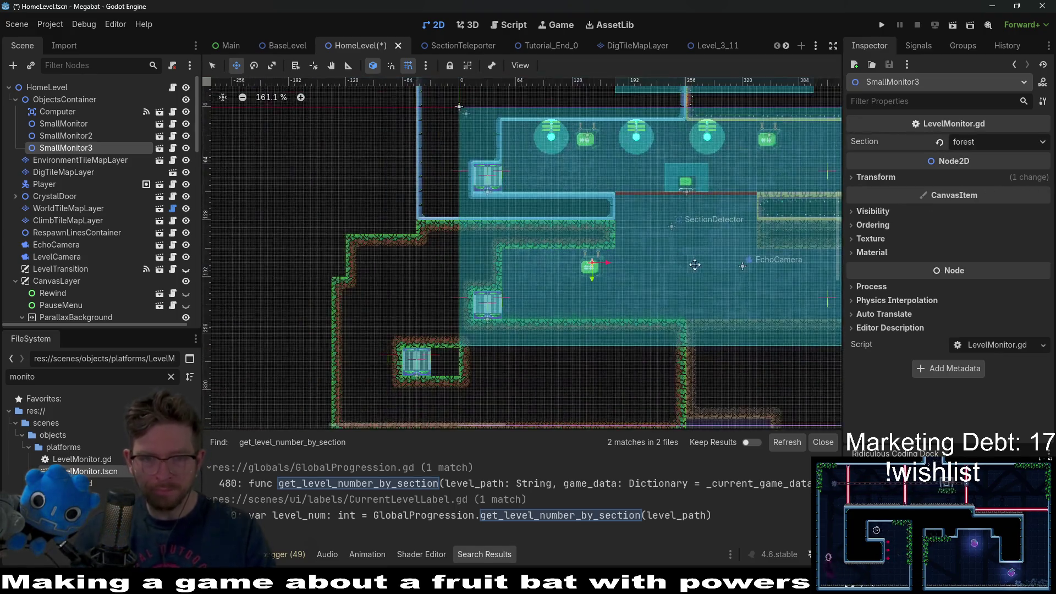
Duplicate SmallMonitor3 as SmallMonitor4 further right, set it to desert, and launch the game.
key(ctrl+d)
mouse_move(464, 250)
mouse_down()
mouse_move(652, 238)
mouse_move(638, 241)
mouse_up()
scroll(636, 240, up, 4)
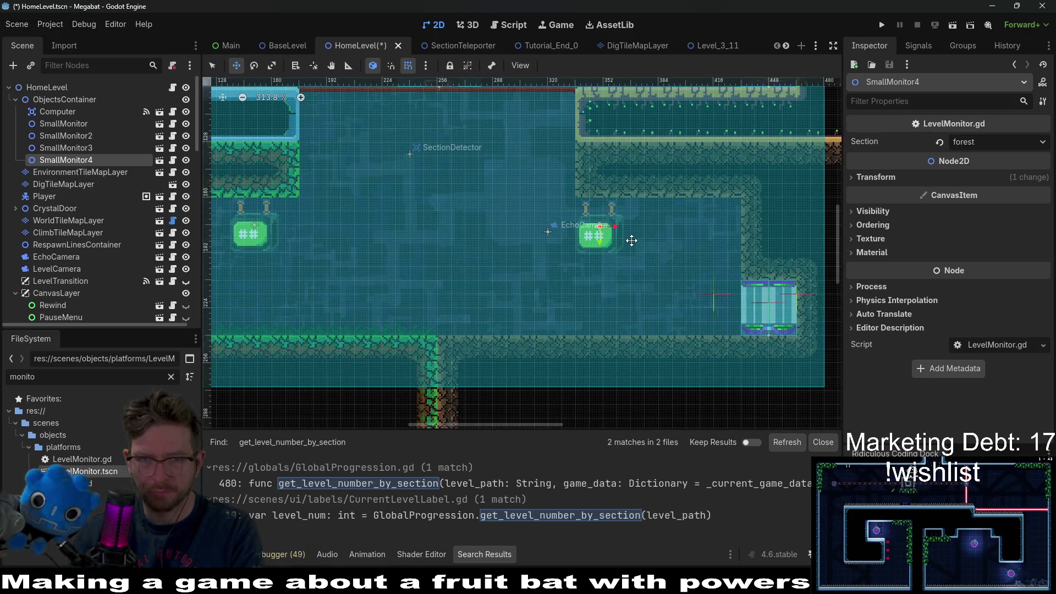
click(1004, 144)
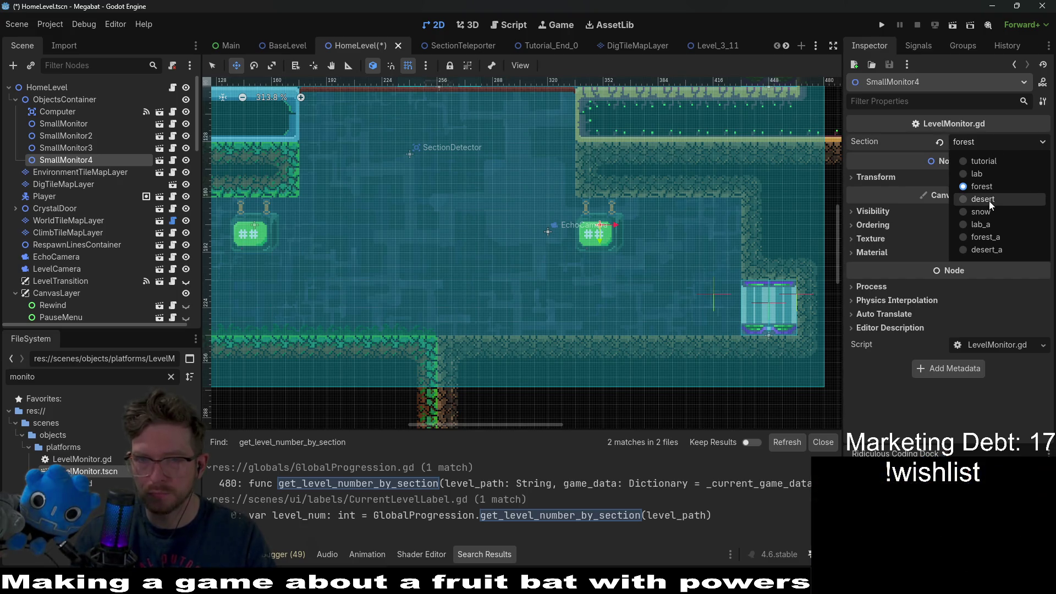
click(973, 201)
scroll(820, 112, down, 3)
click(882, 25)
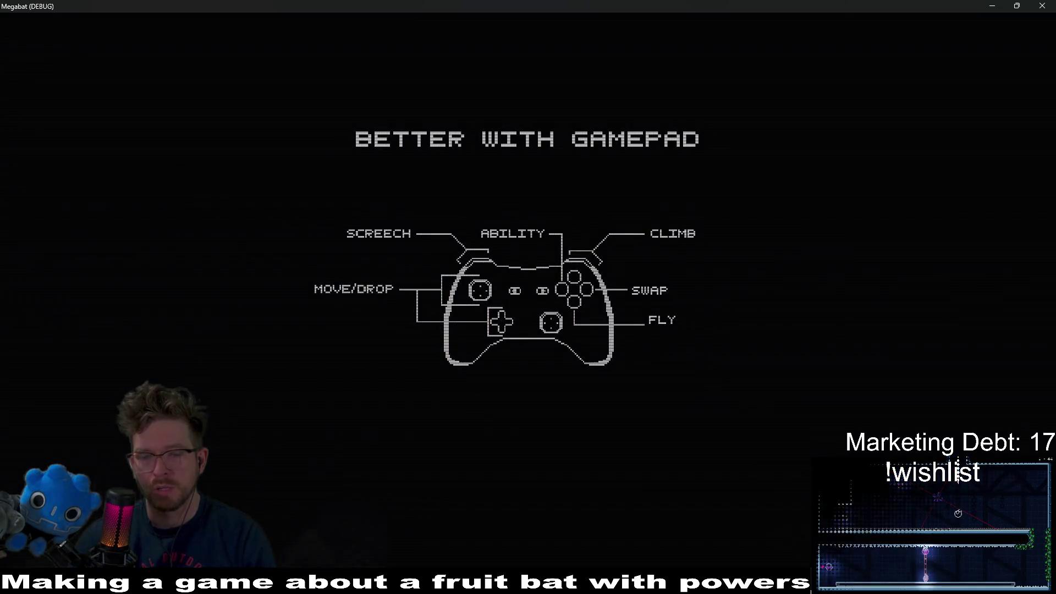
Return to the editor while the game runs and open the monitor's LevelMonitor.gd script.
key(alt+Tab)
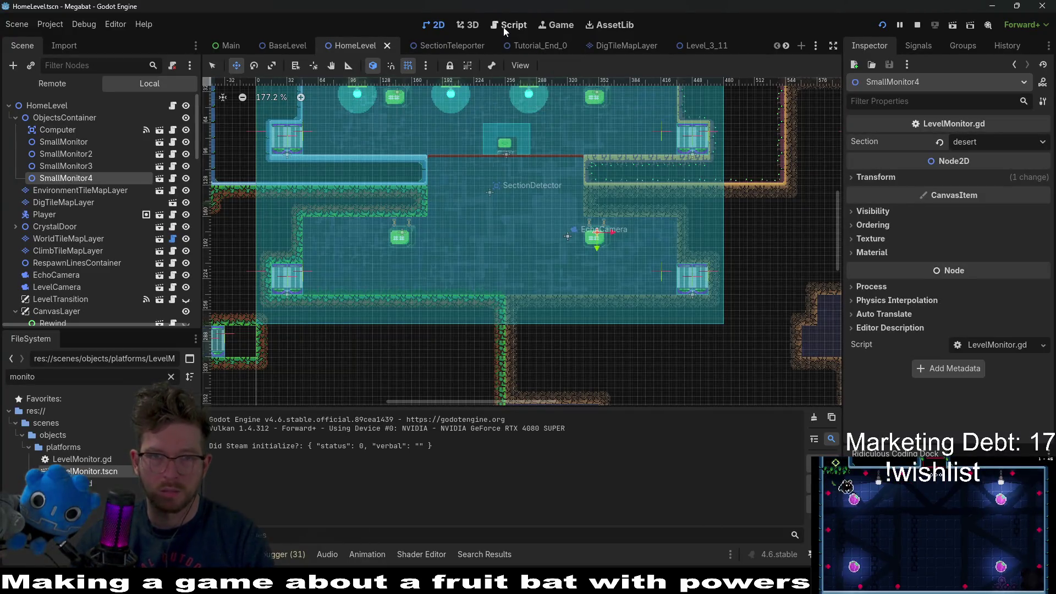
click(505, 26)
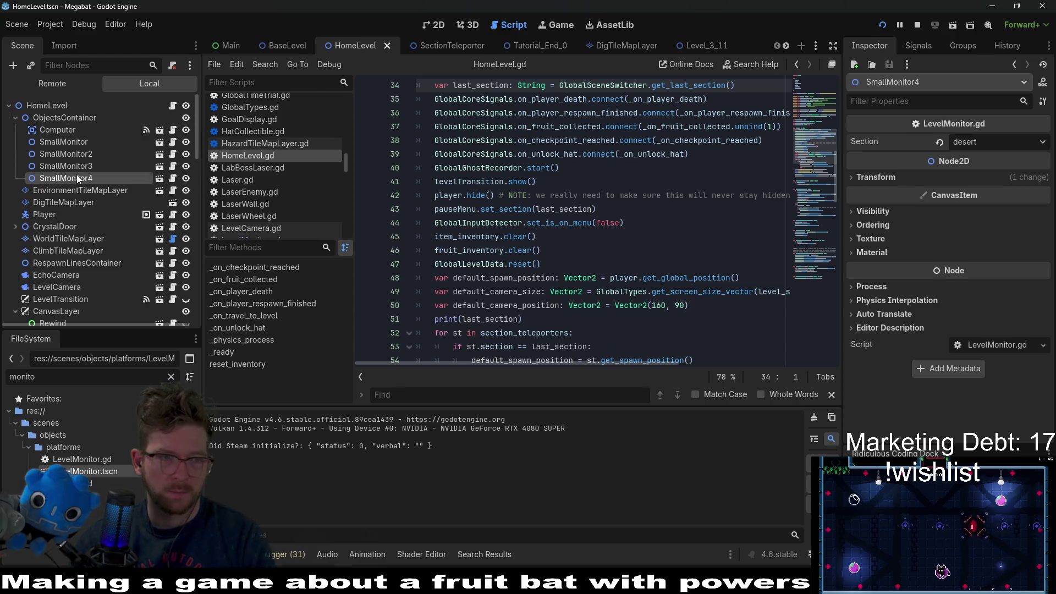
click(174, 179)
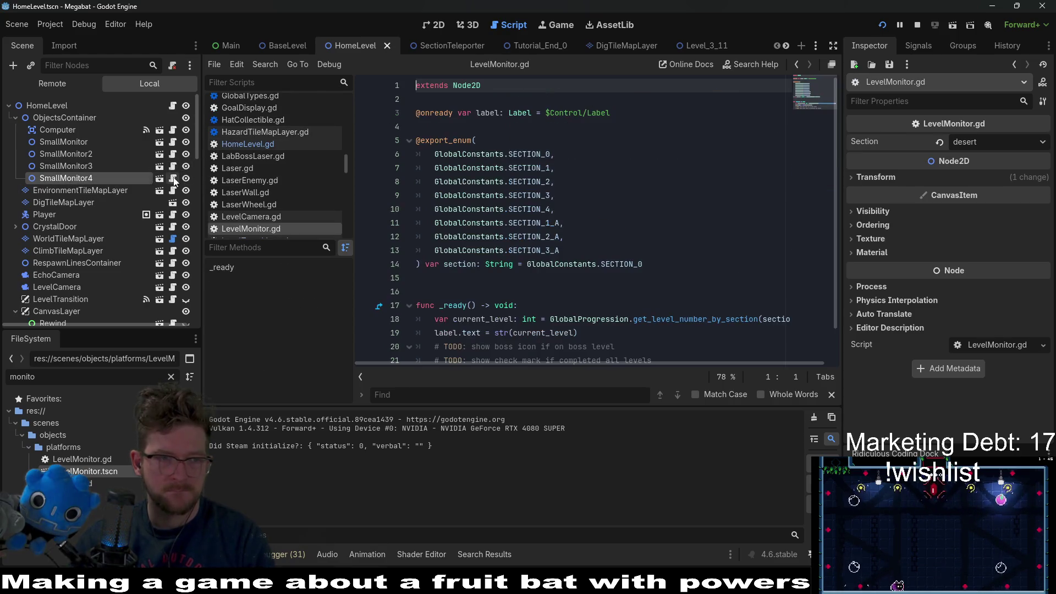
Rename SmallMonitor and SmallMonitor2 to LevelMonitor and LevelMonitor2.
double_click(57, 142)
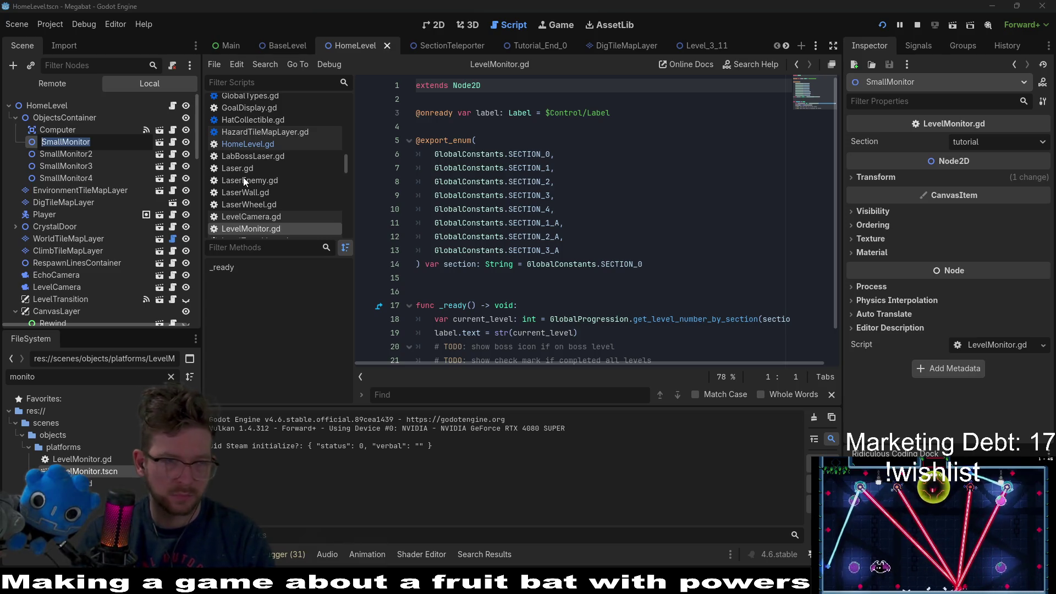
key(Left)
text(Level)
key(Return)
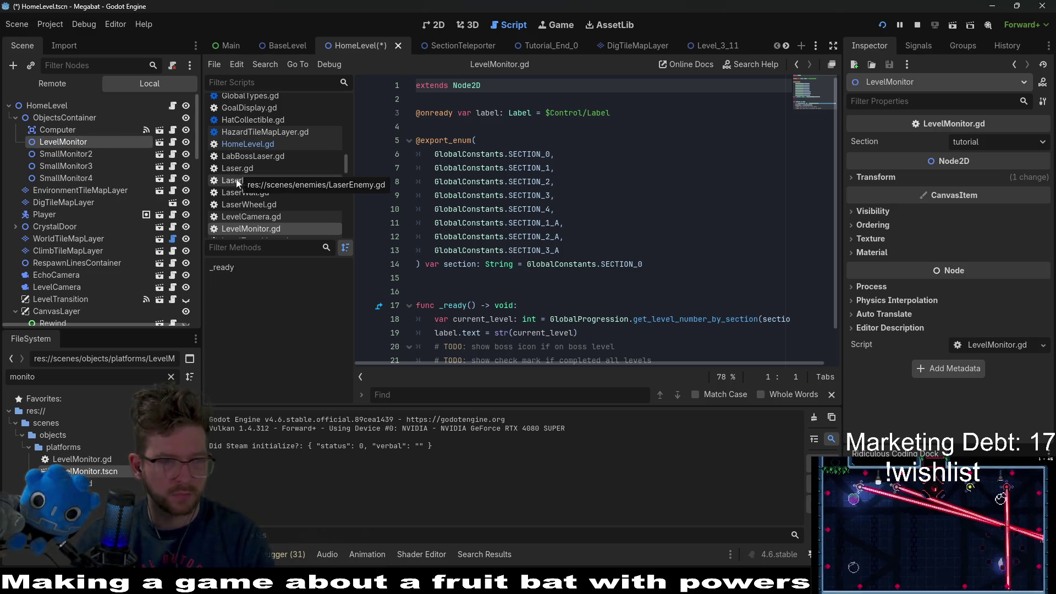
double_click(54, 154)
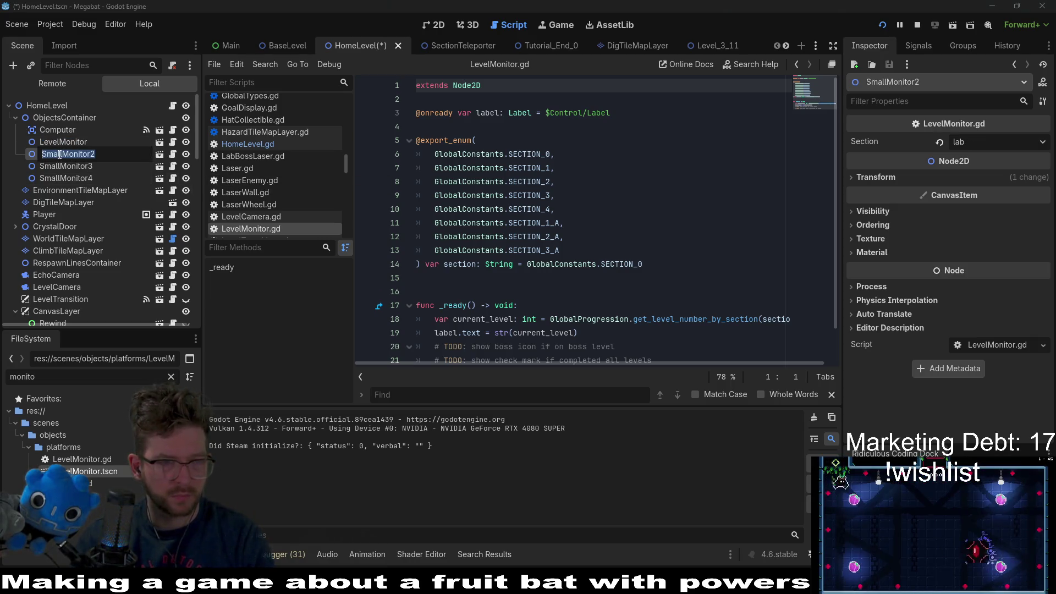
key(BackSpace)
key(BackSpace)
key(BackSpace)
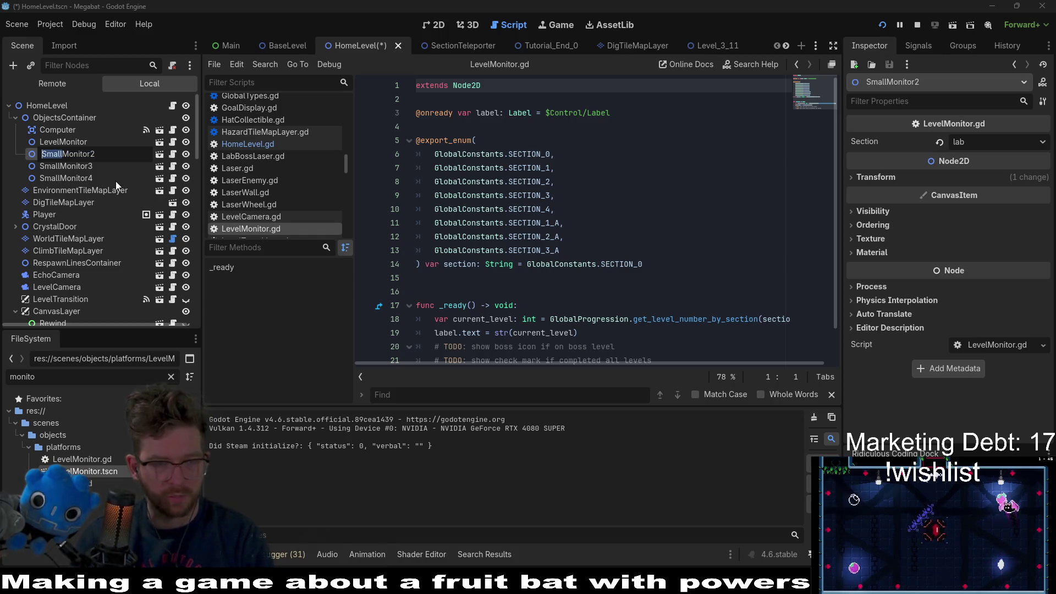
text(Level)
key(Return)
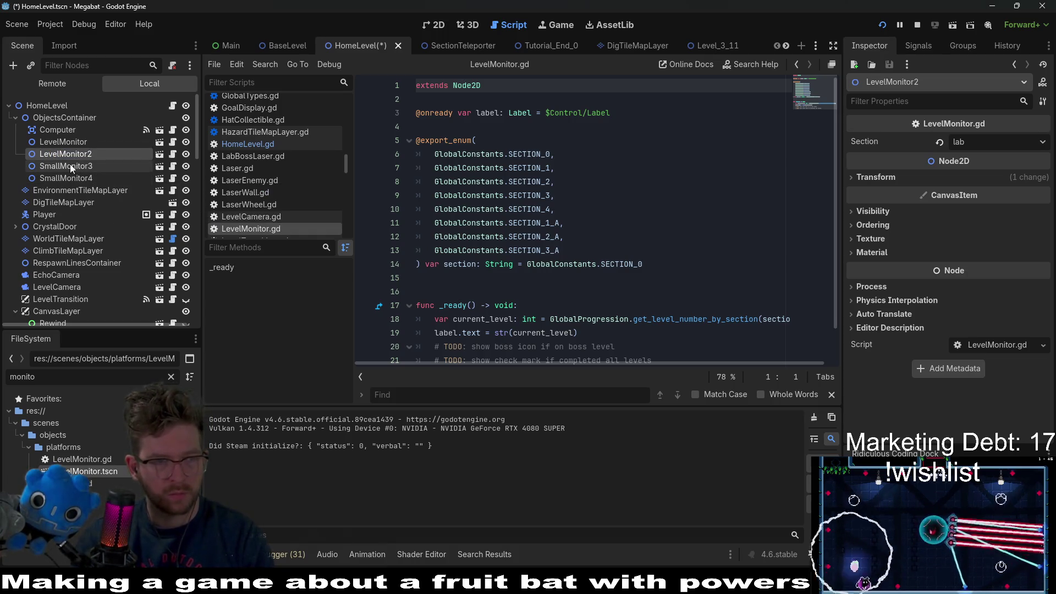
Rename SmallMonitor3 and SmallMonitor4 to LevelMonitor3 and LevelMonitor4.
double_click(68, 165)
click(66, 165)
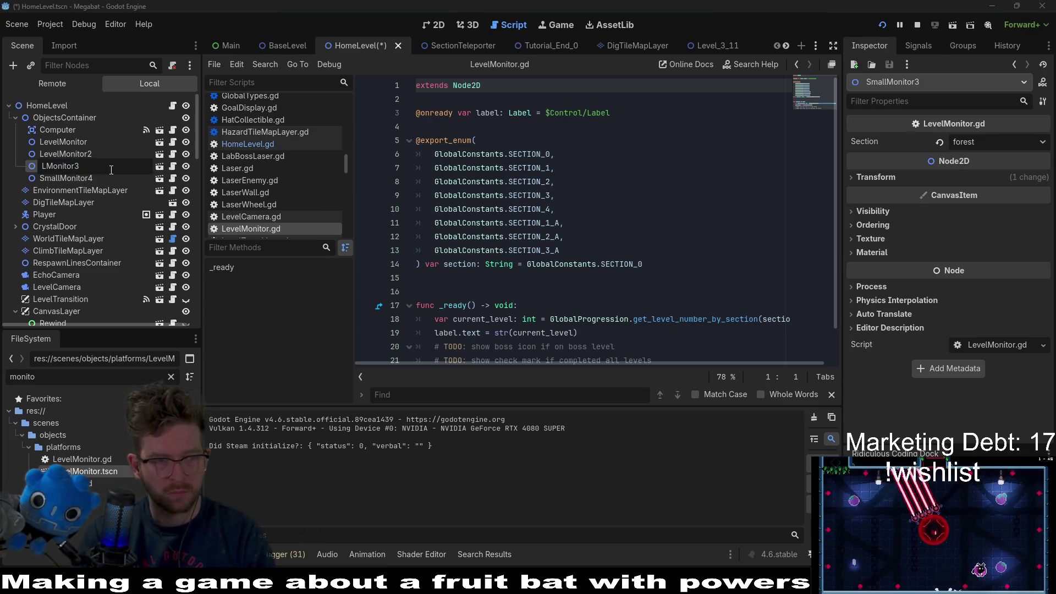
text(evel)
key(Return)
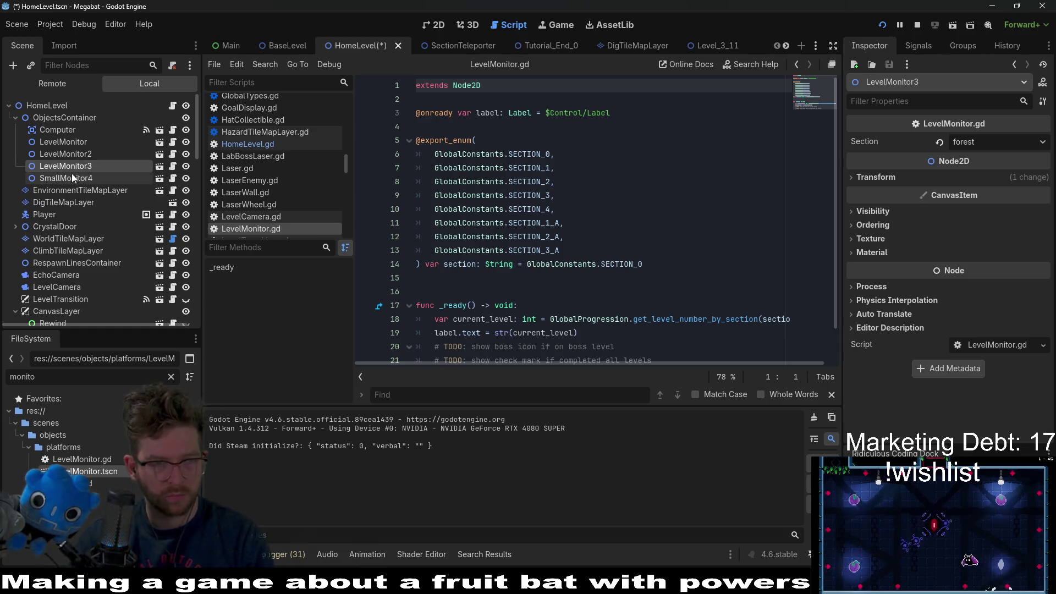
click(72, 178)
click(63, 177)
key(BackSpace)
key(BackSpace)
key(BackSpace)
text(Level)
key(Return)
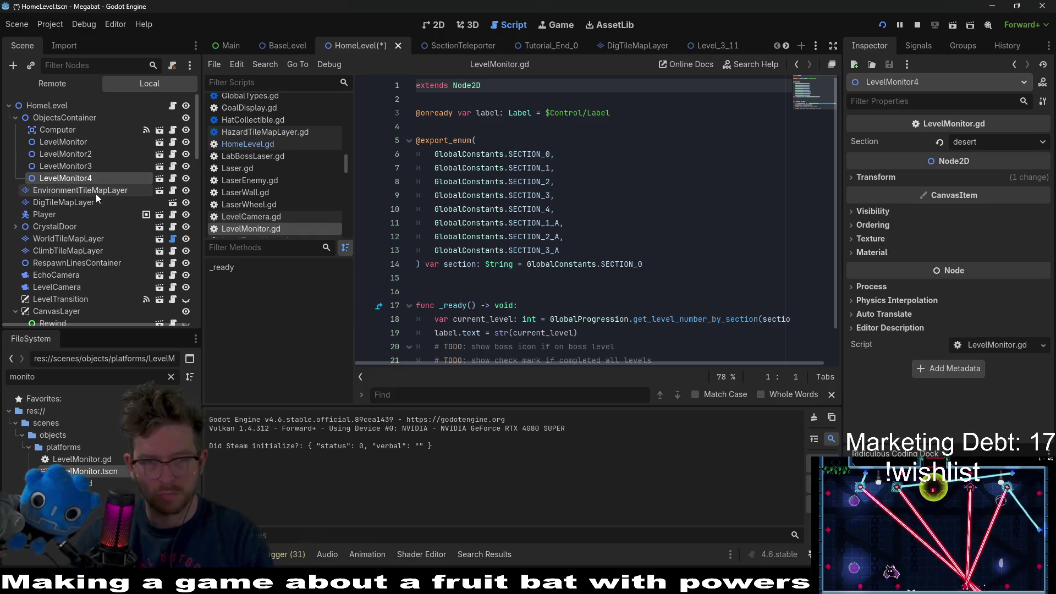
scroll(560, 267, down, 1)
click(605, 299)
Add a third TODO, 'show red x if they haven't unlocked this section yet', and save scene and script.
click(649, 309)
click(694, 318)
key(Return)
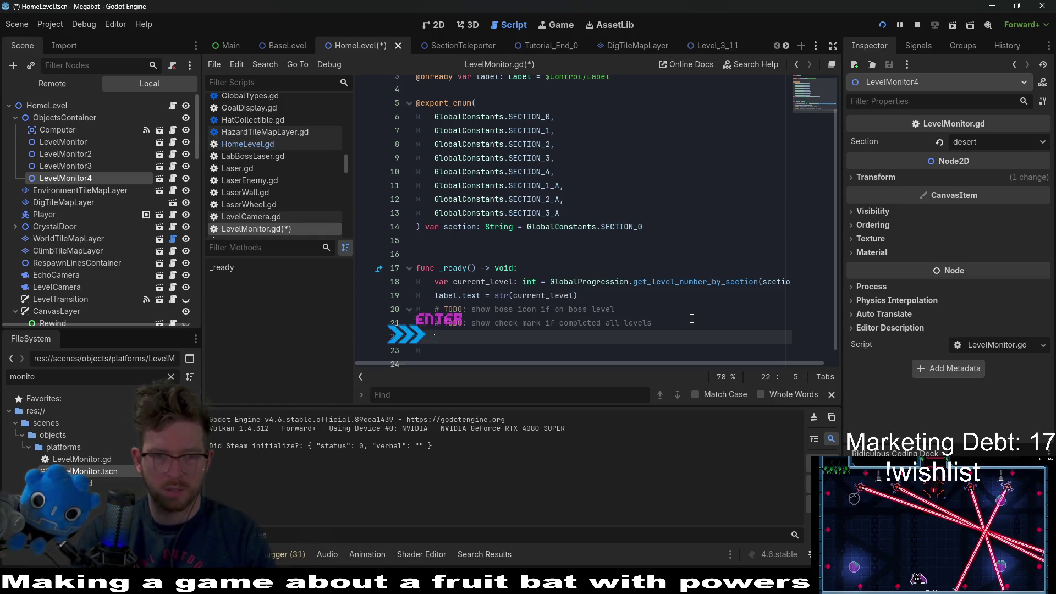
text(# TODO: show red x if )
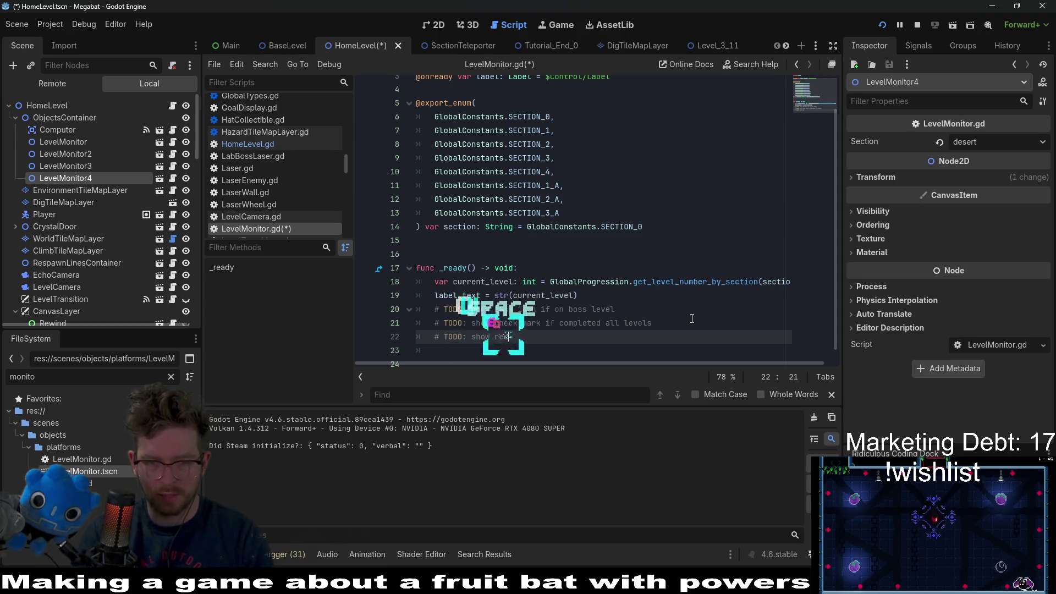
text(they aren't)
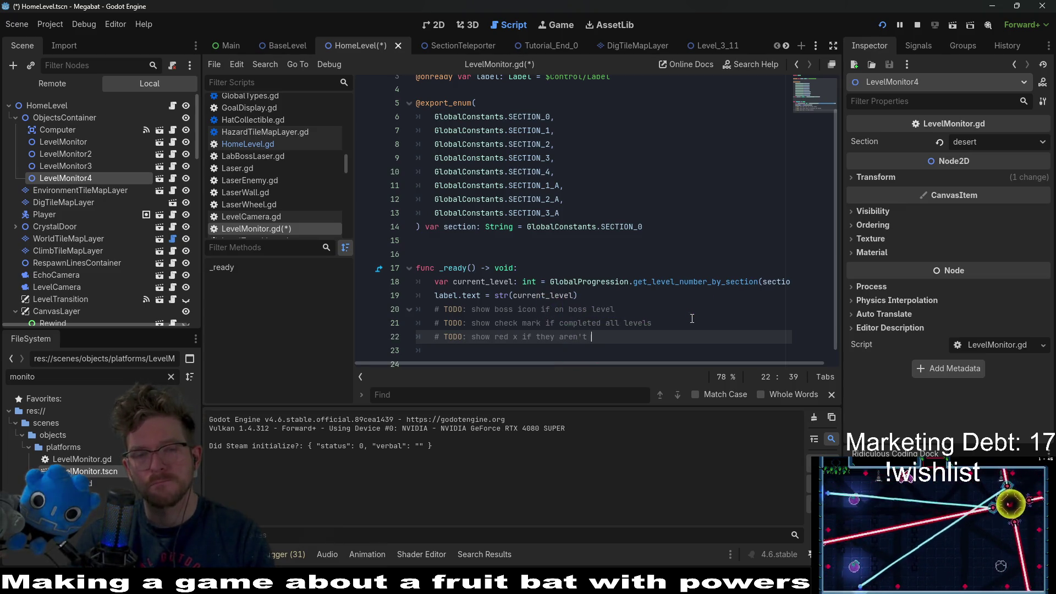
key(BackSpace)
key(BackSpace)
key(BackSpace)
text(haven't unlocked this l)
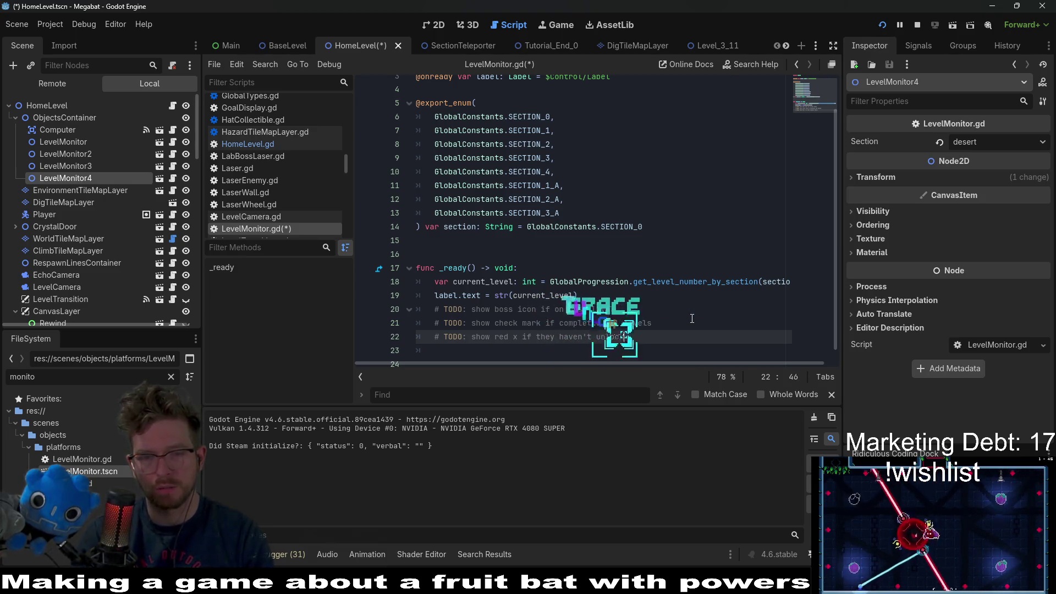
text(ection yet)
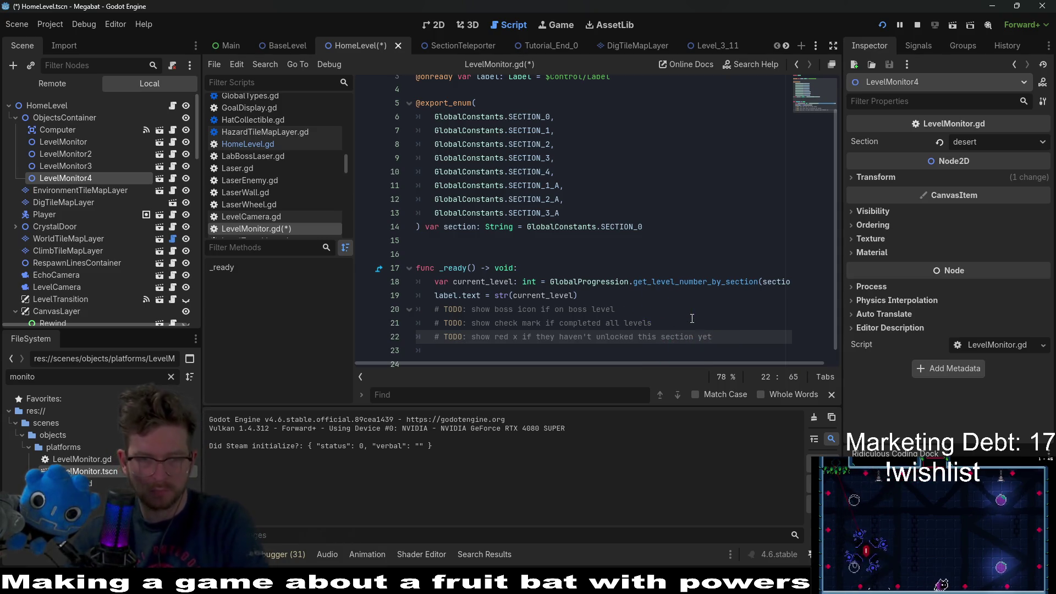
click(708, 315)
key(ctrl+s)
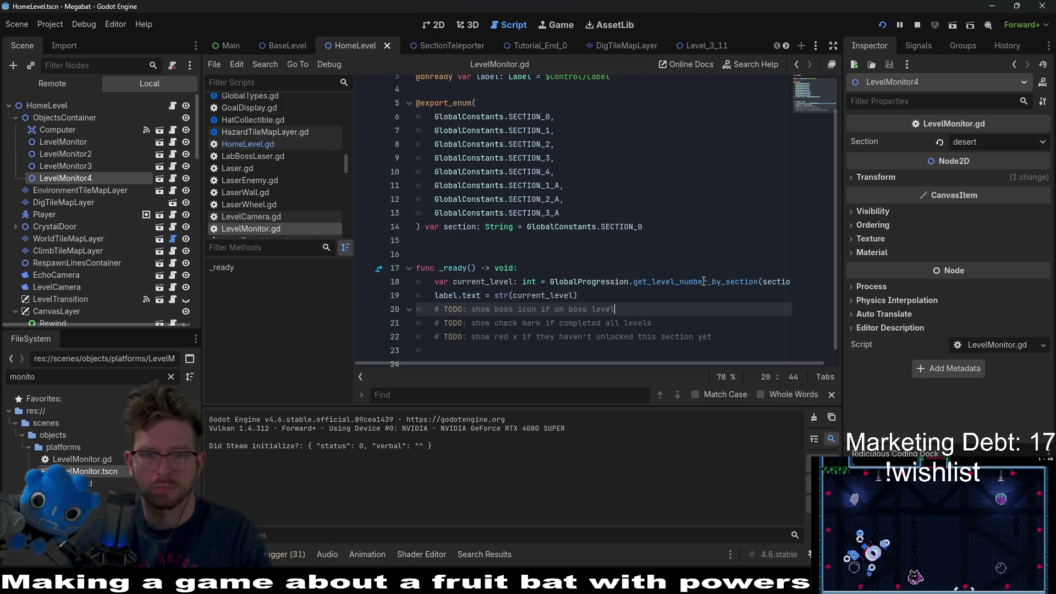
Test-play the game on the 30/113 save profile, walking the bat left, then quit the run.
mouse_move(792, 591)
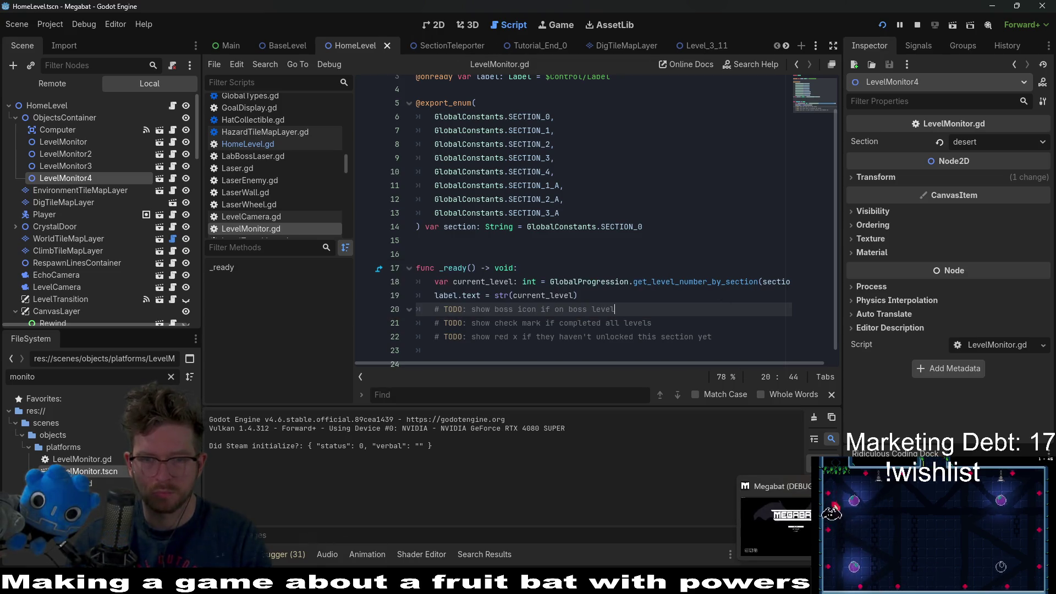
click(775, 517)
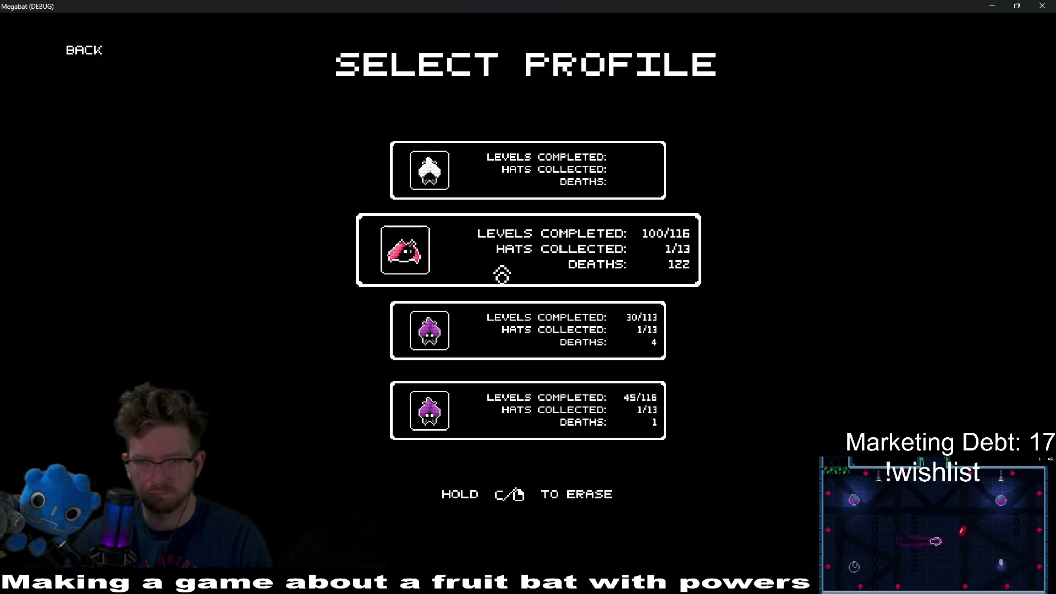
click(509, 319)
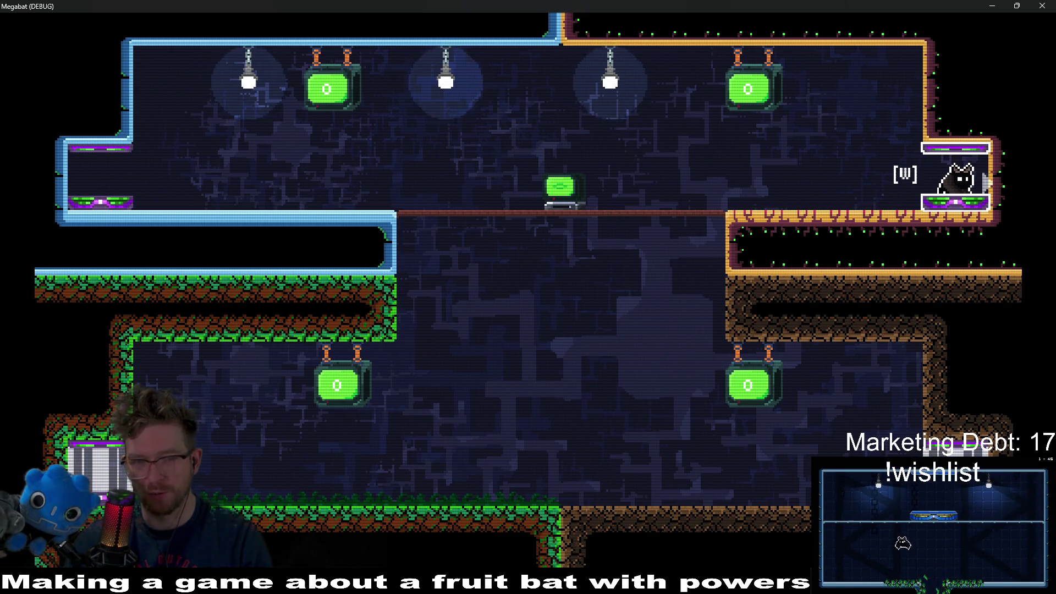
key(a)
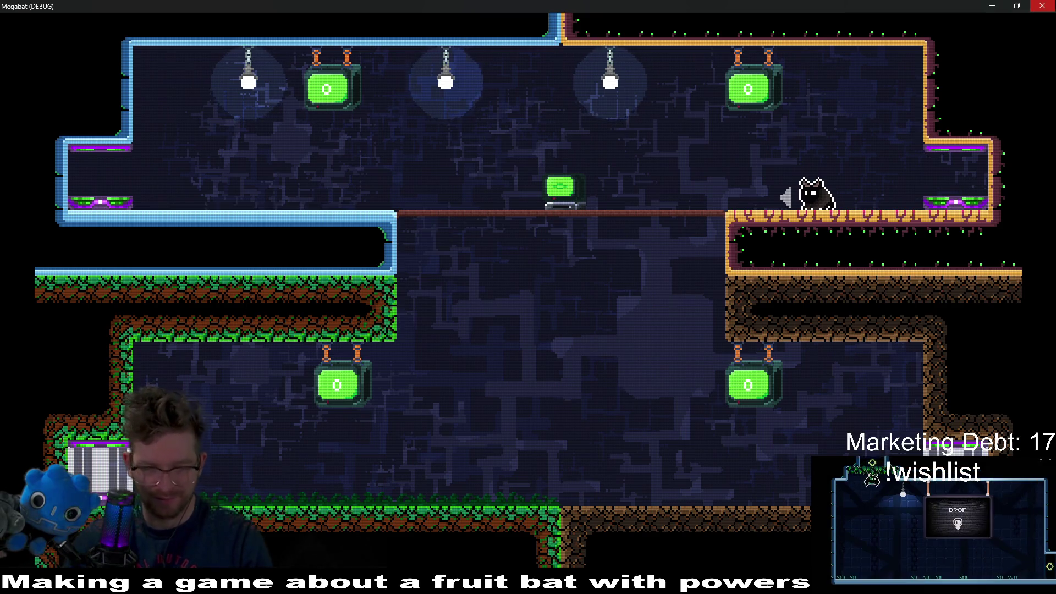
key(a)
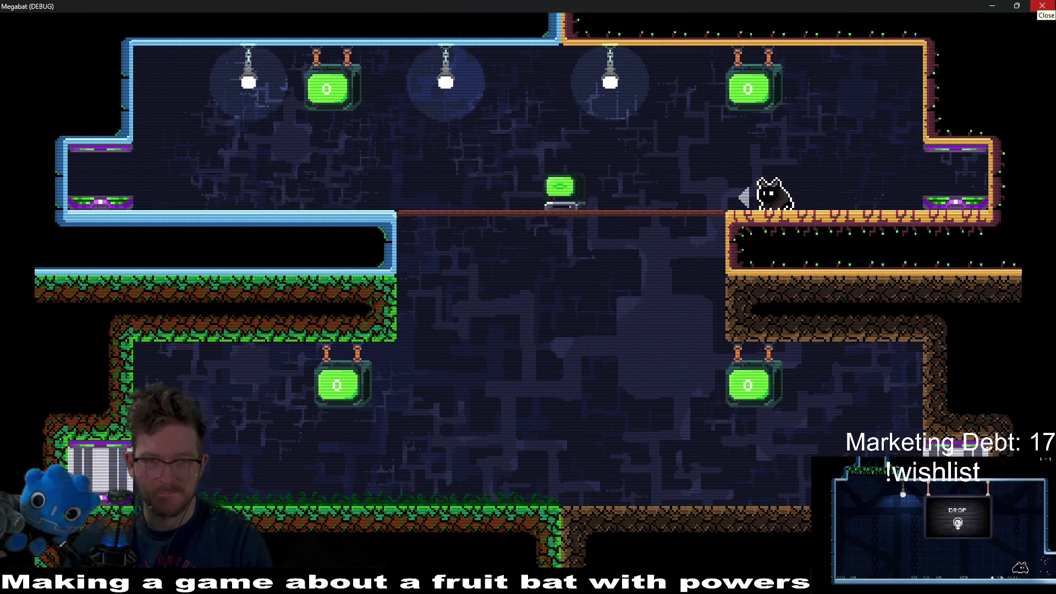
key(F8)
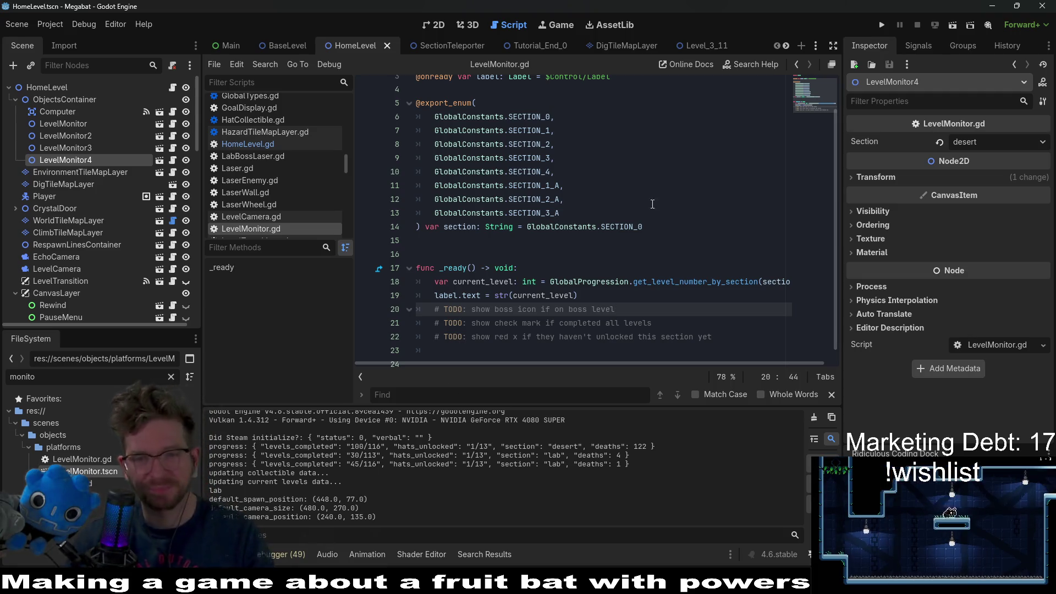
Follow the get_level_number_by_section call in _ready to its definition in GlobalProgression.gd.
double_click(688, 281)
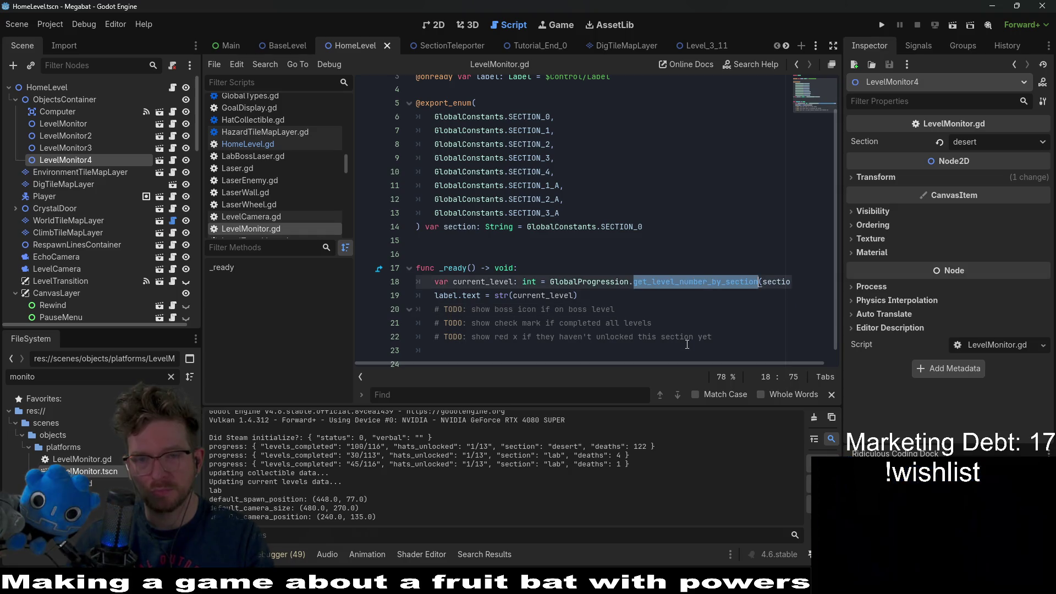
ctrl+click(697, 283)
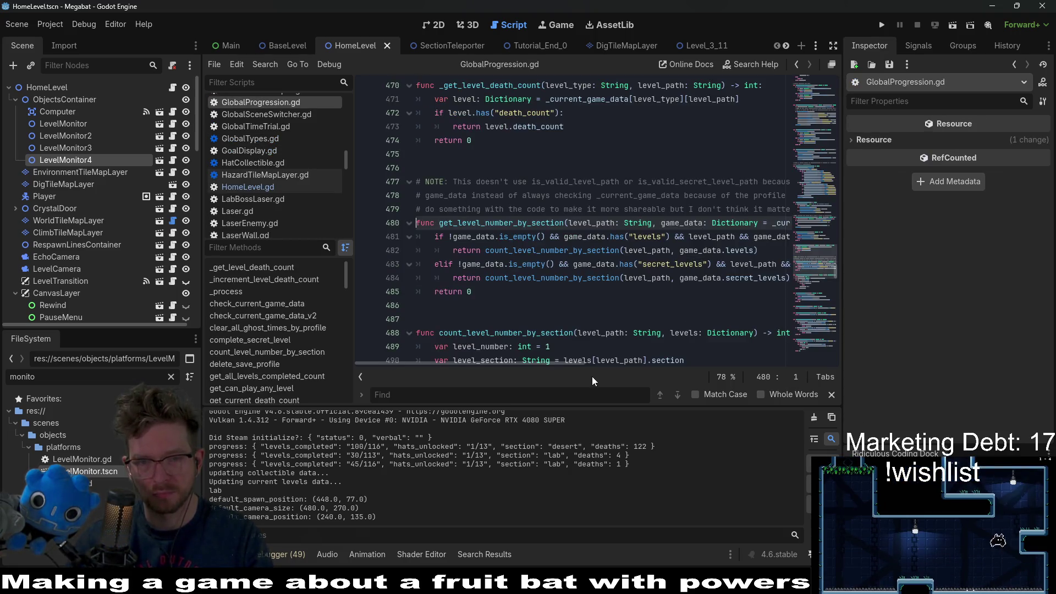
scroll(583, 360, down, 1)
mouse_move(567, 364)
mouse_down()
mouse_move(639, 355)
mouse_move(516, 346)
mouse_up()
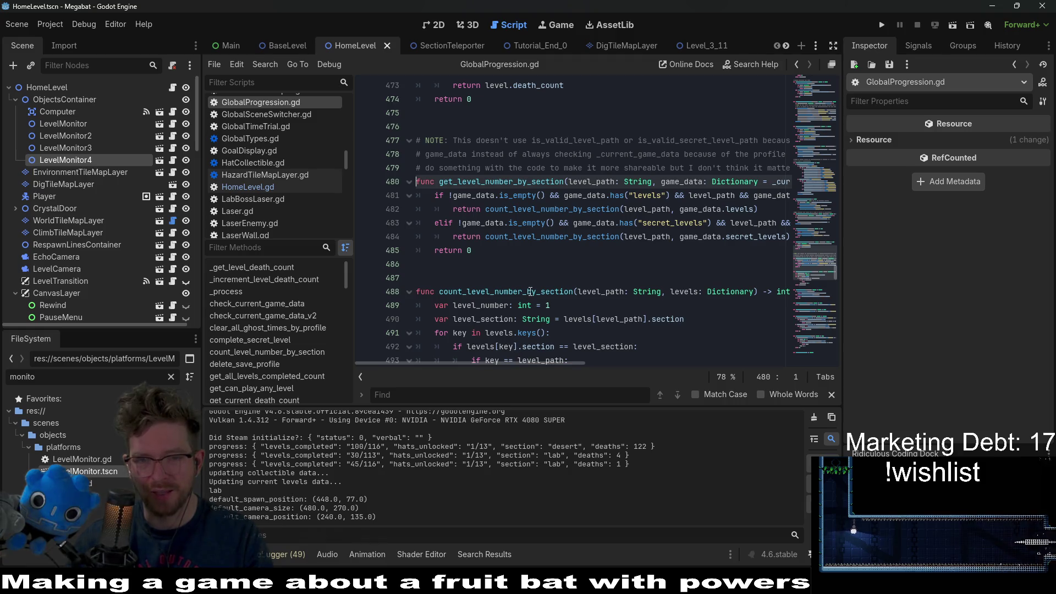
scroll(532, 291, up, 2)
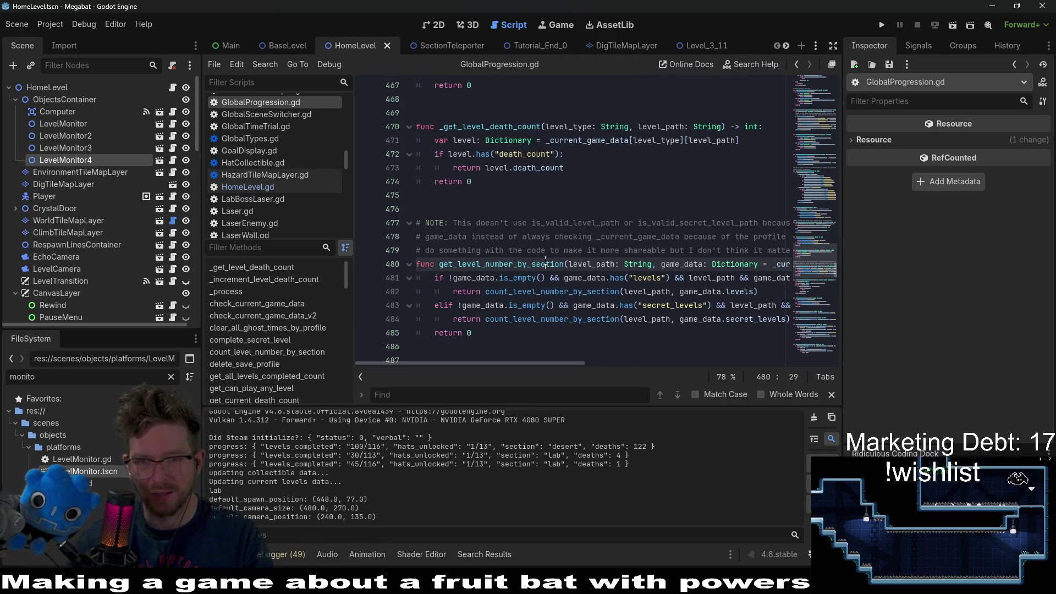
Inspect the get_level_number_by_section function name and its level_path parameter.
double_click(545, 264)
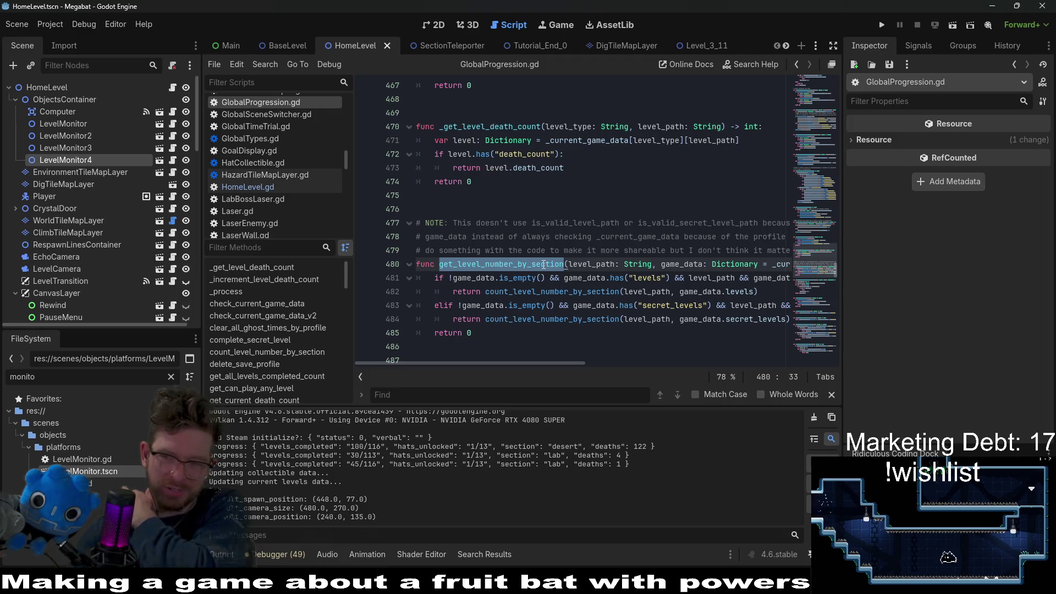
mouse_move(557, 368)
mouse_down()
mouse_move(638, 368)
mouse_move(570, 372)
mouse_up()
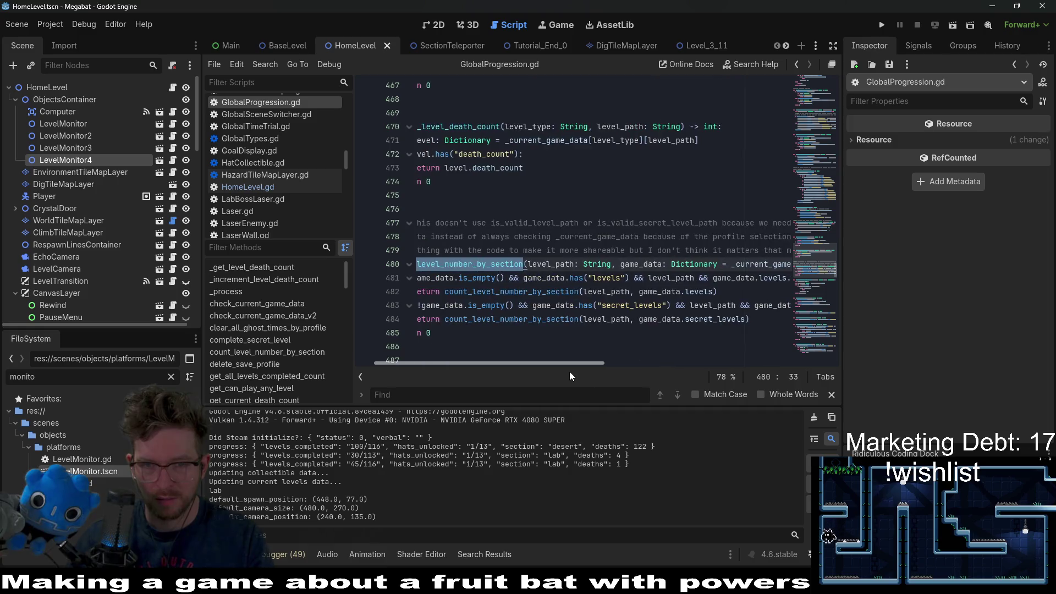
double_click(550, 264)
double_click(497, 268)
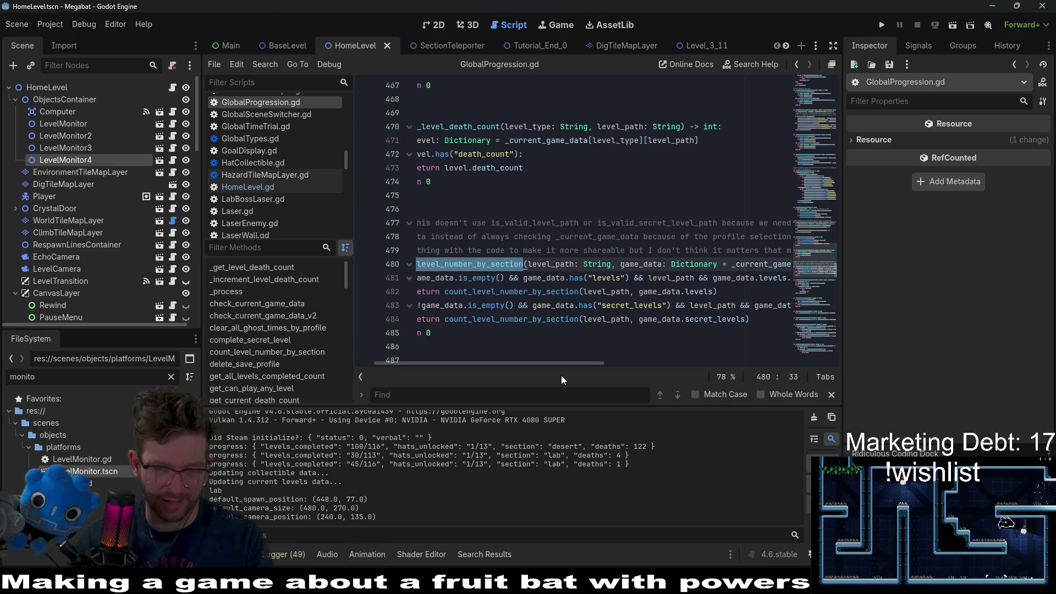
drag(561, 364, 503, 362)
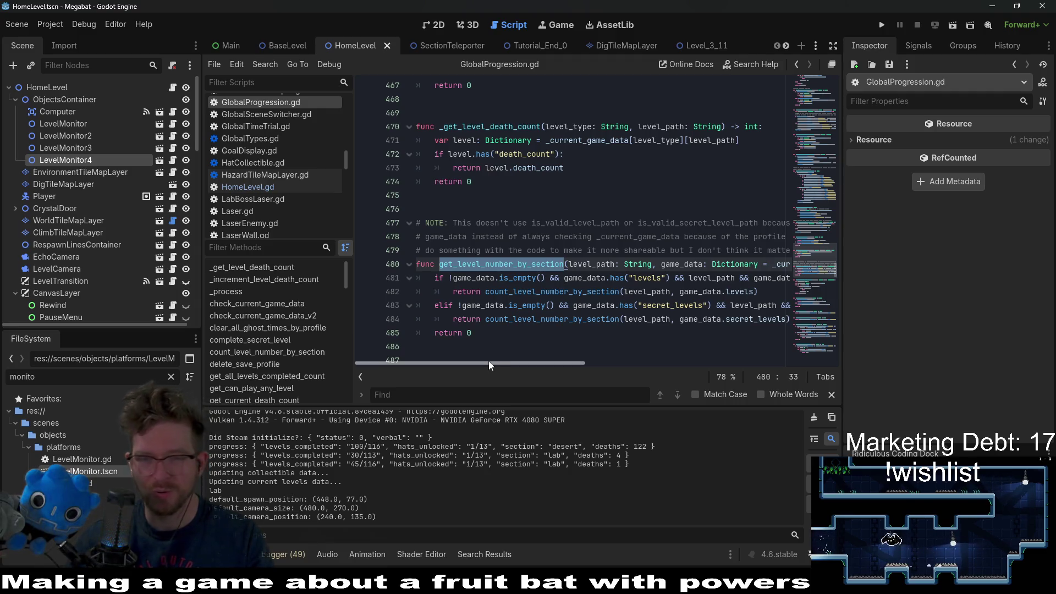
double_click(592, 278)
click(597, 264)
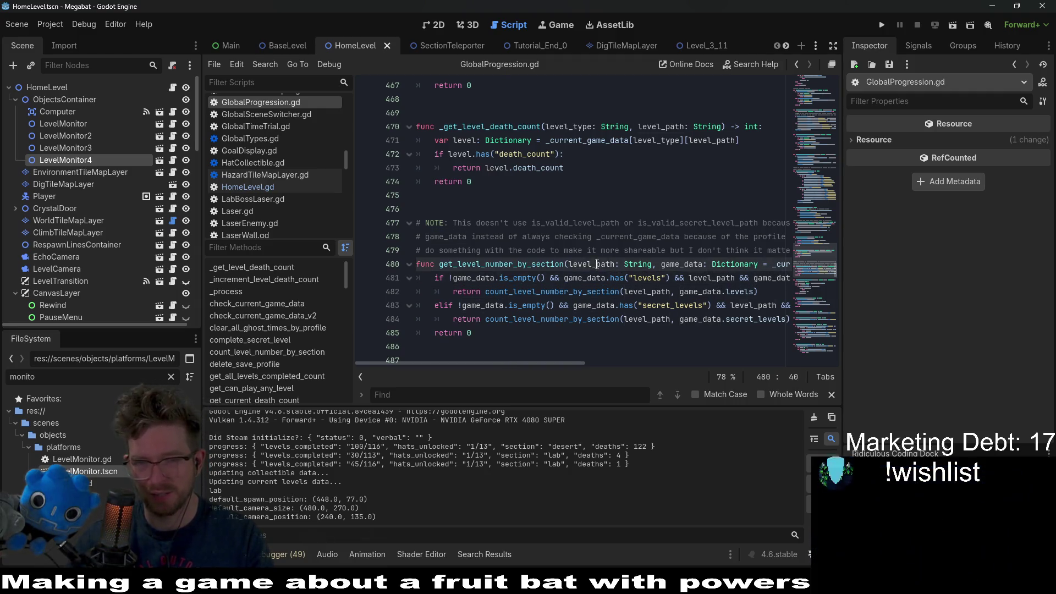
double_click(597, 264)
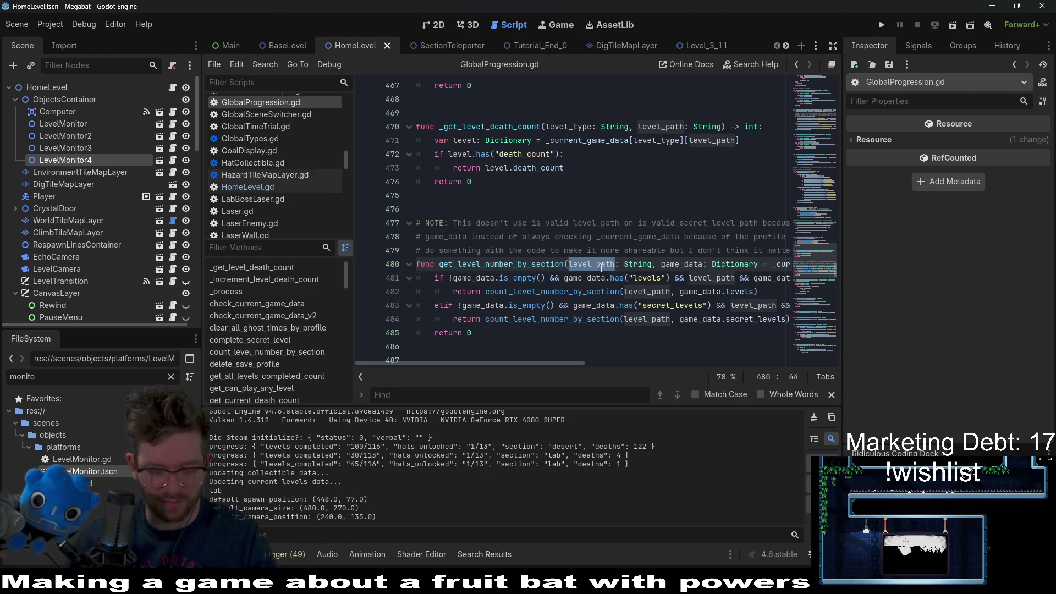
Search the script for 'by_section' and select the get_current_level_by_section function name.
key(ctrl+f)
text(by_section)
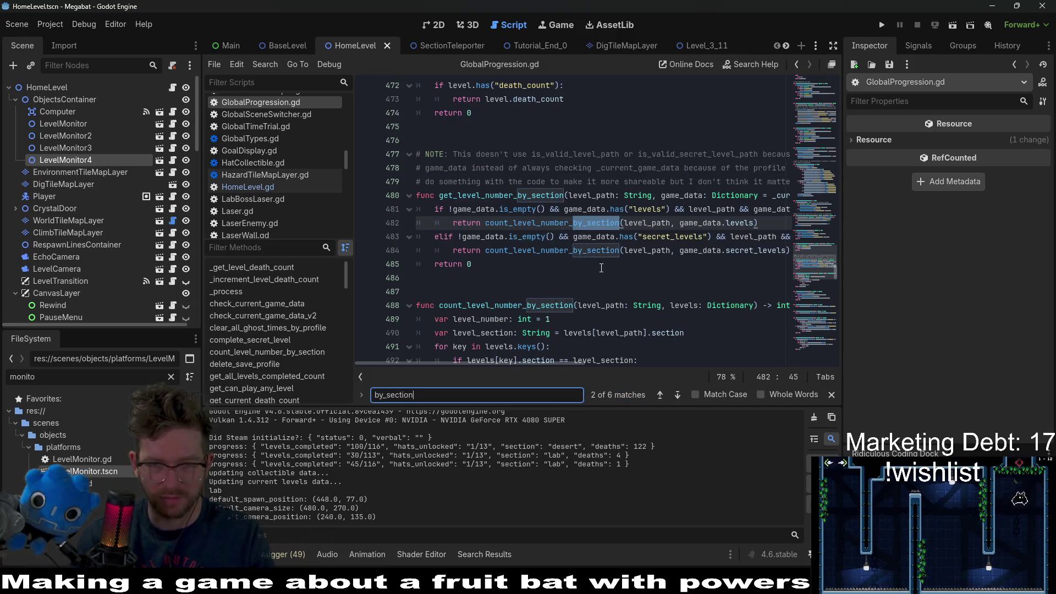
key(Return)
key(Return)
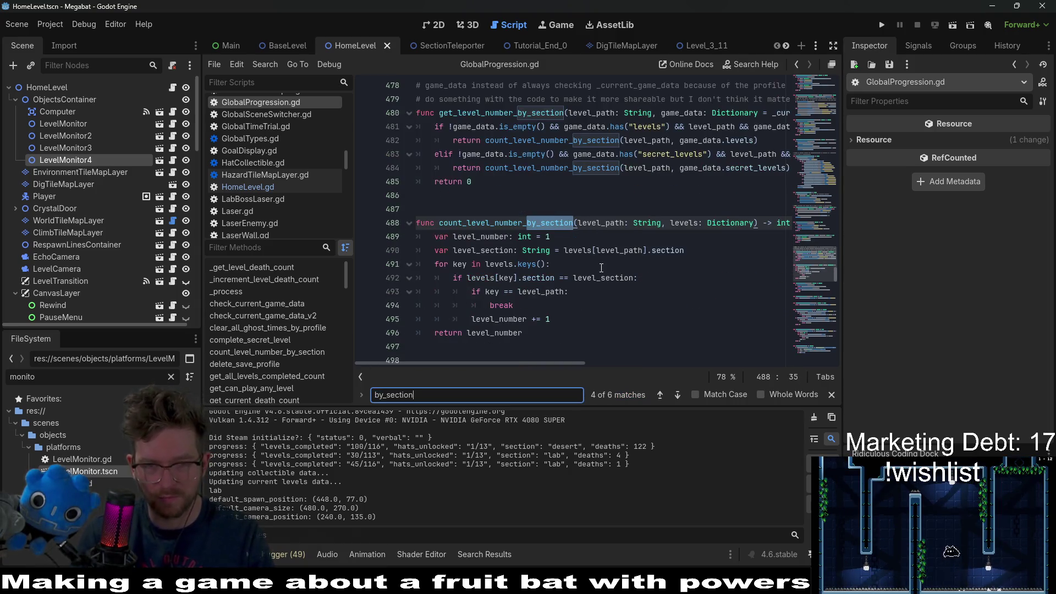
key(Return)
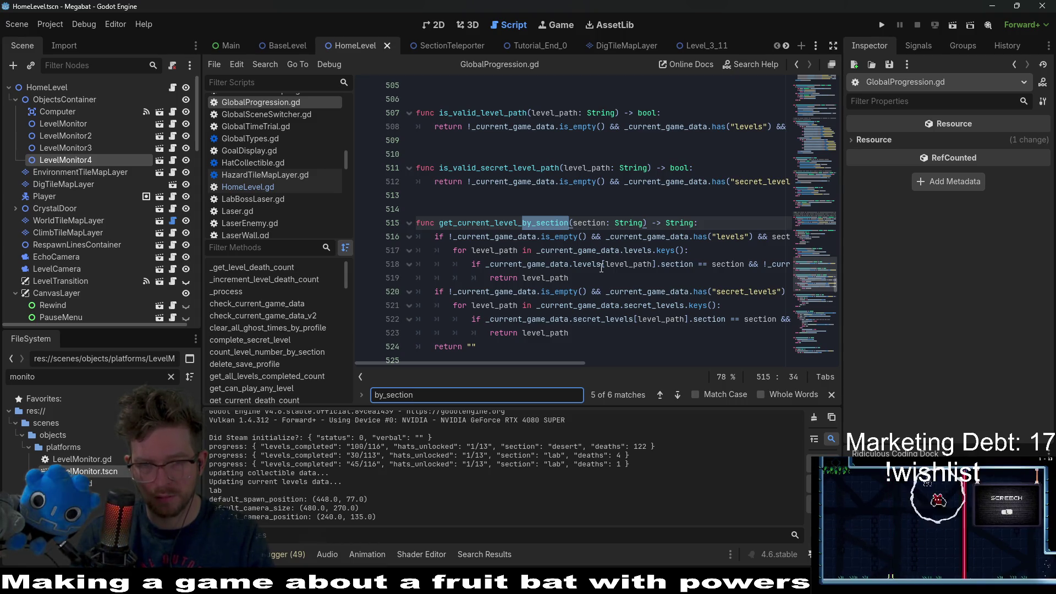
double_click(495, 223)
key(ctrl+c)
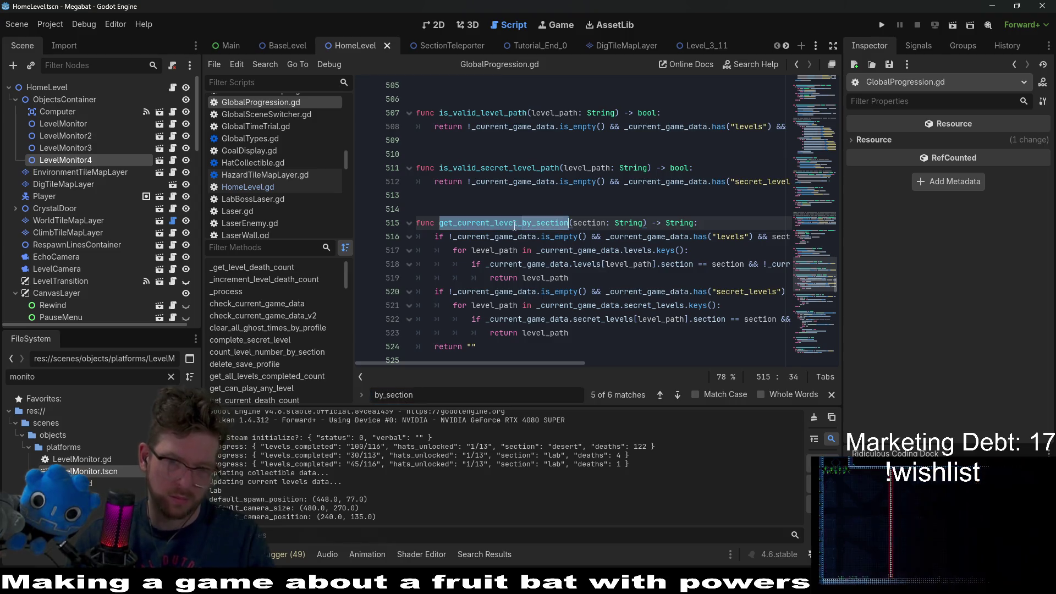
Open HomeLevel.gd, then switch to the LevelMonitor scene.
click(262, 186)
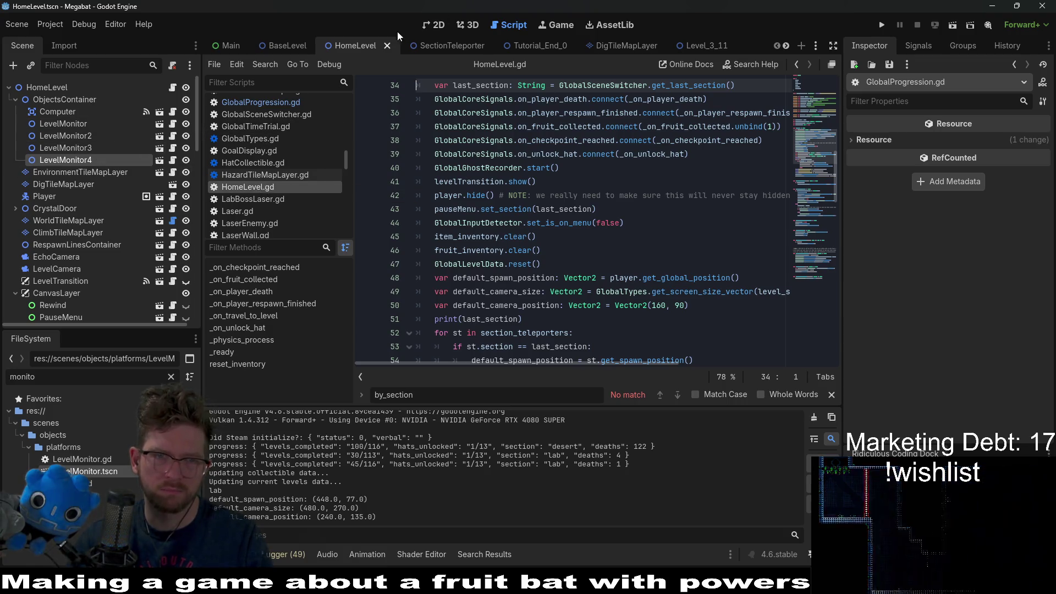
scroll(615, 43, down, 4)
click(715, 46)
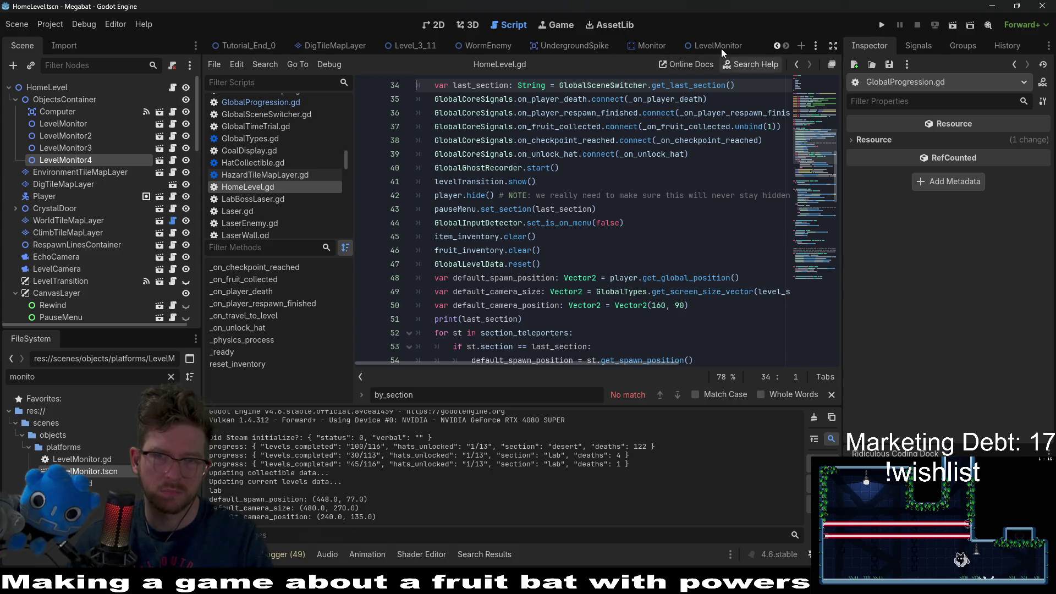
Replace line 18's call with get_current_level_by_section, then save and run the game.
double_click(695, 292)
key(ctrl+v)
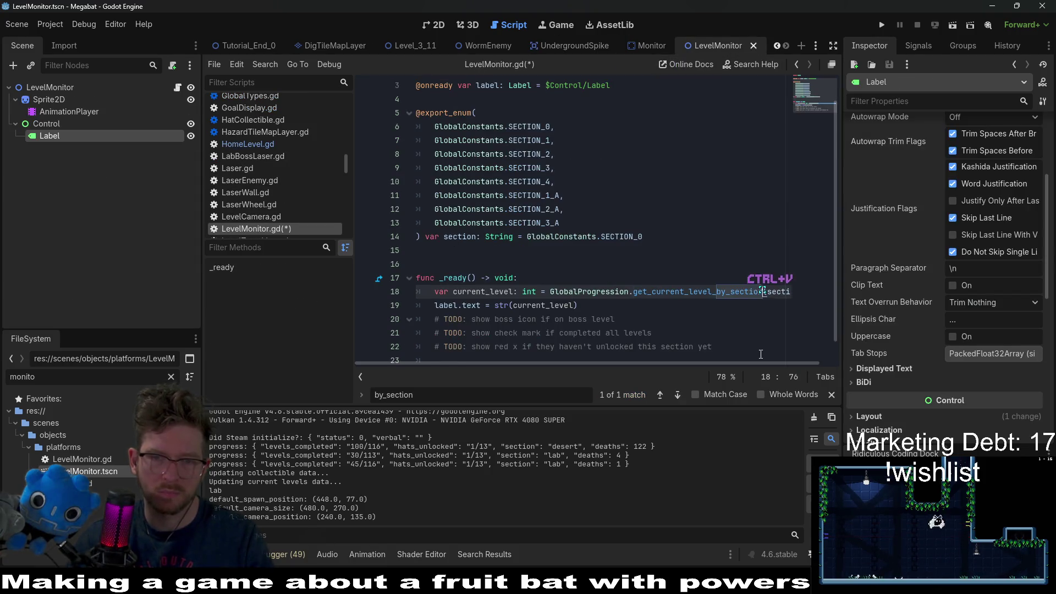
click(721, 308)
key(F5)
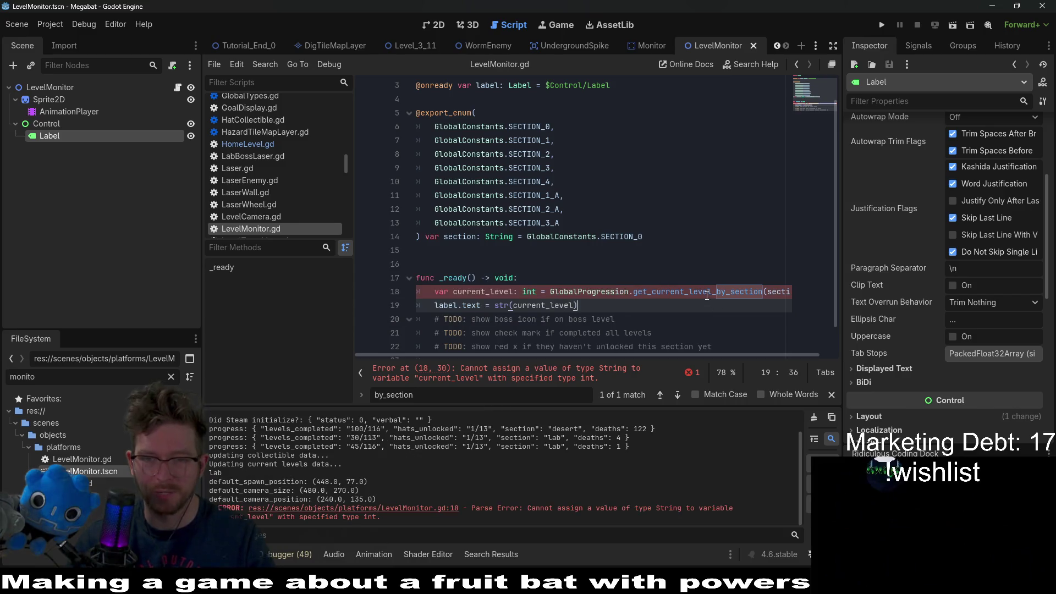
Go to the get_current_level_by_section definition and examine level_path in its secret-levels branch.
click(701, 284)
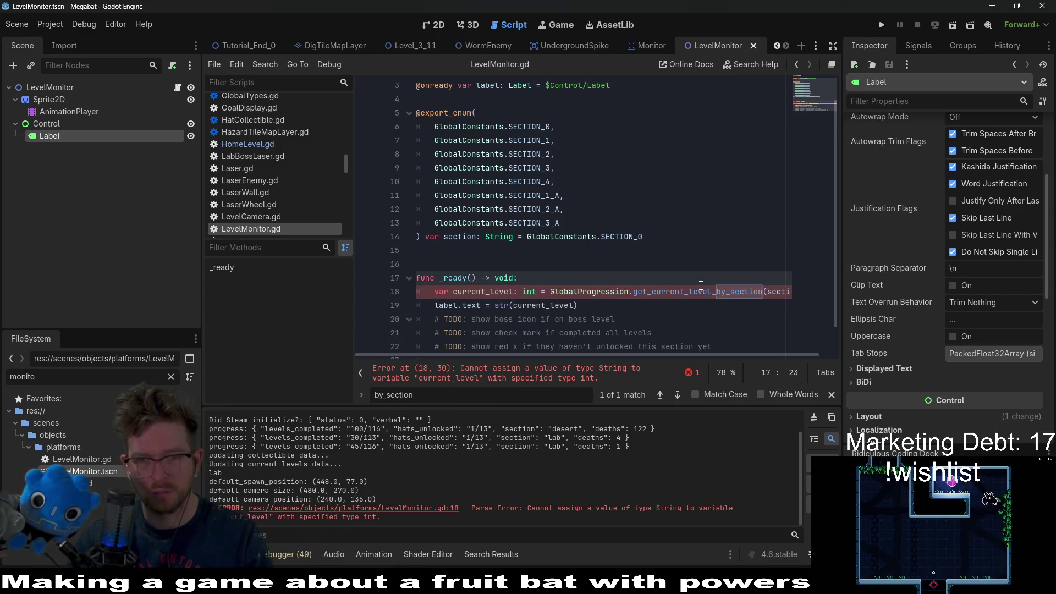
ctrl+click(698, 291)
mouse_move(537, 363)
mouse_down()
mouse_move(594, 361)
mouse_move(535, 363)
mouse_up()
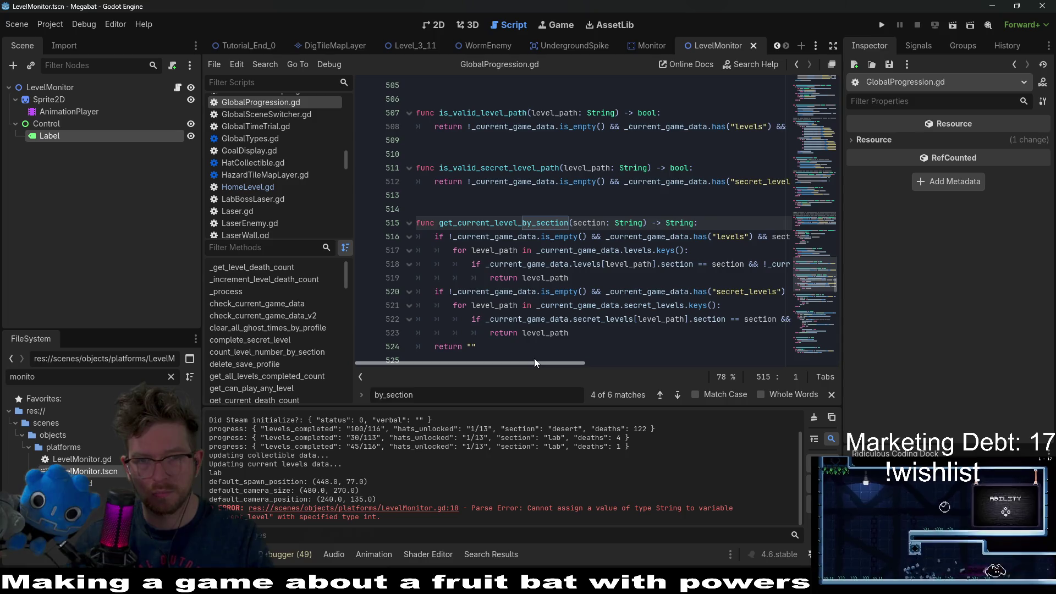
mouse_move(534, 358)
mouse_down()
mouse_move(623, 354)
mouse_move(513, 352)
mouse_up()
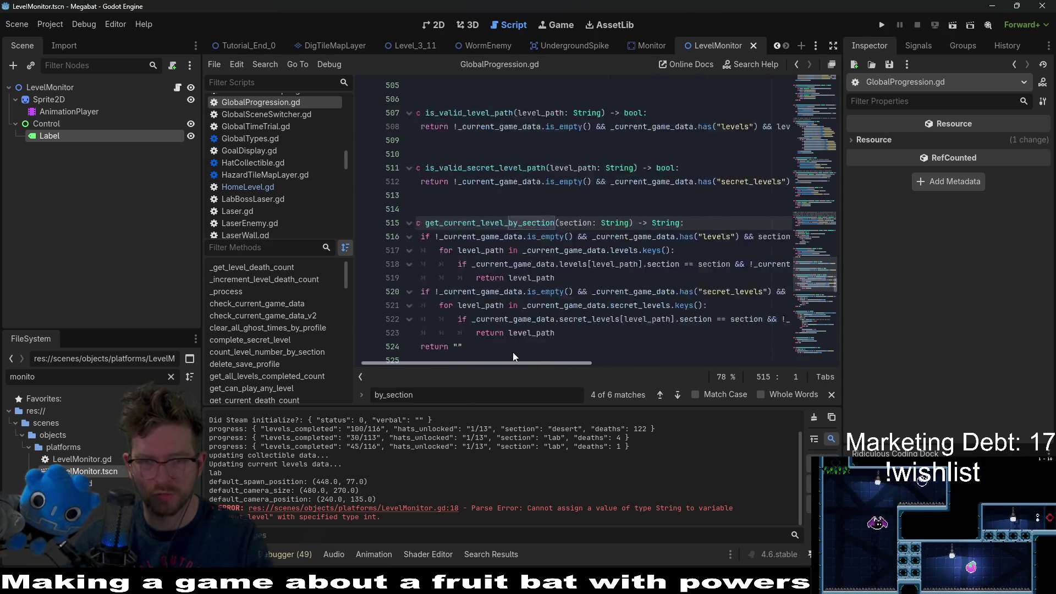
scroll(544, 321, down, 1)
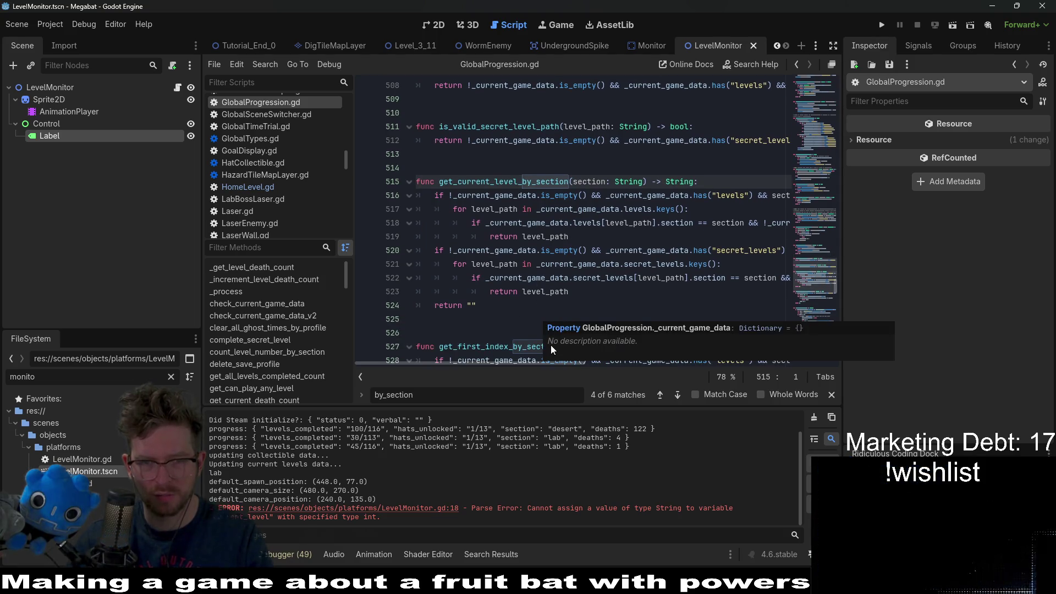
click(550, 305)
click(560, 292)
double_click(560, 293)
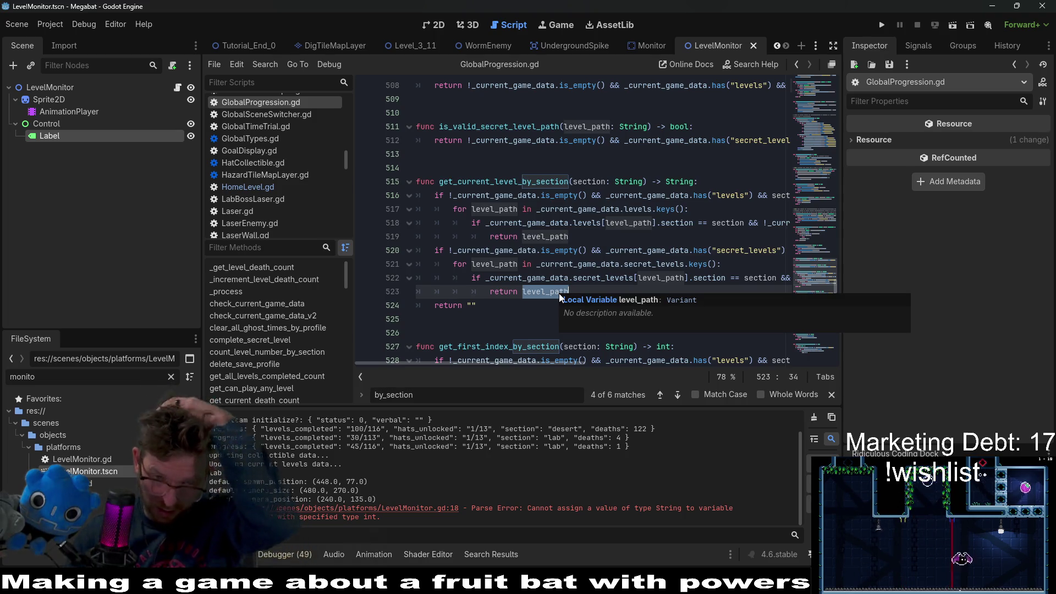
scroll(510, 273, up, 1)
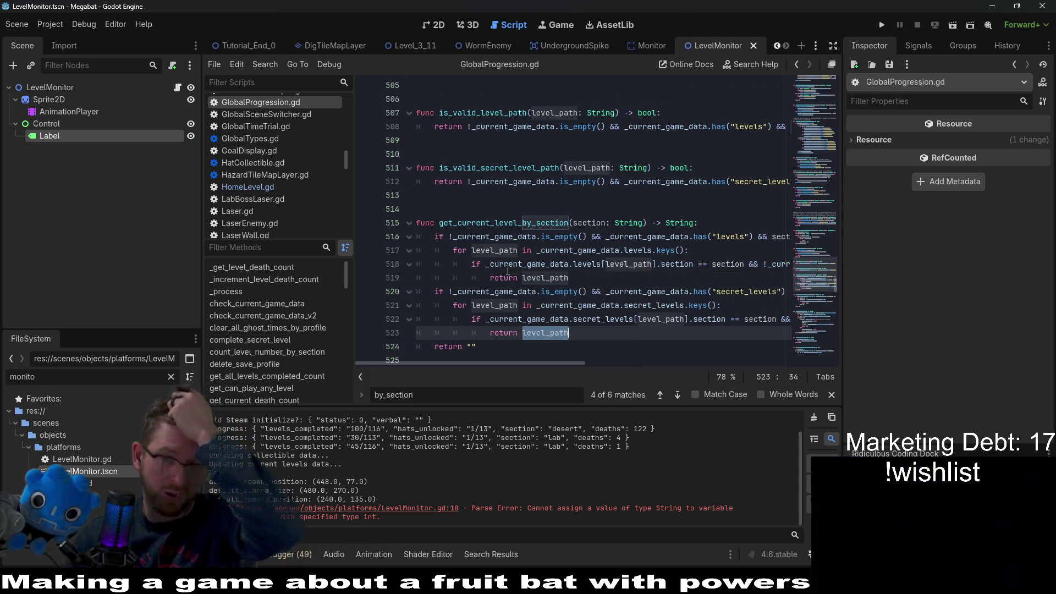
scroll(509, 274, up, 2)
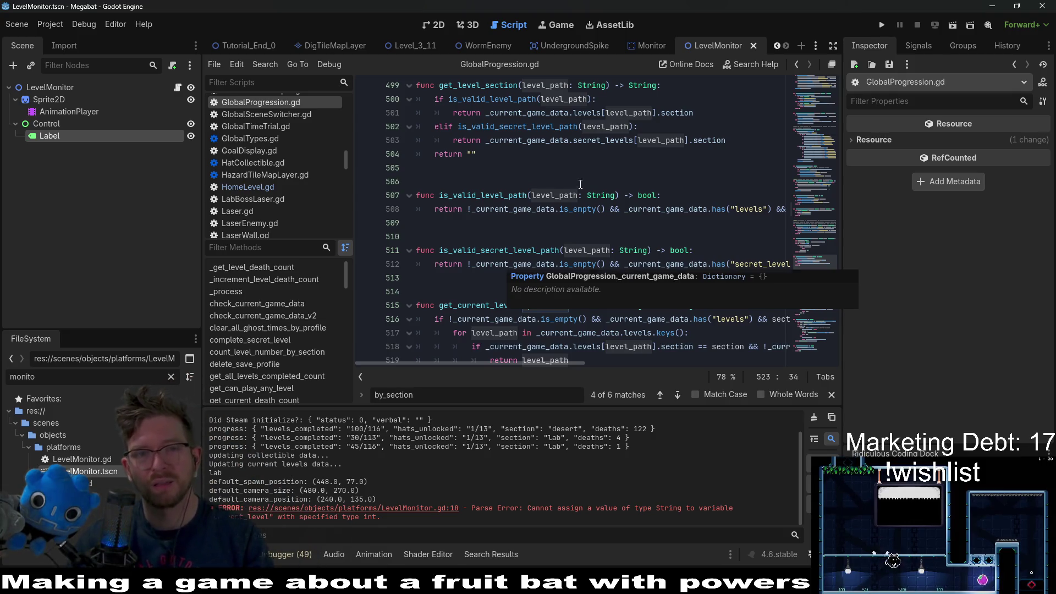
scroll(580, 184, up, 2)
scroll(574, 216, down, 4)
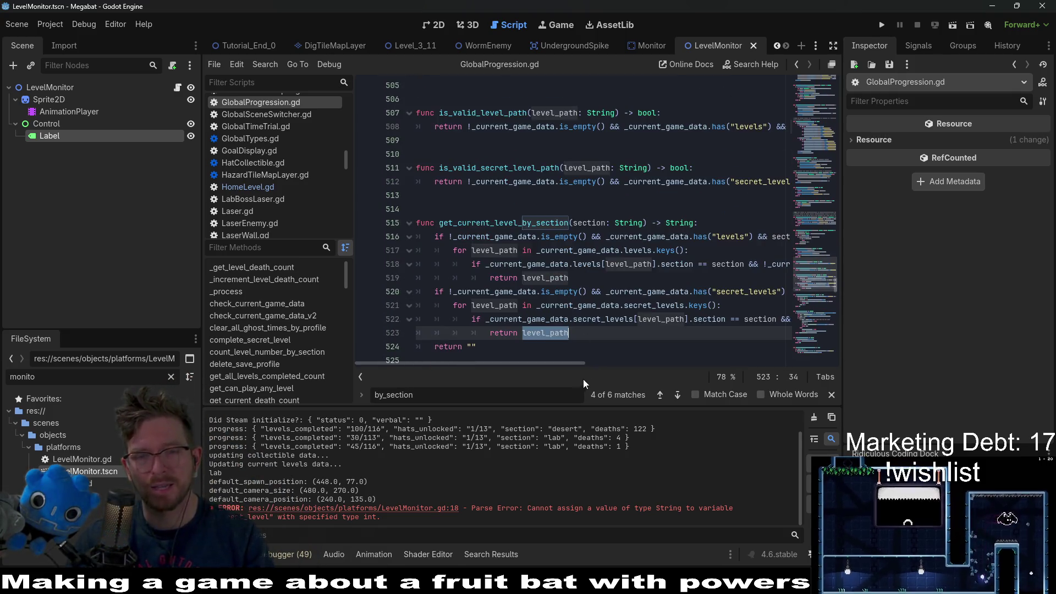
scroll(639, 355, right, 10)
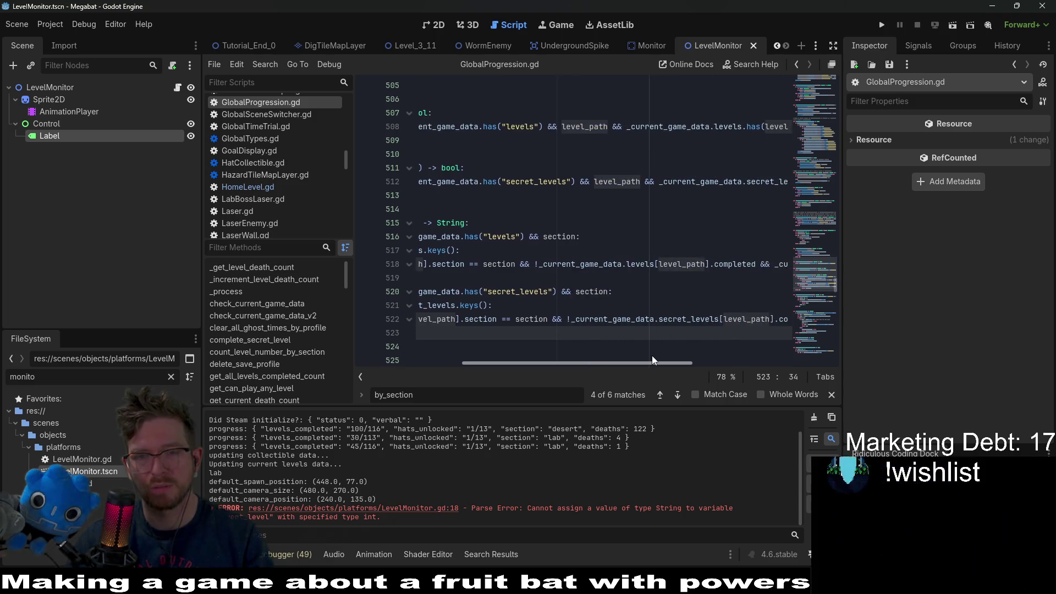
scroll(488, 349, left, 9)
scroll(488, 349, left, 1)
scroll(467, 319, down, 2)
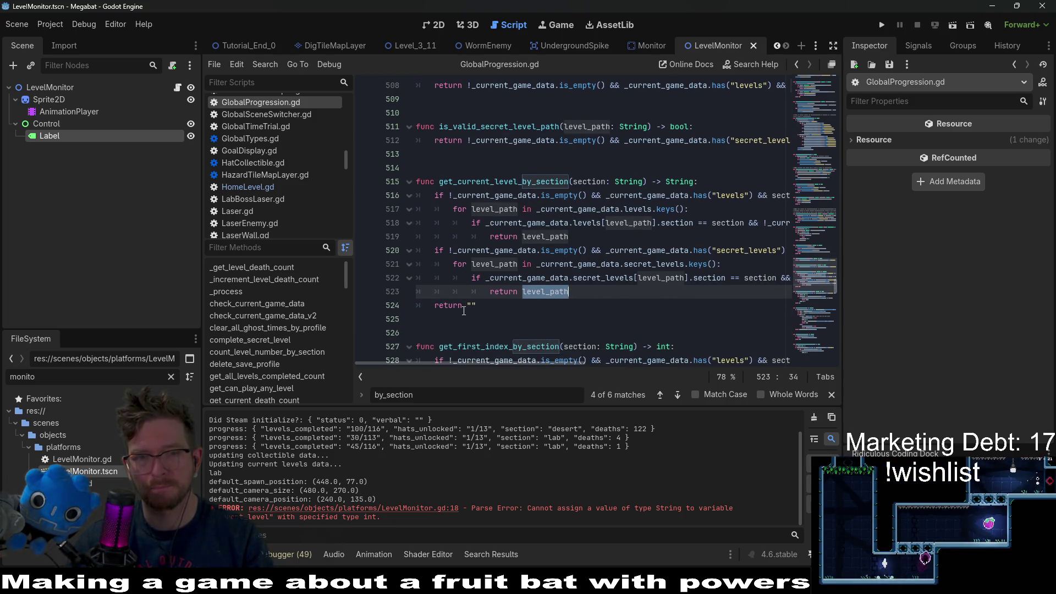
click(504, 283)
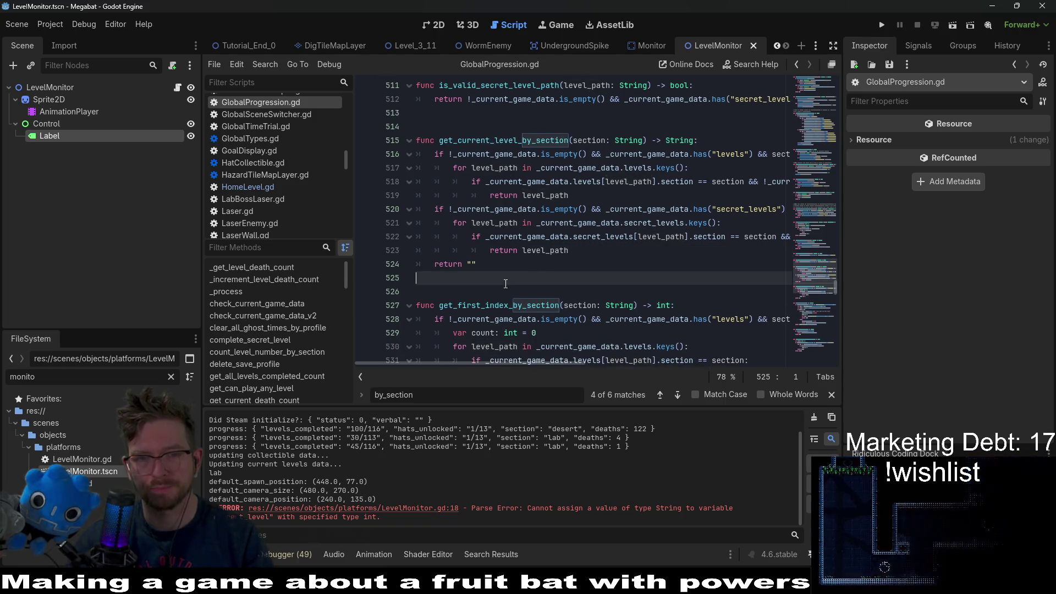
scroll(558, 281, down, 3)
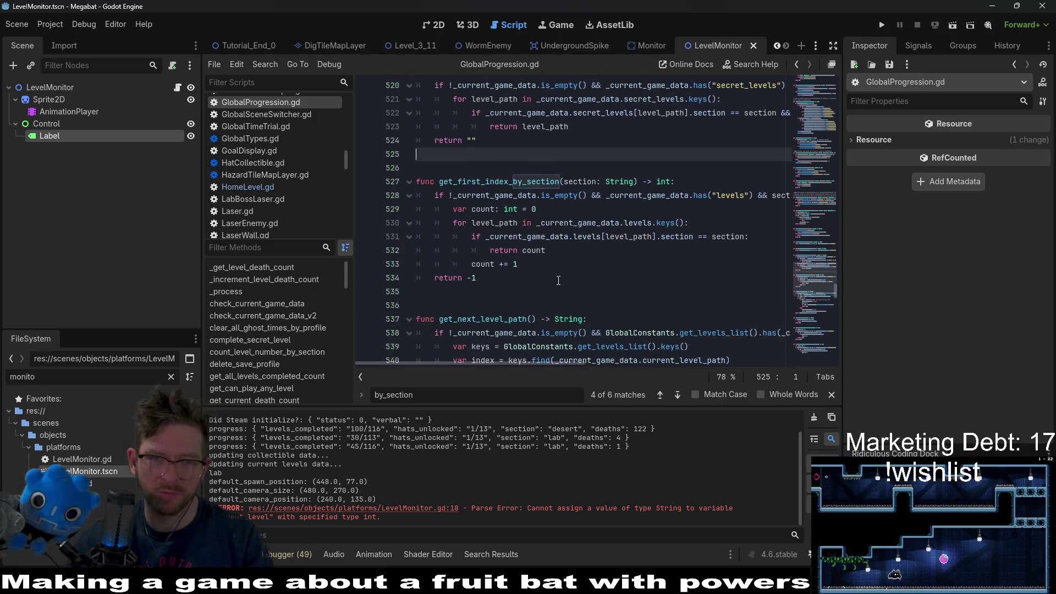
double_click(491, 181)
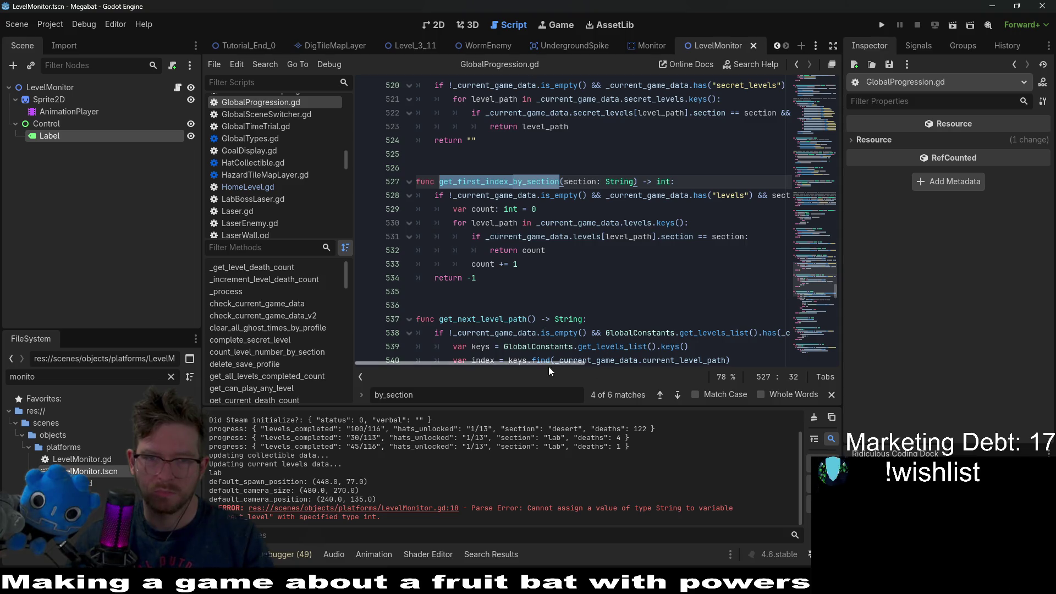
mouse_move(540, 362)
mouse_down()
mouse_move(608, 360)
mouse_move(498, 375)
mouse_up()
scroll(521, 285, down, 2)
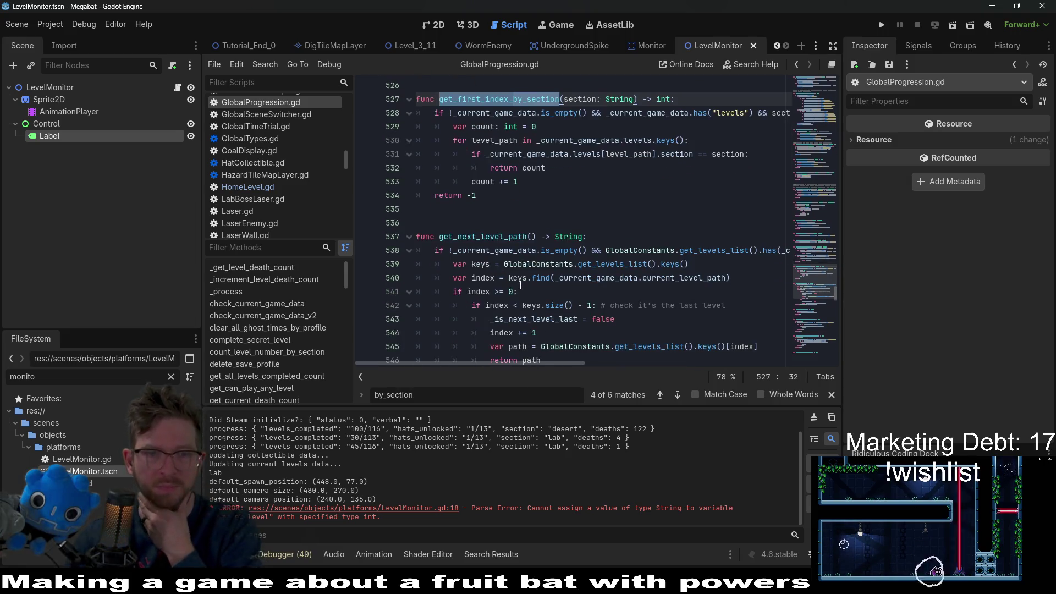
scroll(520, 285, down, 4)
scroll(520, 285, up, 5)
scroll(520, 285, up, 5)
click(547, 313)
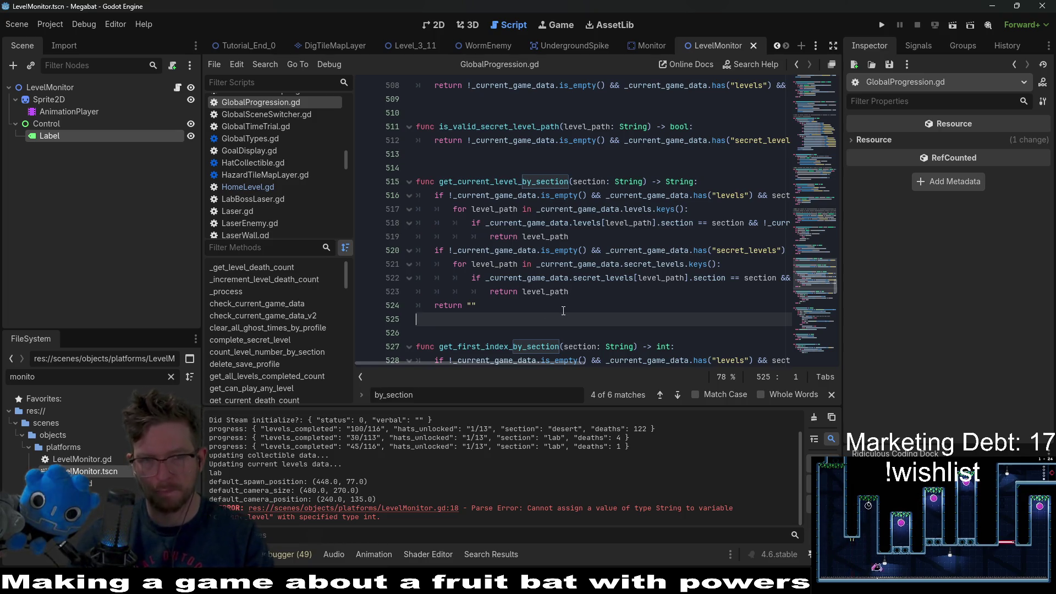
Add a stub get_section_progress() -> int returning 0 and start a 'Returns the' comment above it.
key(Return)
key(Return)
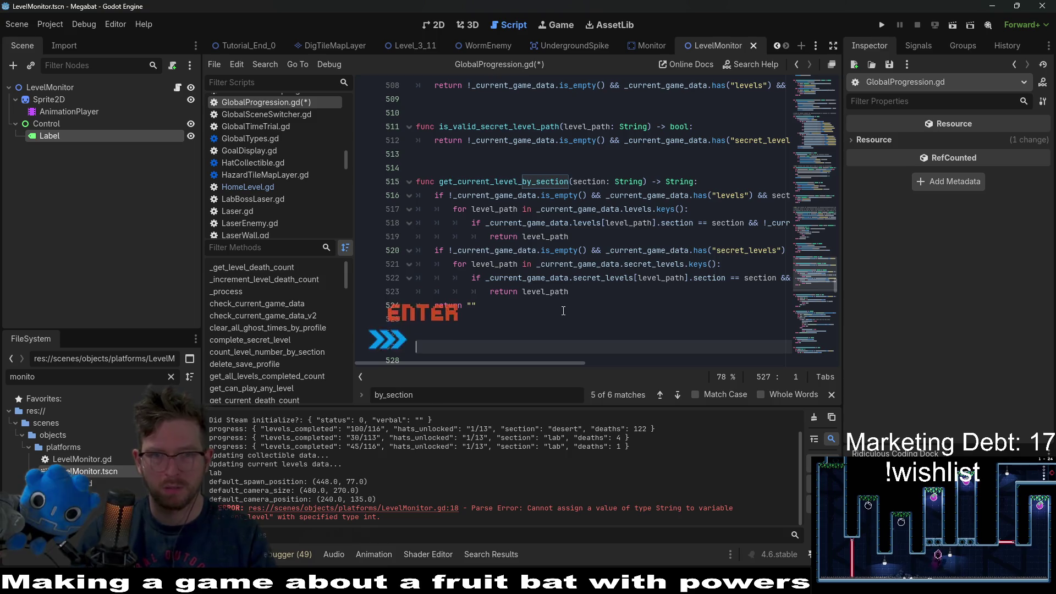
text(func get_)
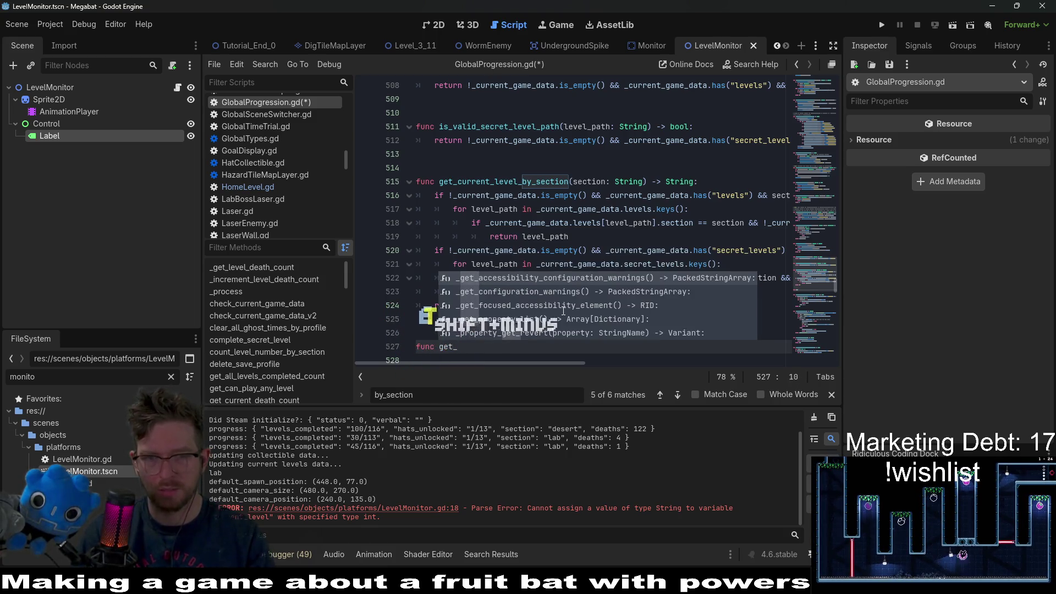
text(section_b)
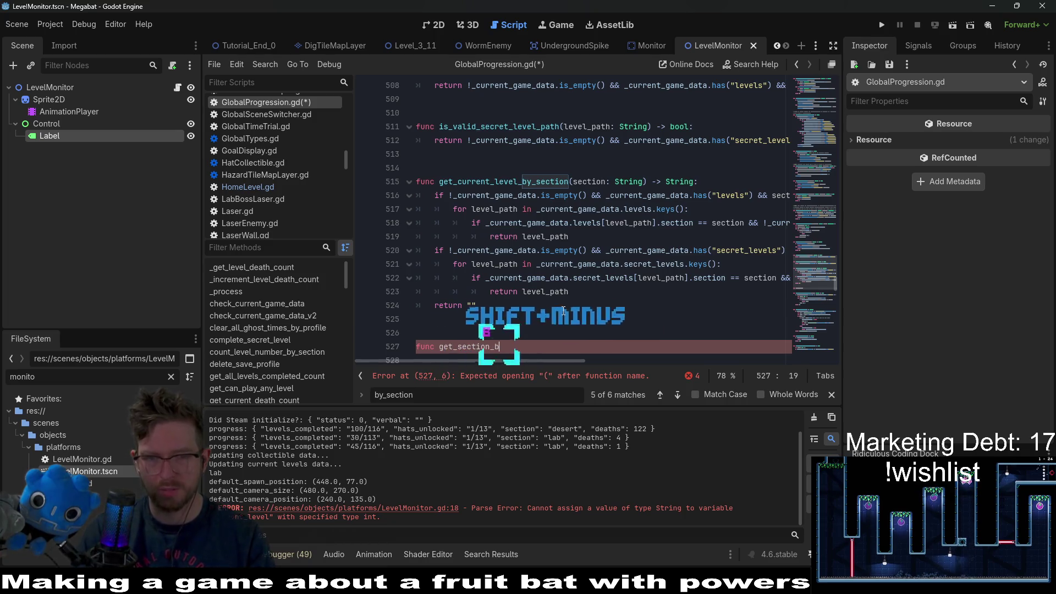
key(BackSpace)
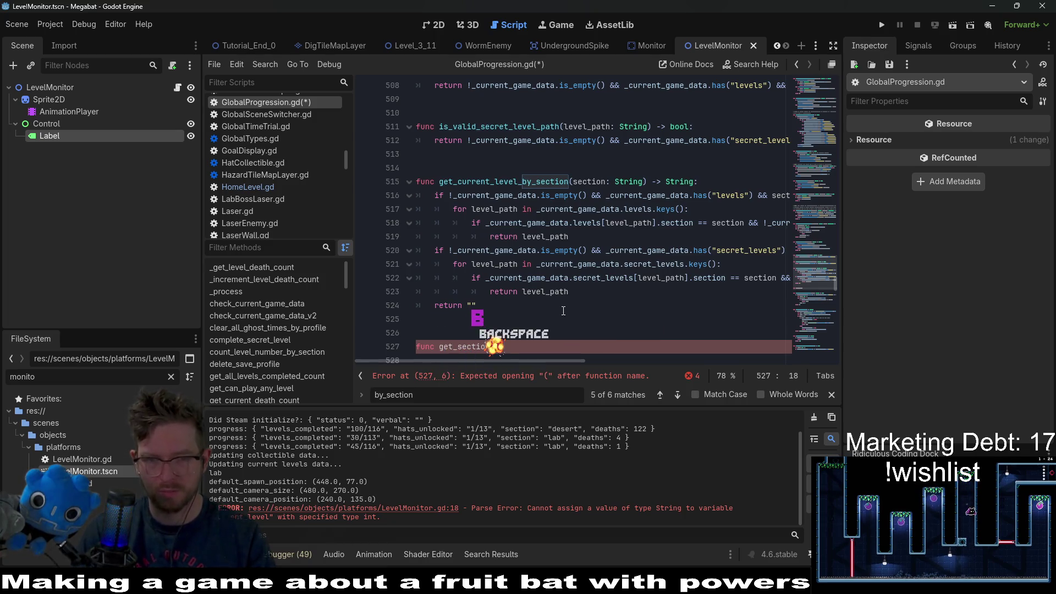
text(ss())
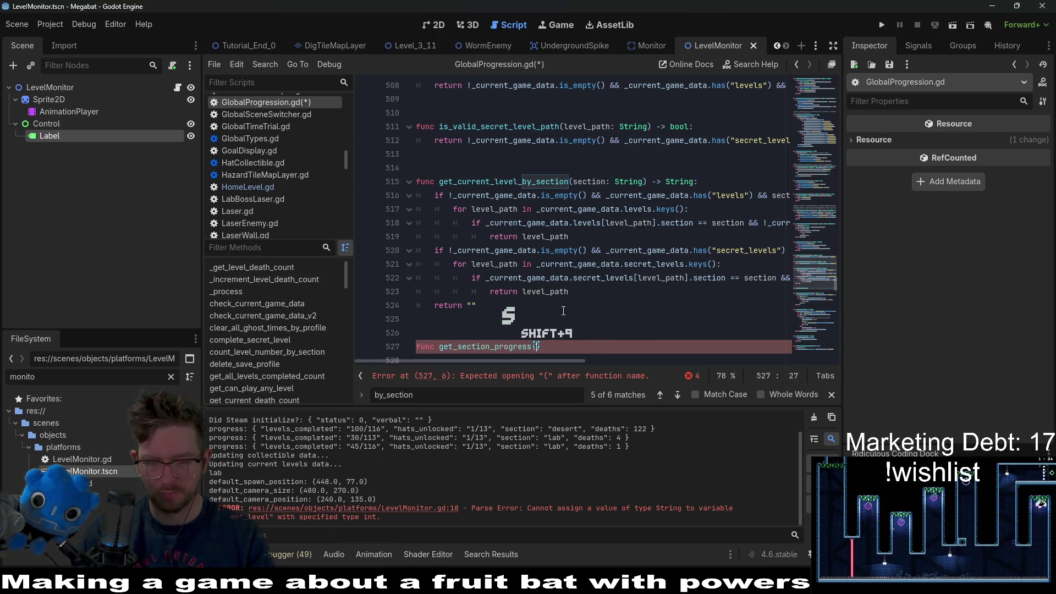
text( ->)
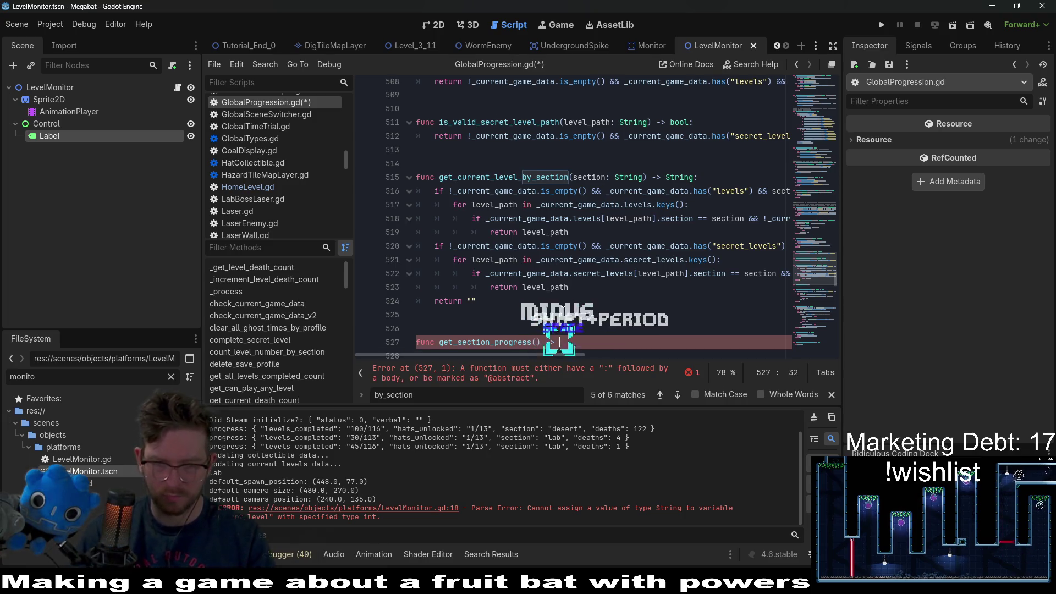
text( int:)
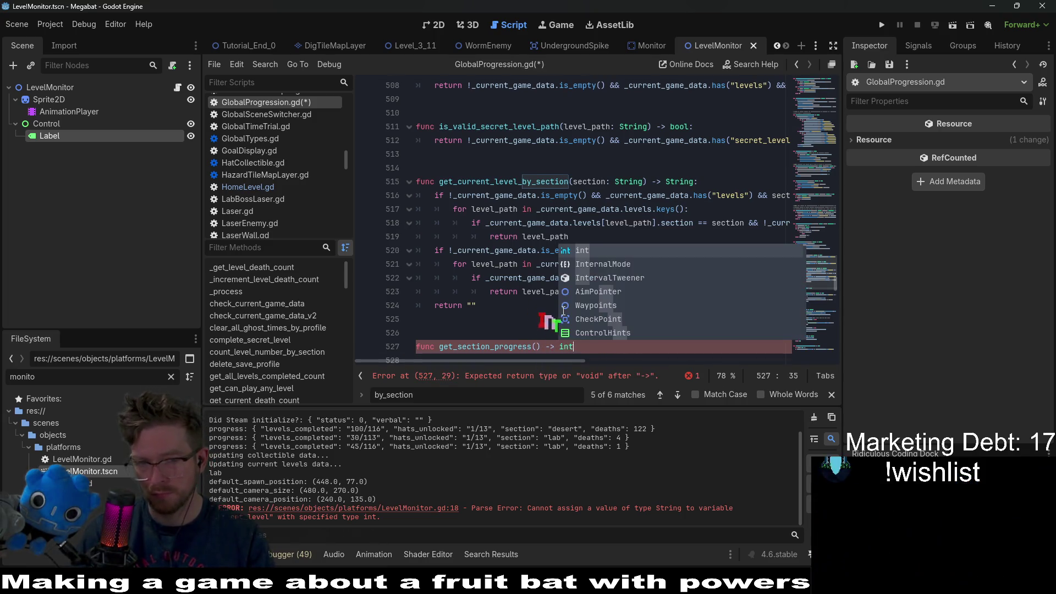
key(Return)
text(return s)
key(BackSpace)
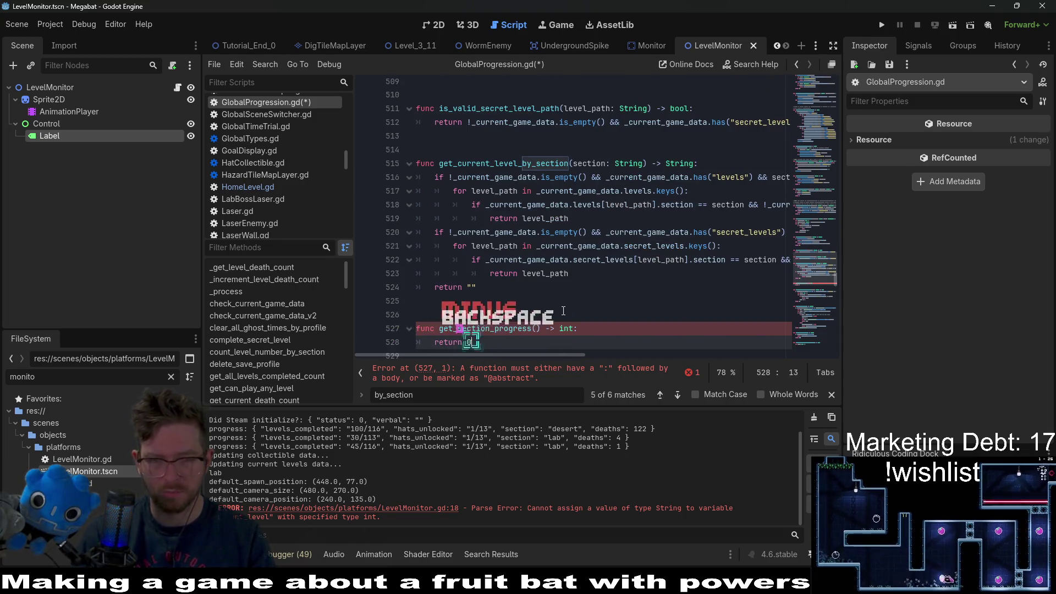
click(564, 311)
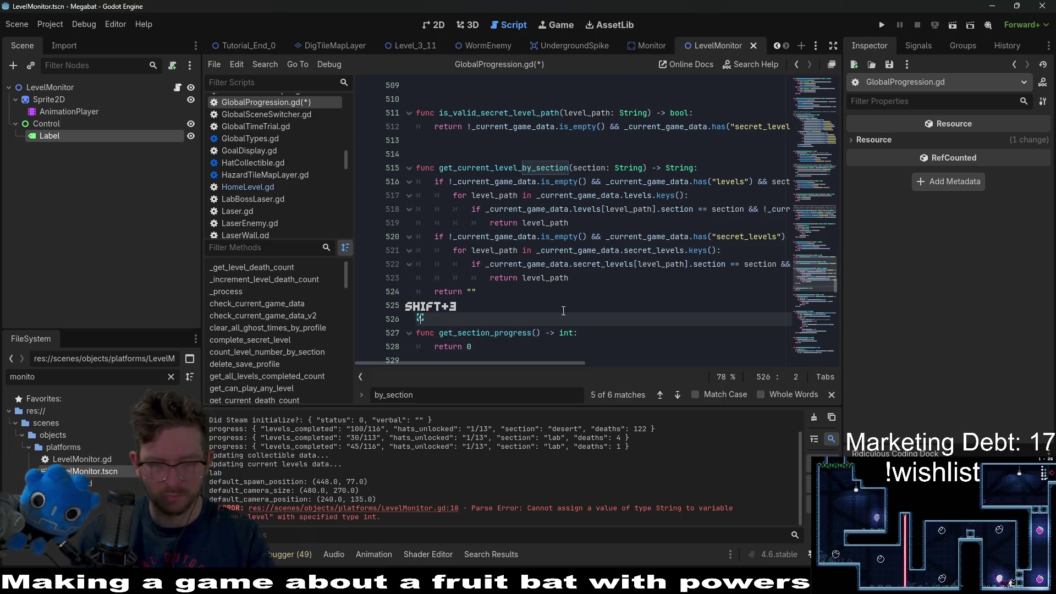
text(# Returns the )
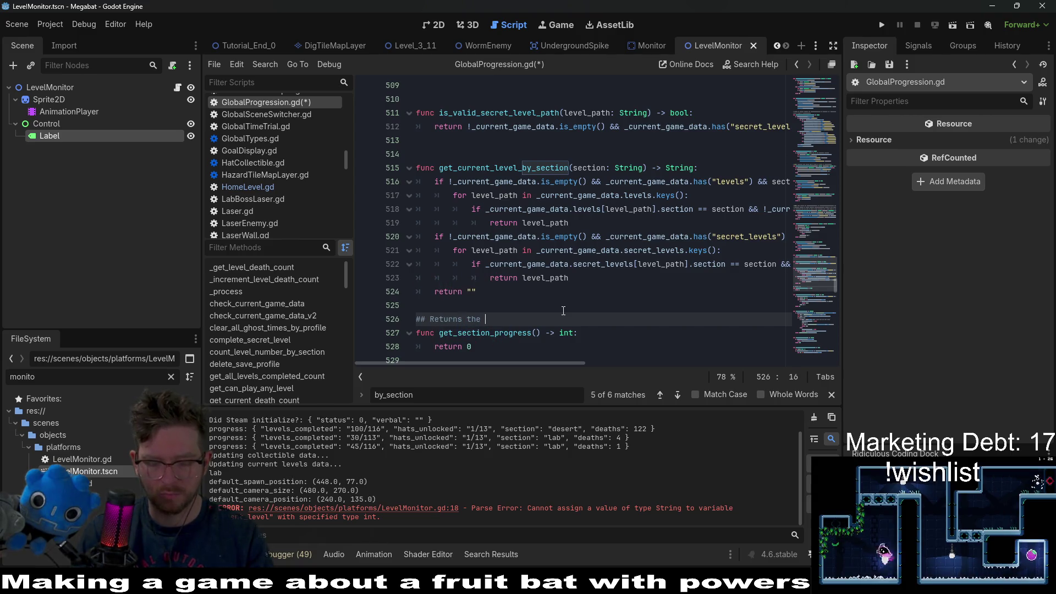
text(ev)
text(current)
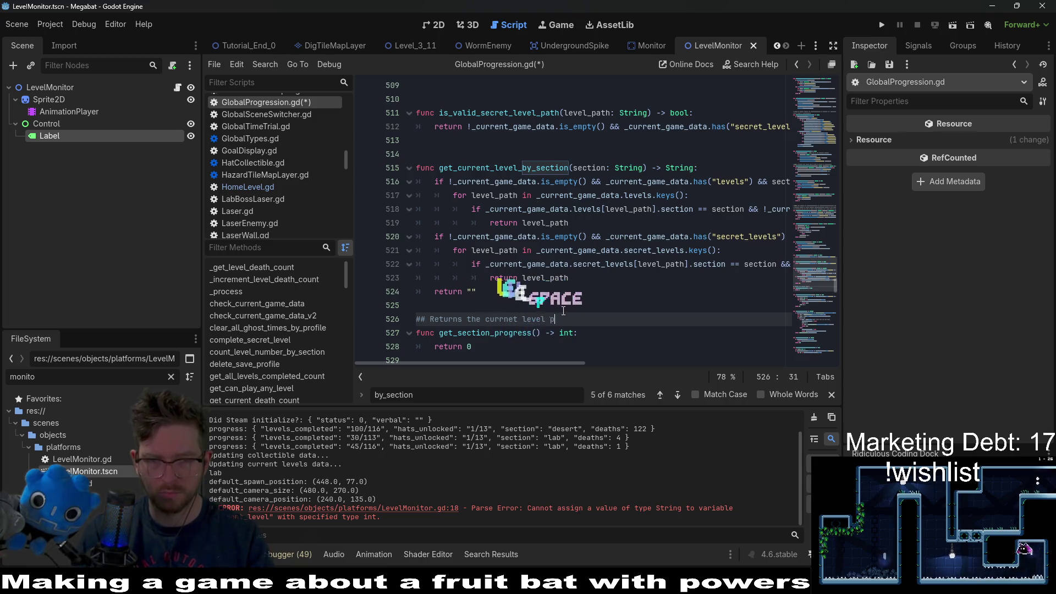
text(ssion of)
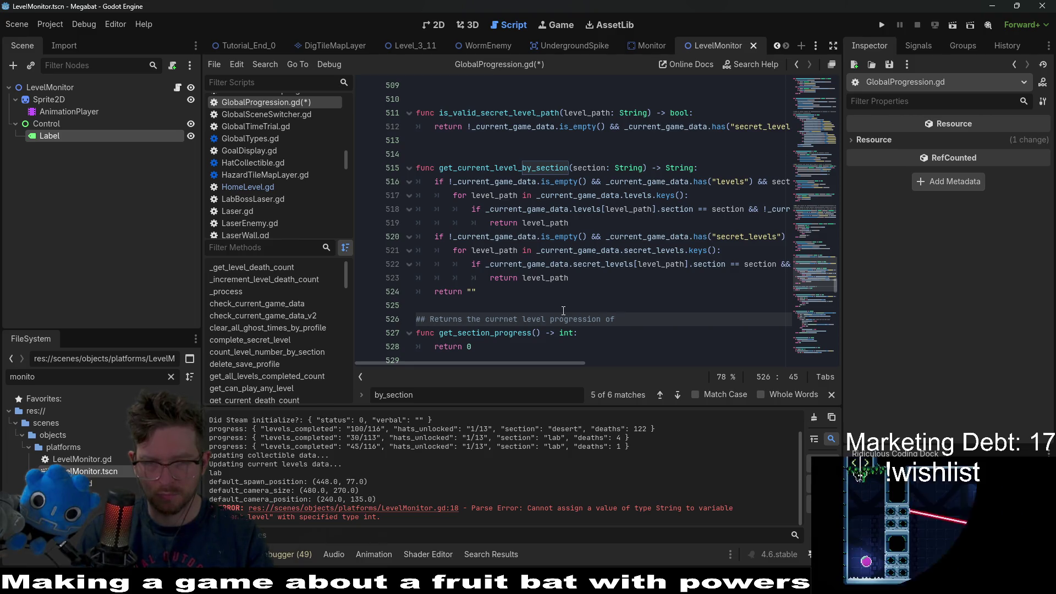
End the comment with 'given section' and give get_section_progress a section: String parameter.
key(BackSpace)
key(BackSpace)
key(BackSpace)
text(a s)
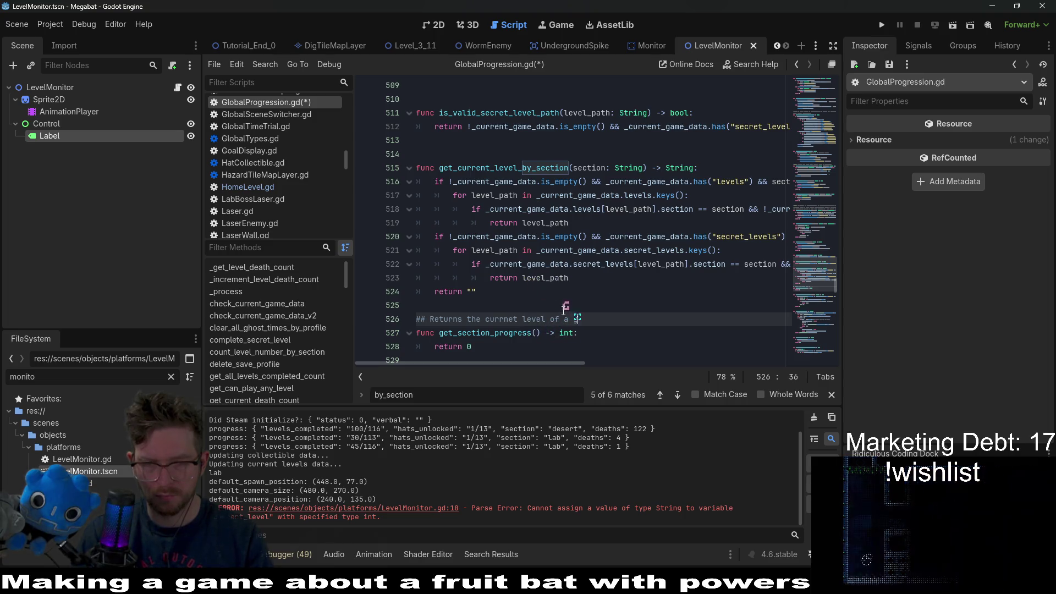
text(given section)
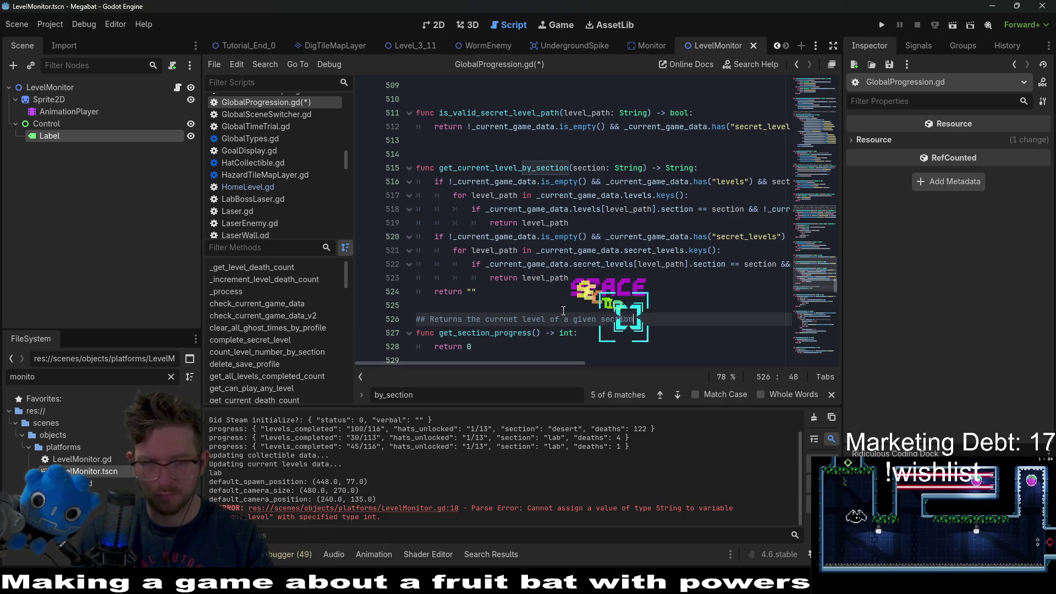
key(Down)
key(Left)
text(section: St)
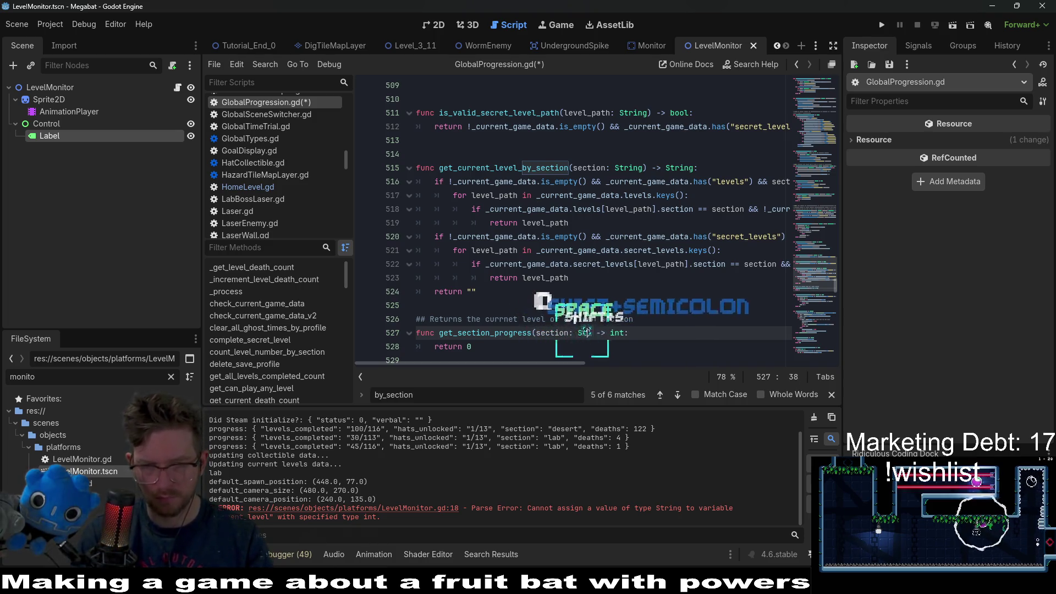
key(Return)
key(Up)
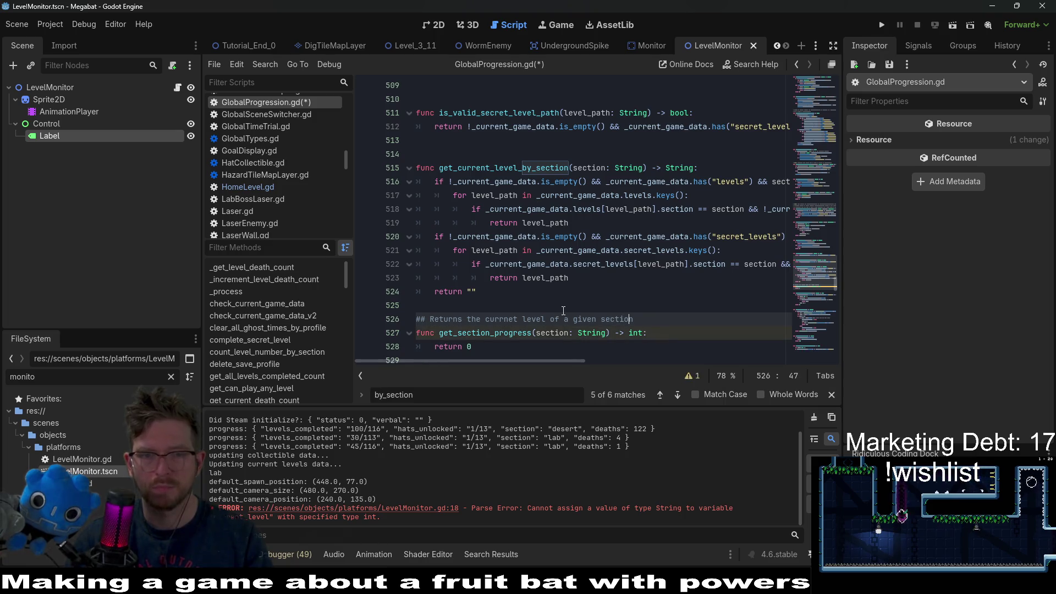
Correct the misspelled 'current' in the doc comment and delete the stray ## line.
click(564, 311)
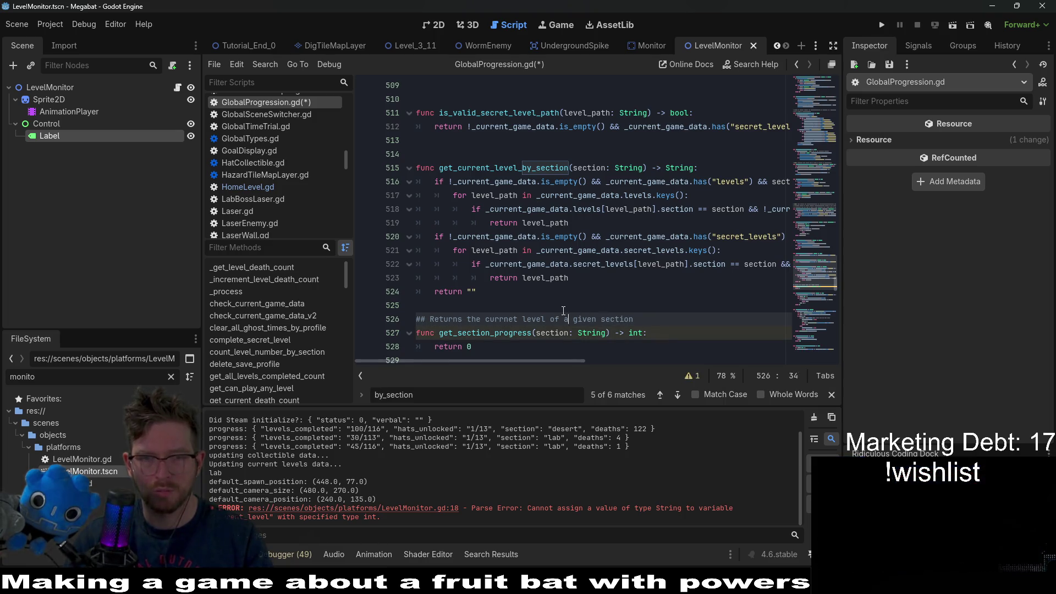
key(BackSpace)
key(BackSpace)
text(e)
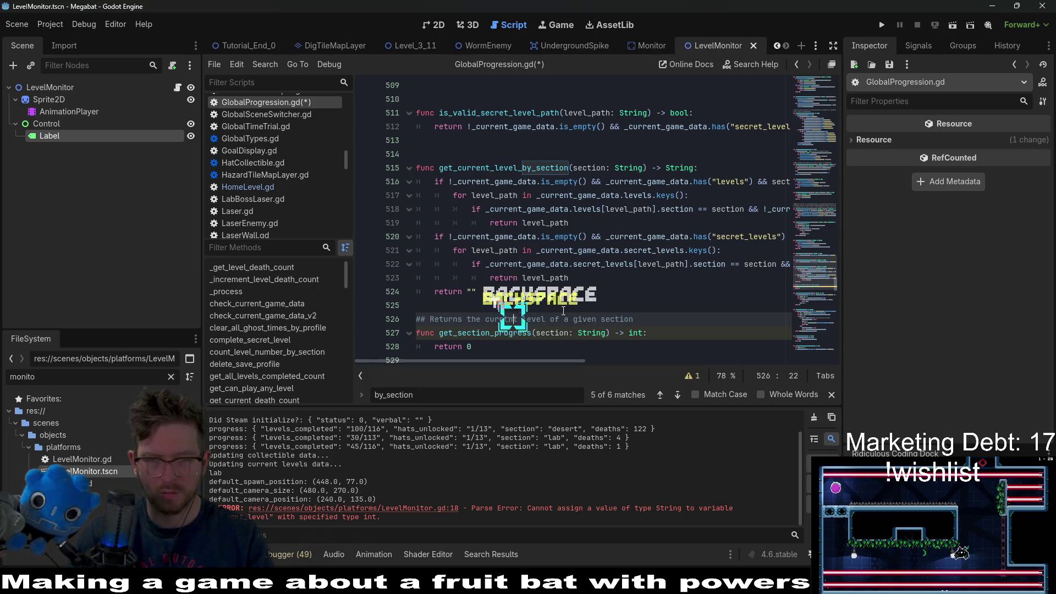
key(Right)
key(Right)
key(Right)
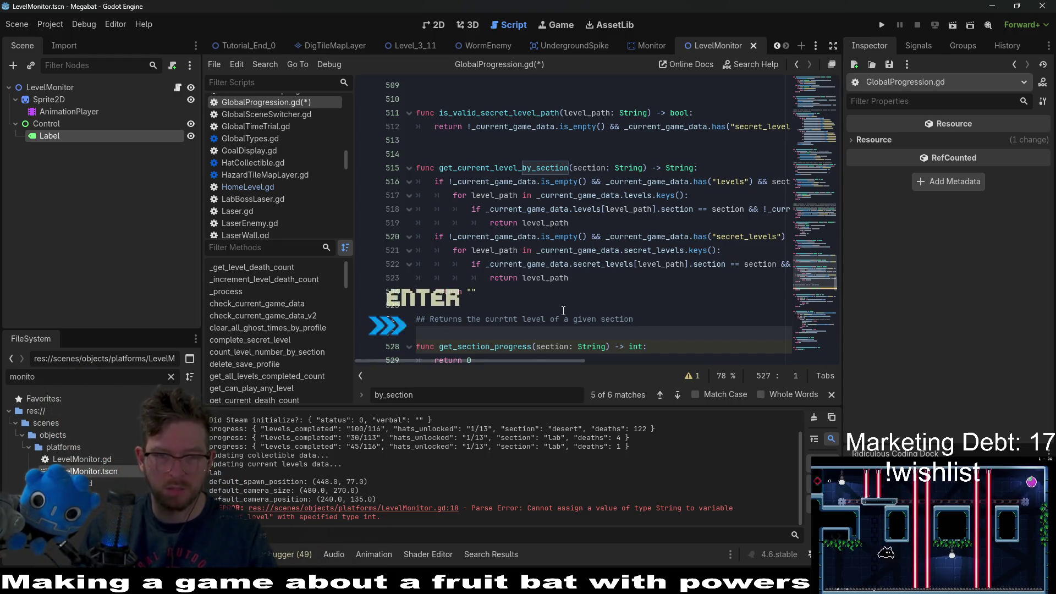
text(##)
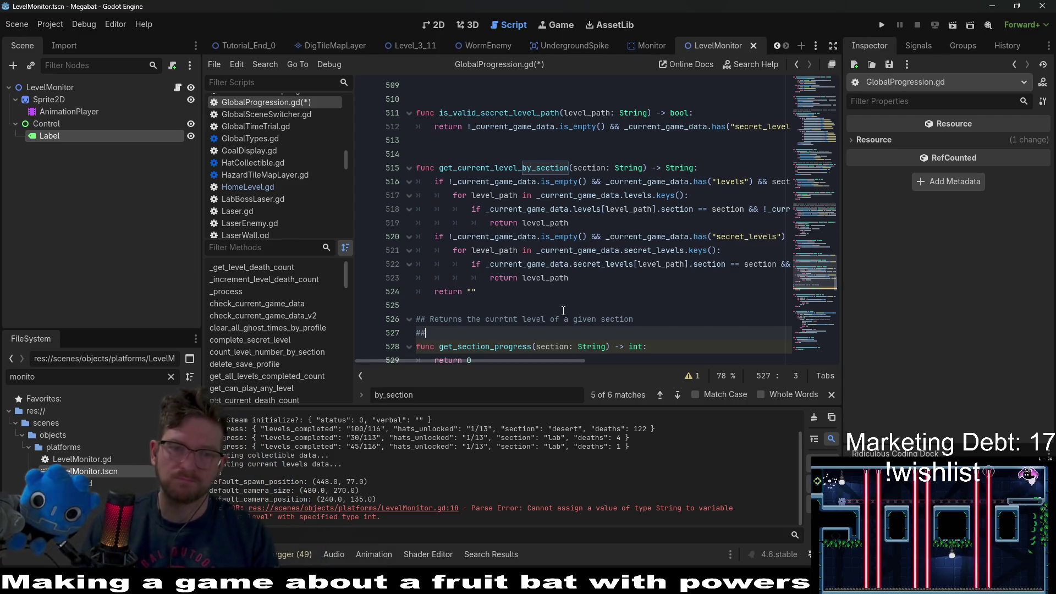
scroll(528, 264, down, 3)
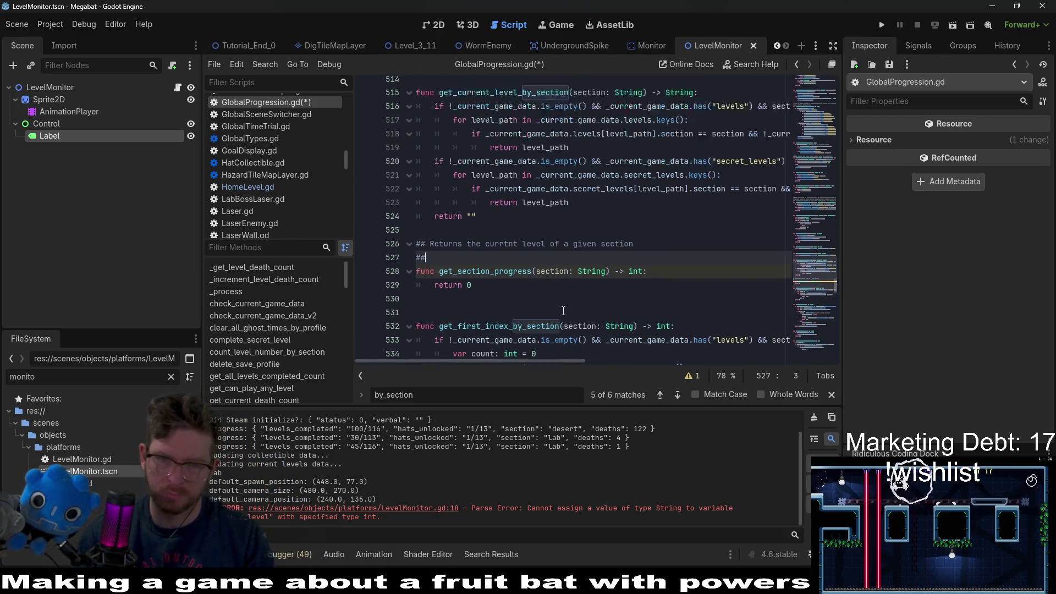
click(512, 237)
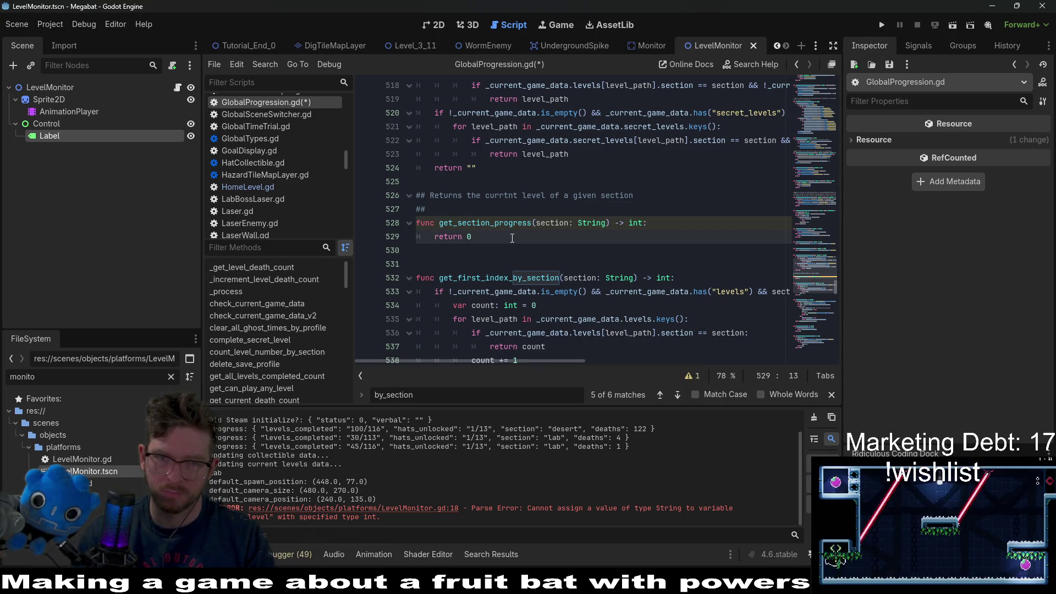
click(509, 195)
key(BackSpace)
key(BackSpace)
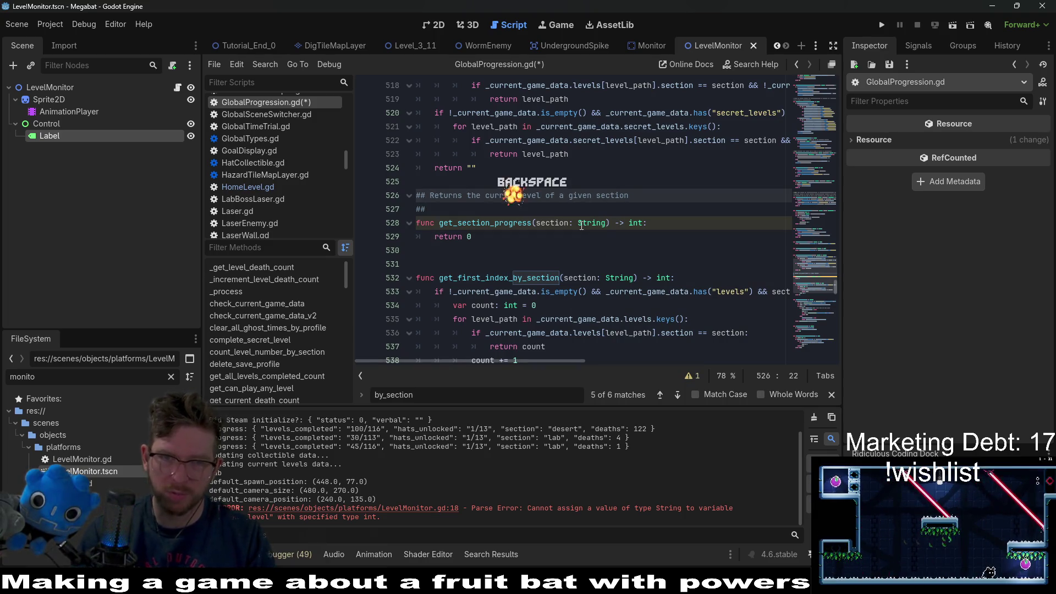
text(en)
key(Right)
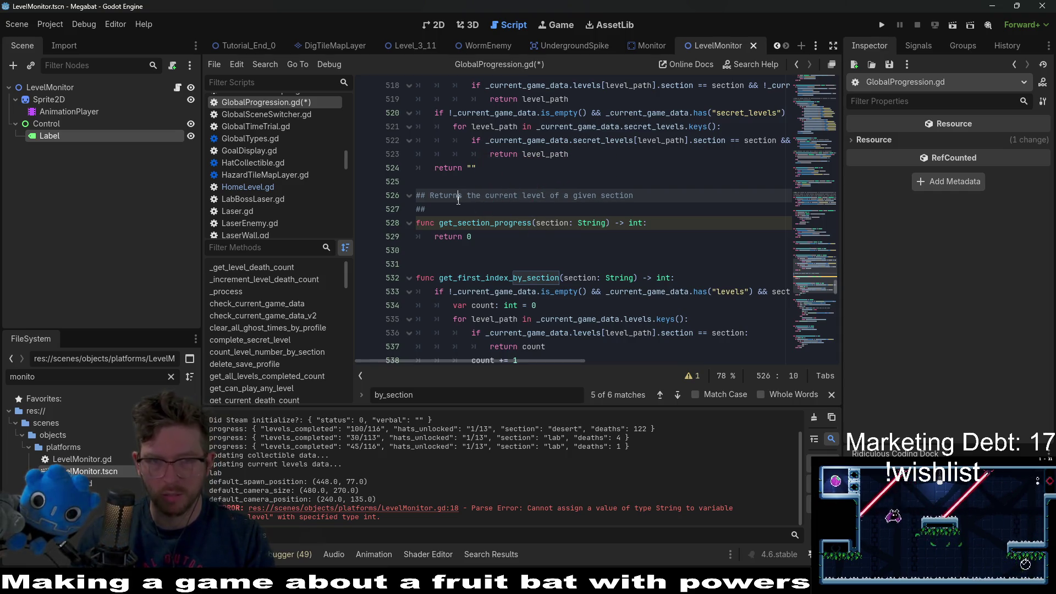
click(445, 210)
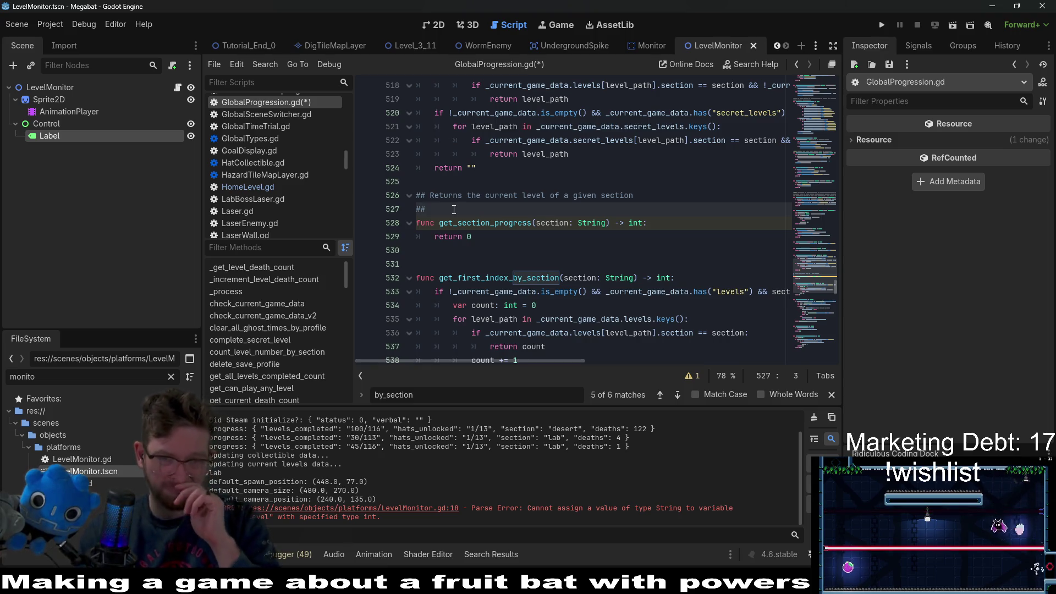
key(BackSpace)
key(BackSpace)
key(BackSpace)
key(ctrl+f)
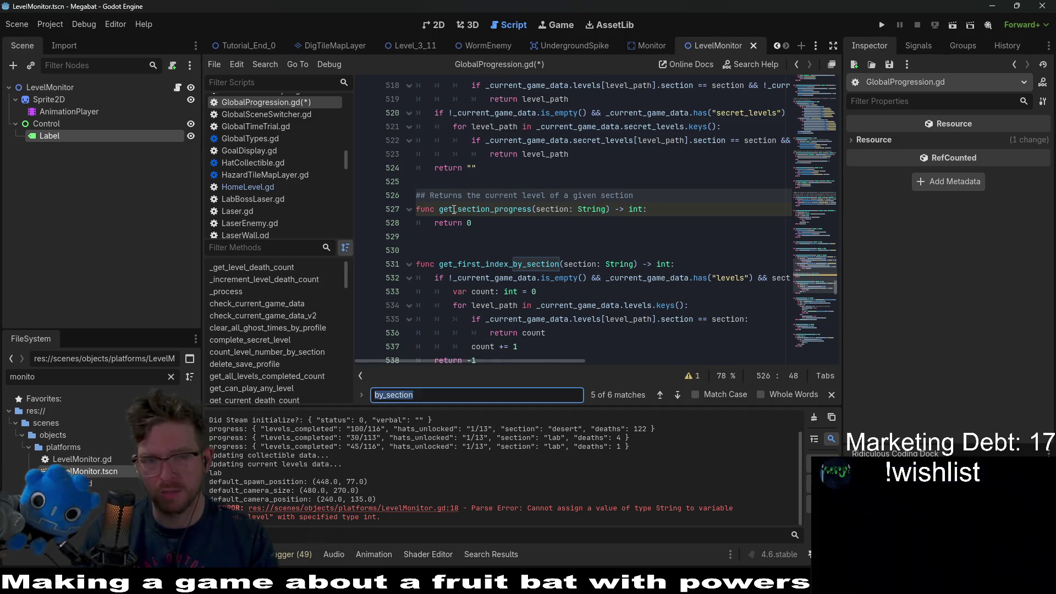
Search GlobalProgression.gd for 'completed' and step through the matches.
text(has)
key(BackSpace)
key(BackSpace)
key(BackSpace)
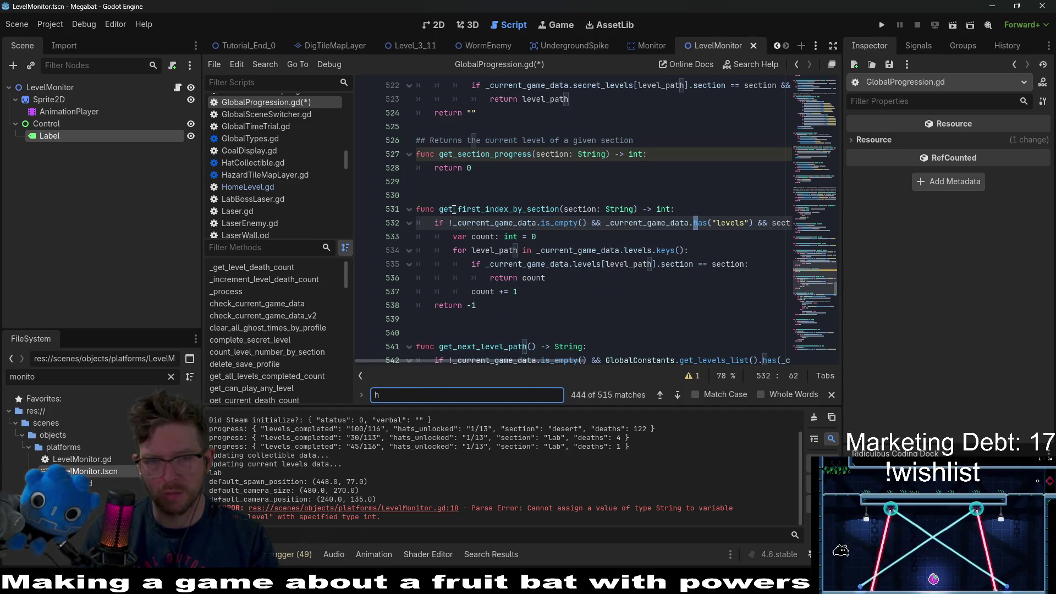
text(completed)
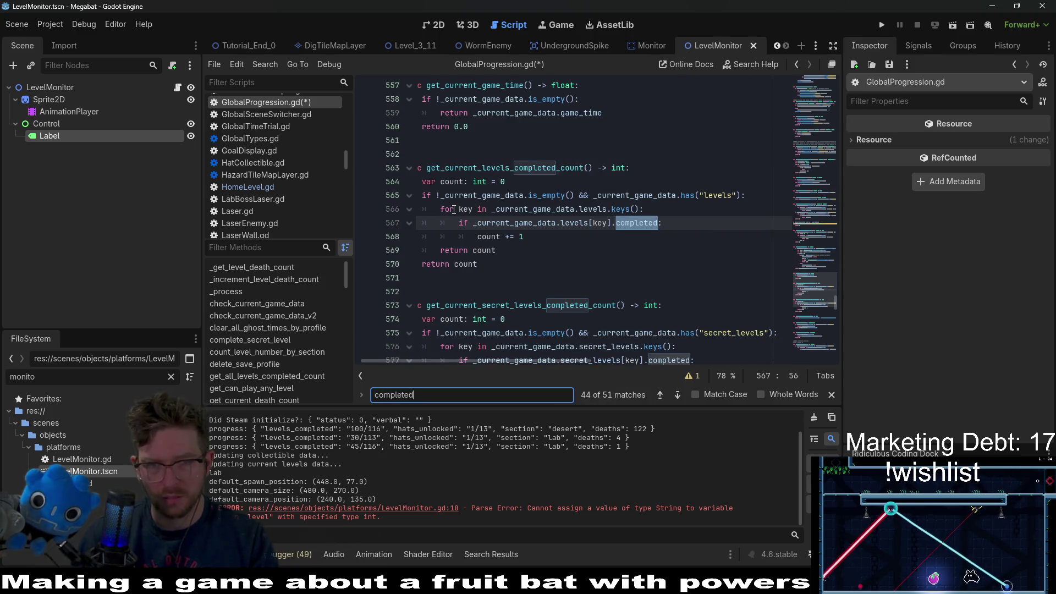
key(Return)
key(Return)
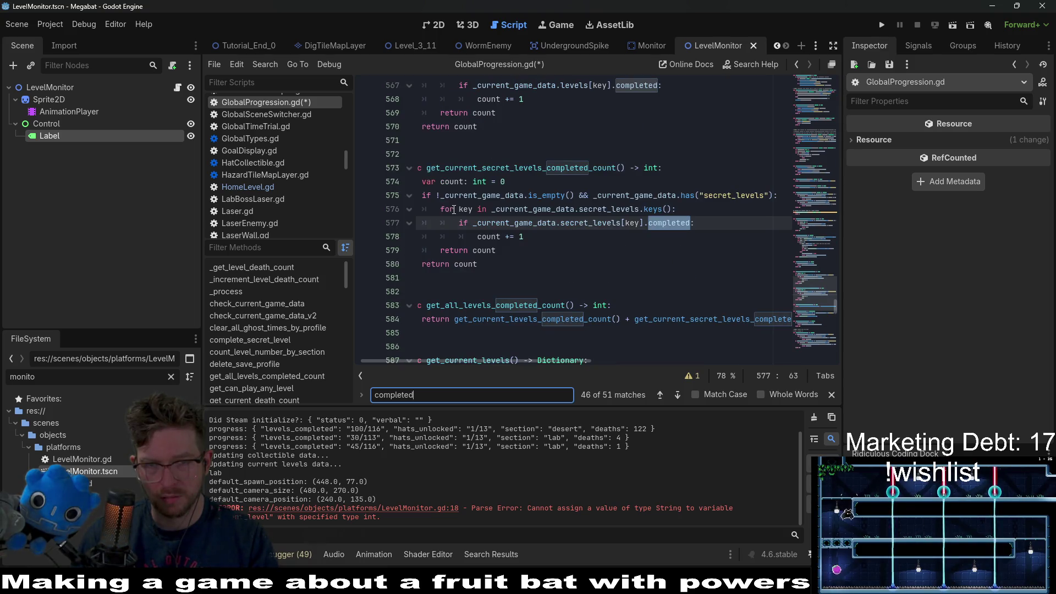
key(Return)
key(Return)
key(Return)
key(Return)
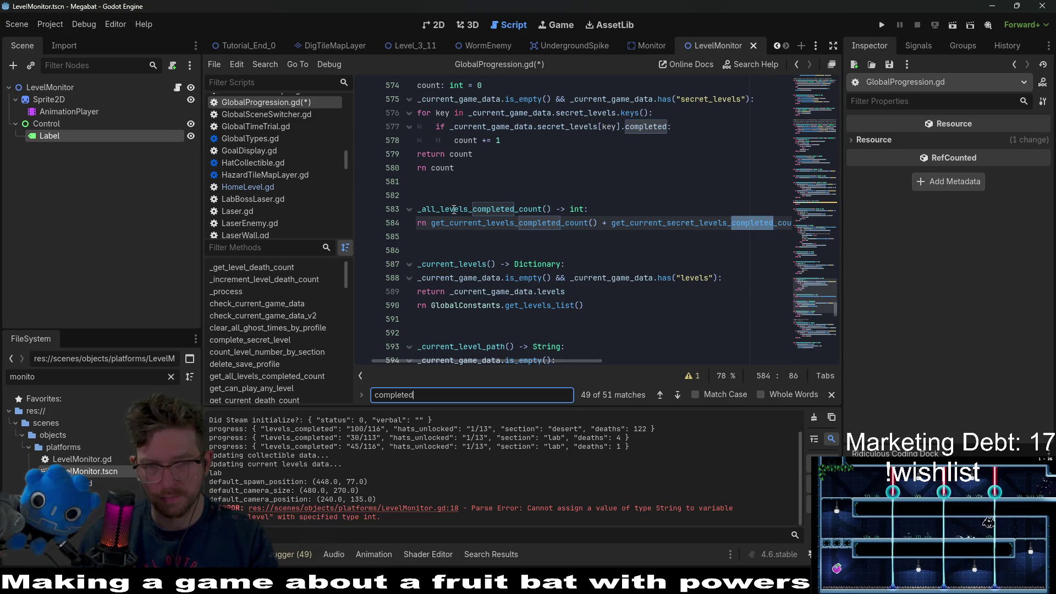
key(Return)
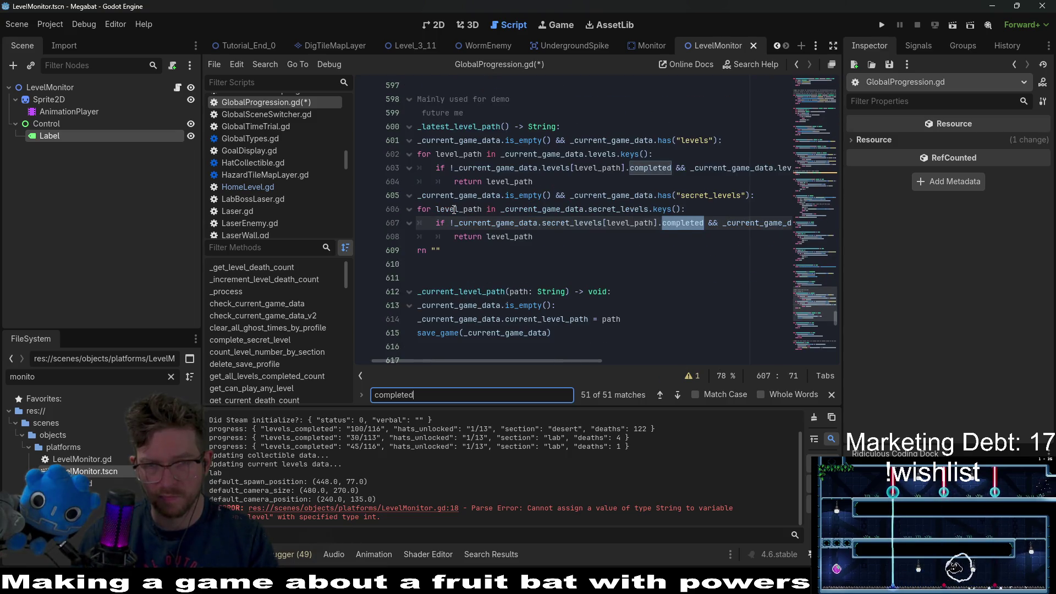
key(Return)
key(Return)
key(Return)
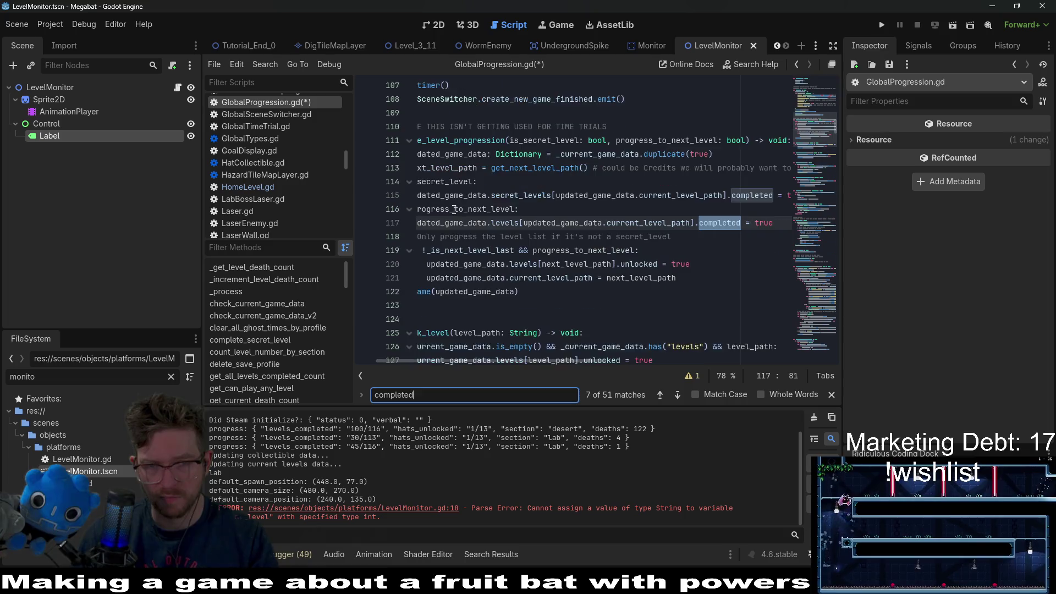
key(Return)
key(Return)
key(Return)
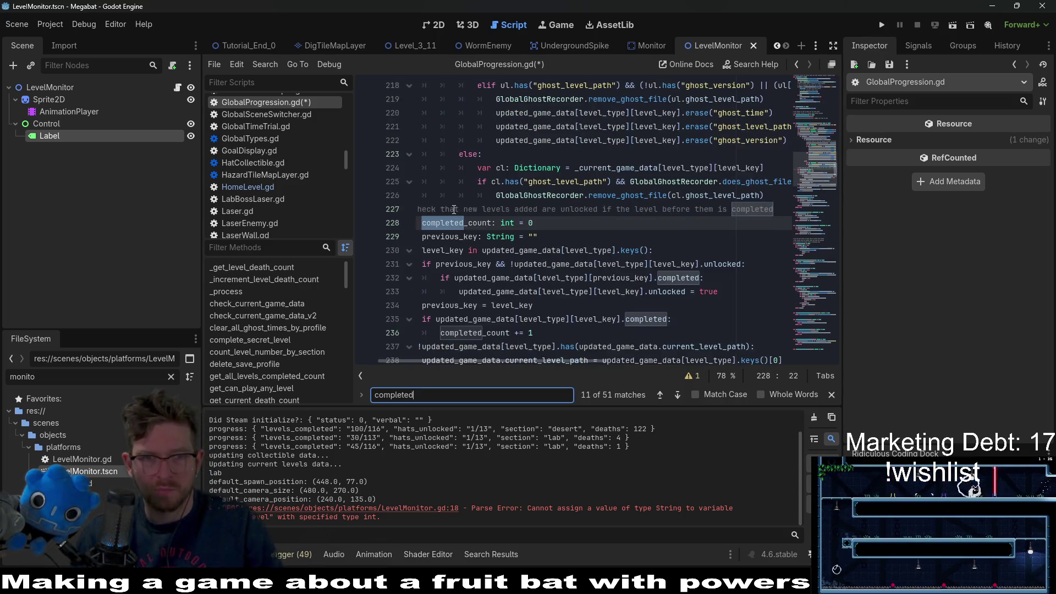
key(Return)
key(Return)
key(Return)
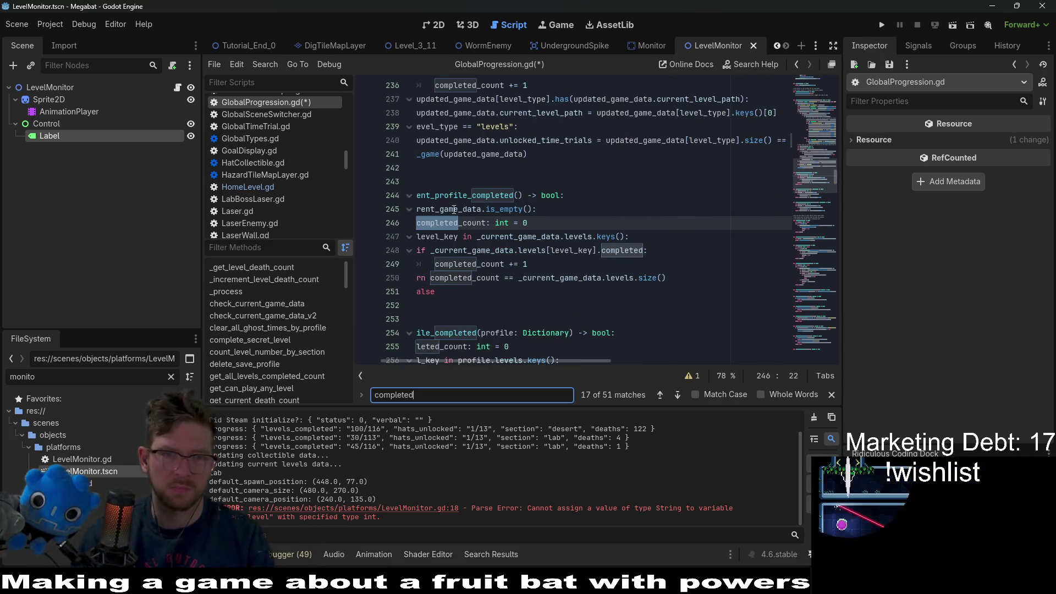
Review the completed-count loop in is_current_profile_completed and scroll through the progression functions.
drag(581, 250, 331, 224)
scroll(575, 293, down, 5)
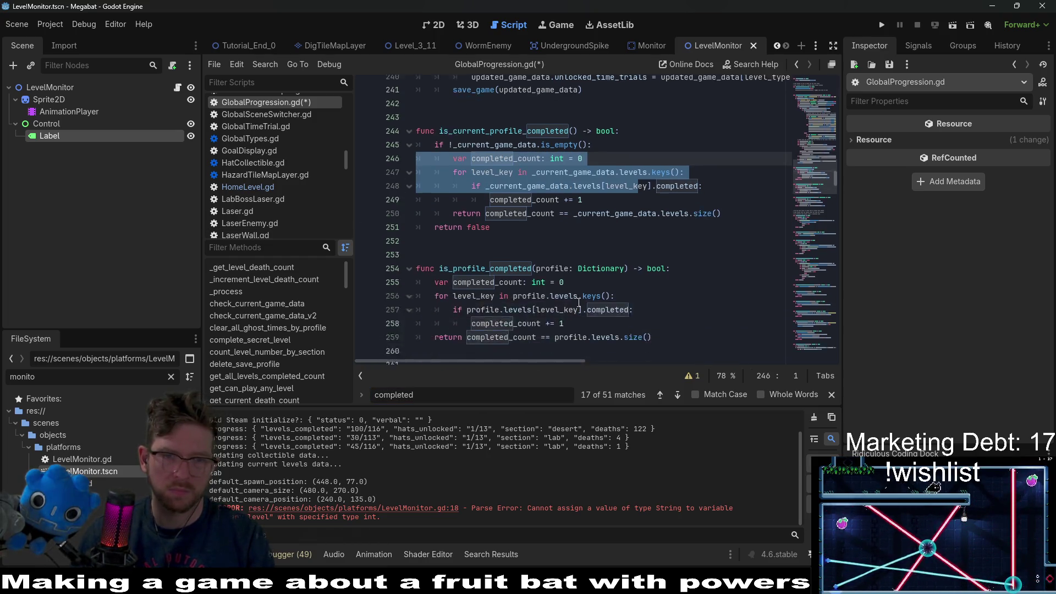
click(736, 274)
scroll(735, 220, down, 1)
scroll(735, 220, down, 6)
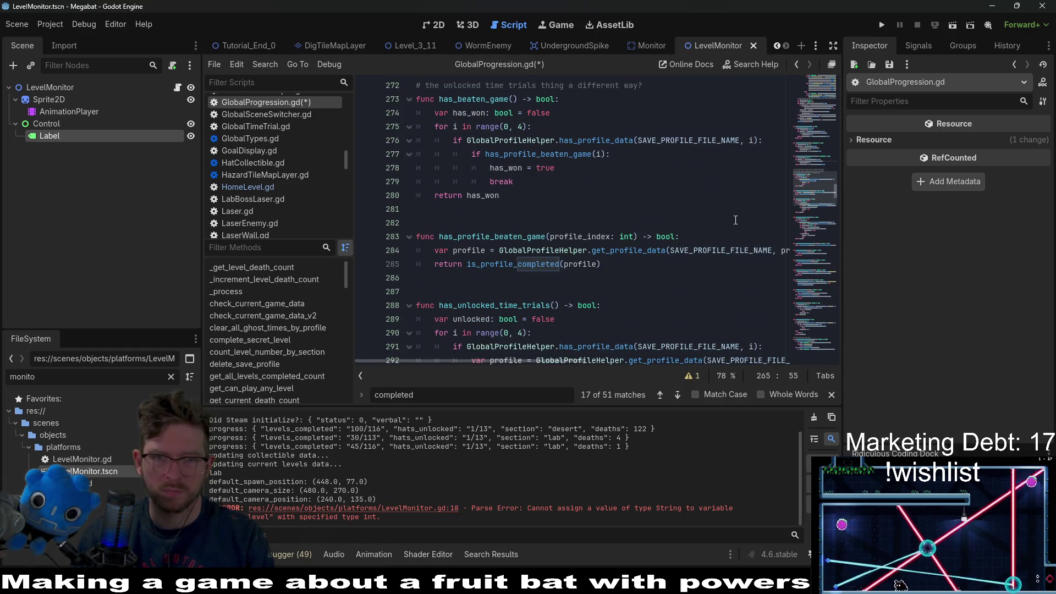
scroll(736, 220, down, 5)
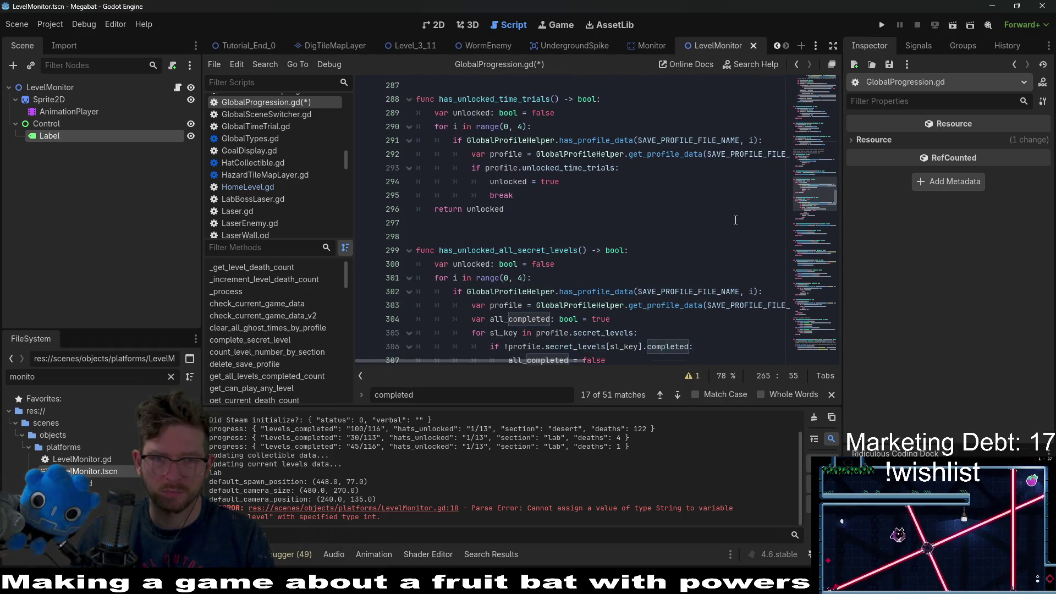
scroll(736, 220, down, 7)
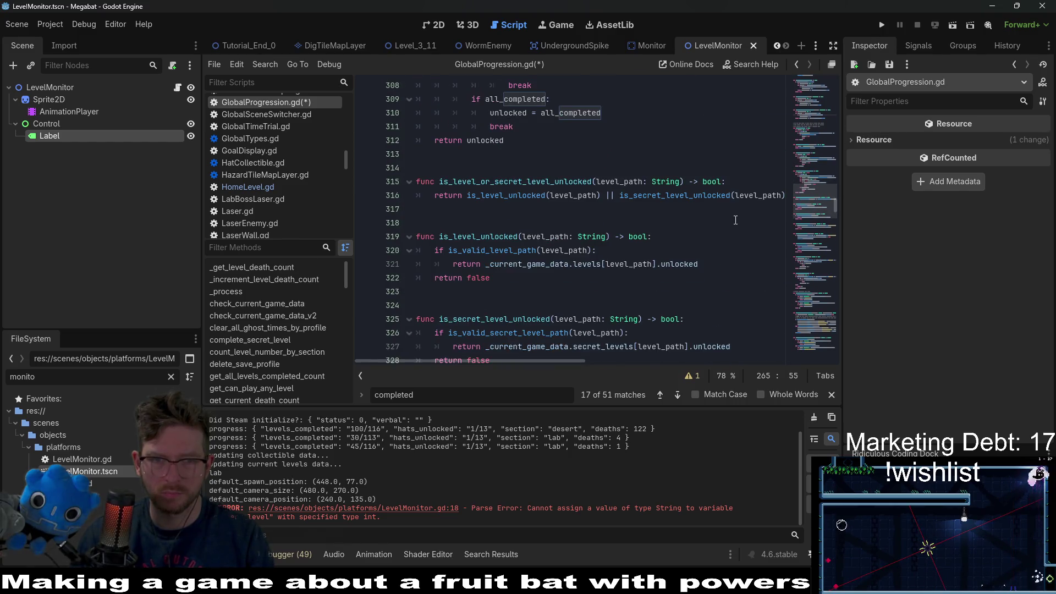
scroll(735, 220, down, 7)
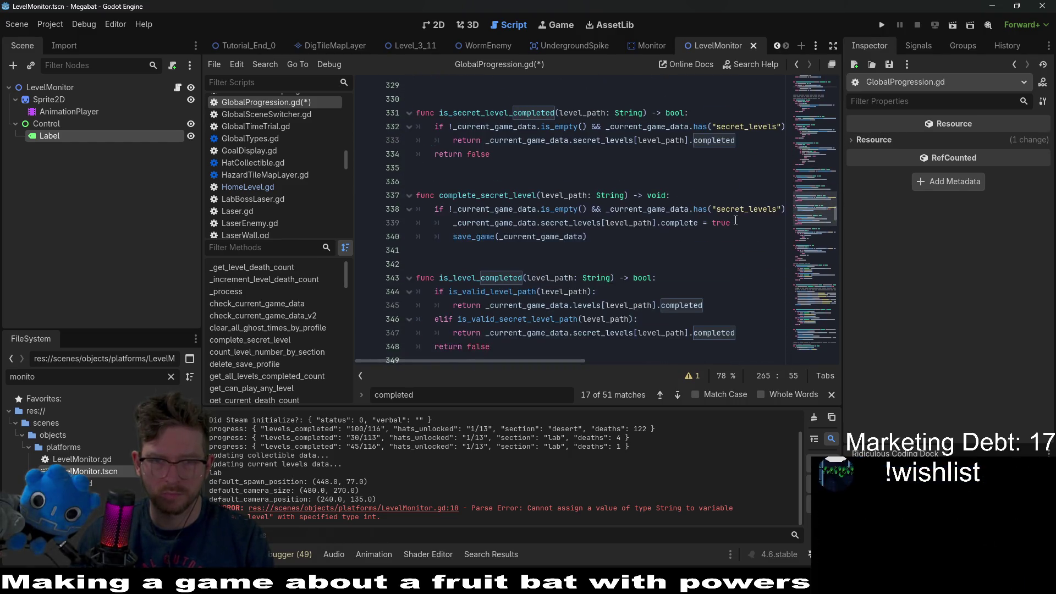
scroll(736, 220, down, 7)
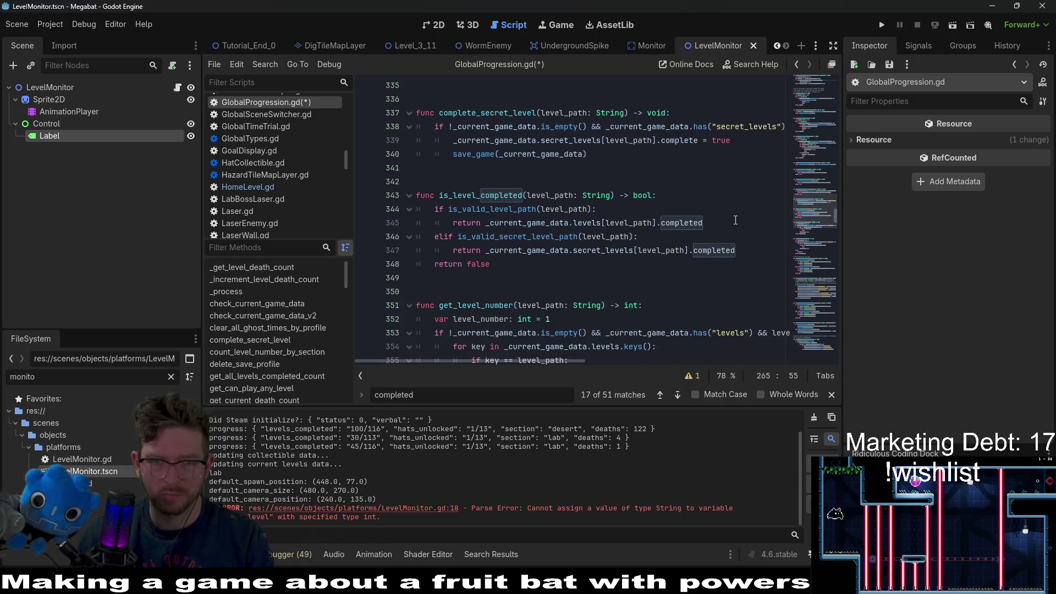
scroll(736, 220, down, 3)
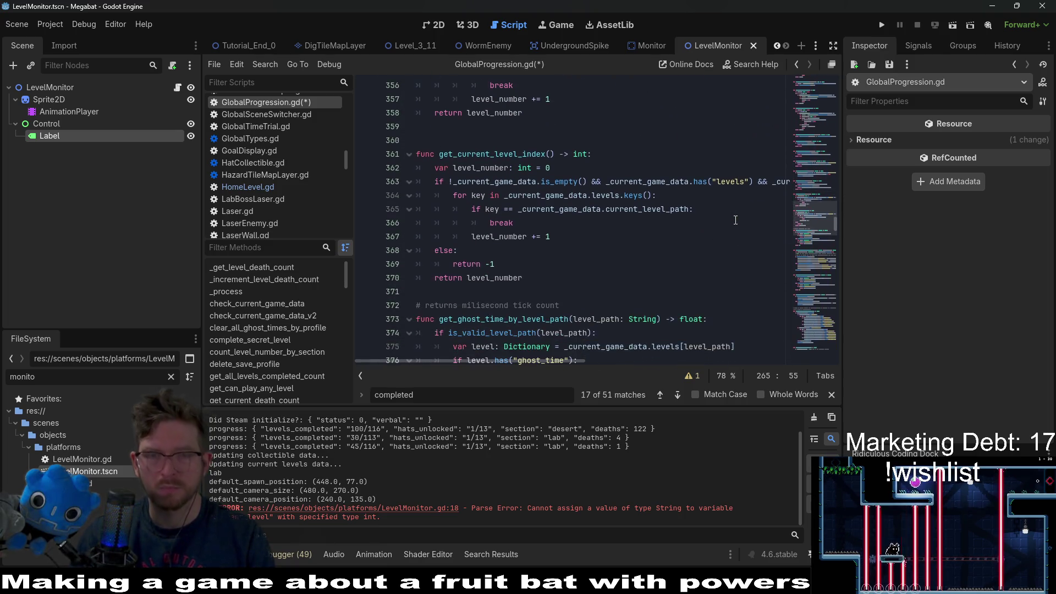
scroll(736, 220, up, 5)
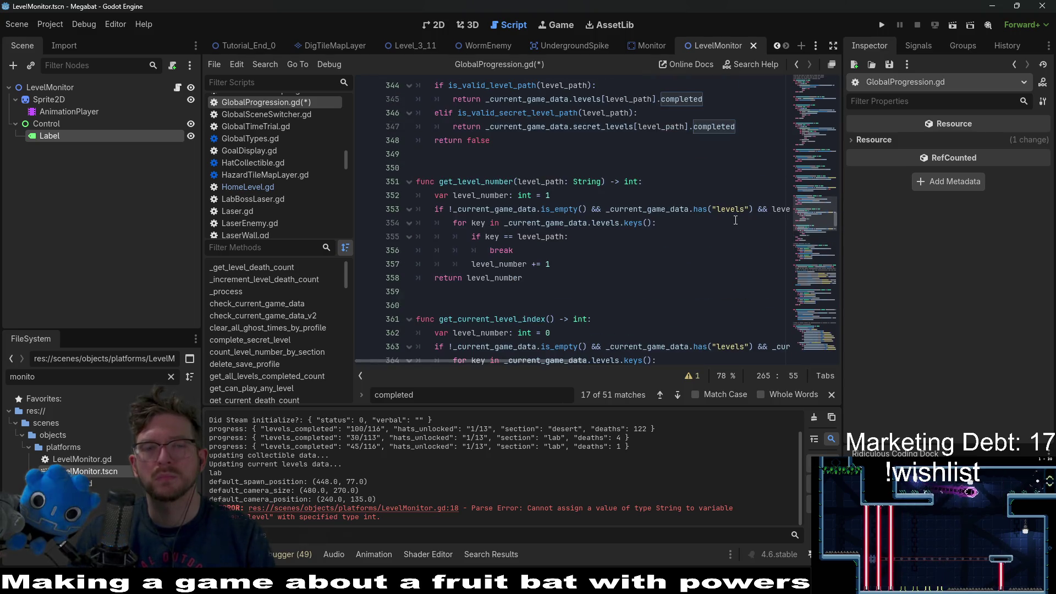
scroll(735, 220, down, 5)
scroll(735, 220, down, 12)
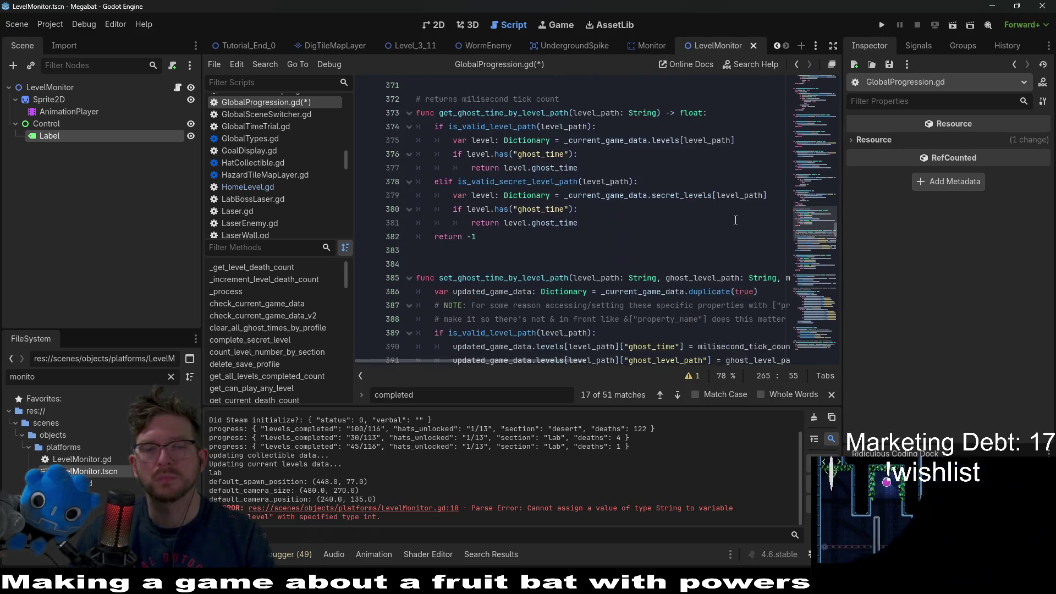
scroll(735, 220, down, 6)
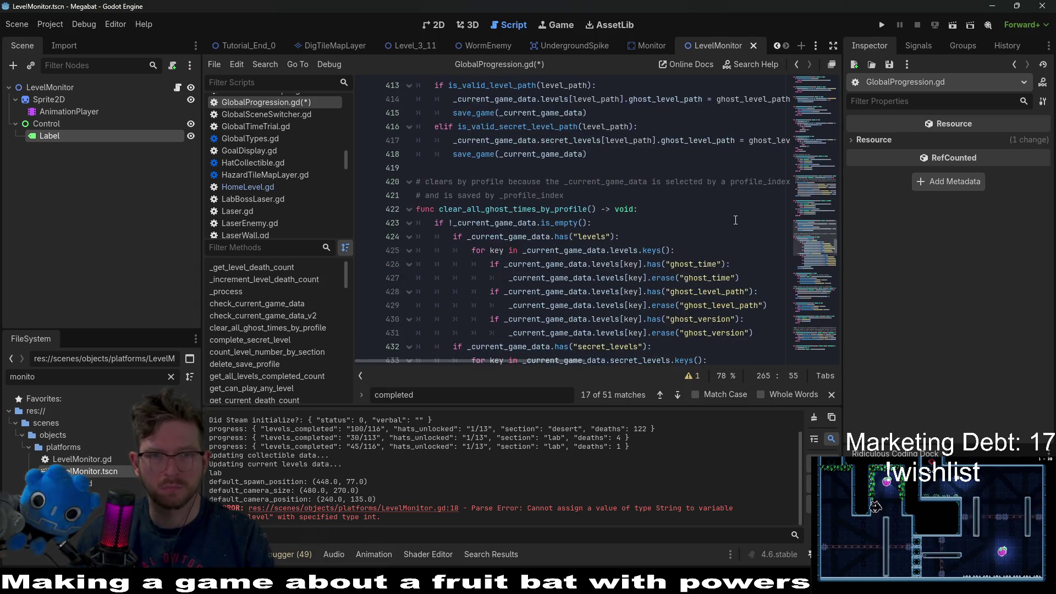
click(735, 220)
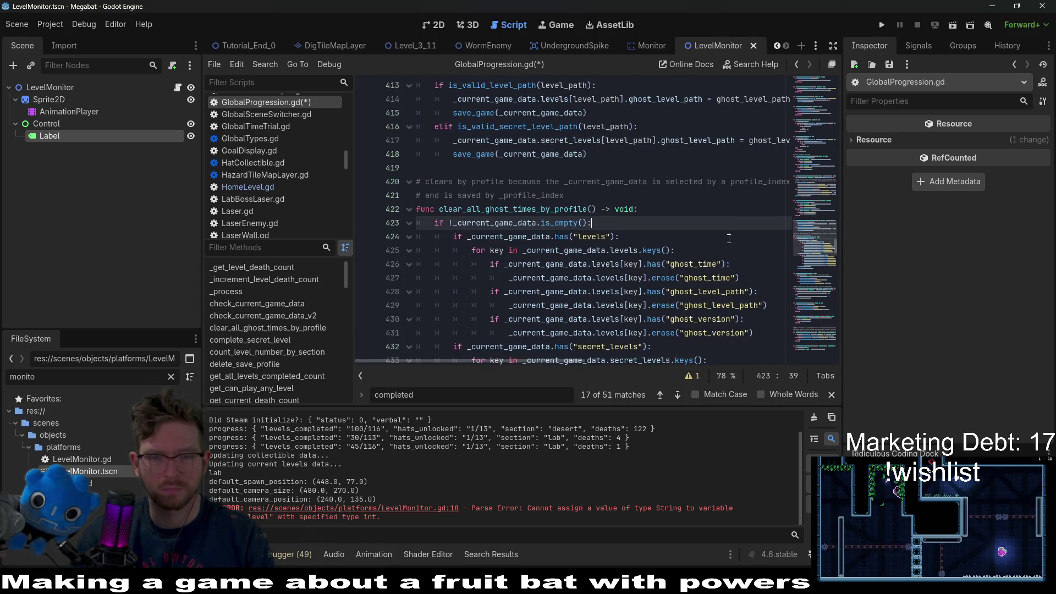
Change the search term to 'is_section' and place the caret in is_section_unlocked.
click(524, 395)
key(Return)
key(Return)
key(Return)
key(Return)
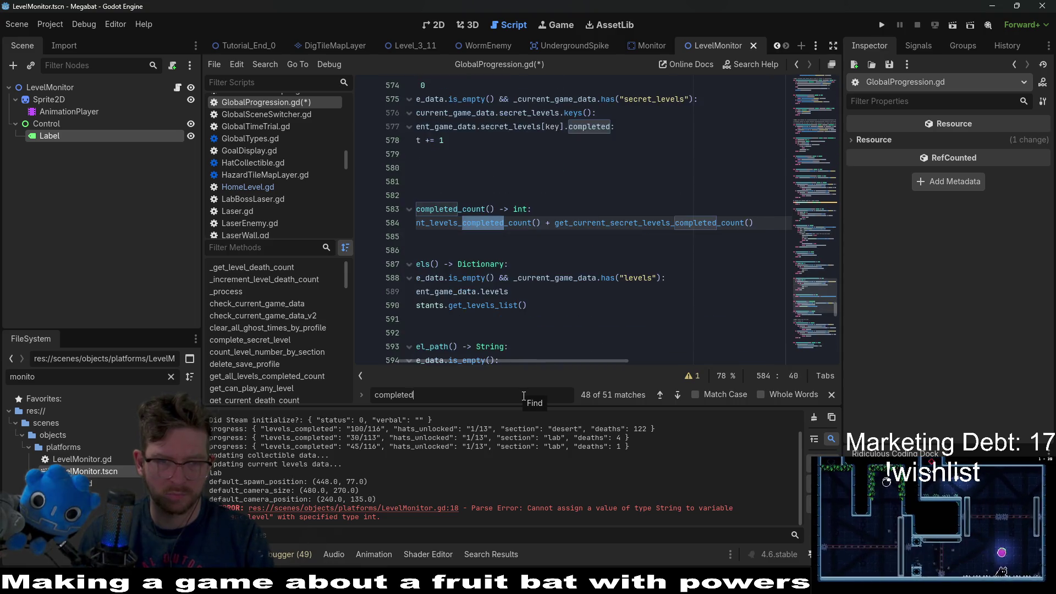
text(_sectio)
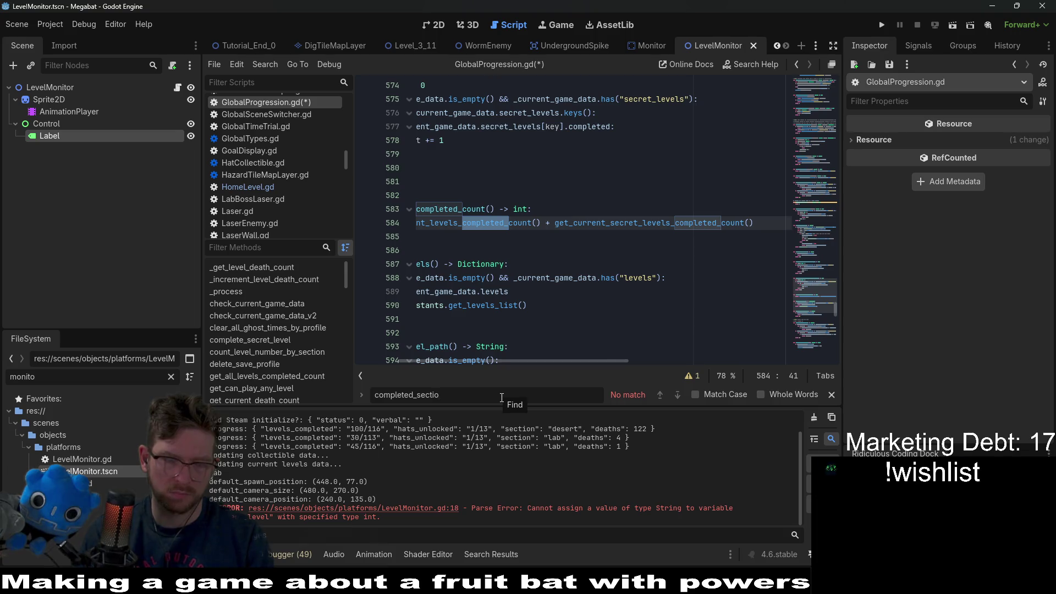
key(ctrl+a)
text(has)
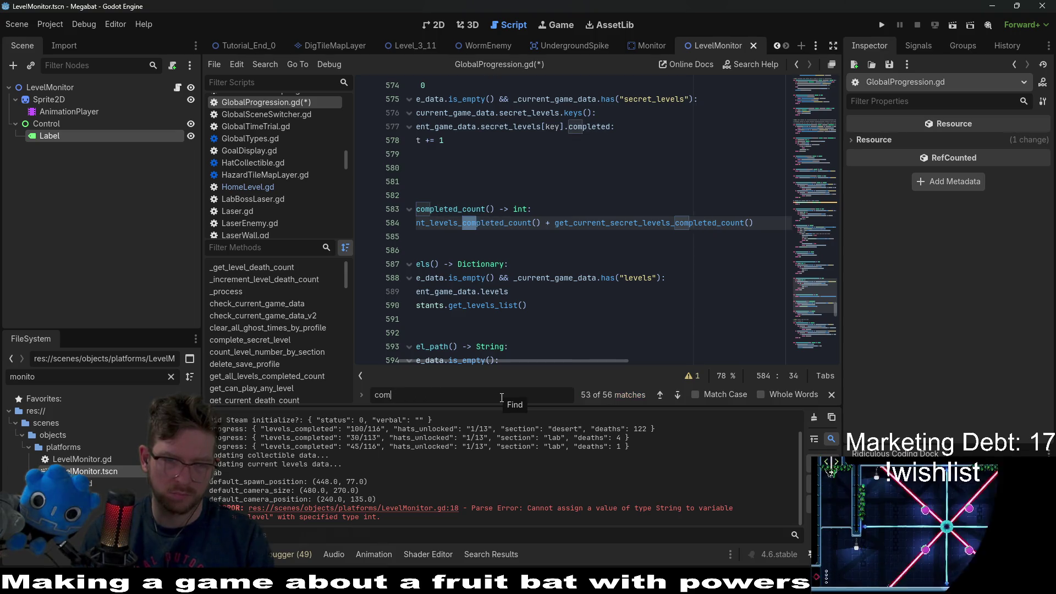
text(_com)
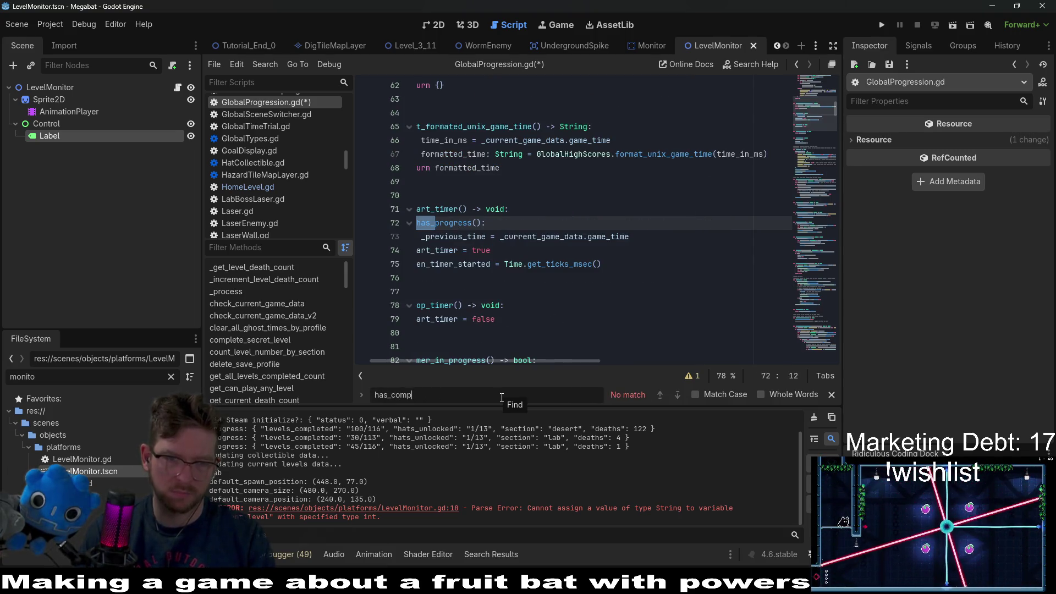
key(BackSpace)
text(is_)
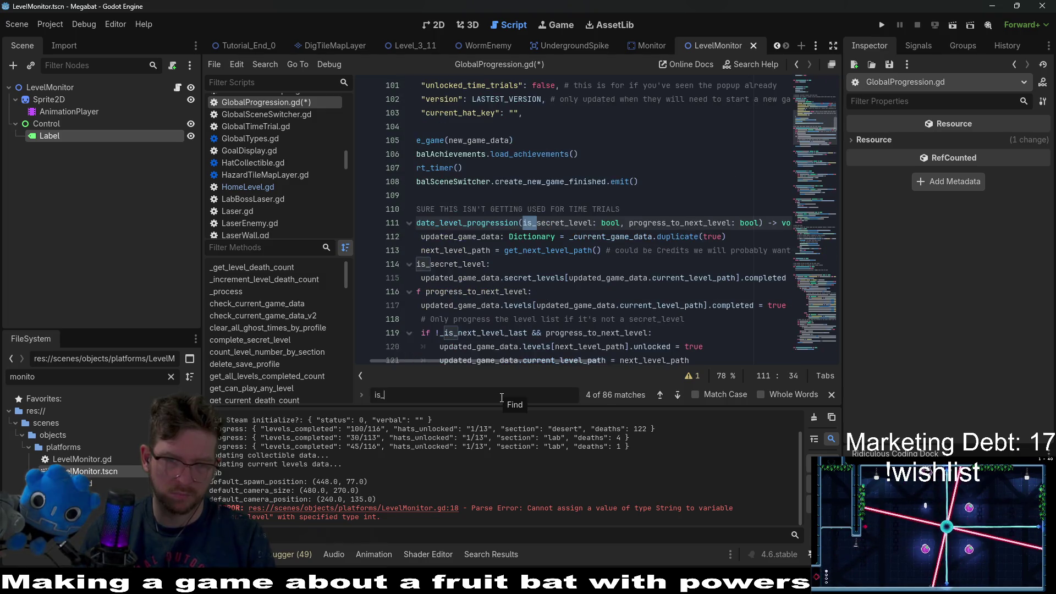
text(section)
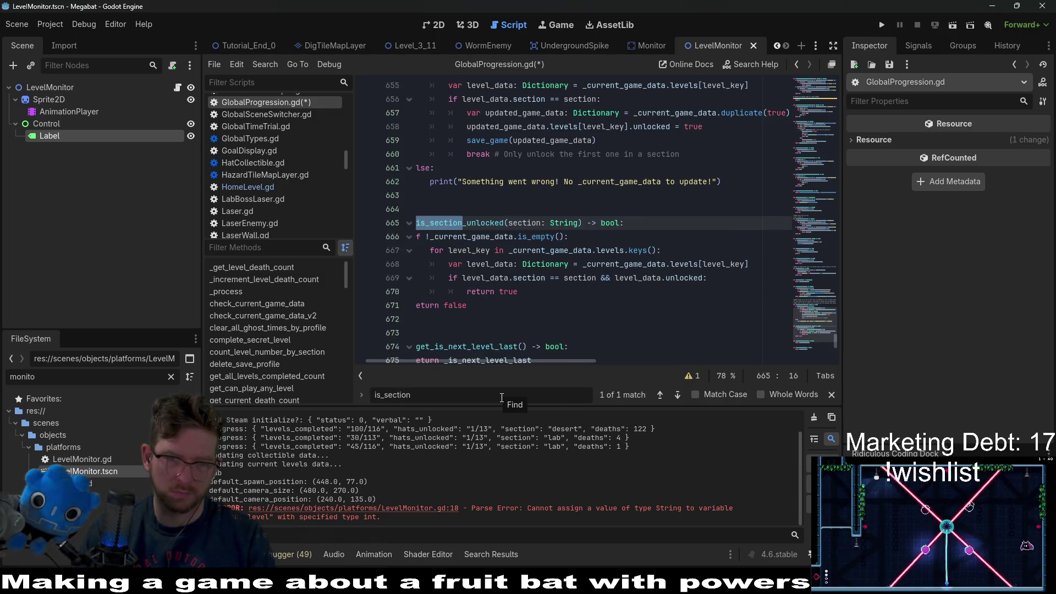
click(501, 224)
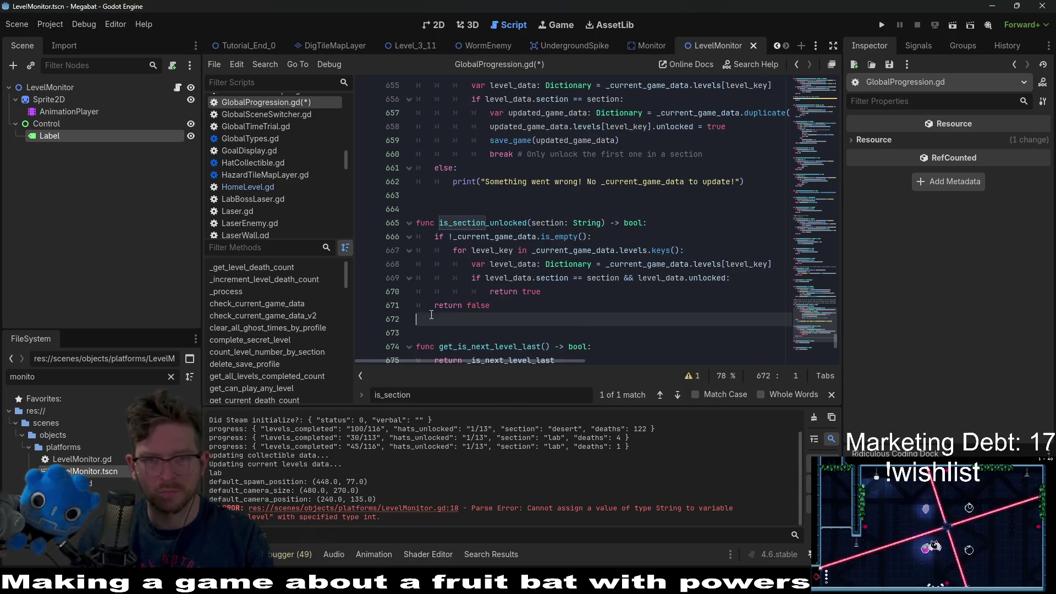
Duplicate is_section_unlocked below as is_section_completed, checking level_data.completed in its condition.
click(554, 304)
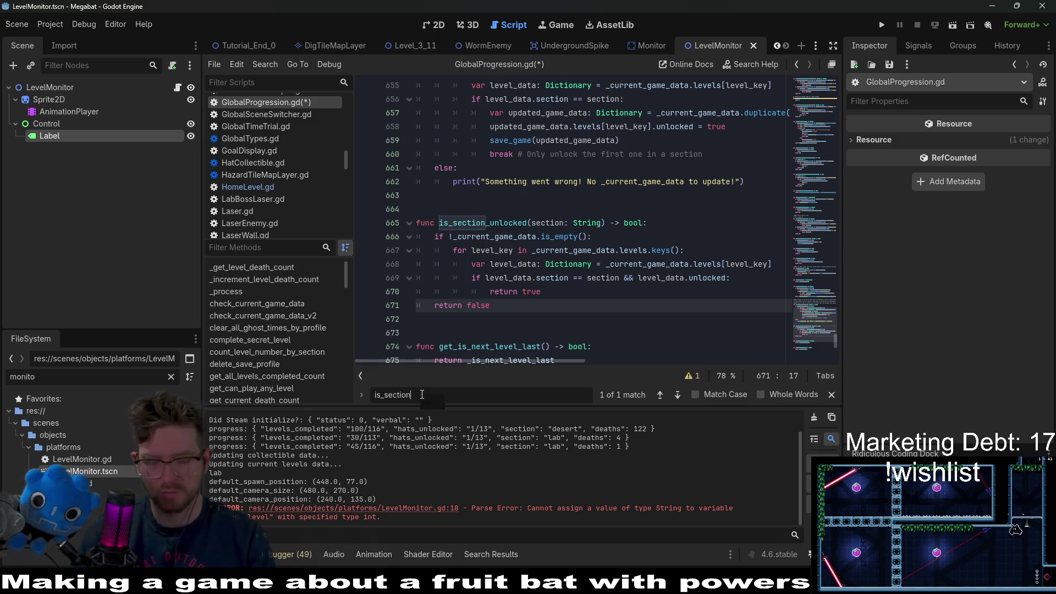
text(_c)
key(BackSpace)
drag(491, 305, 325, 228)
click(482, 306)
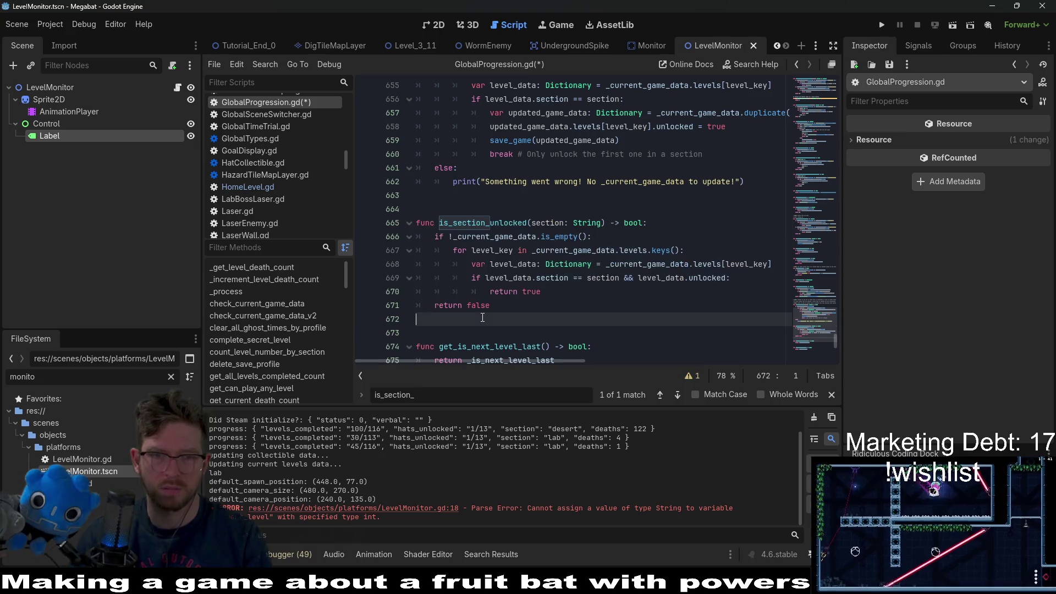
key(Return)
key(Return)
key(ctrl+v)
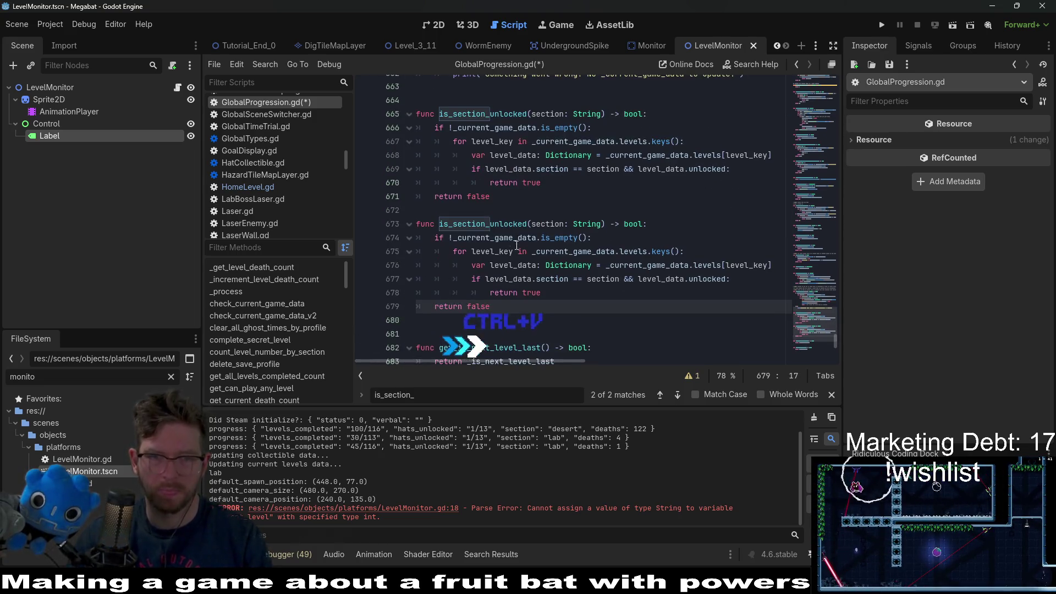
key(BackSpace)
key(BackSpace)
key(BackSpace)
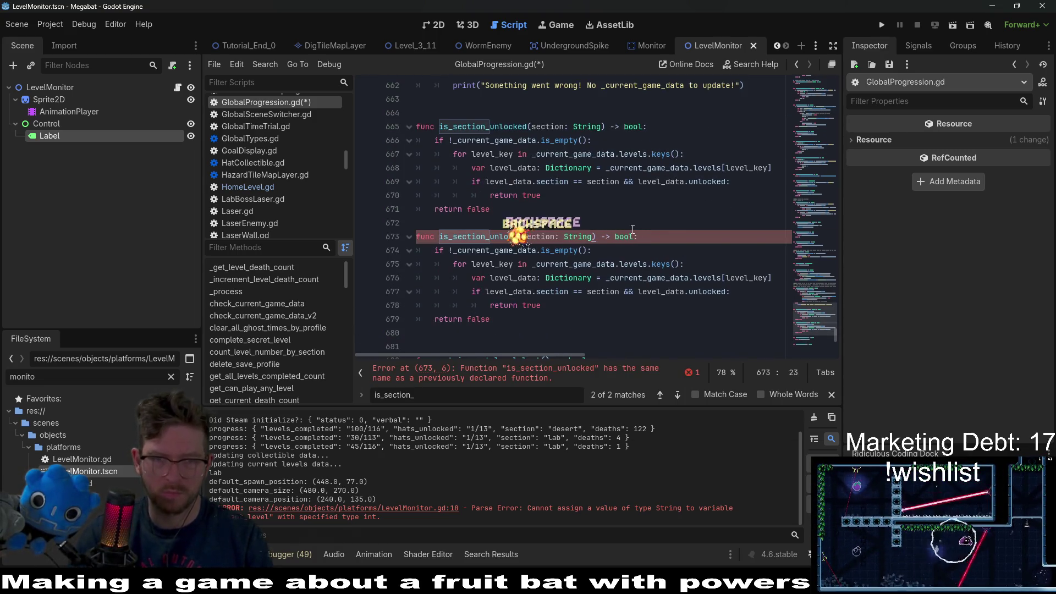
text(completed)
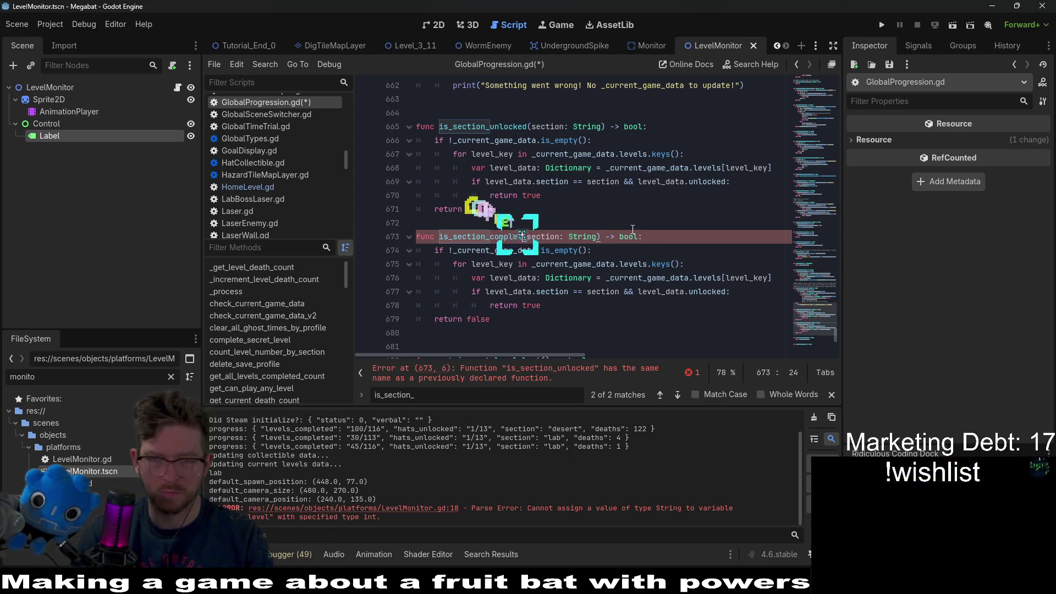
click(690, 244)
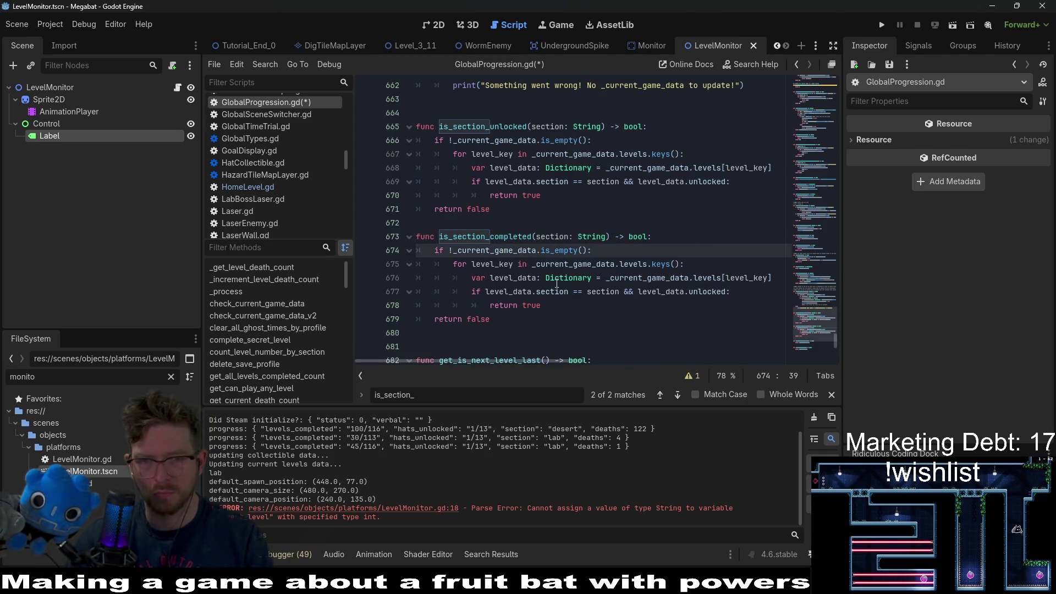
double_click(709, 291)
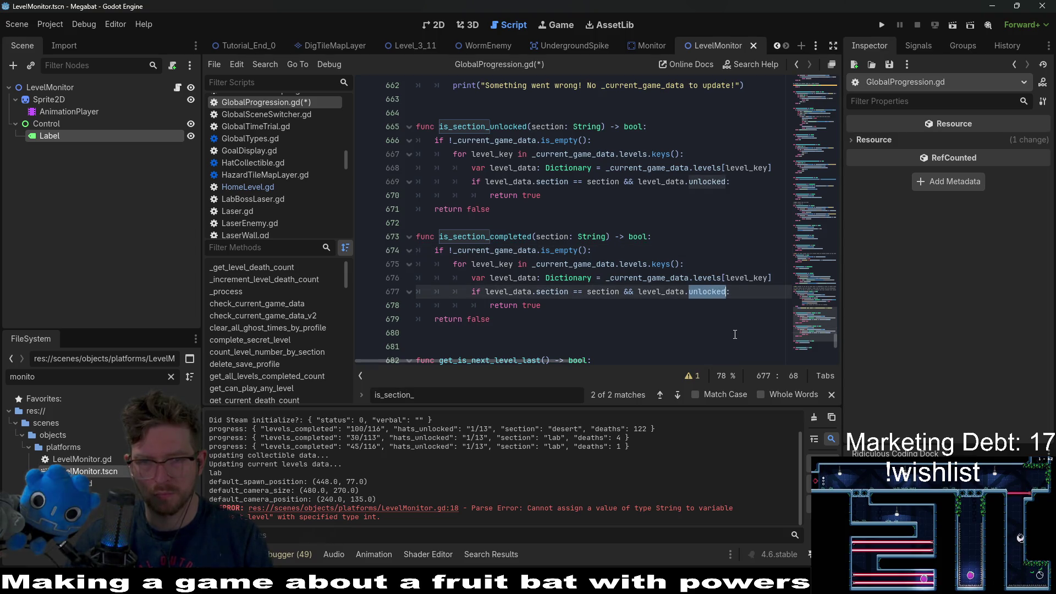
text(completed)
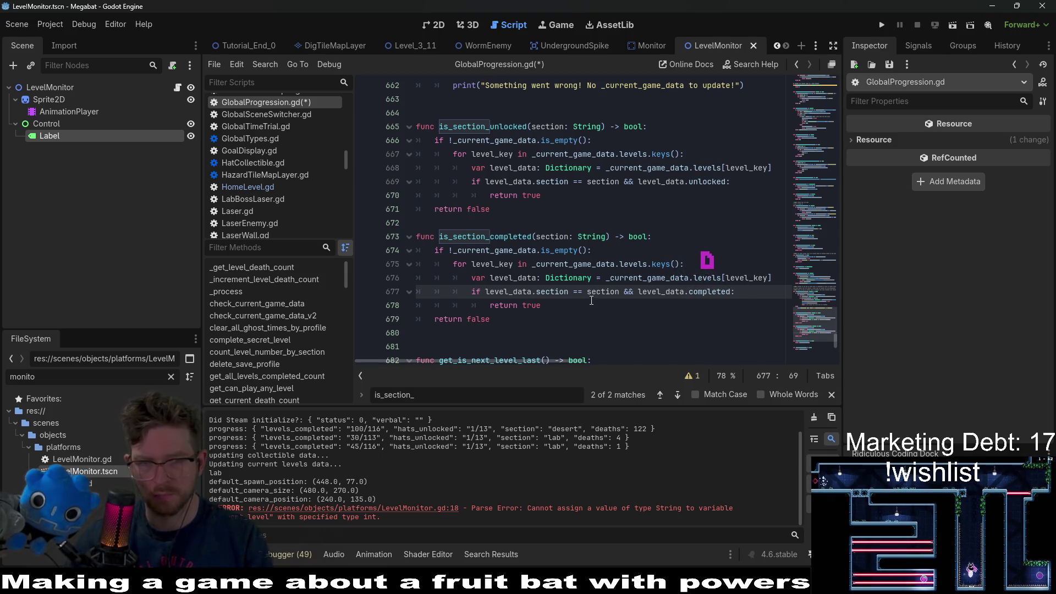
Swap is_section_completed's returns: false inside the loop, true at the end.
double_click(728, 281)
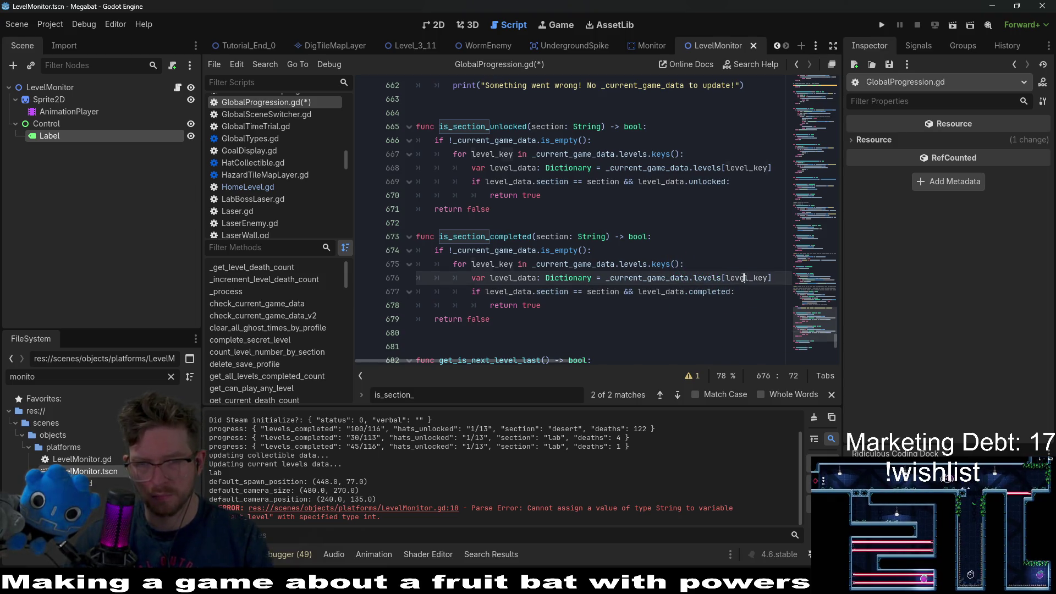
double_click(476, 238)
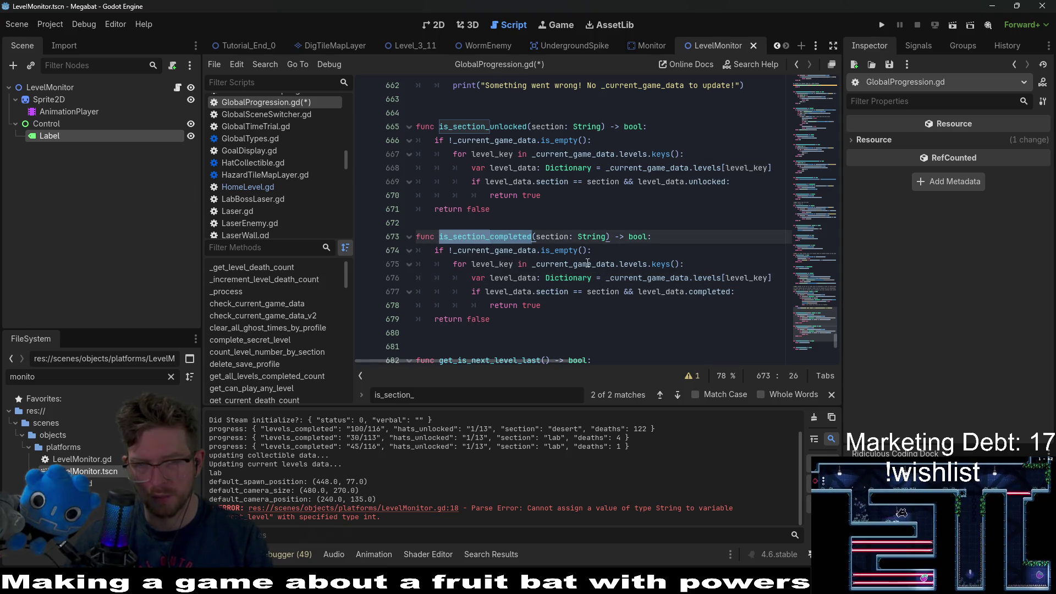
double_click(493, 264)
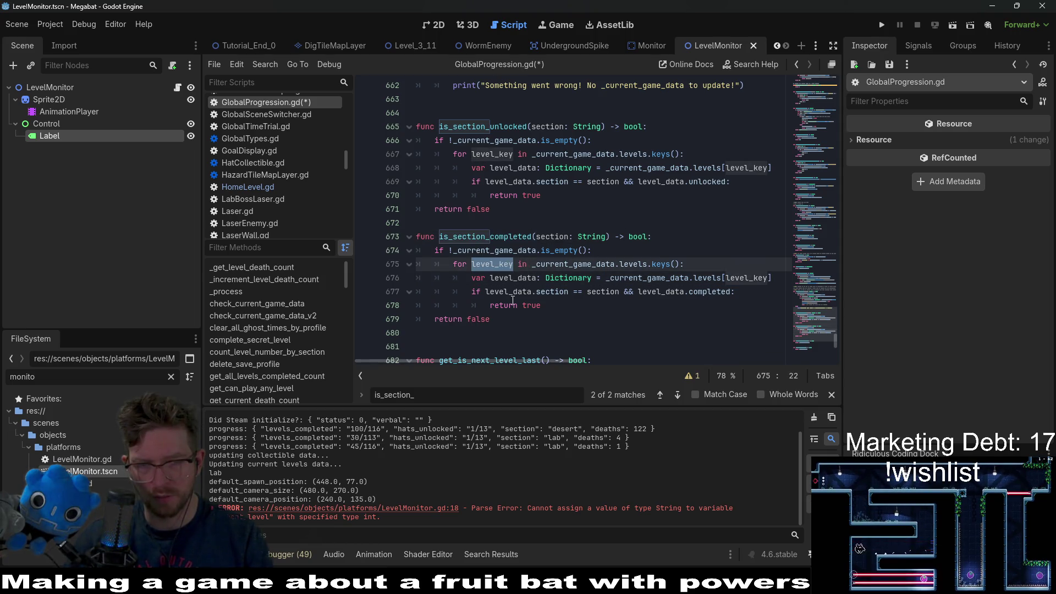
click(587, 308)
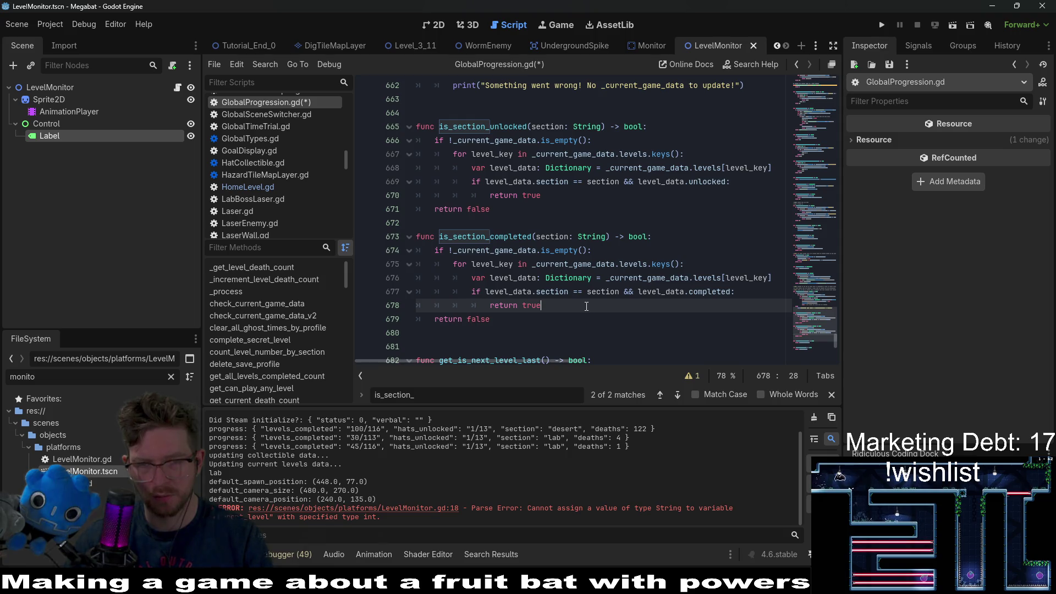
double_click(483, 320)
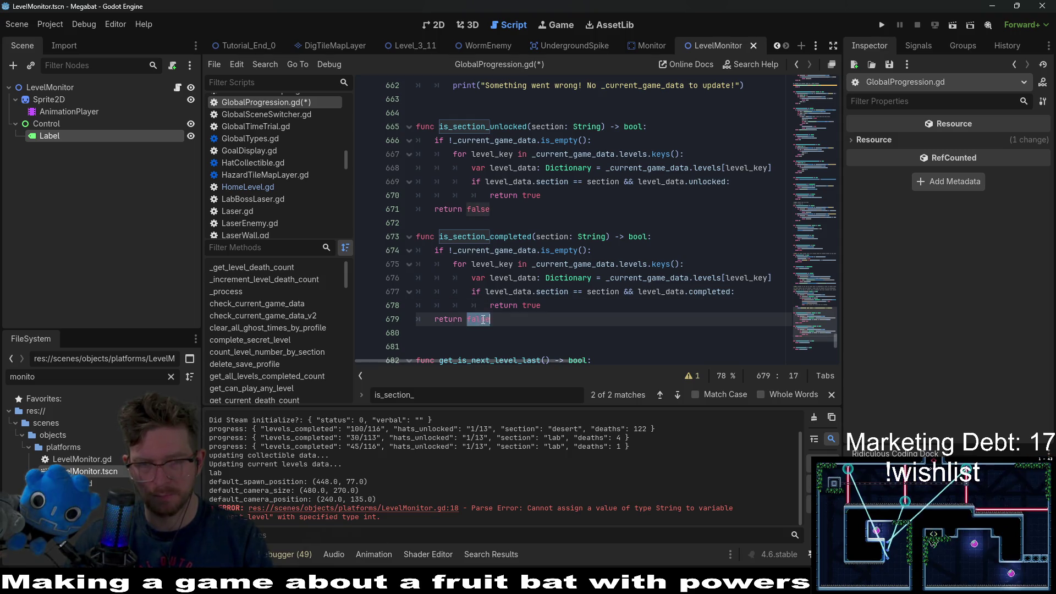
text(true)
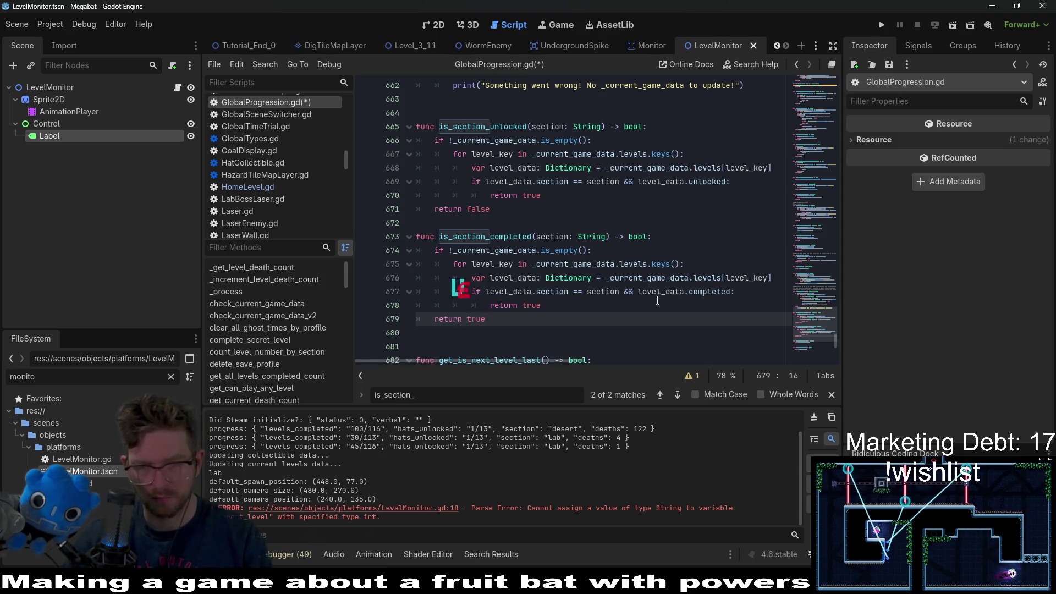
click(635, 292)
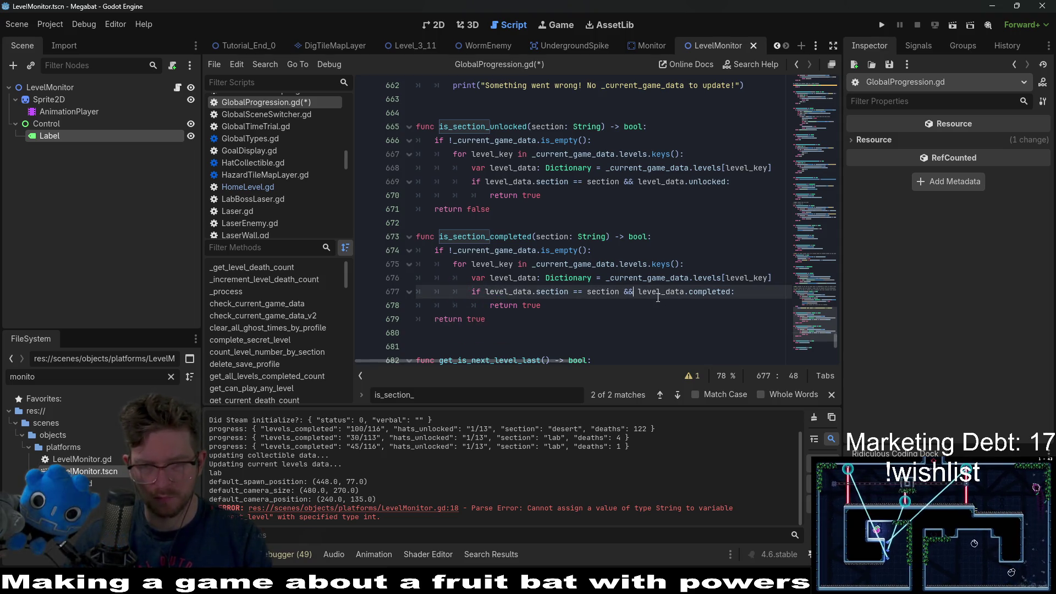
double_click(533, 305)
text(false)
Negate the condition to !level_data.completed and save the script.
click(622, 292)
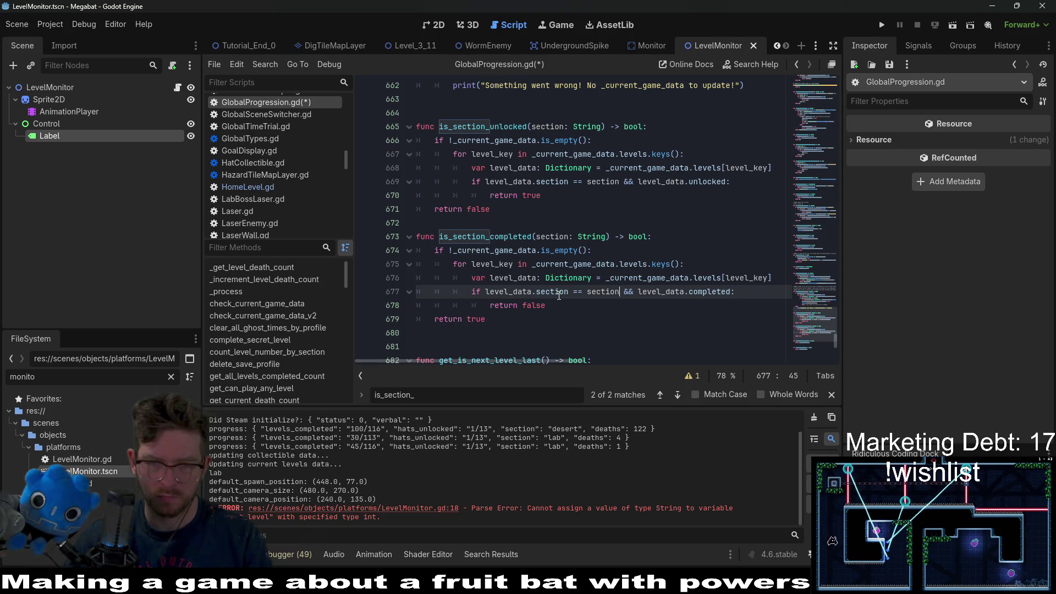
click(637, 292)
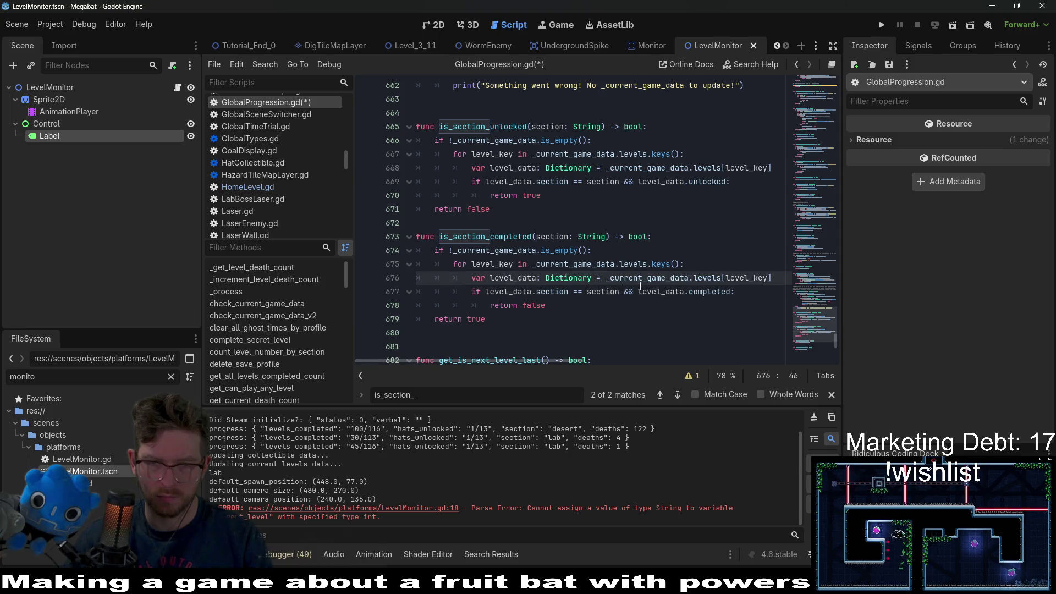
text(!)
click(668, 297)
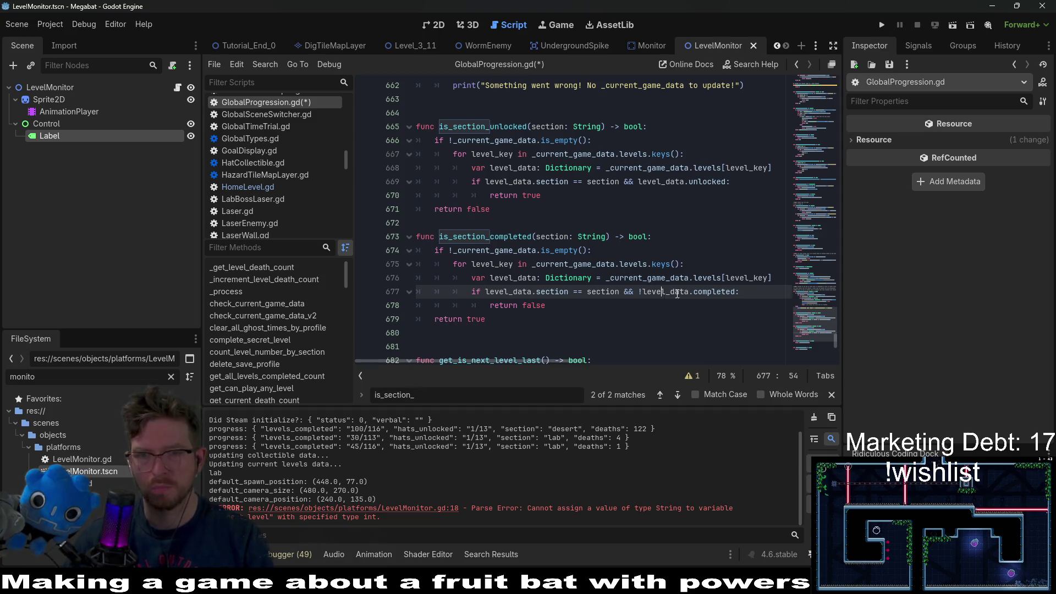
double_click(708, 293)
key(ctrl+s)
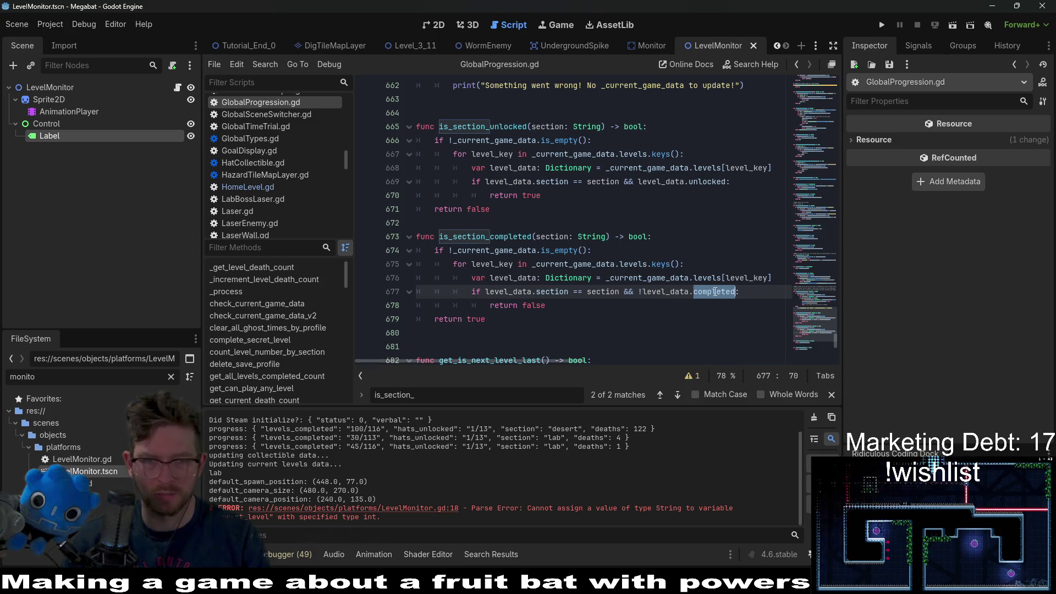
click(583, 306)
click(651, 228)
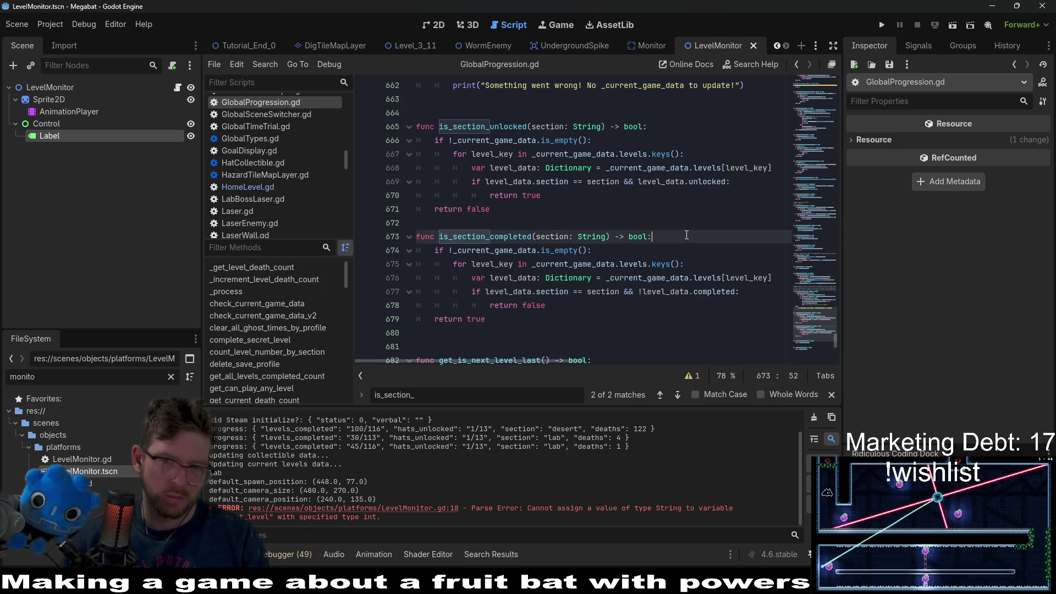
Add a TODO comment above is_section_completed about possibly checking for secret levels.
key(Return)
text(#)
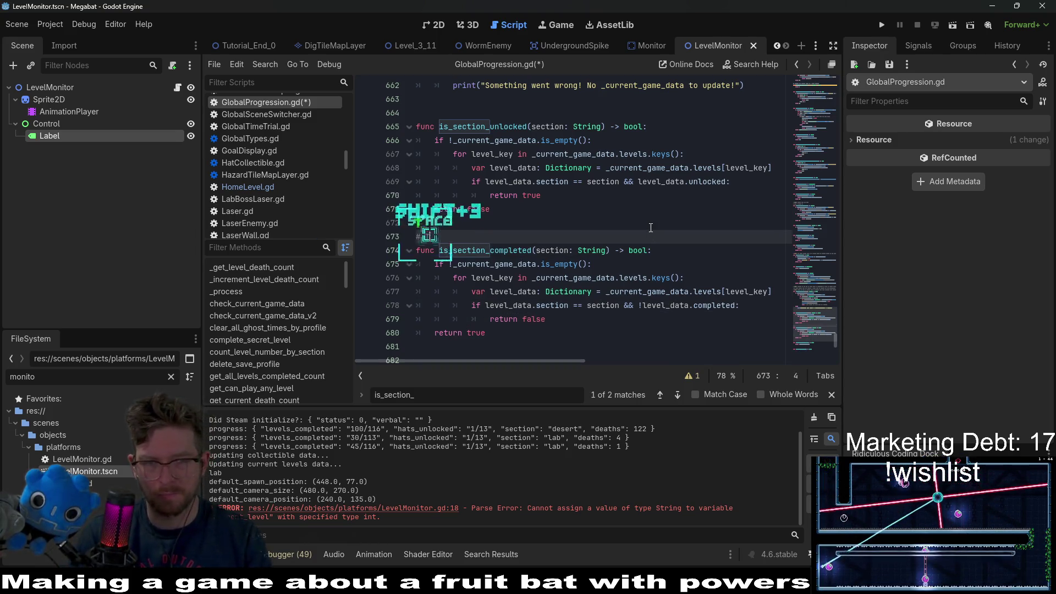
text( TODO: may have to)
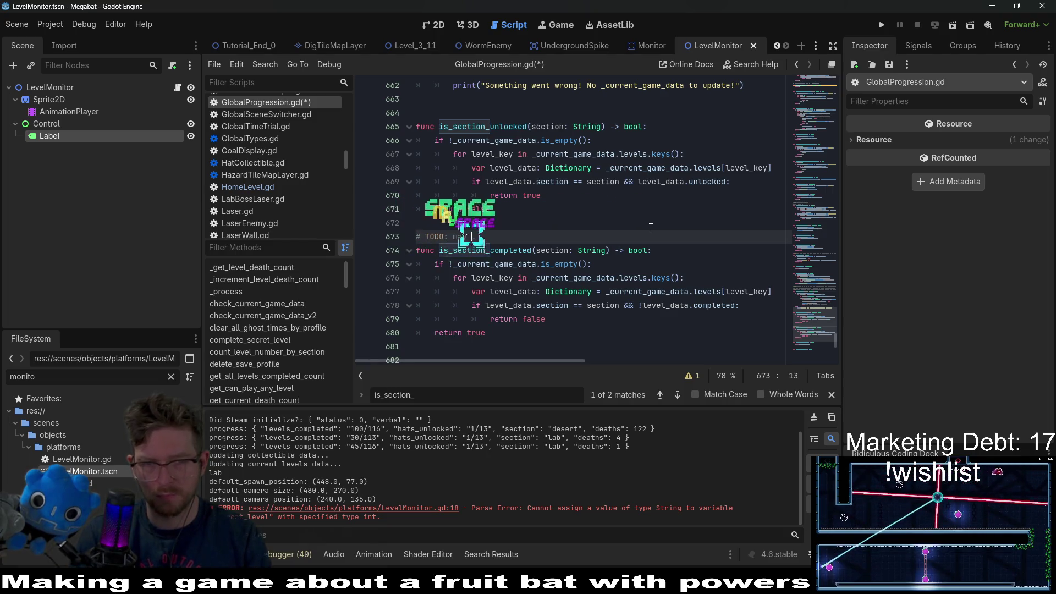
key(BackSpace)
key(BackSpace)
key(BackSpace)
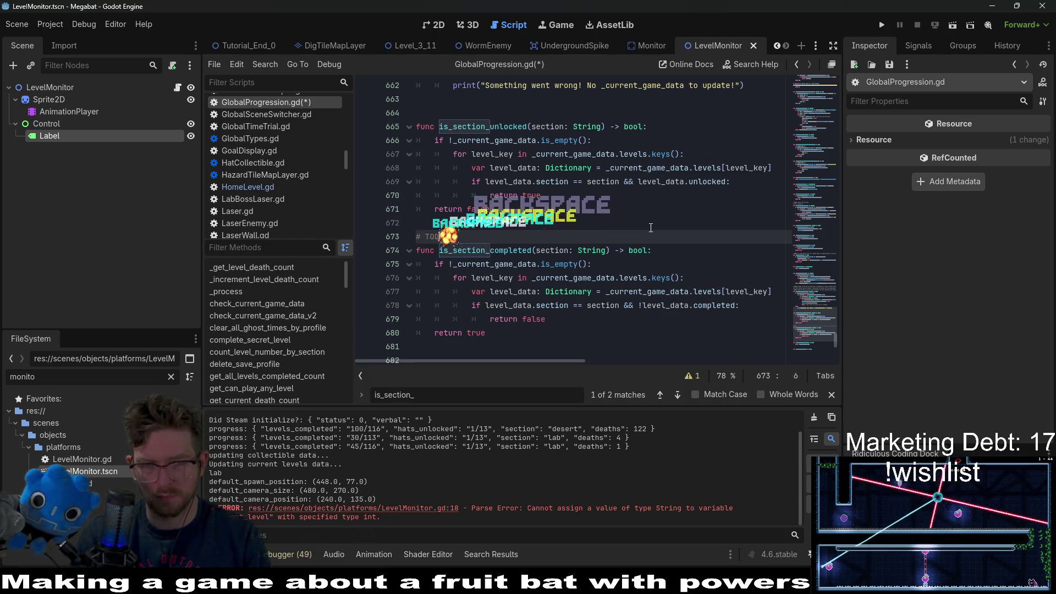
text(n)
key(BackSpace)
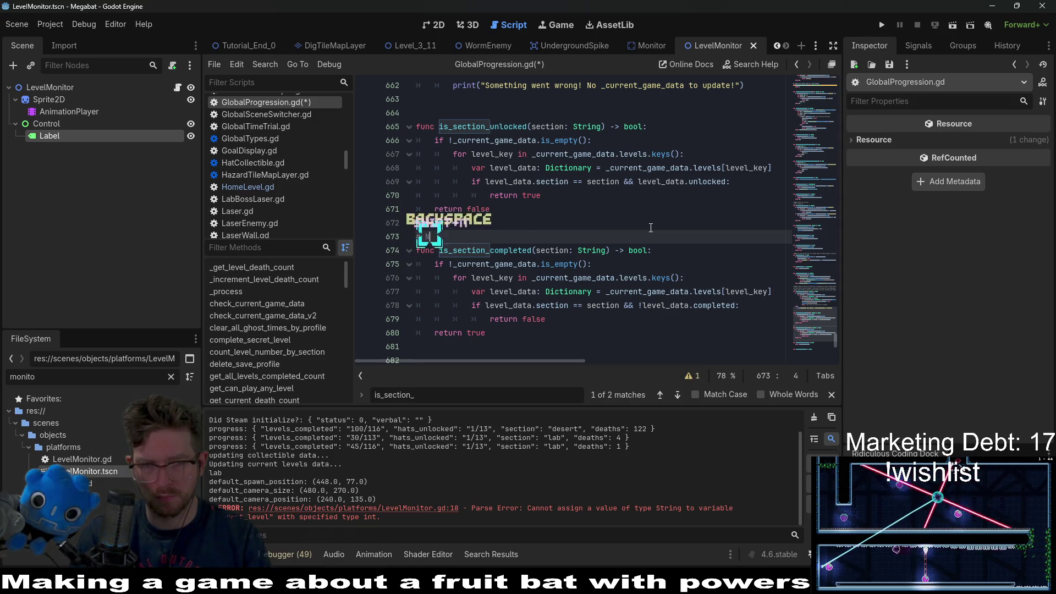
text(TODO: May)
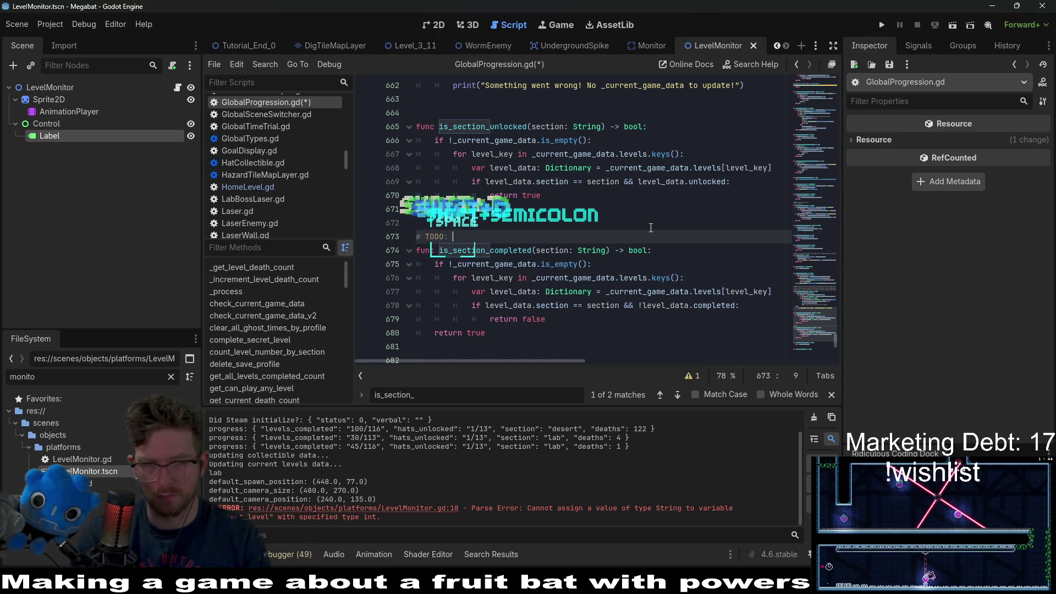
text( have to )
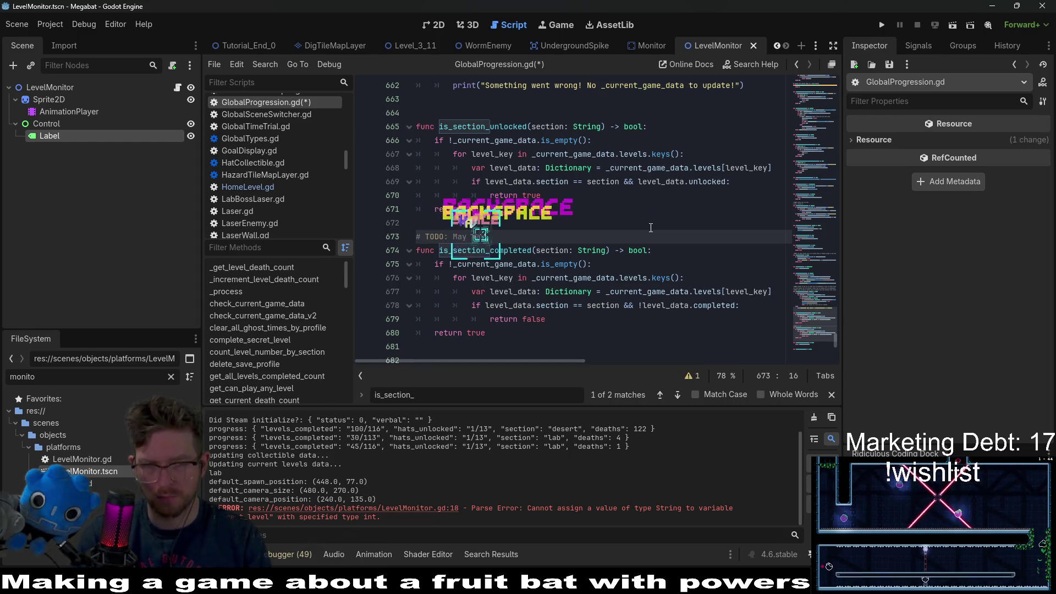
text(check for secret level)
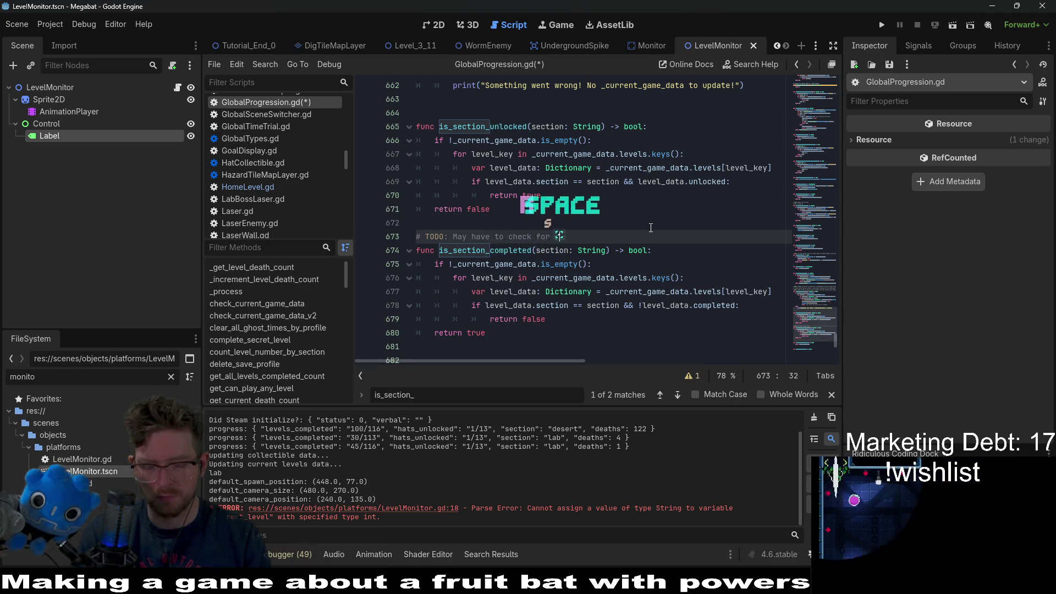
text(s if )
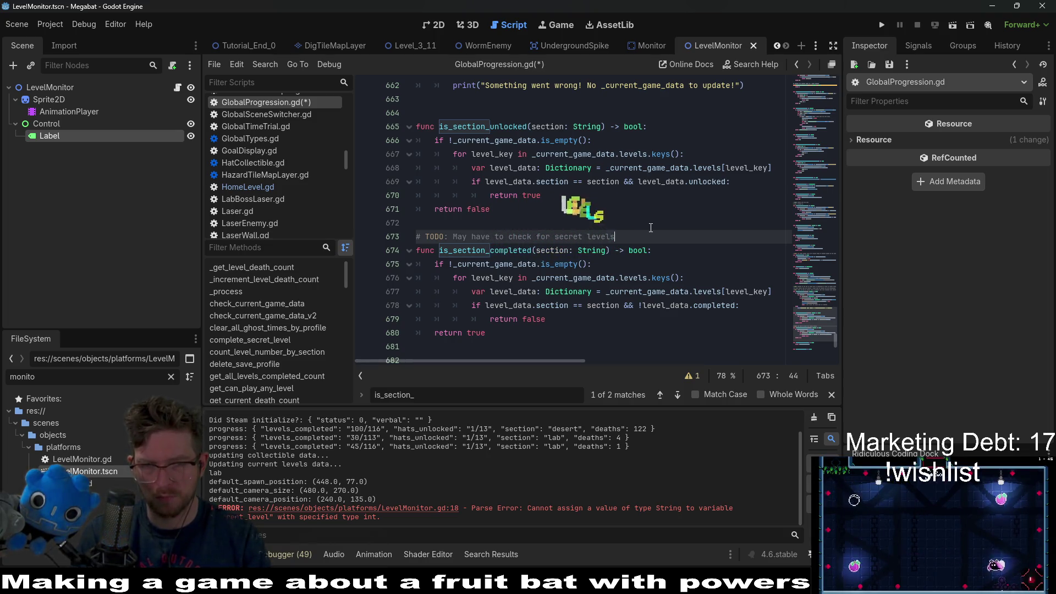
text(we a)
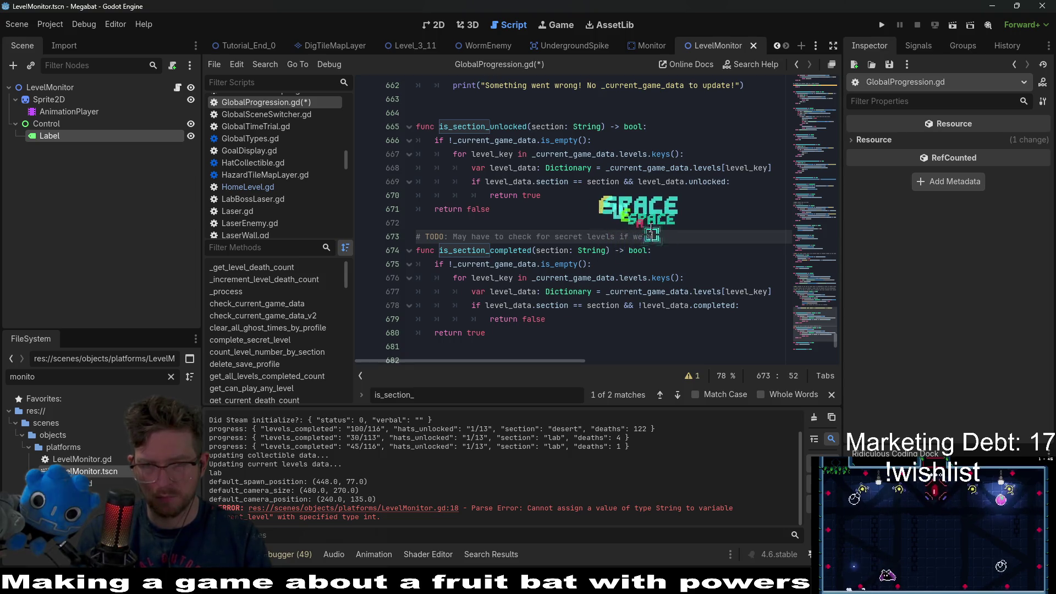
text(re still on  that)
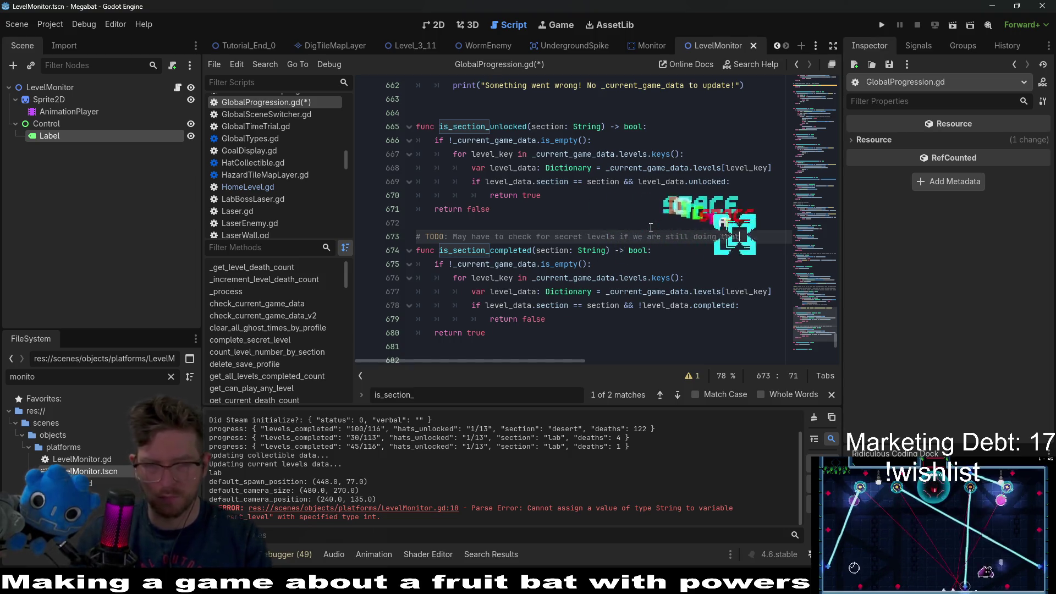
double_click(614, 275)
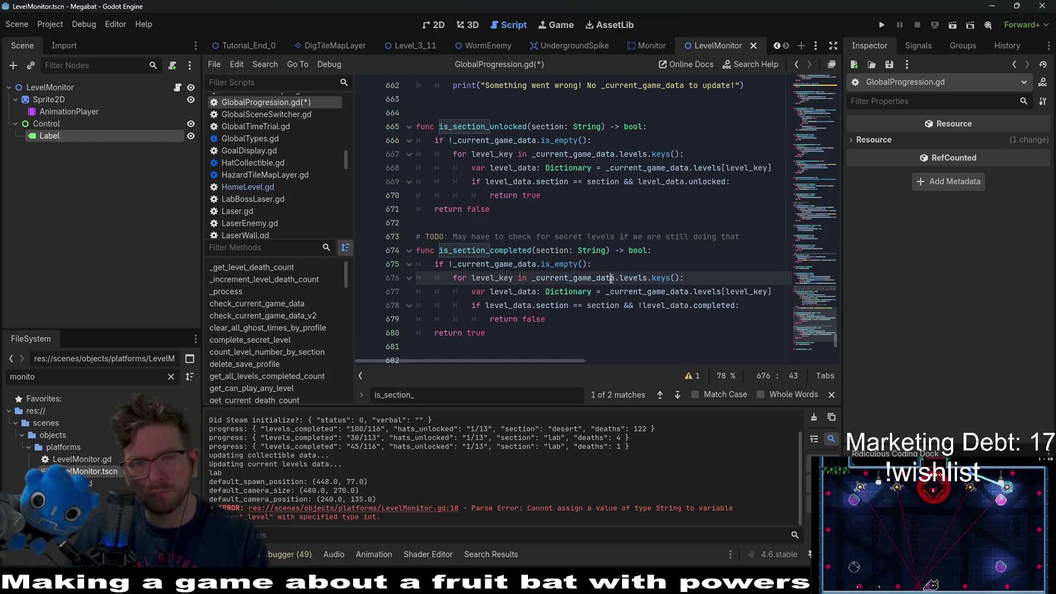
Add an else branch returning false after the loop's return false.
double_click(716, 306)
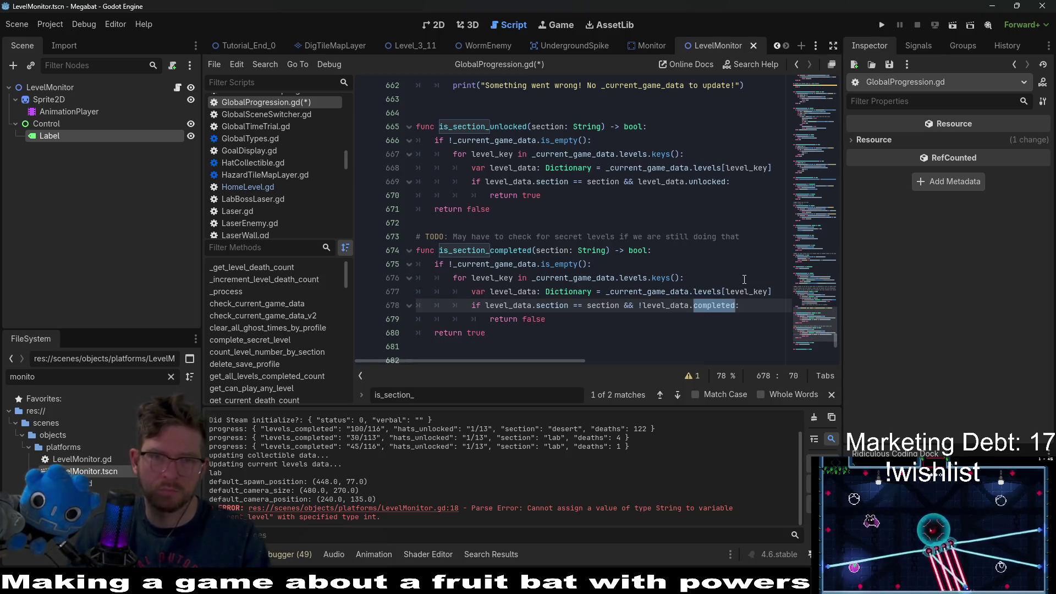
click(472, 333)
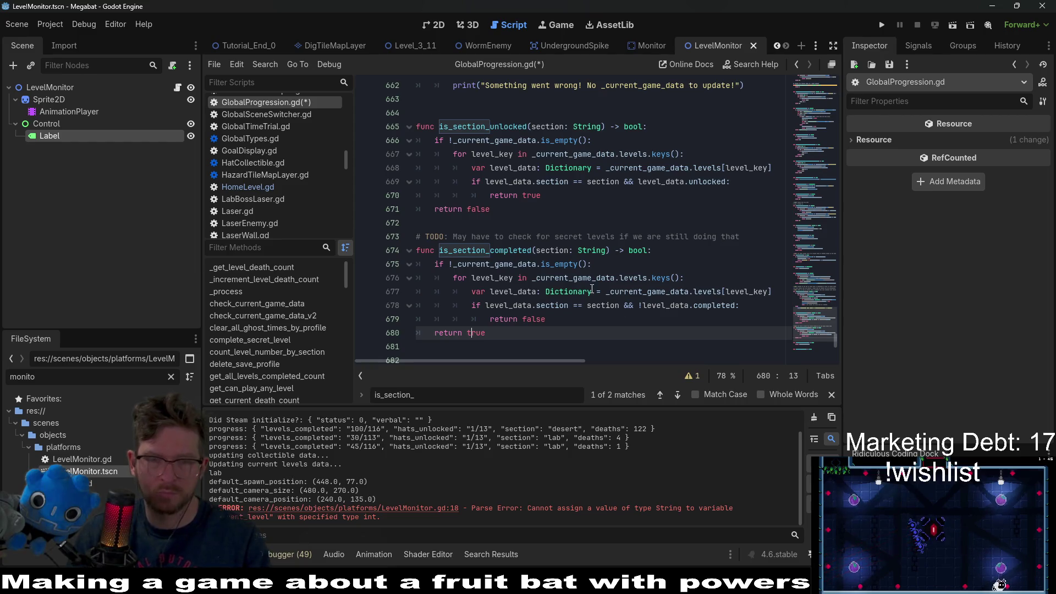
click(594, 264)
click(588, 317)
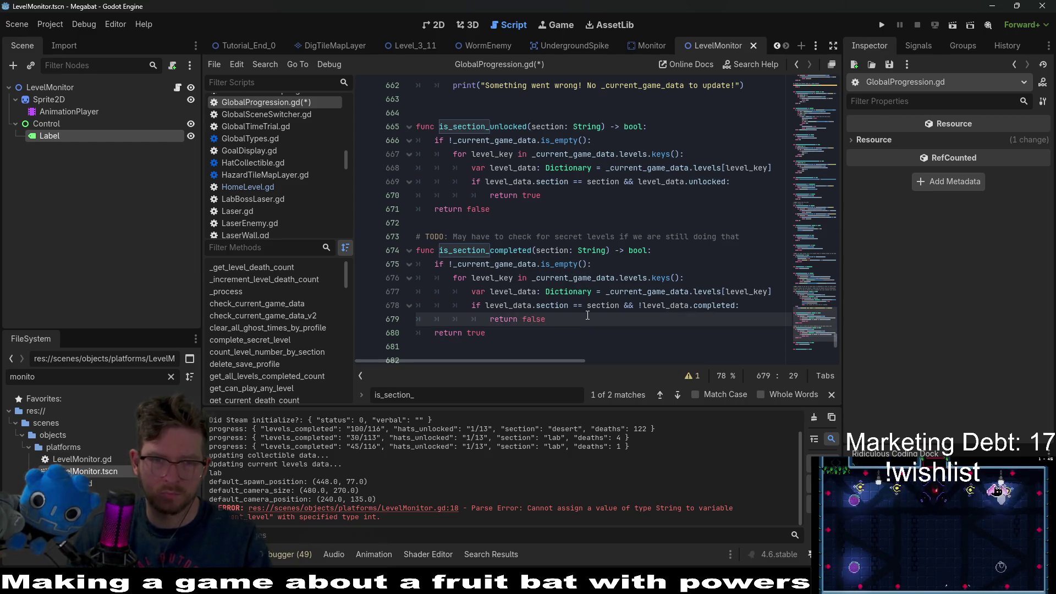
key(Return)
key(BackSpace)
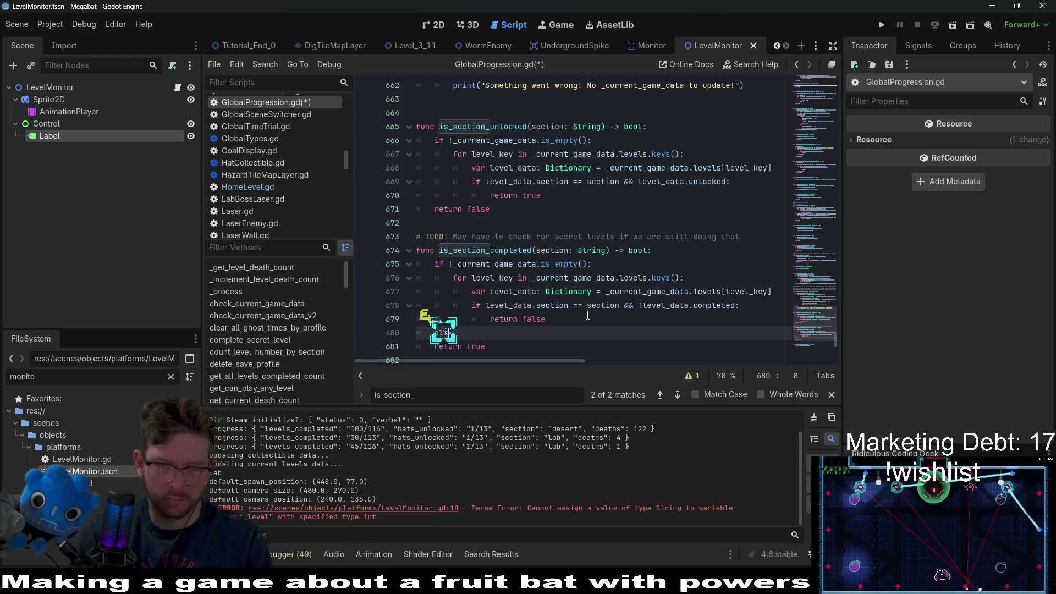
text(else:)
key(Return)
text(return false)
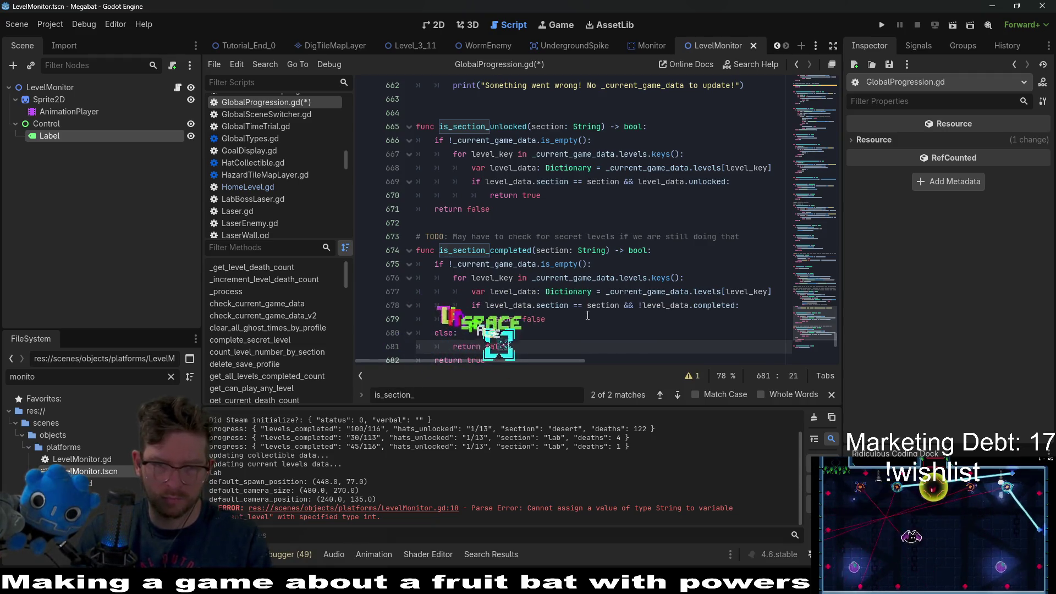
Add return true after the level loop inside the game-data check.
scroll(612, 275, down, 1)
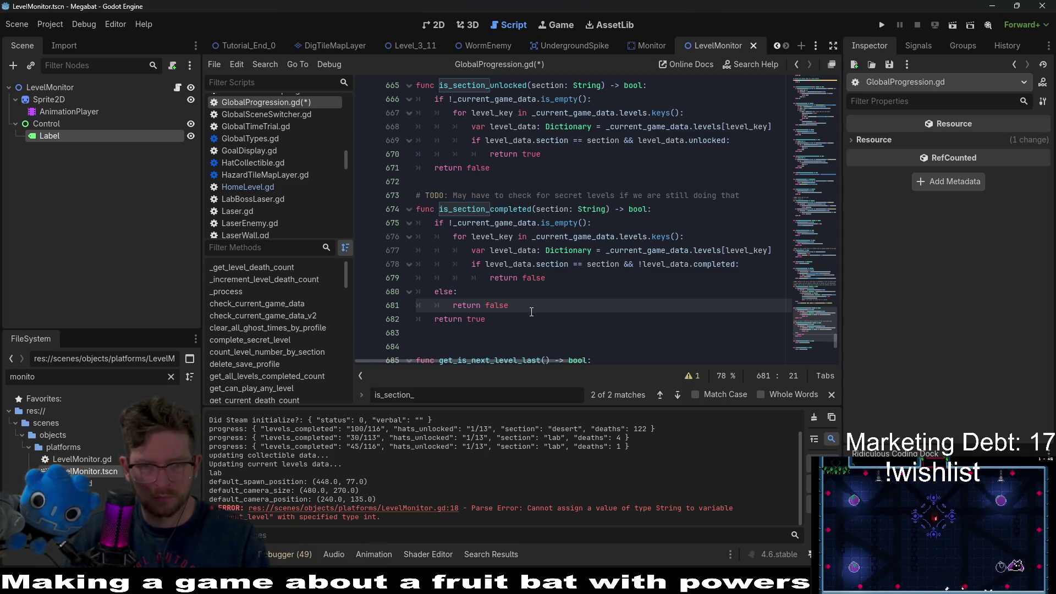
click(554, 275)
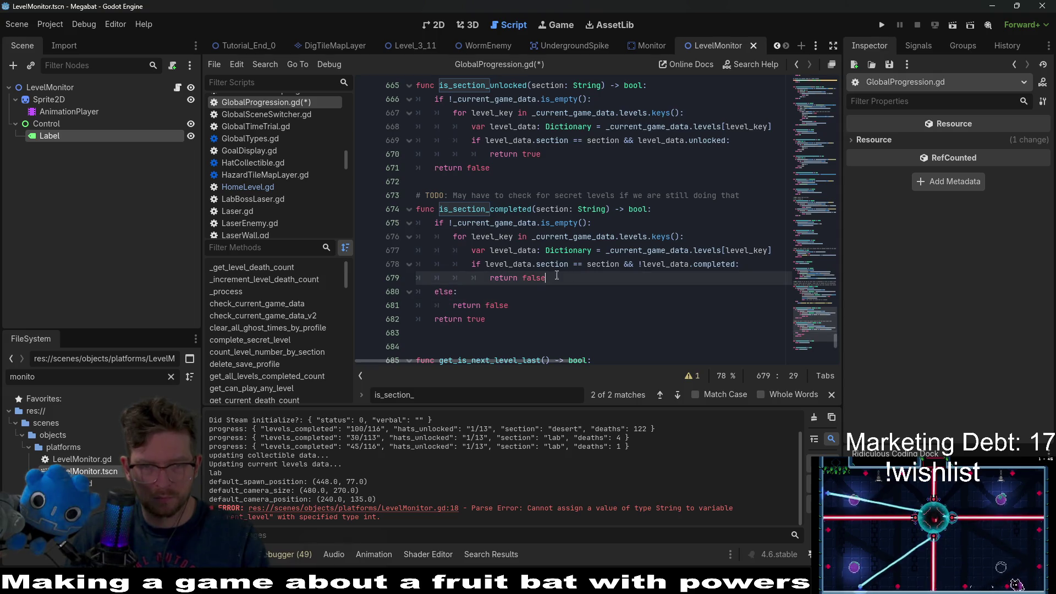
text(\)
key(Return)
key(BackSpace)
key(BackSpace)
key(BackSpace)
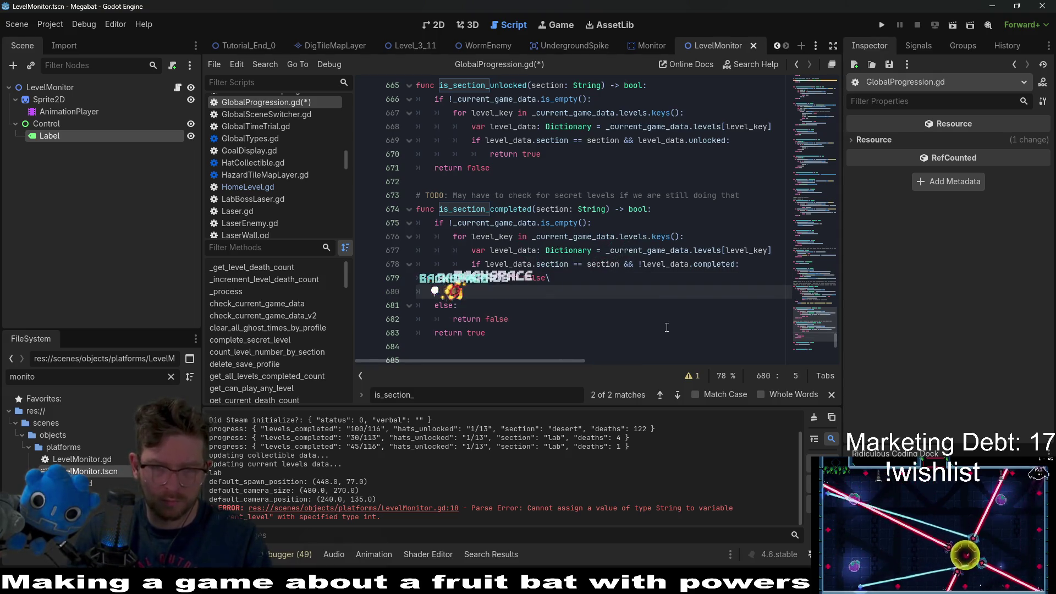
key(BackSpace)
key(BackSpace)
key(Return)
key(BackSpace)
text(return true)
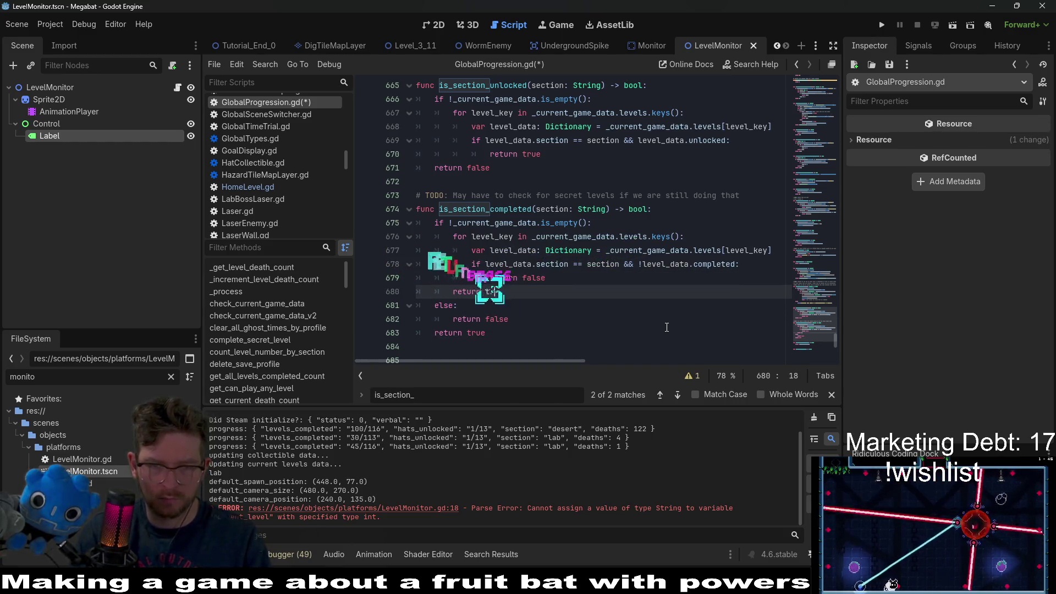
Replace the old else branch with a function-level return false and save GlobalProgression.gd.
key(Escape)
key(Down)
key(Down)
key(Down)
key(shift+Up)
key(shift+Up)
key(shift+Up)
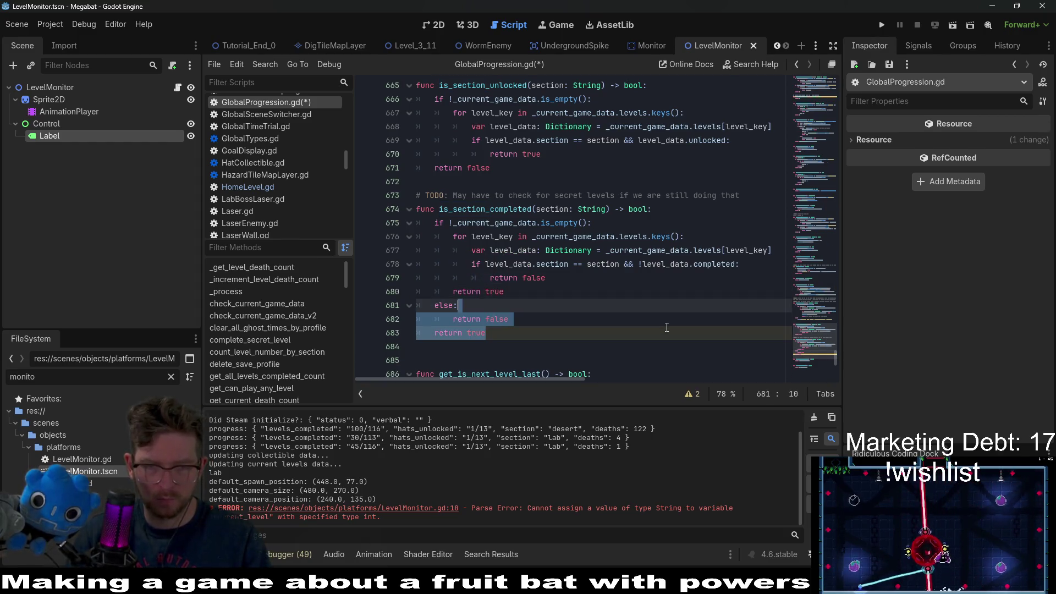
key(BackSpace)
key(Return)
key(BackSpace)
text(retur)
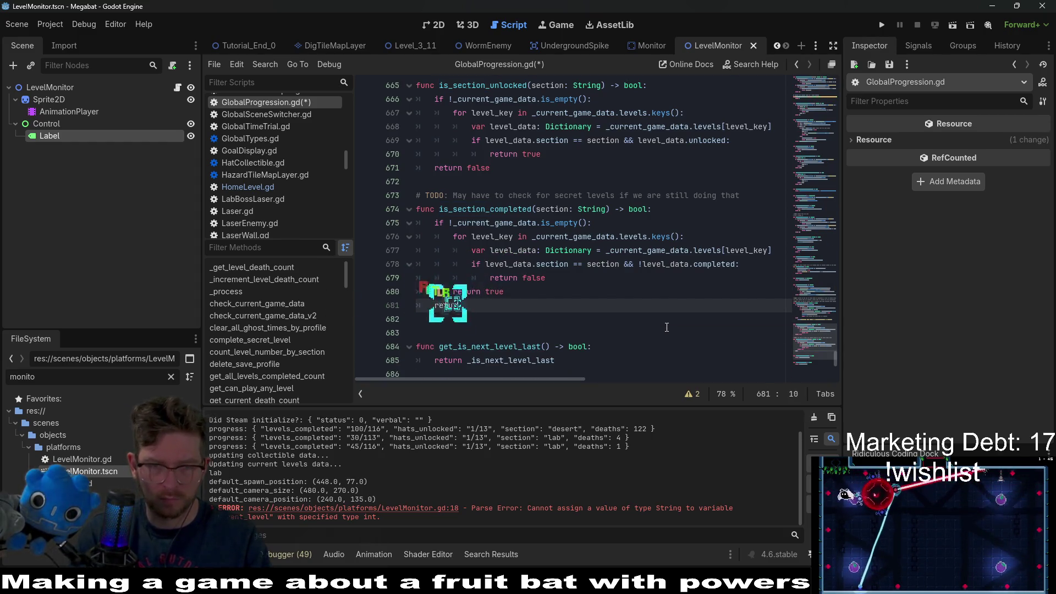
text(n false)
click(575, 293)
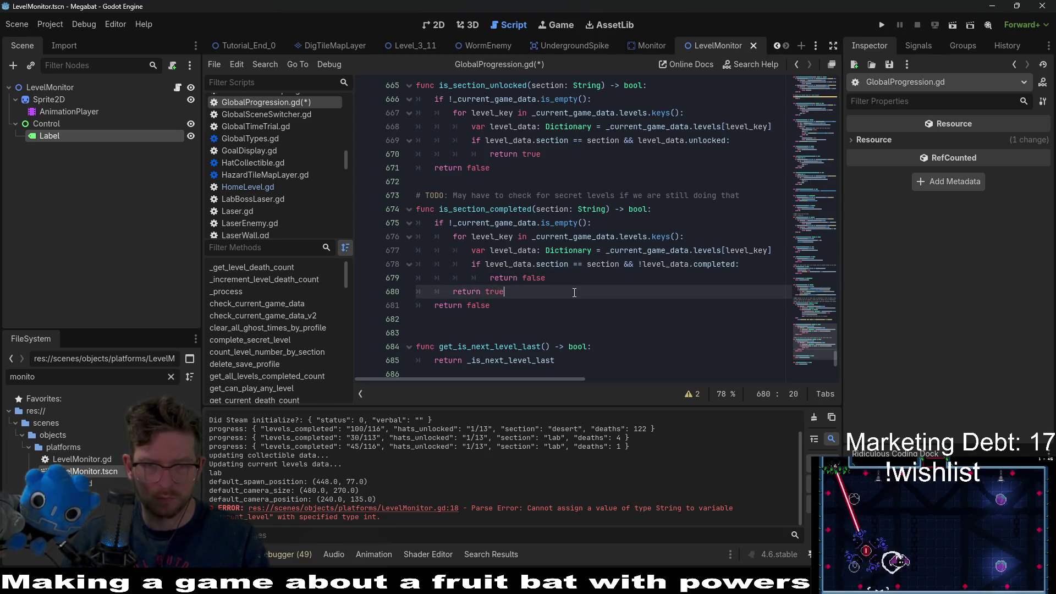
key(ctrl+s)
key(F3)
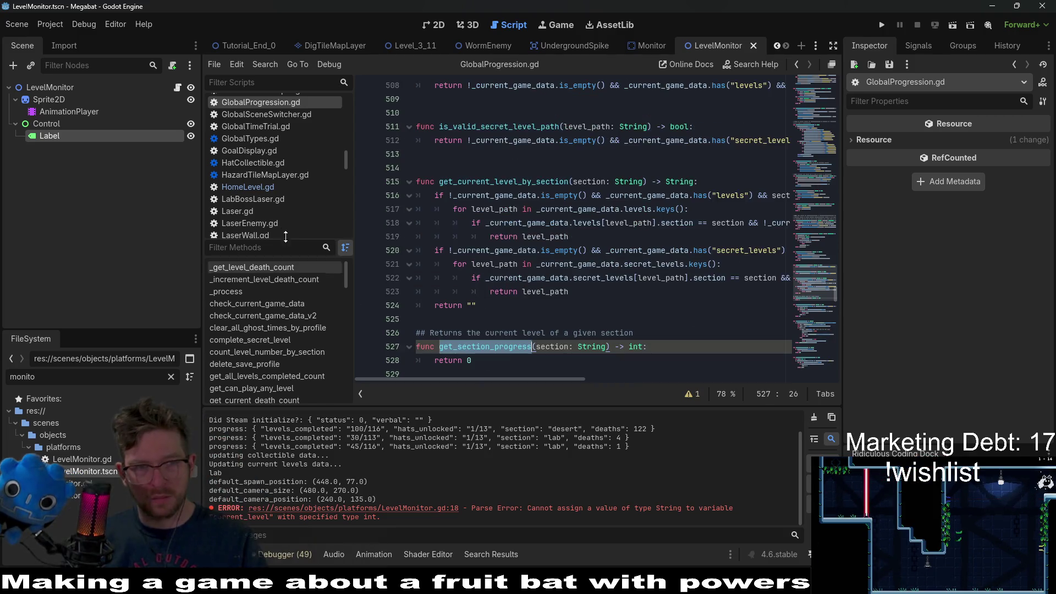
In LevelMonitor.gd, replace the get_current_level_by_section call with get_section_progress.
click(177, 87)
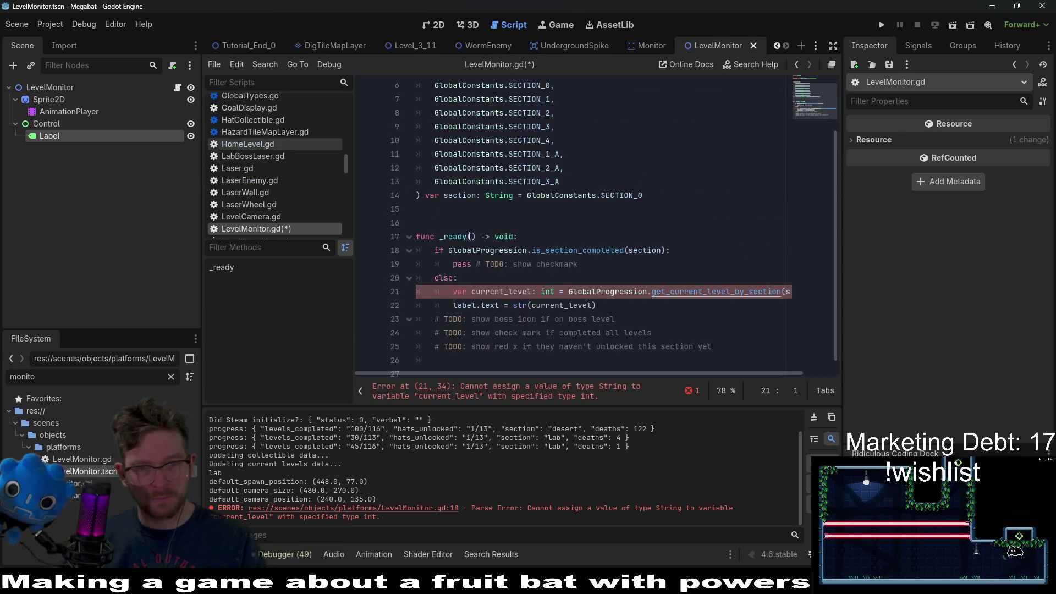
double_click(694, 297)
key(ctrl+v)
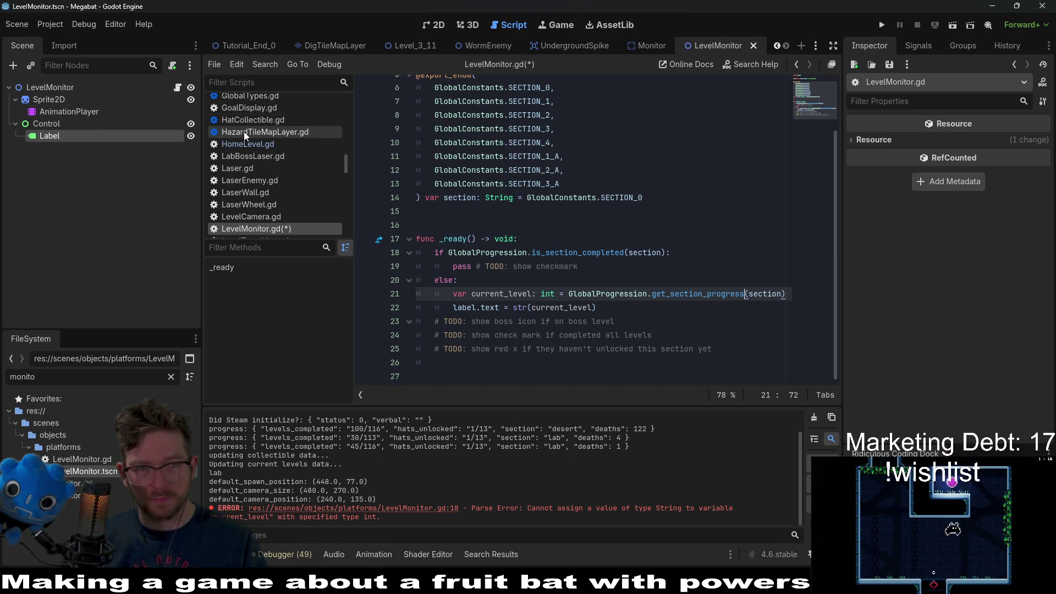
click(435, 25)
click(177, 87)
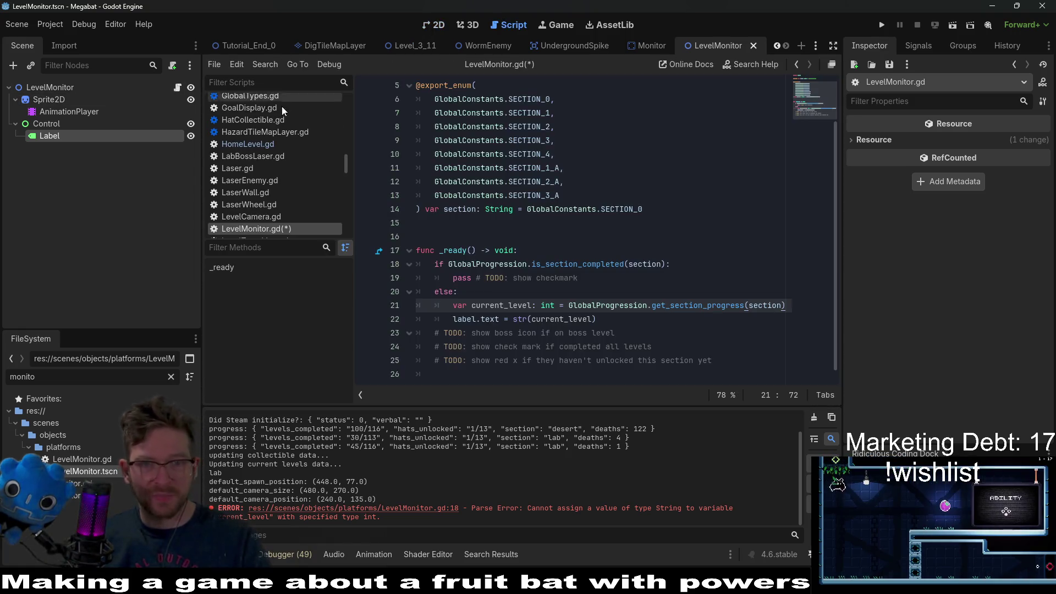
scroll(282, 186, up, 5)
click(283, 184)
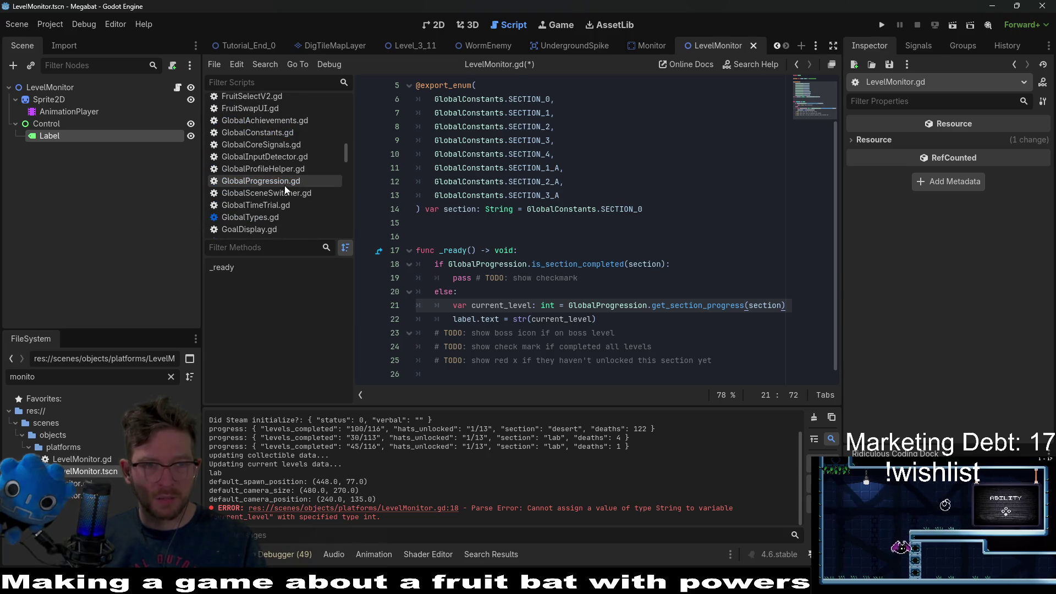
Open a blank line in get_section_progress above return 0, then return to LevelMonitor.gd's else branch.
scroll(625, 323, down, 2)
key(Down)
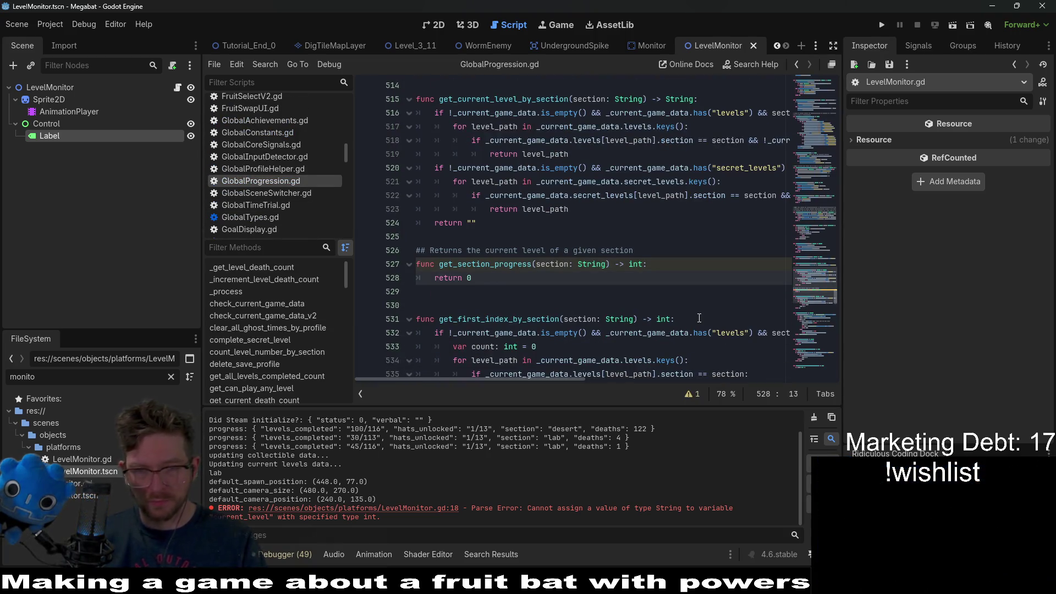
click(667, 264)
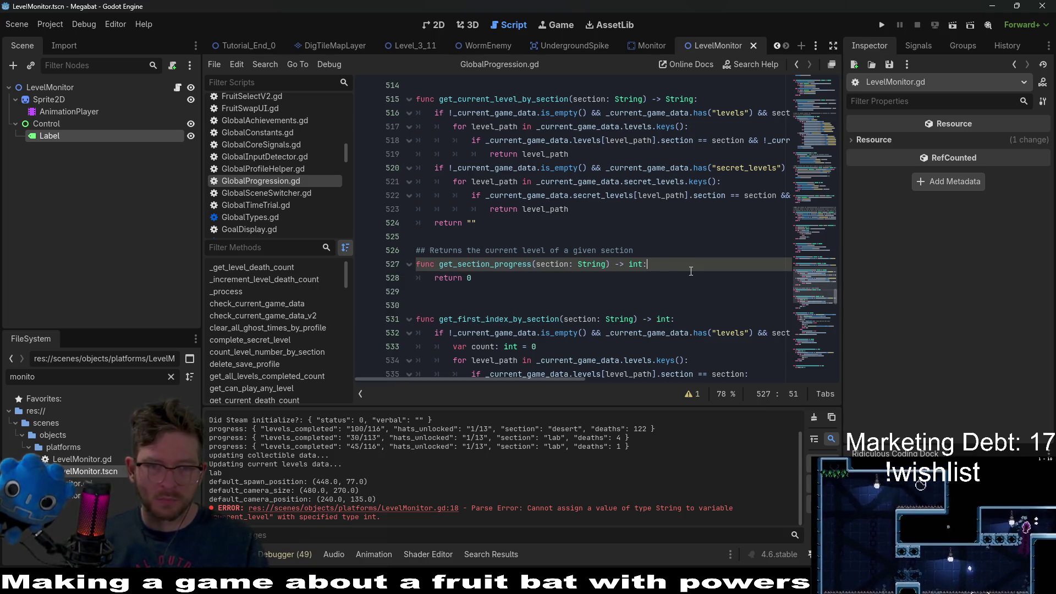
key(Return)
key(Down)
key(Up)
key(Down)
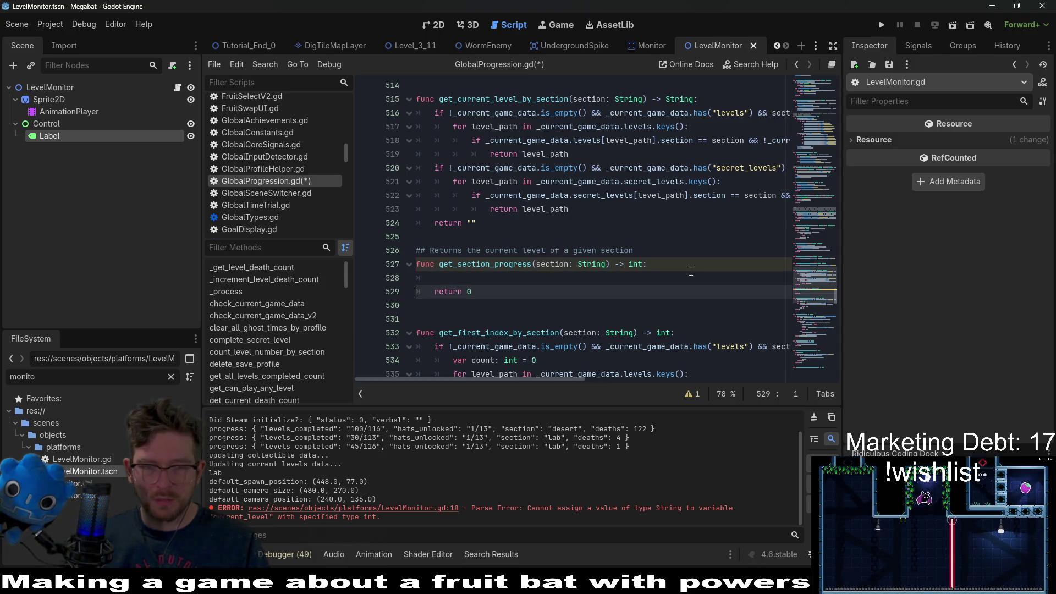
key(Up)
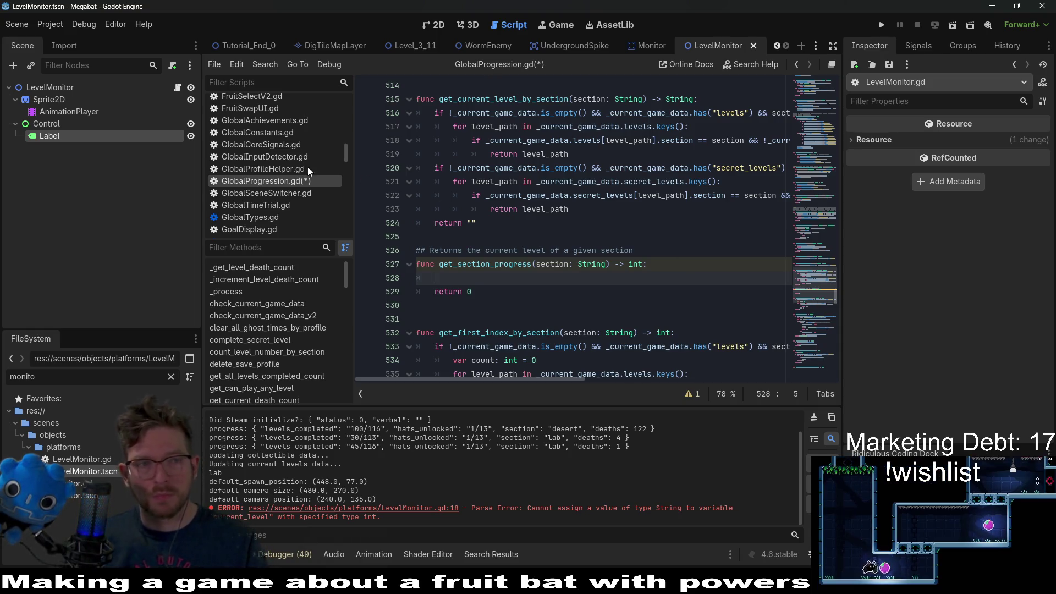
click(178, 87)
click(493, 296)
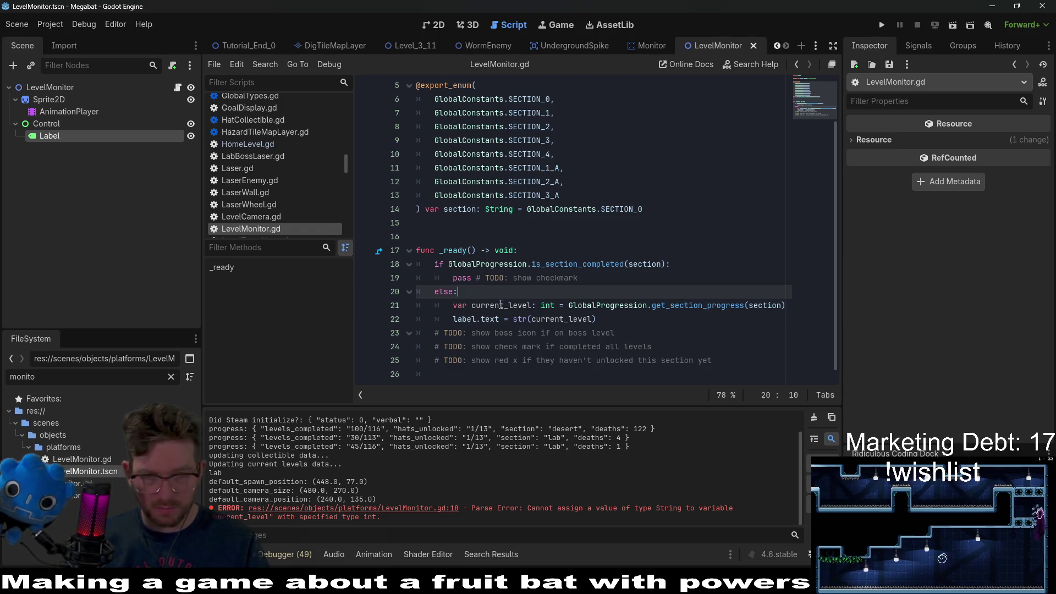
Start a new elif line above the else, typing GlobalProgression.is_section.
key(Home)
key(Return)
key(Return)
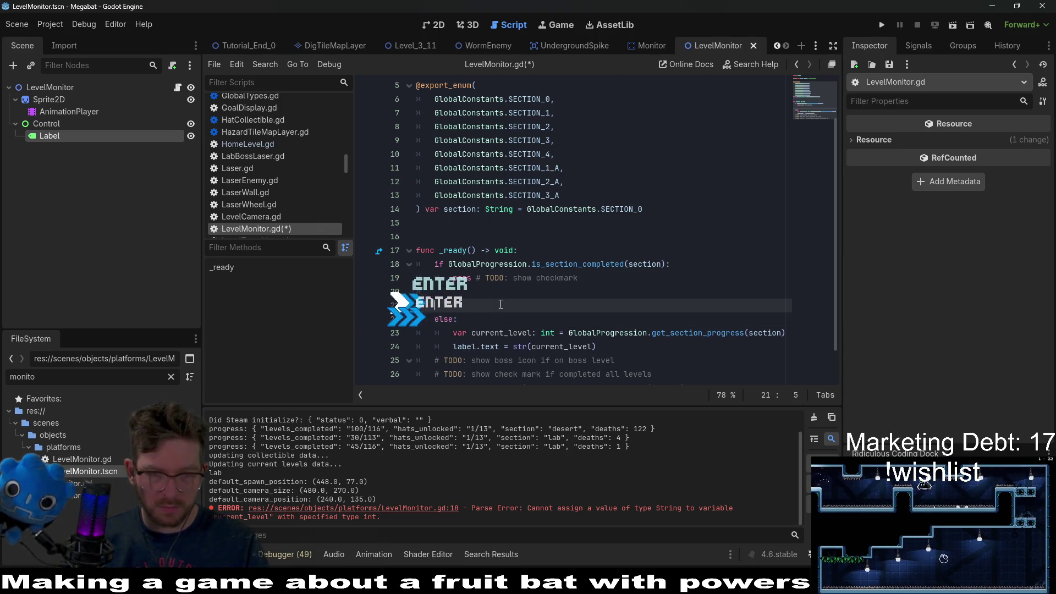
key(BackSpace)
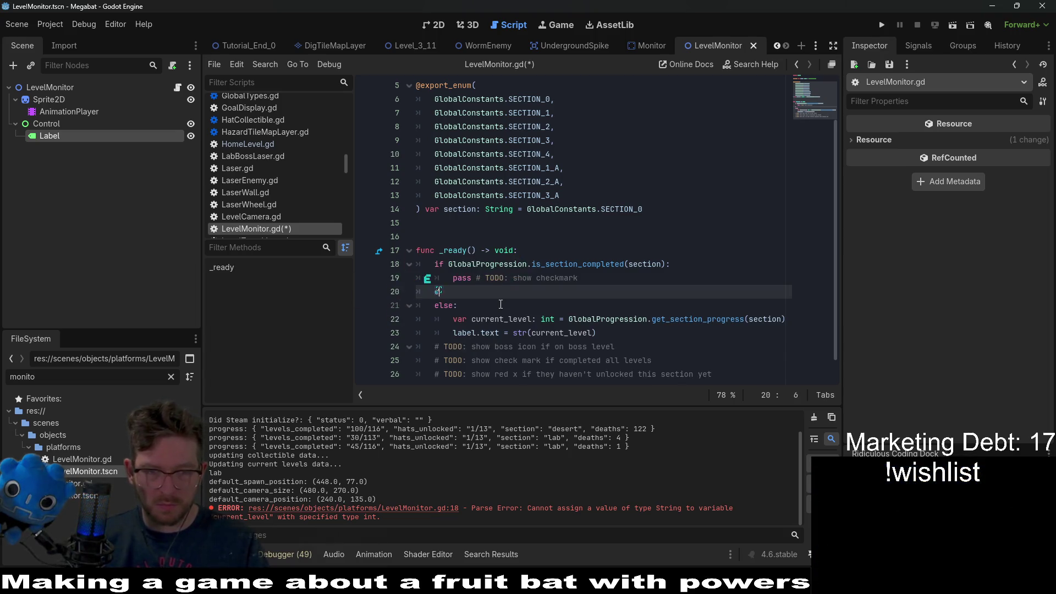
text(elif GlobalPro)
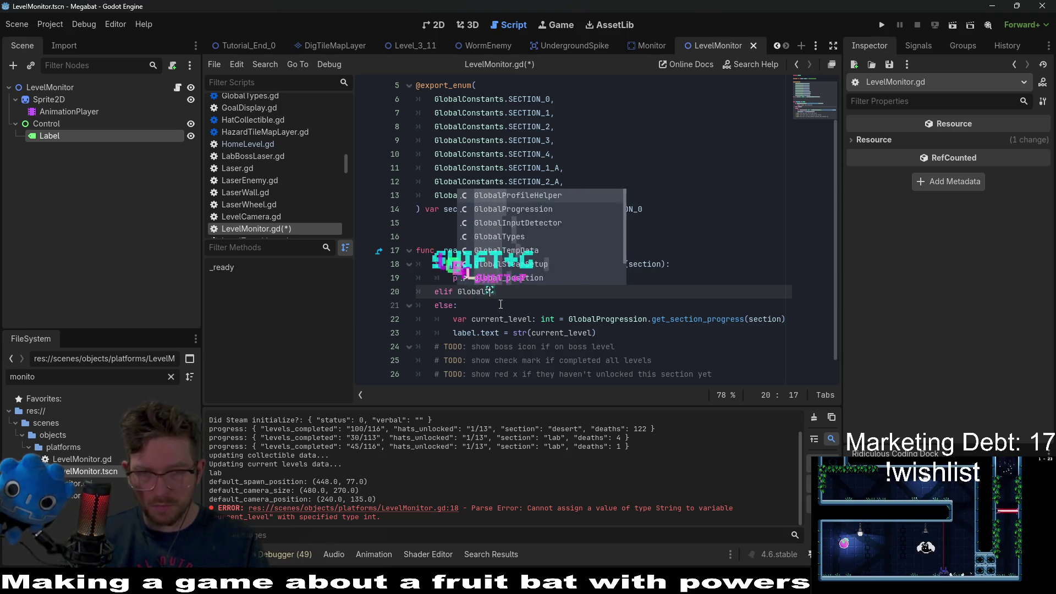
key(Return)
key(BackSpace)
key(BackSpace)
key(BackSpace)
key(BackSpace)
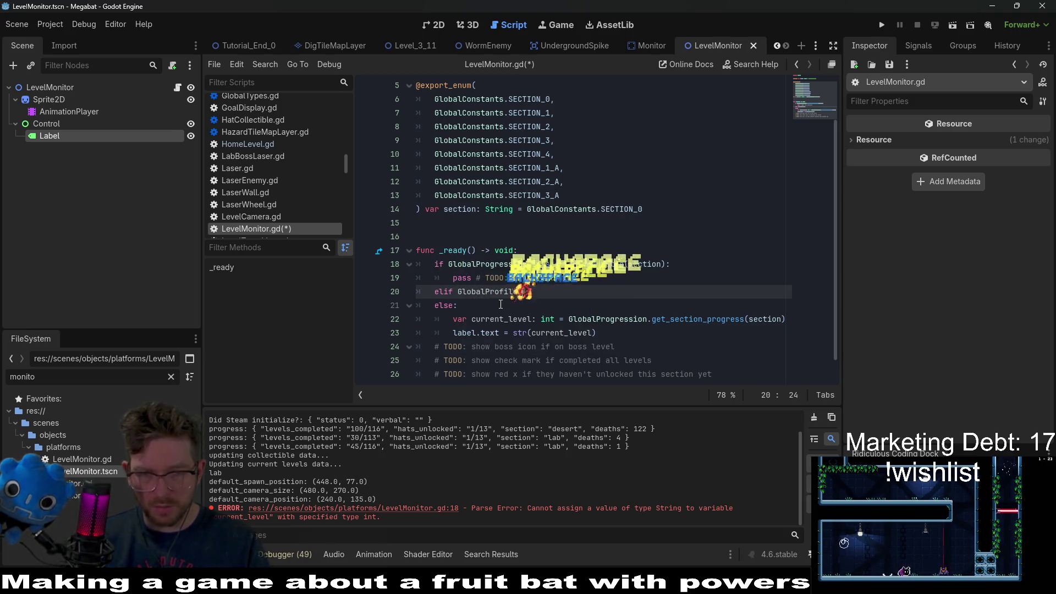
text(gression.on.is_sec)
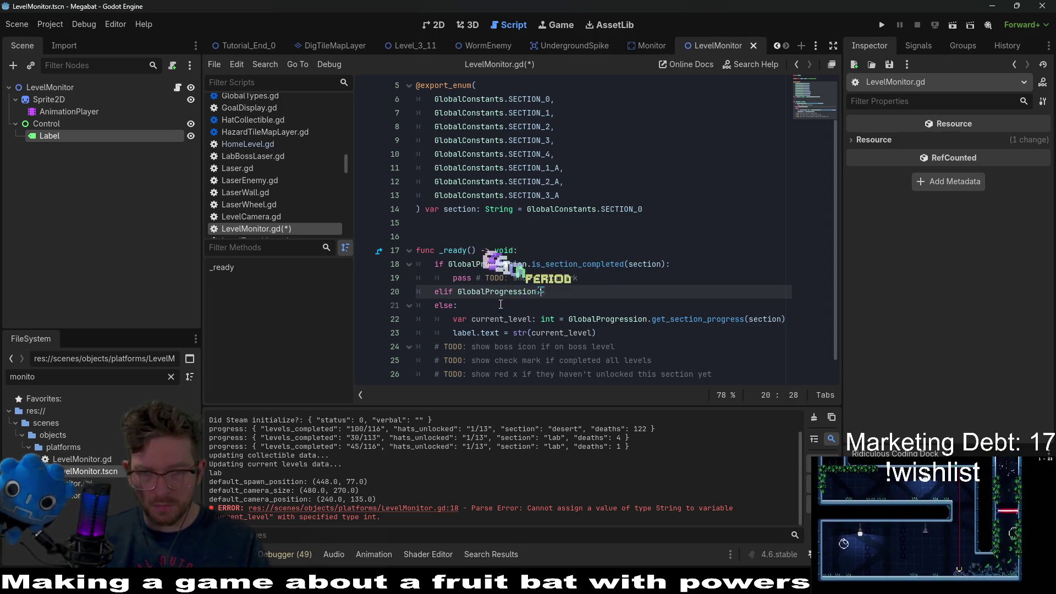
text(tion)
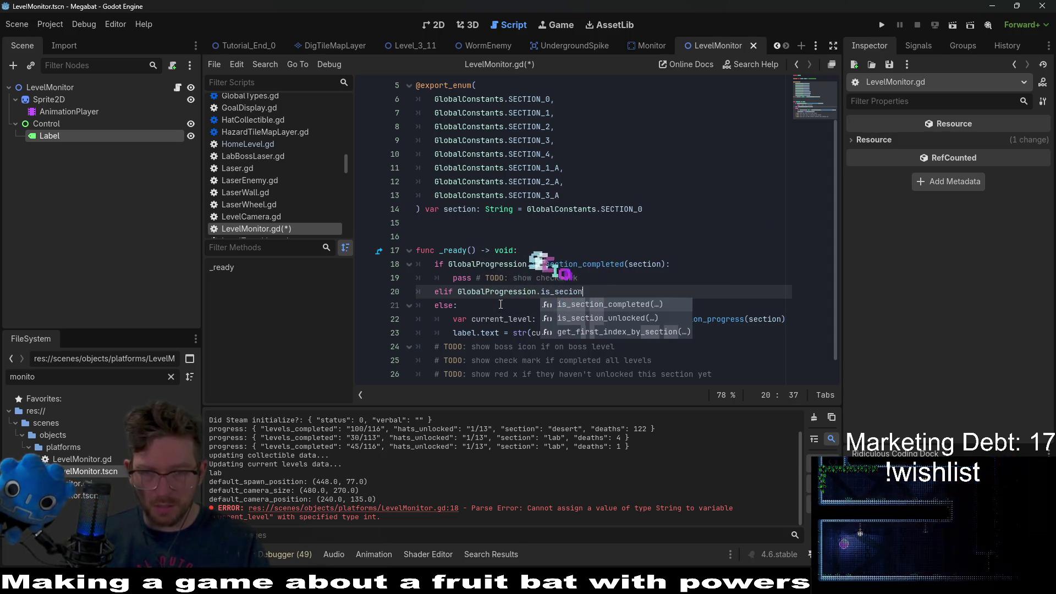
Finish the branch as 'elif GlobalProgression.is_section_unlocked(section):' with a 'pass # TODO:' body.
key(Down)
key(Return)
text(section):)
key(Return)
text(pass # show)
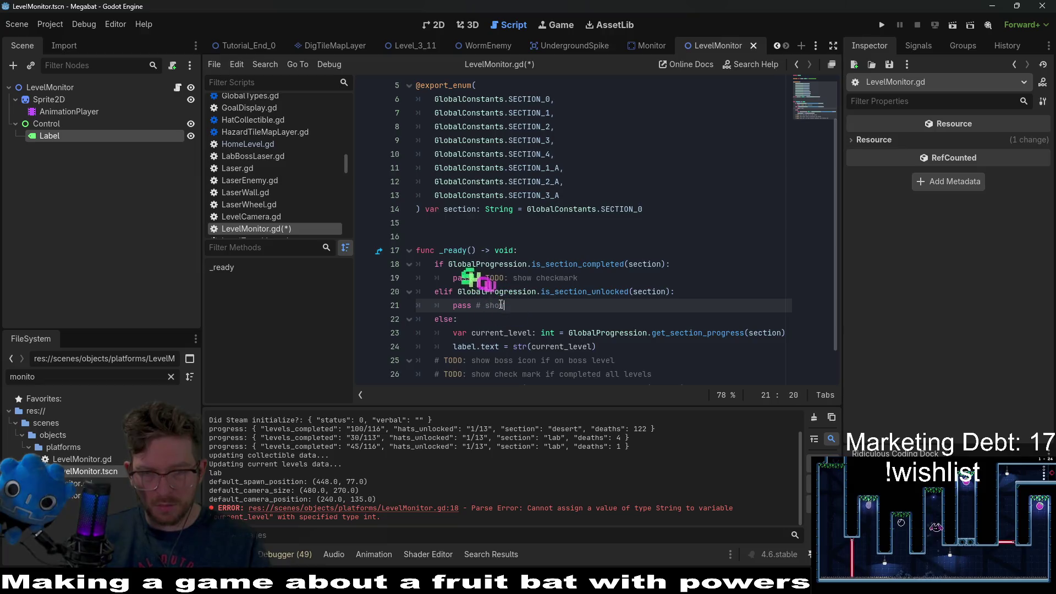
key(BackSpace)
key(BackSpace)
key(BackSpace)
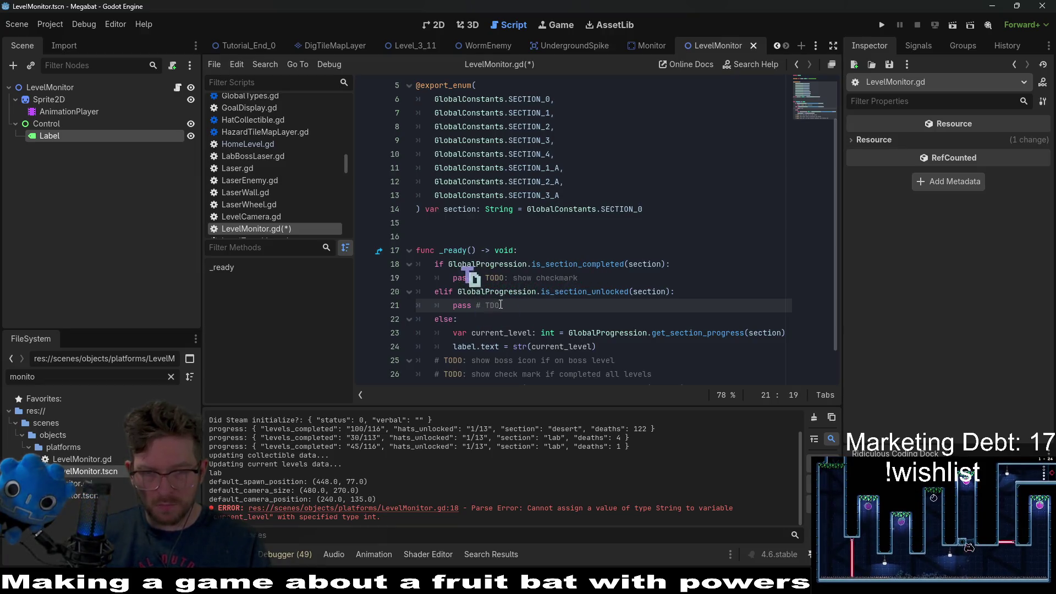
text(TODO:)
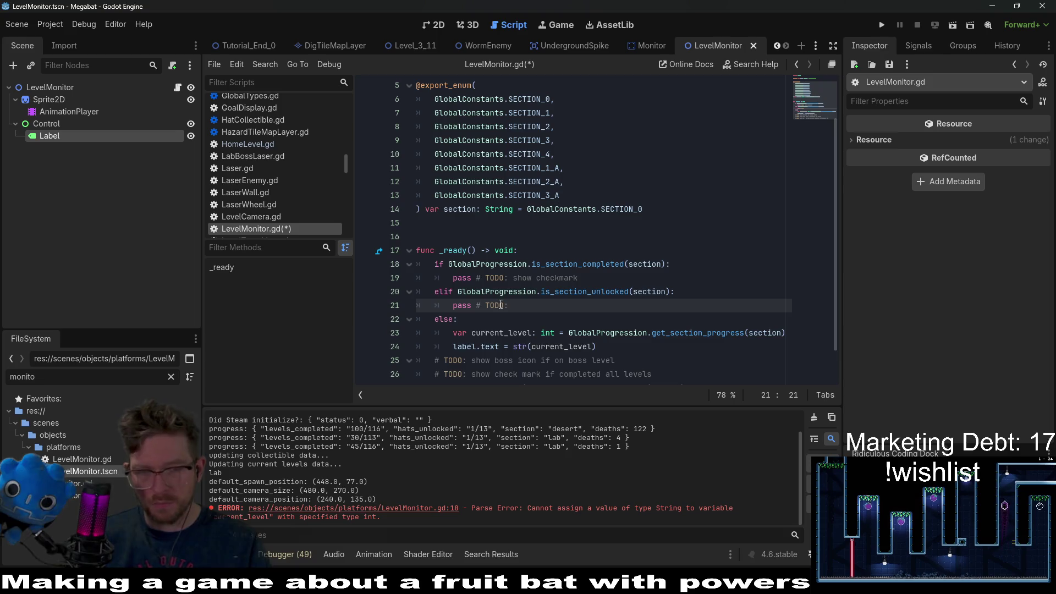
Delete the placeholder pass line and the old else line.
key(Down)
key(shift+Up)
key(shift+Up)
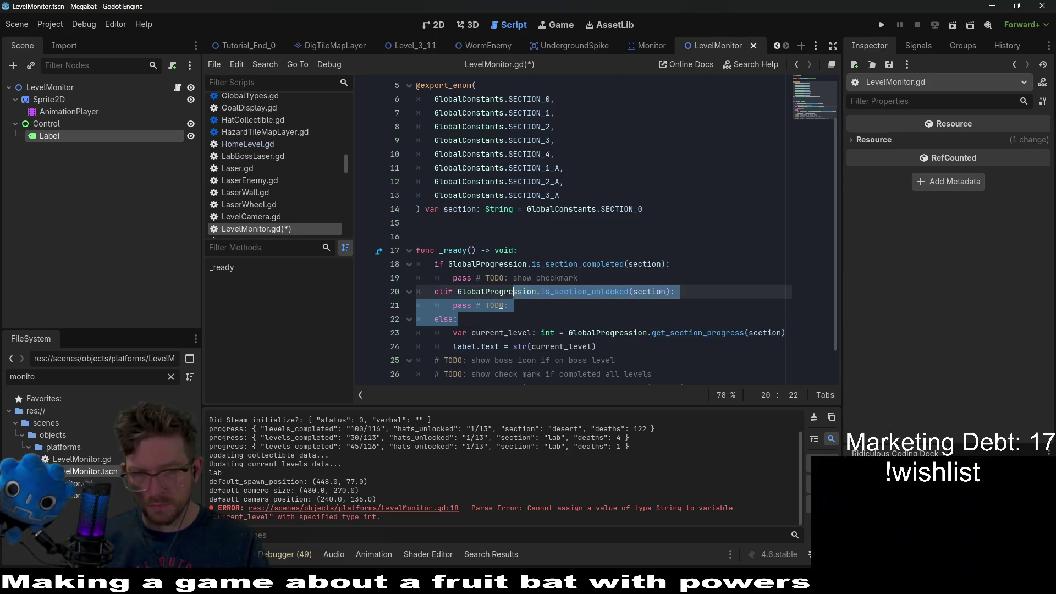
key(shift+Right)
key(shift+Right)
key(shift+Right)
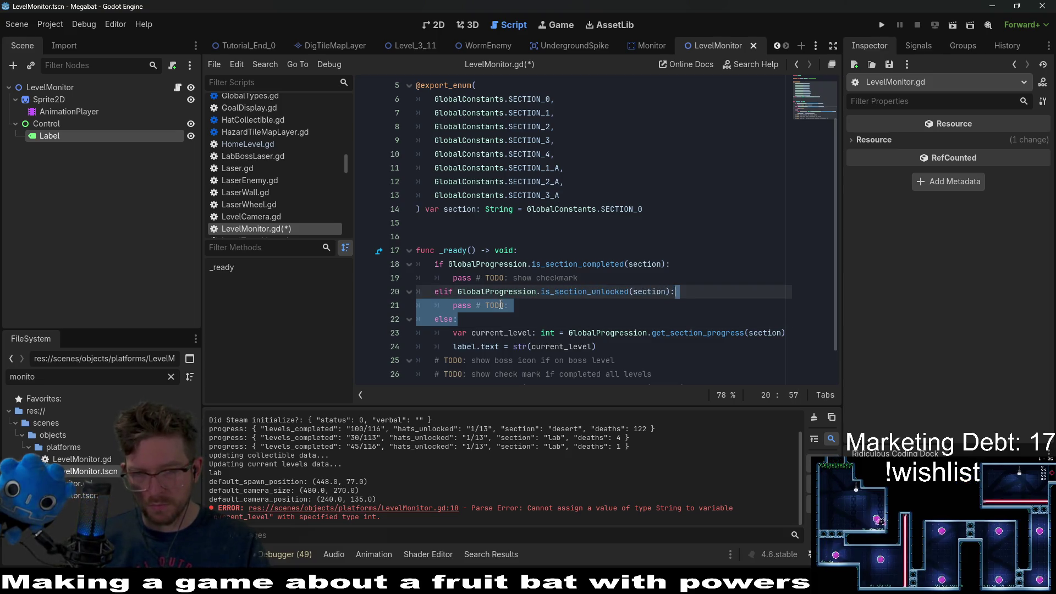
key(BackSpace)
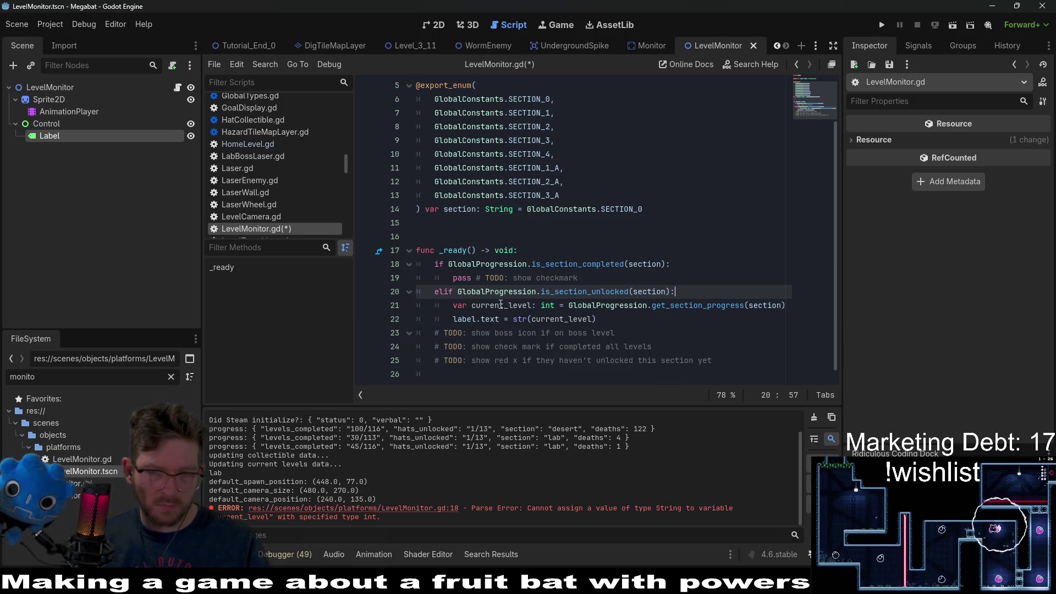
Add an else branch after the label assignment with '# TODO: show x or have monitor off'.
key(Down)
key(Down)
key(Return)
key(BackSpace)
key(BackSpace)
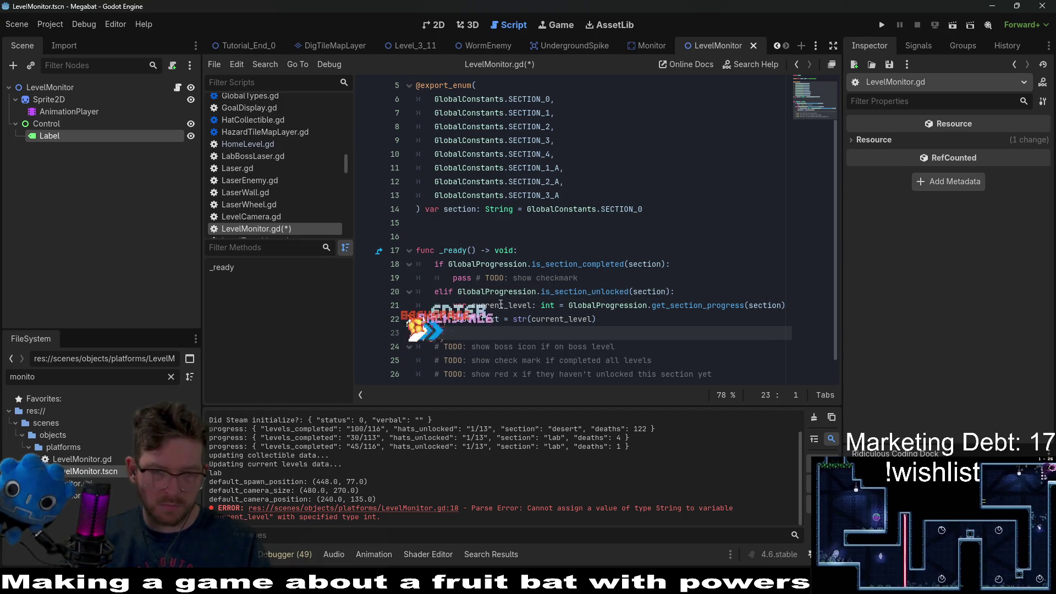
key(Tab)
text(else:)
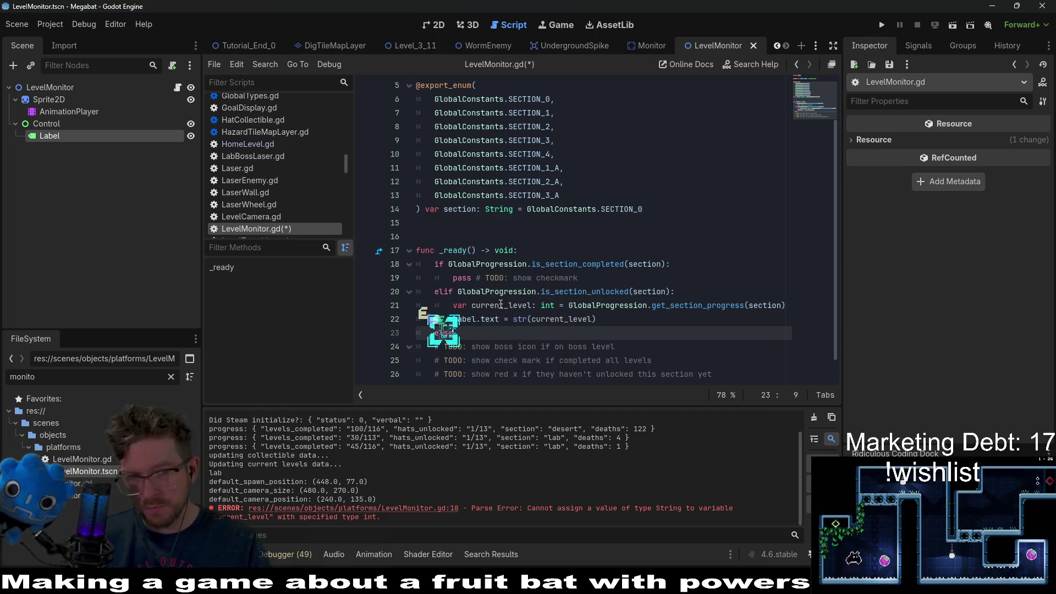
key(Return)
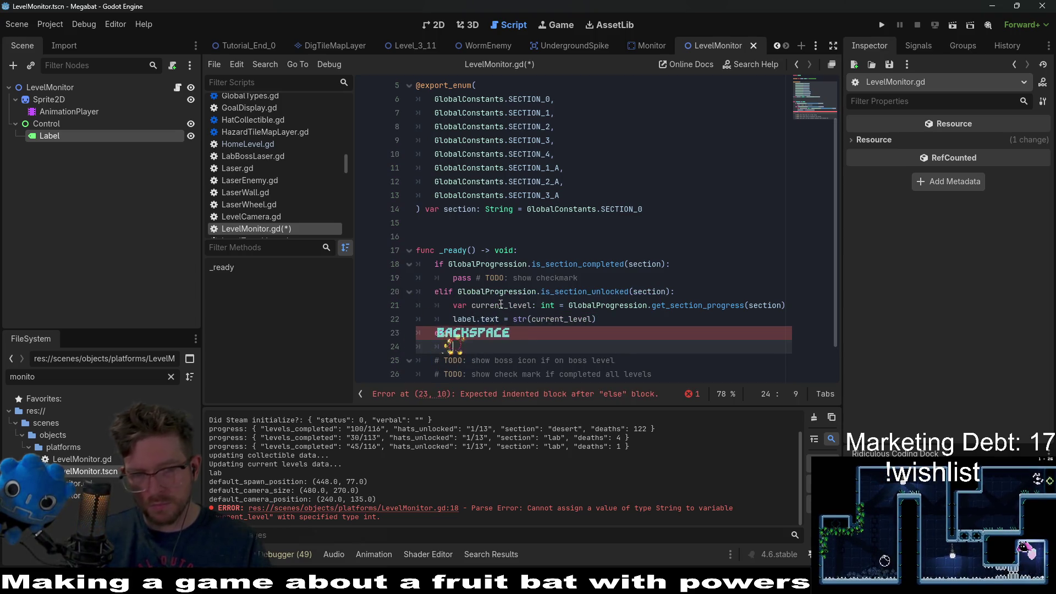
text(pass#)
text( sho)
text(D)
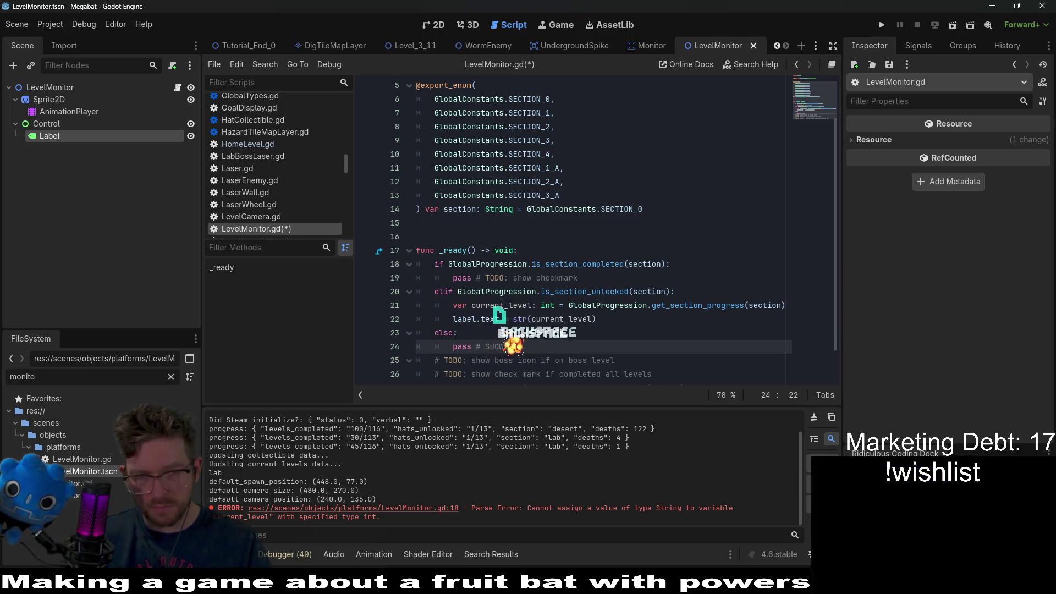
key(BackSpace)
key(BackSpace)
key(BackSpace)
text(:)
key(Caps_Lock)
key(BackSpace)
key(BackSpace)
key(BackSpace)
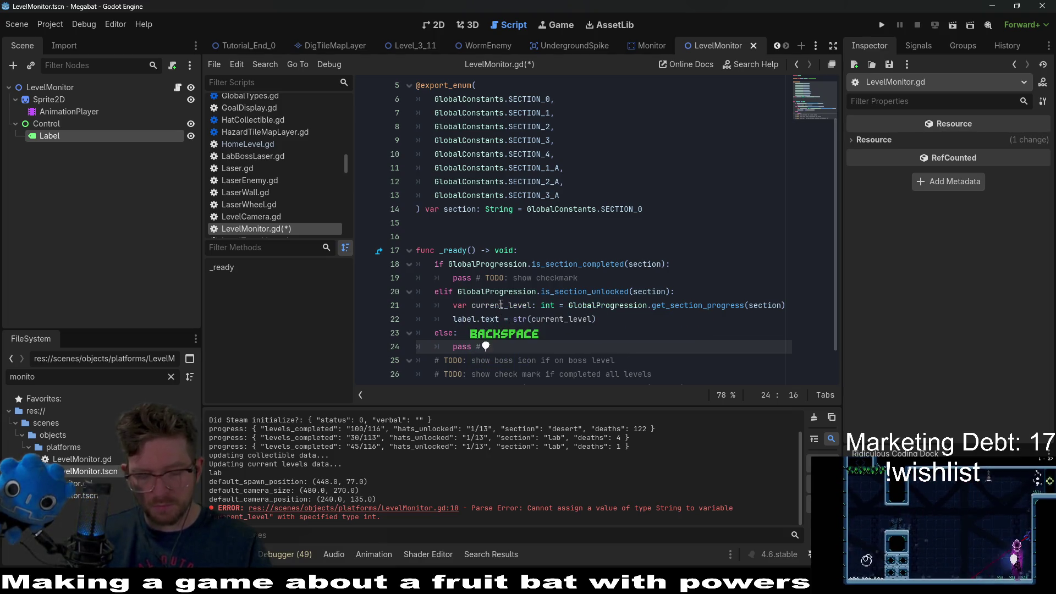
text(TODO: )
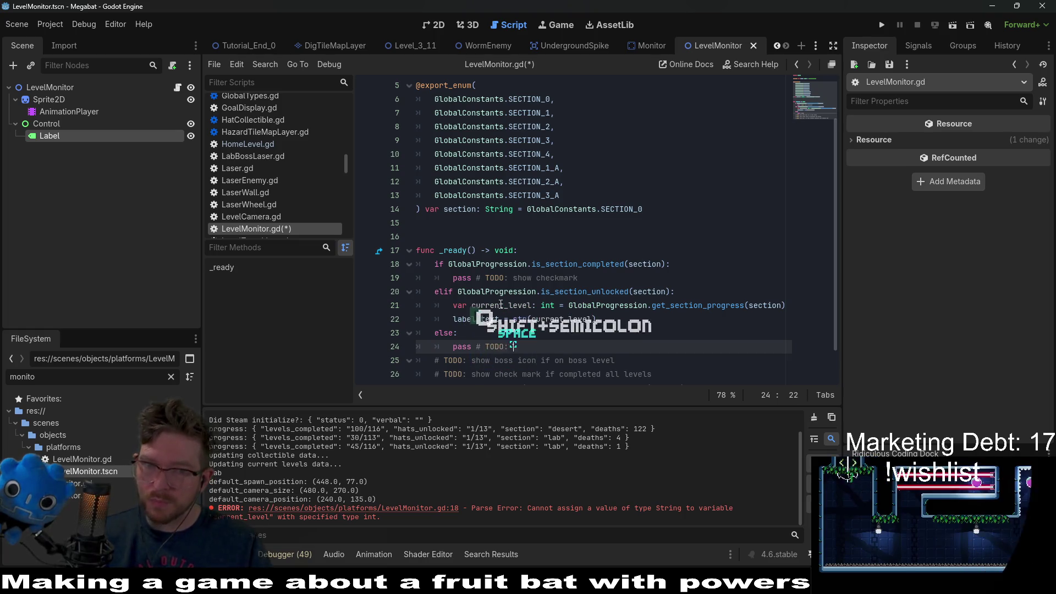
text(show x or )
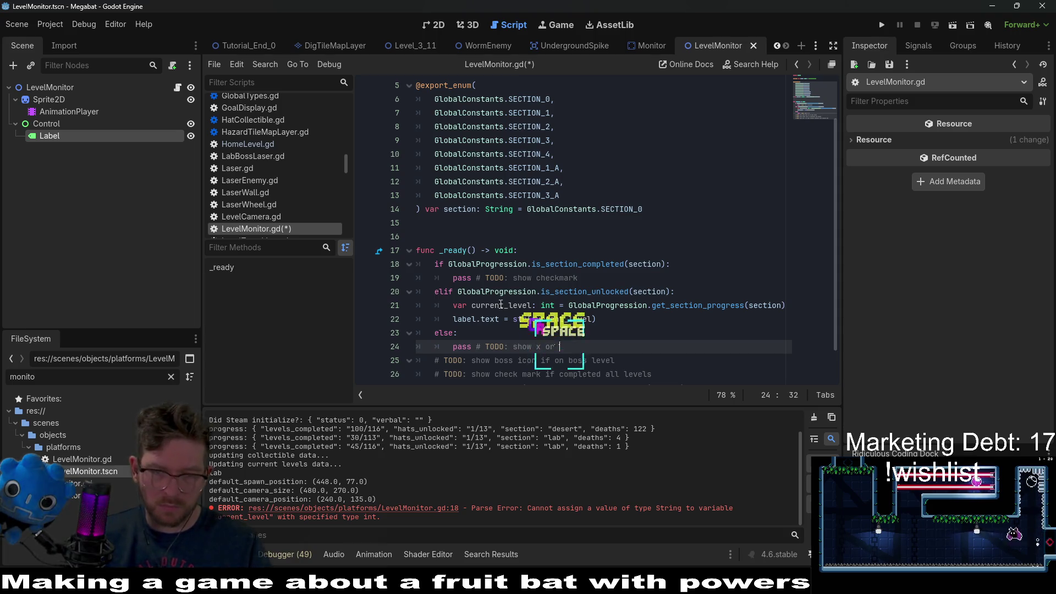
text(have monitor off)
Delete the obsolete checkmark and red x TODO comments.
scroll(650, 316, down, 1)
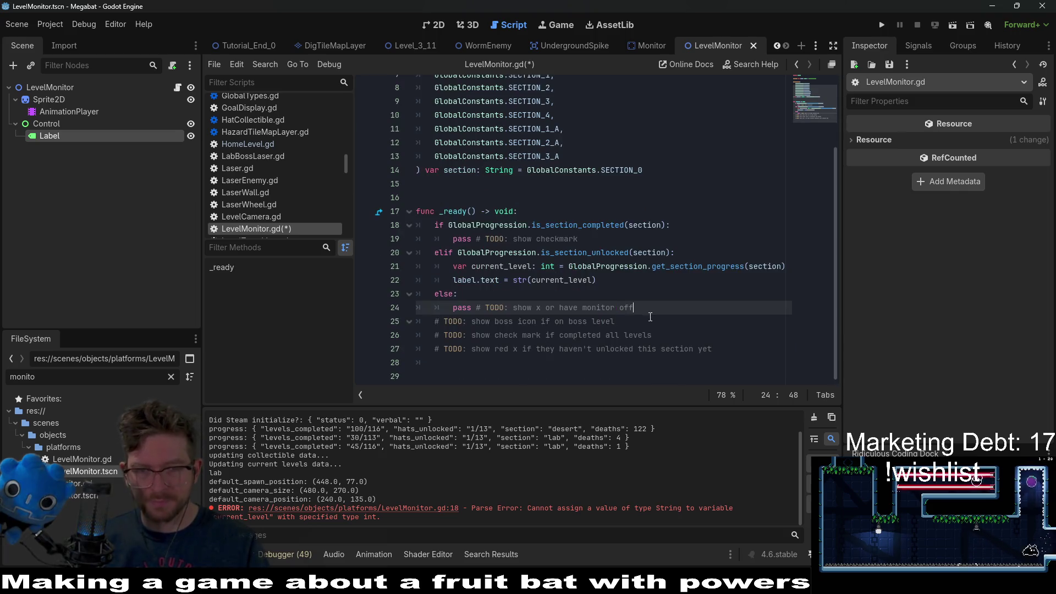
click(715, 335)
drag(731, 349, 743, 305)
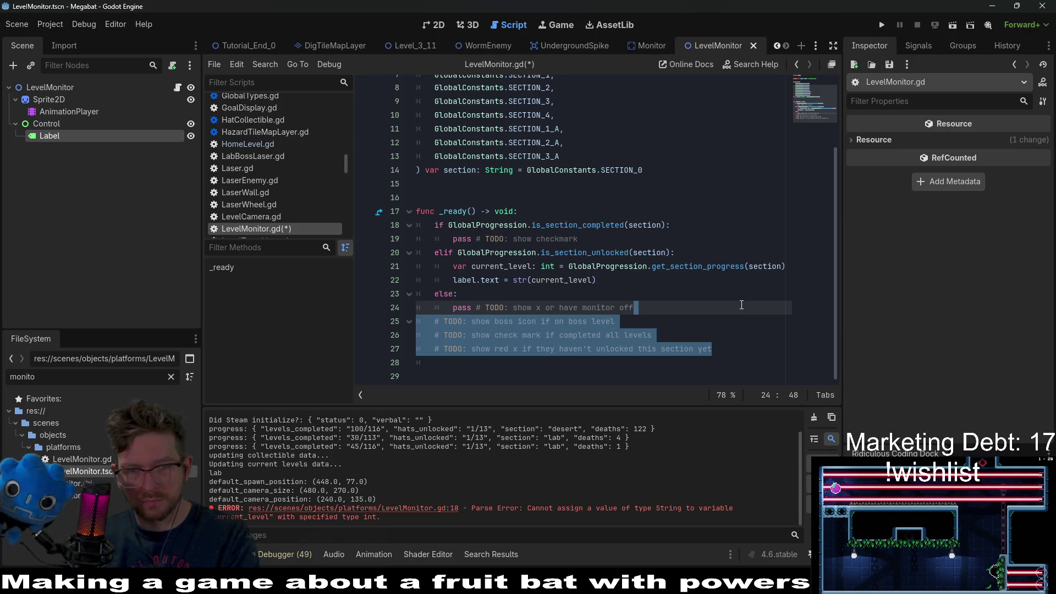
click(716, 321)
drag(712, 348, 616, 323)
key(BackSpace)
click(652, 313)
key(Return)
key(BackSpace)
key(BackSpace)
Save LevelMonitor.gd and jump to the get_section_progress definition.
key(ctrl+s)
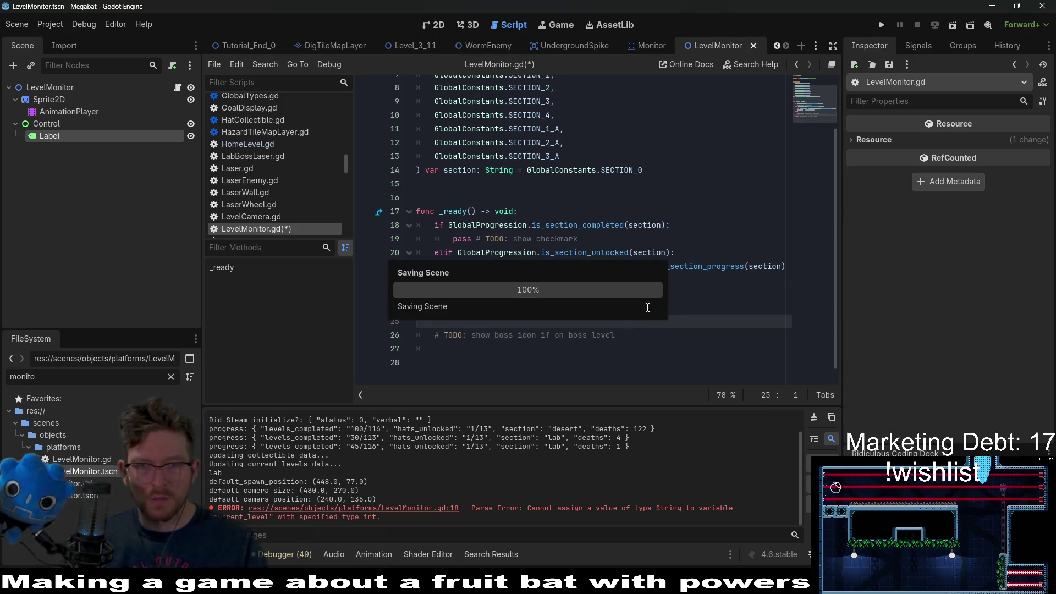
click(706, 294)
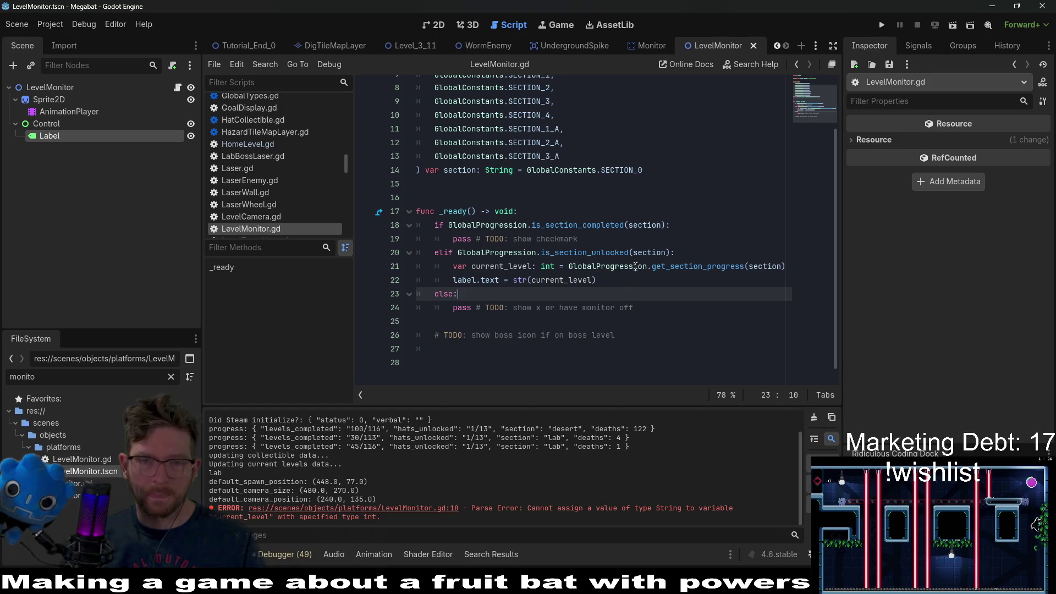
click(596, 238)
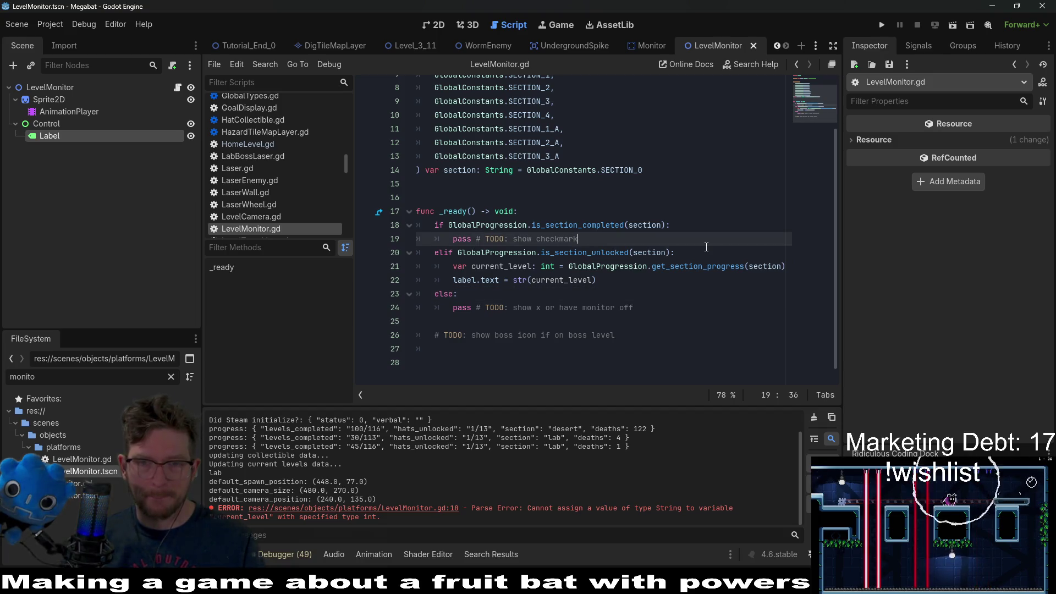
double_click(700, 266)
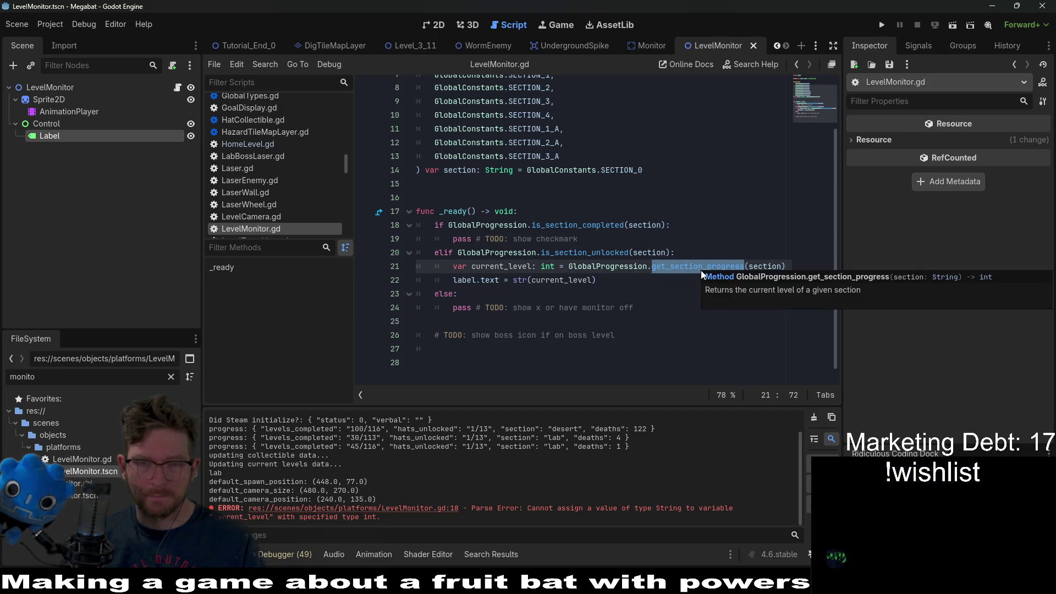
ctrl+click(701, 267)
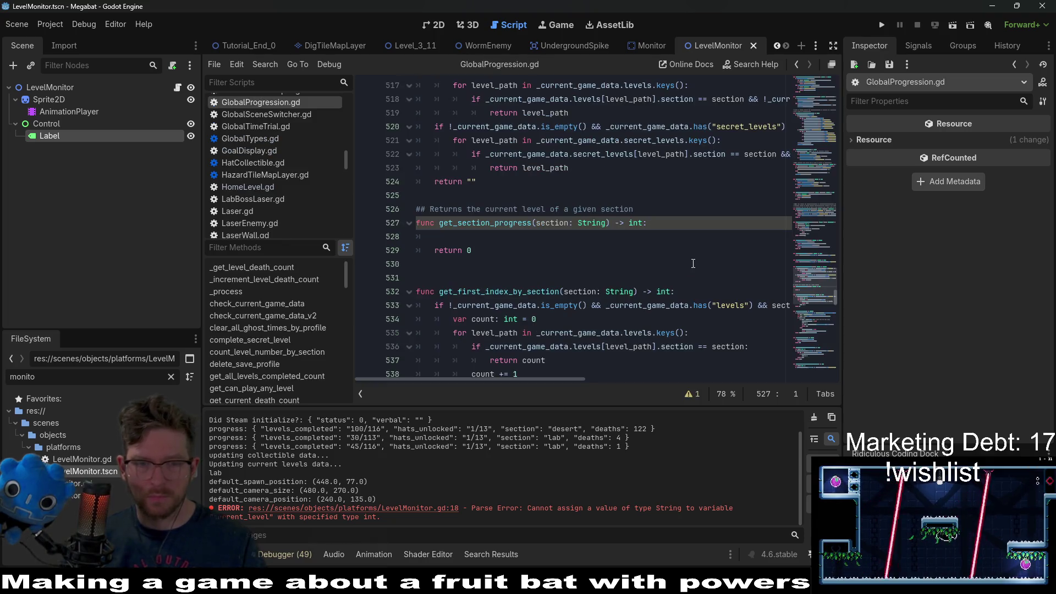
click(559, 238)
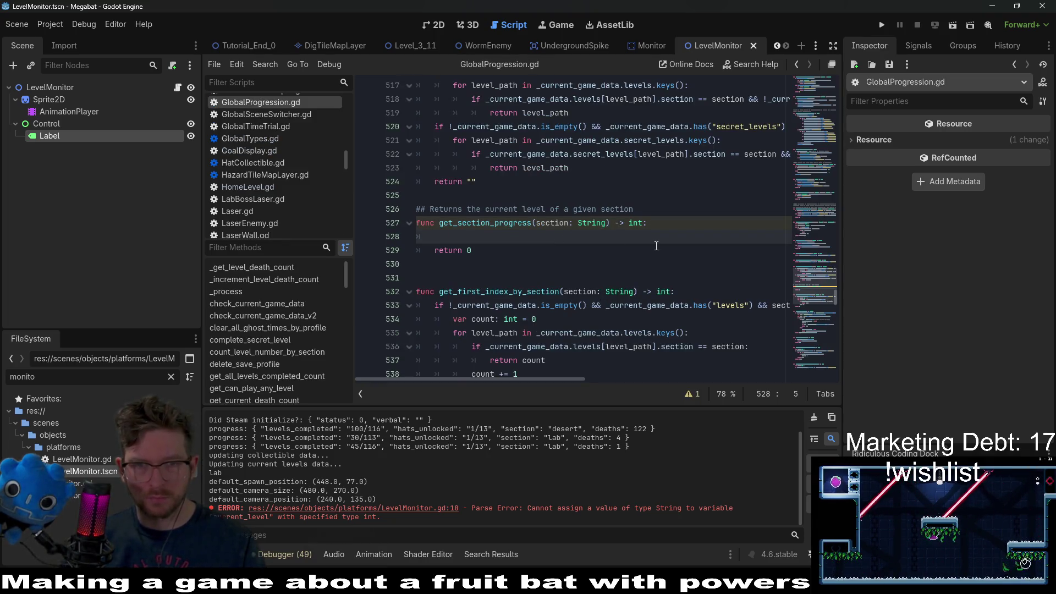
scroll(656, 246, up, 2)
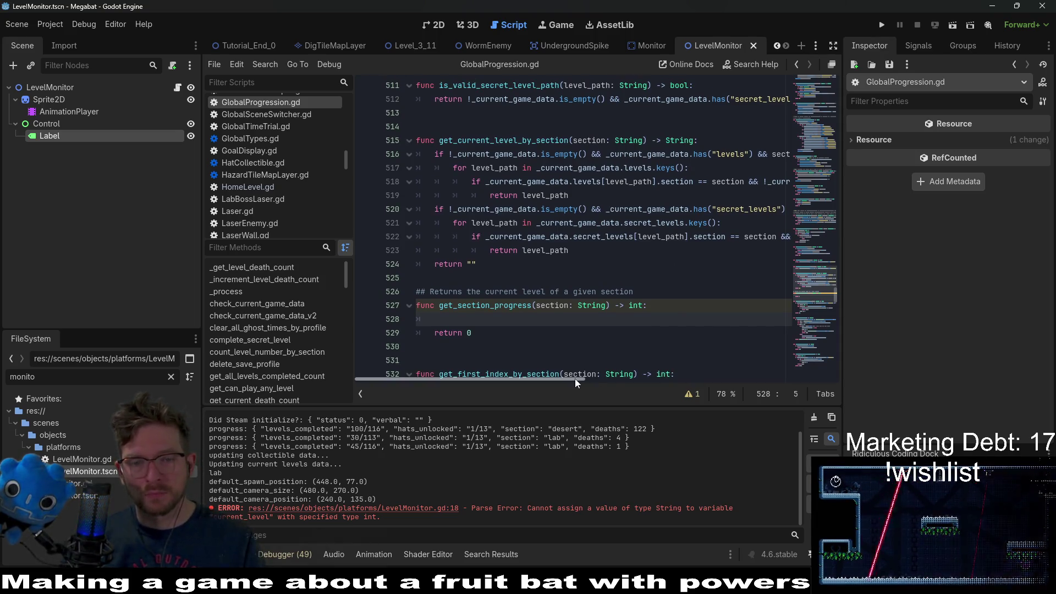
mouse_move(575, 378)
mouse_down()
mouse_move(616, 366)
mouse_move(563, 367)
mouse_up()
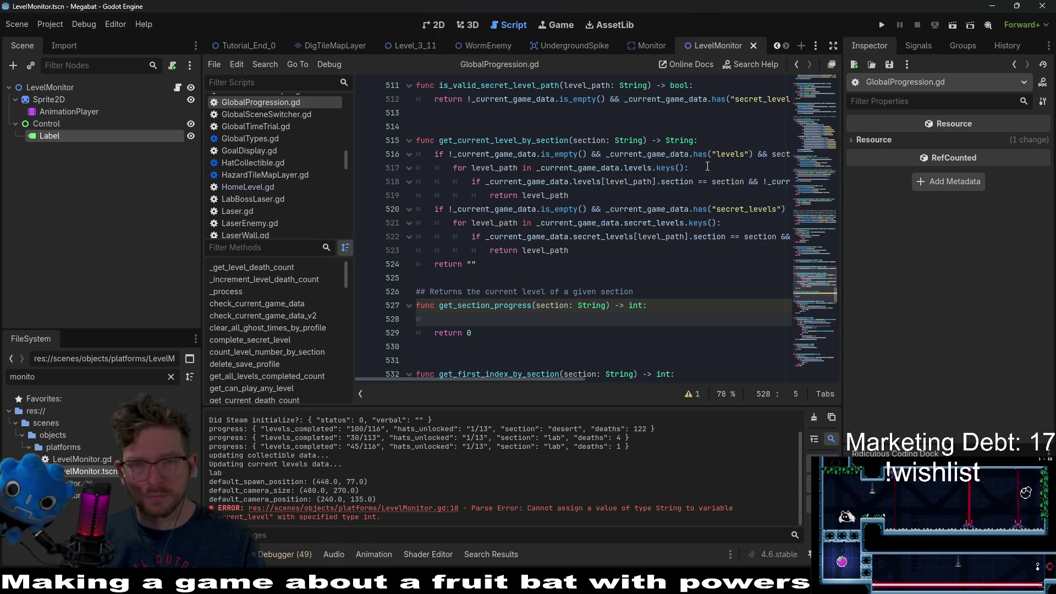
scroll(707, 167, down, 3)
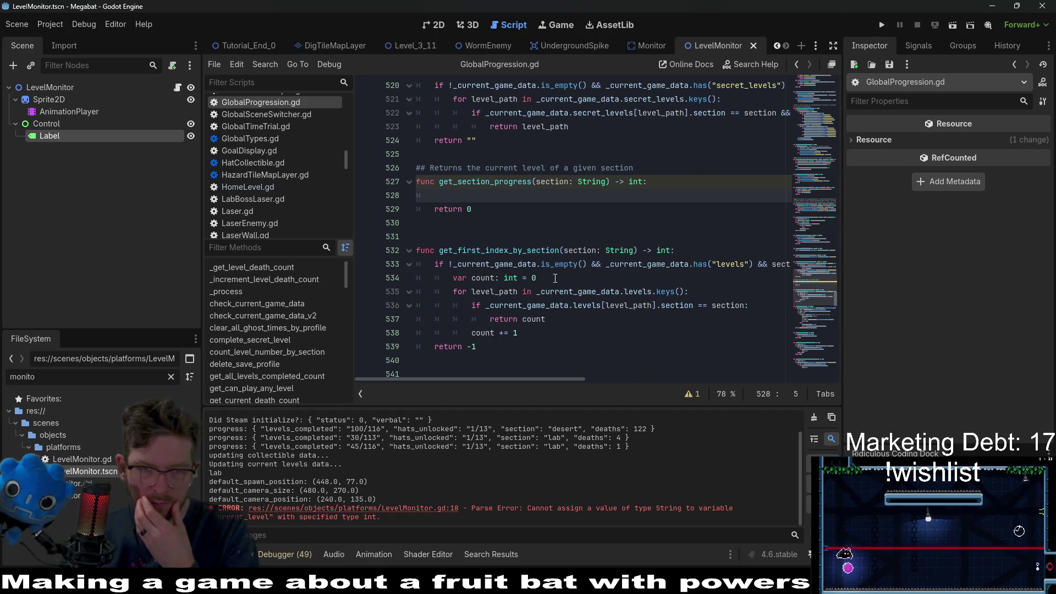
double_click(553, 250)
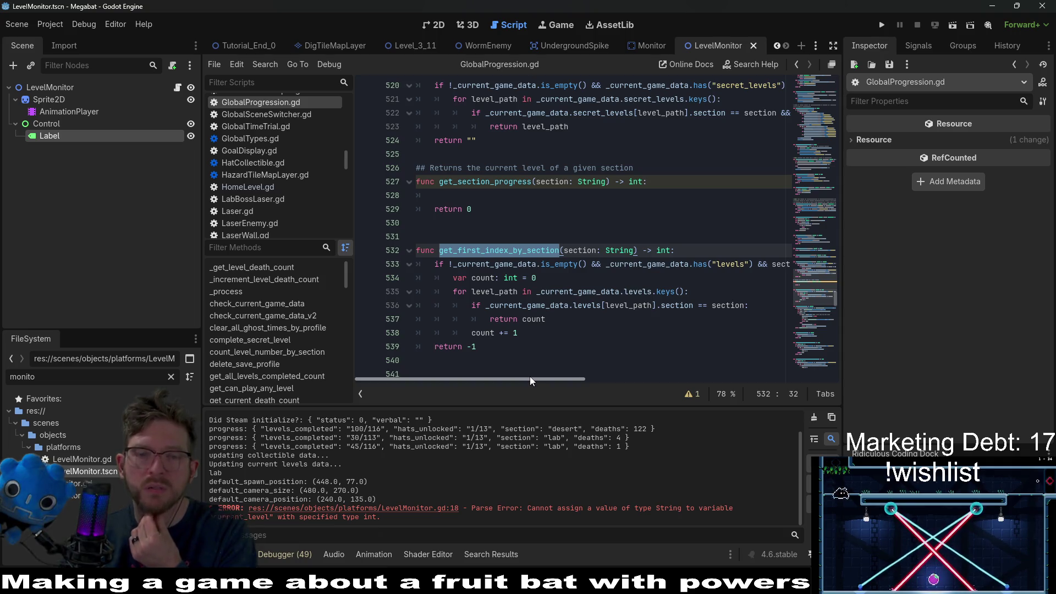
mouse_move(529, 377)
mouse_down()
mouse_move(564, 379)
mouse_move(530, 380)
mouse_up()
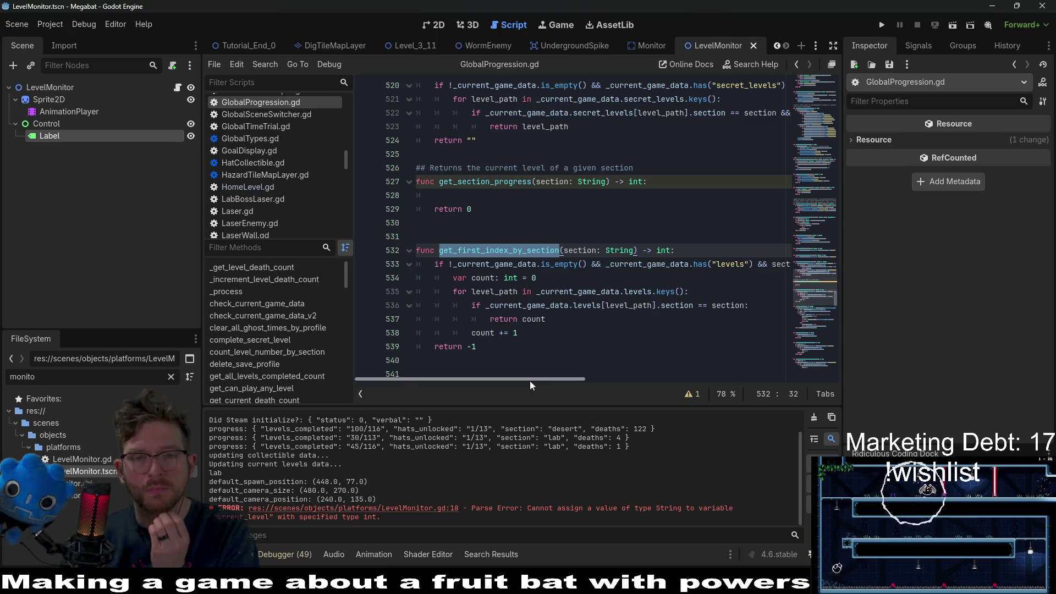
click(551, 212)
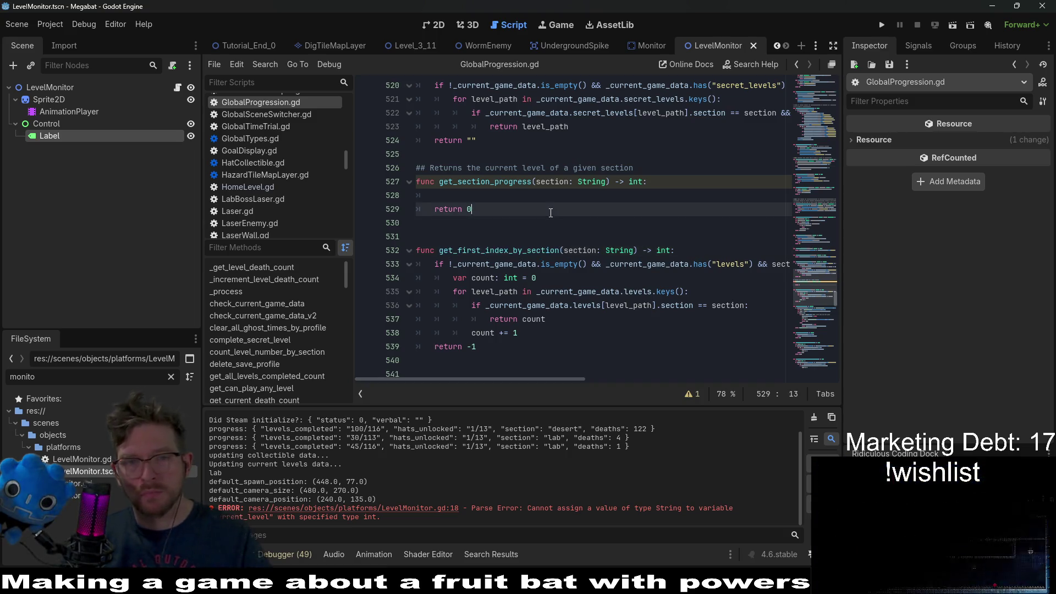
key(ctrl+f)
text(is_section)
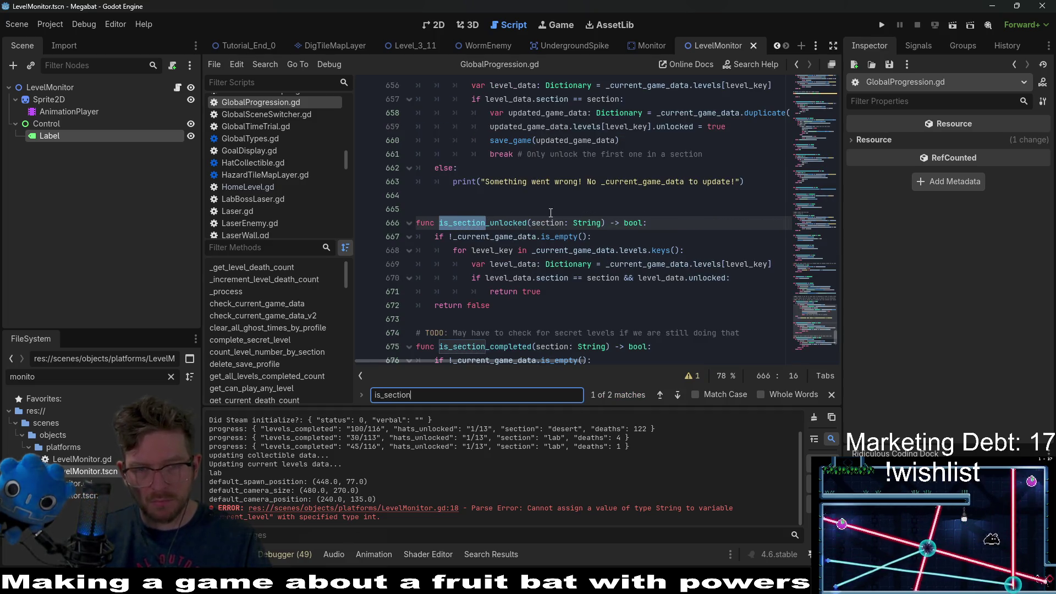
text(_compl)
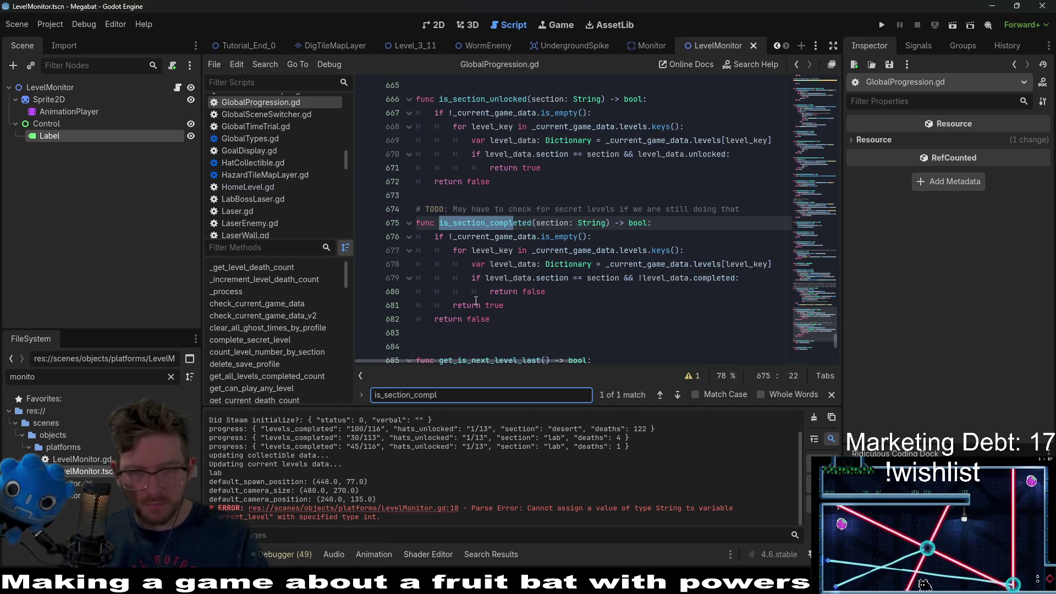
mouse_move(537, 318)
mouse_down()
mouse_move(396, 236)
mouse_move(330, 234)
mouse_up()
key(ctrl+c)
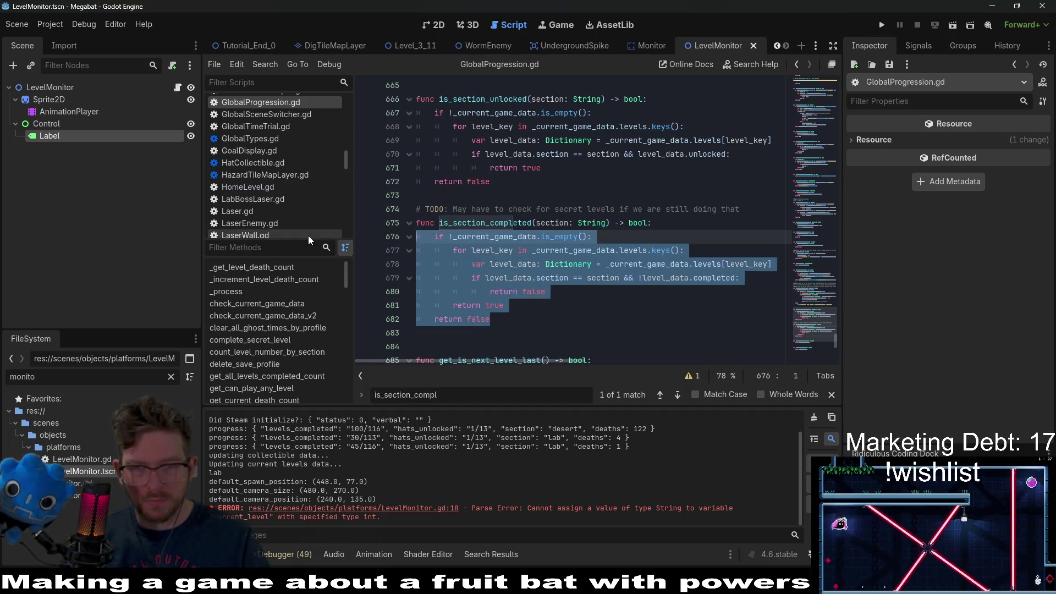
scroll(557, 252, up, 3)
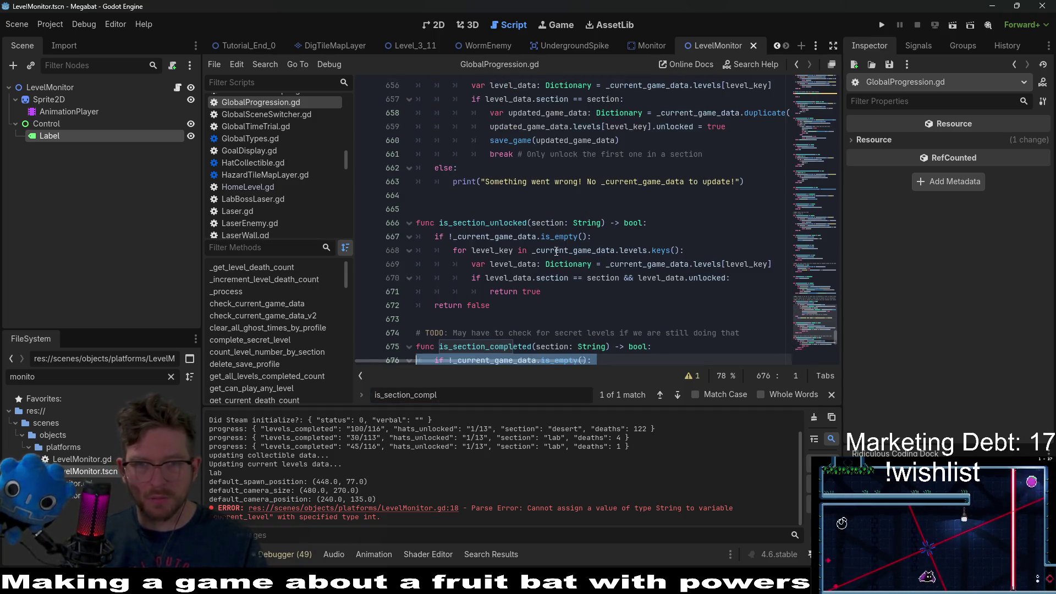
click(554, 279)
scroll(567, 291, up, 5)
click(585, 305)
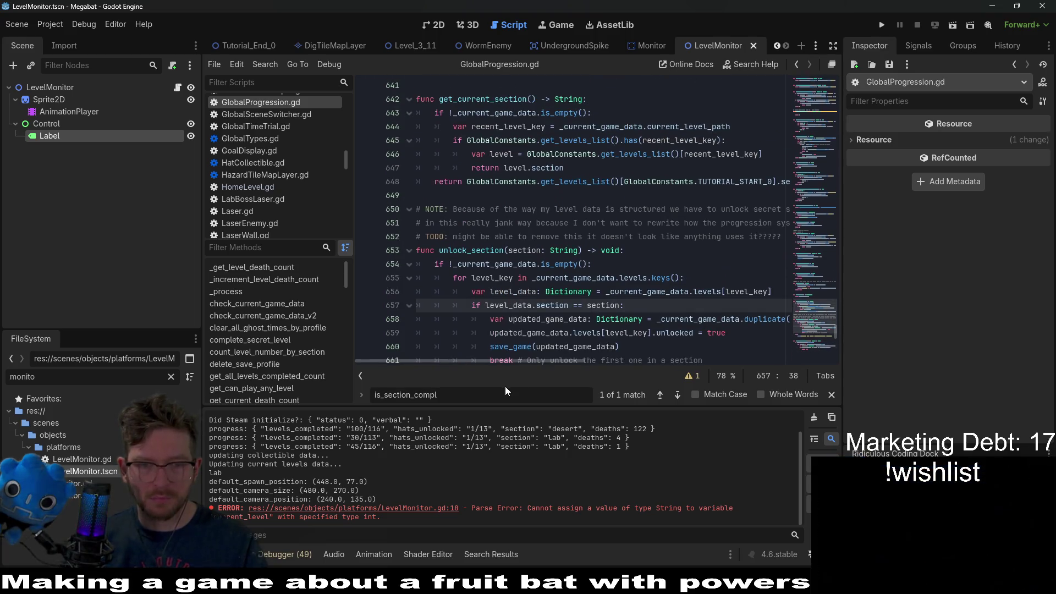
key(Return)
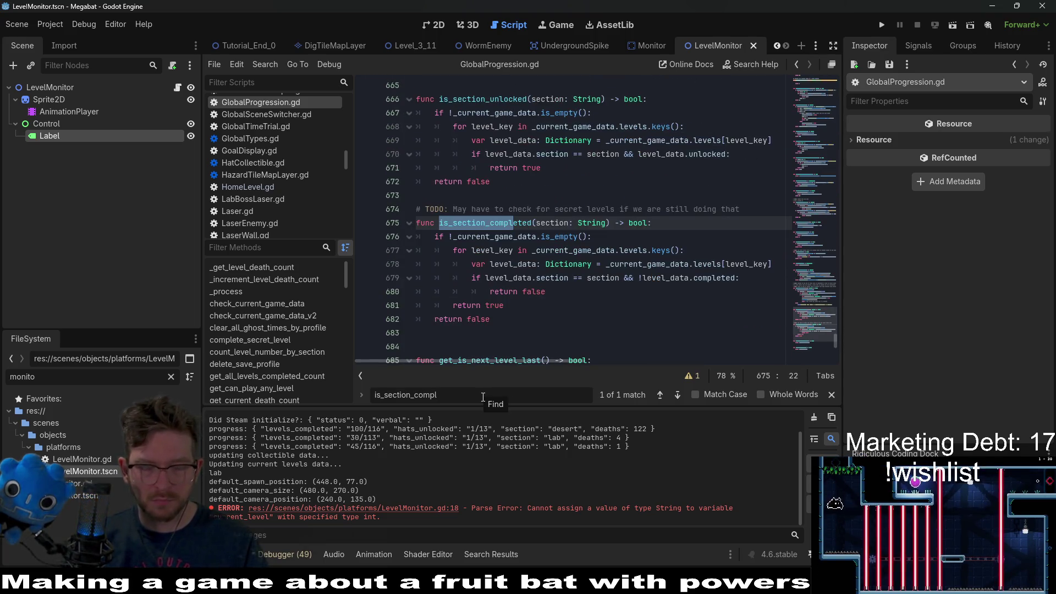
key(BackSpace)
key(BackSpace)
key(BackSpace)
key(BackSpace)
key(BackSpace)
key(BackSpace)
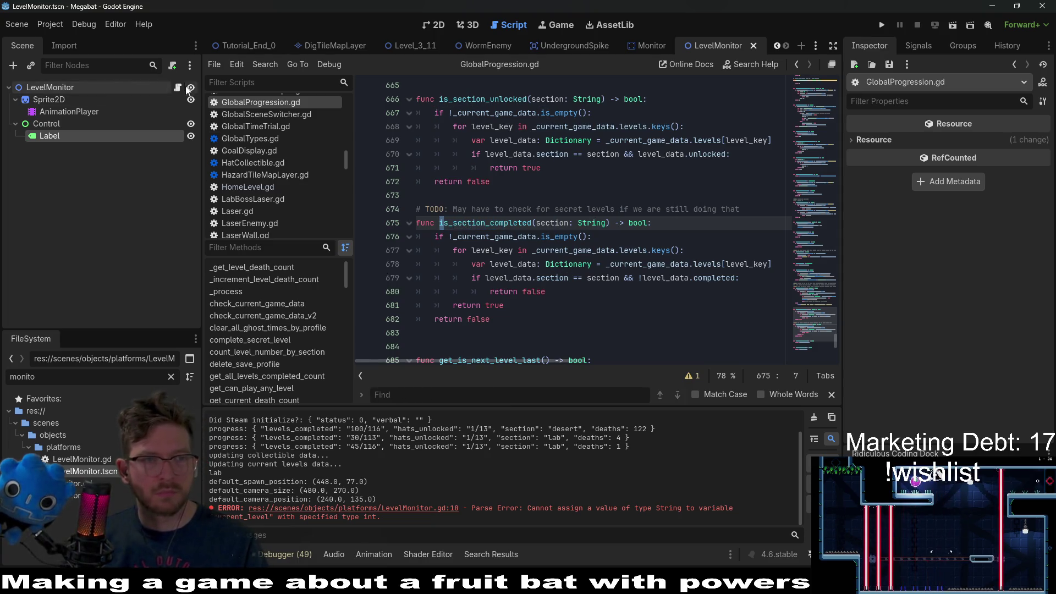
click(177, 87)
ctrl+click(698, 278)
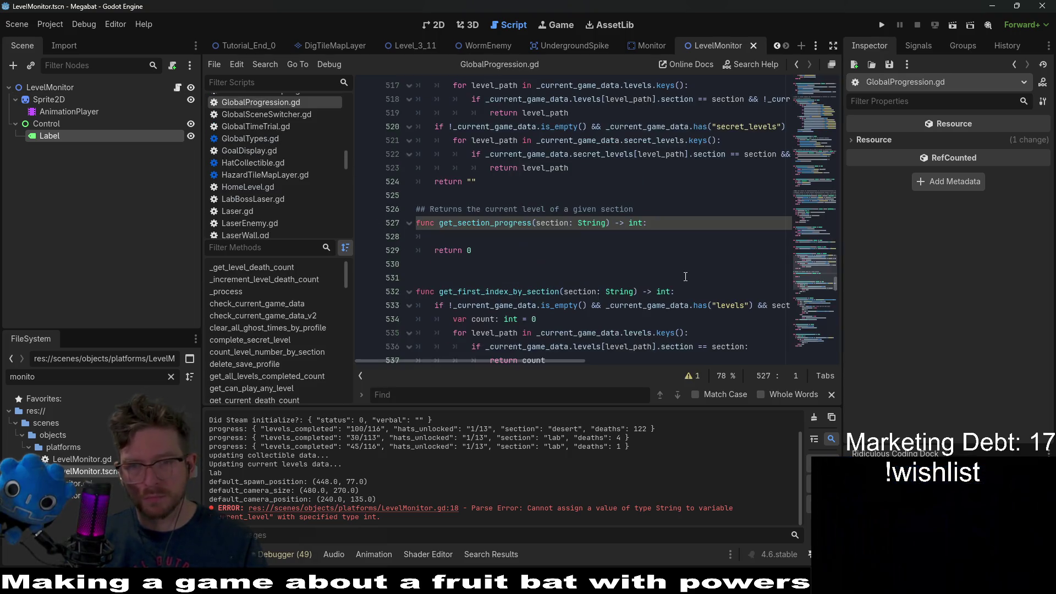
Paste the copied loop into get_section_progress, un-indent the if line, and drop return false.
key(ctrl+v)
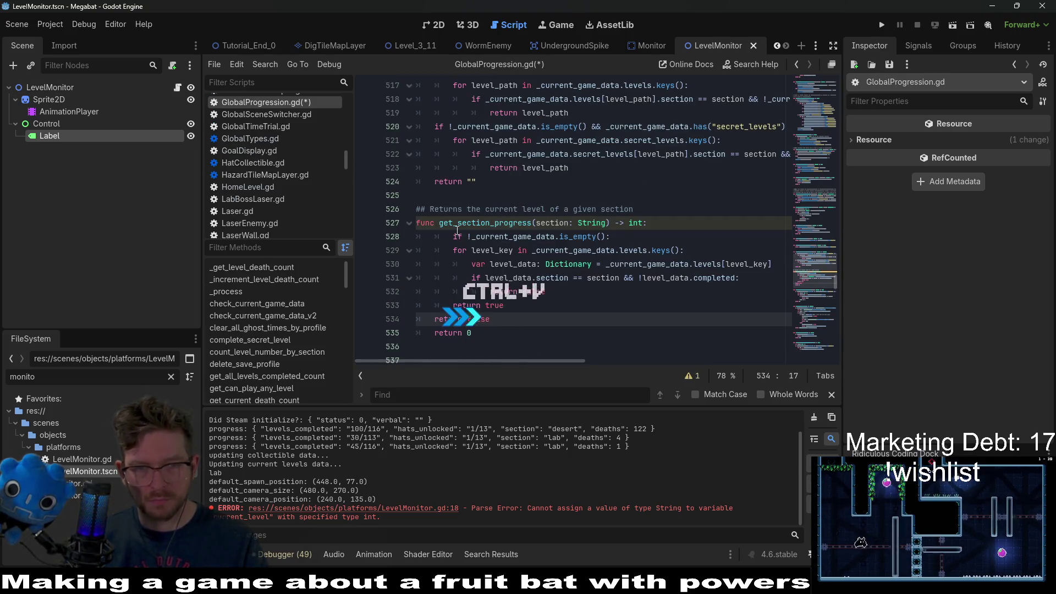
click(453, 237)
key(BackSpace)
click(622, 307)
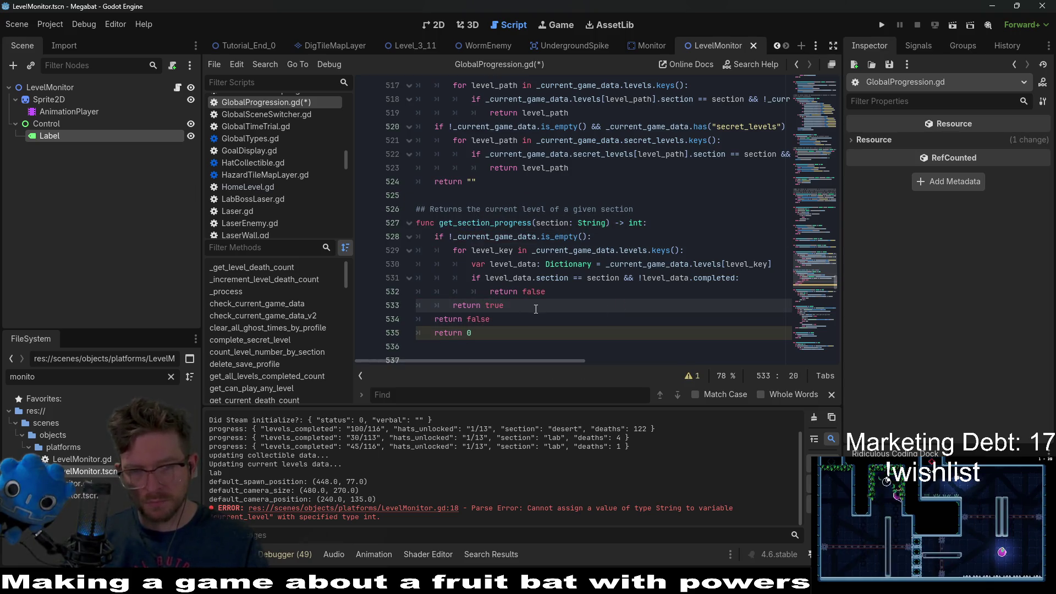
mouse_move(495, 320)
mouse_down()
mouse_move(506, 324)
mouse_move(509, 308)
mouse_up()
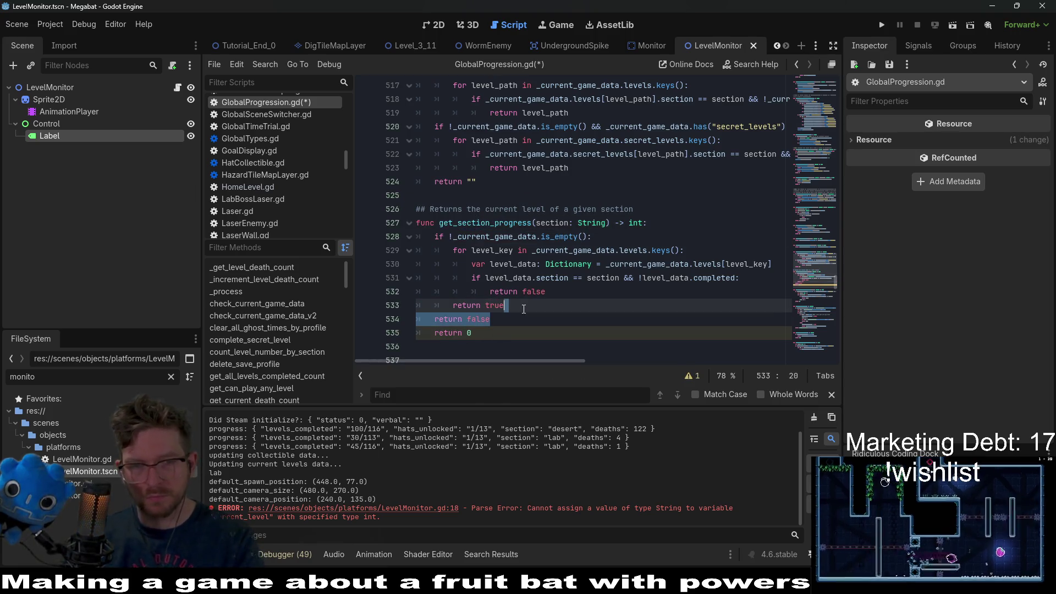
key(BackSpace)
Change the final return value to -1, then back to 0.
click(511, 313)
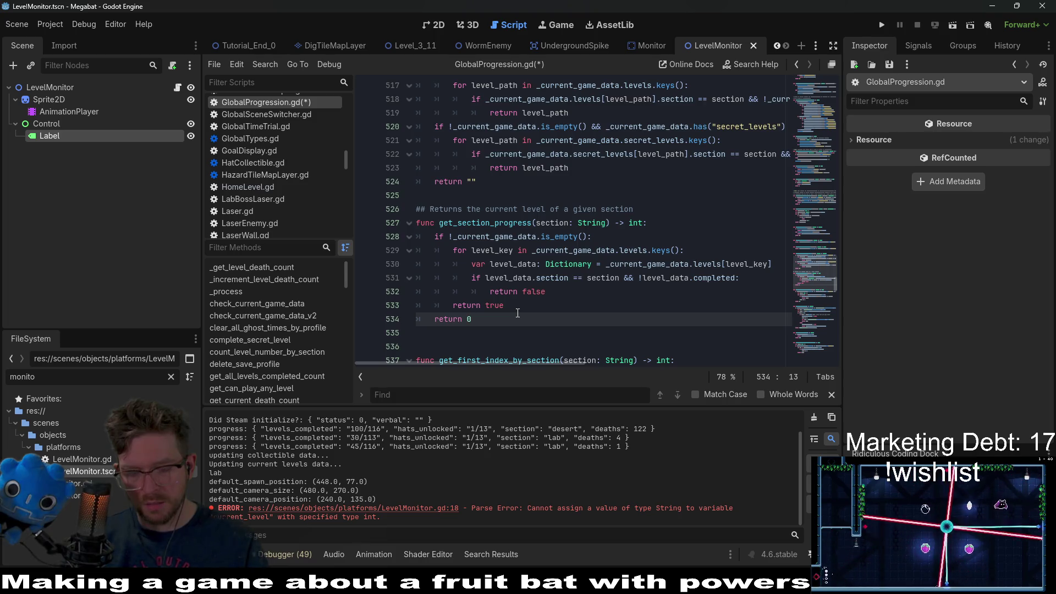
key(BackSpace)
text(-1)
click(531, 311)
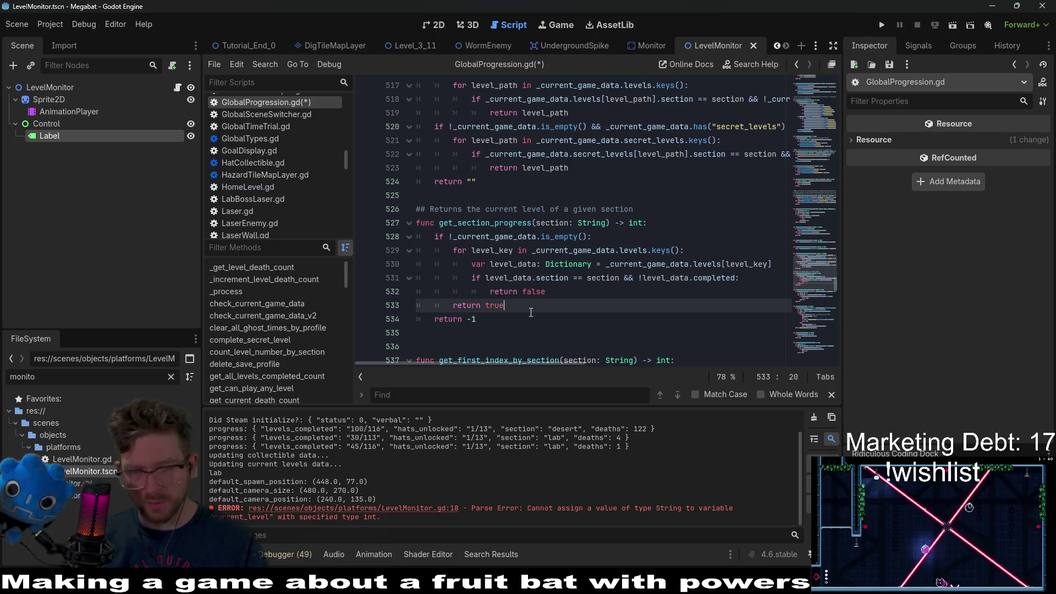
click(521, 324)
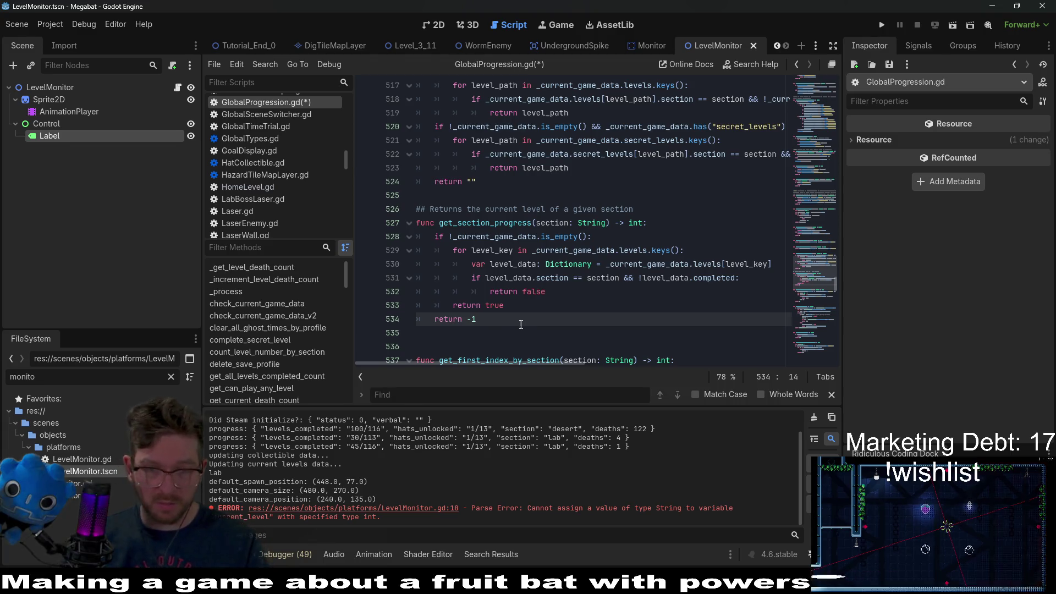
key(BackSpace)
key(BackSpace)
text(0)
click(552, 297)
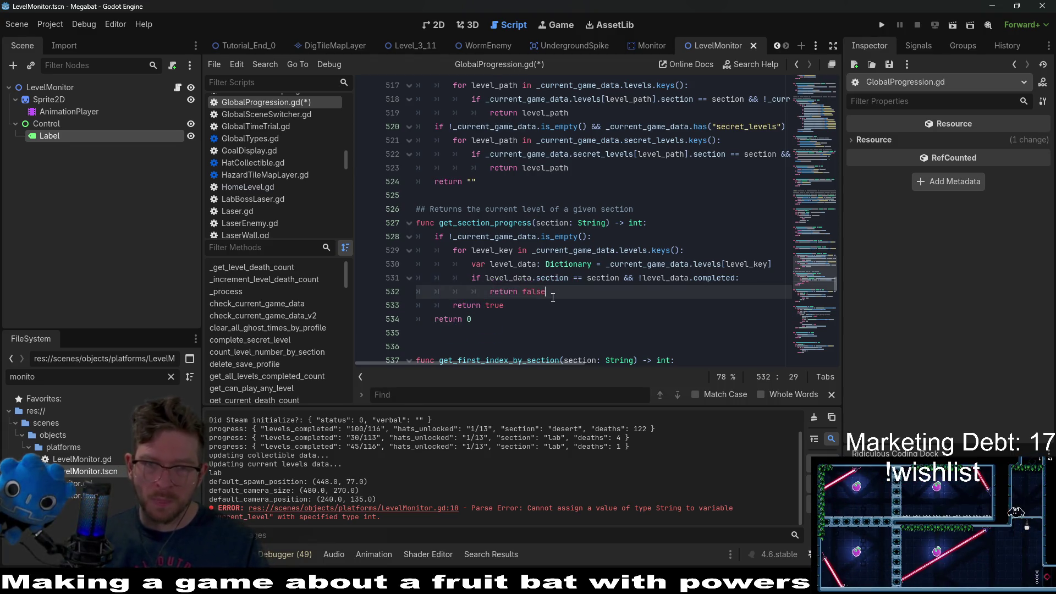
Declare 'var count: int = 0' at the top of get_section_progress.
click(645, 225)
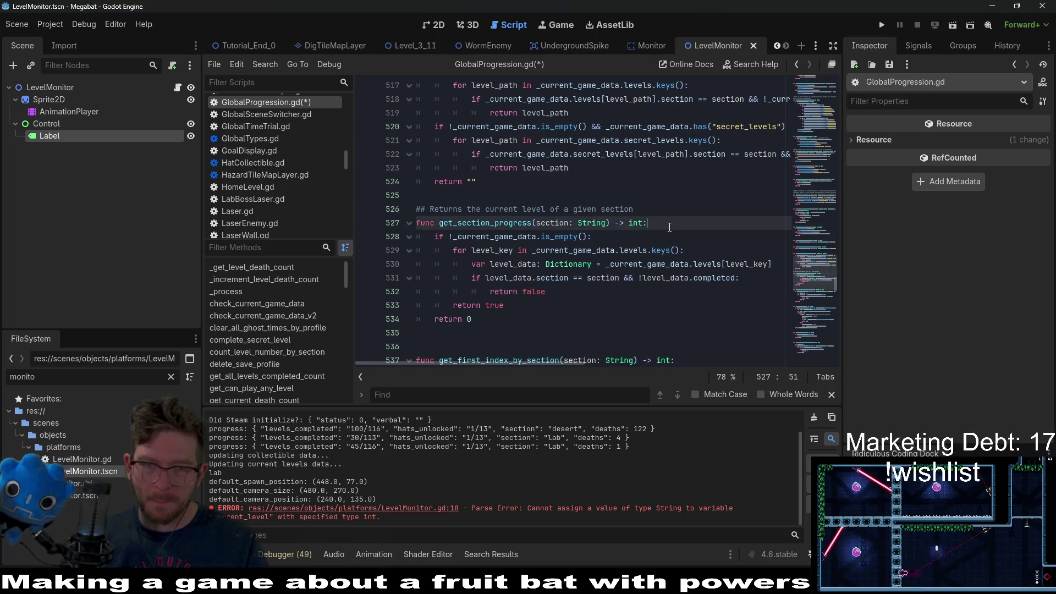
key(Return)
text(var count)
key(BackSpace)
text(: int = 0)
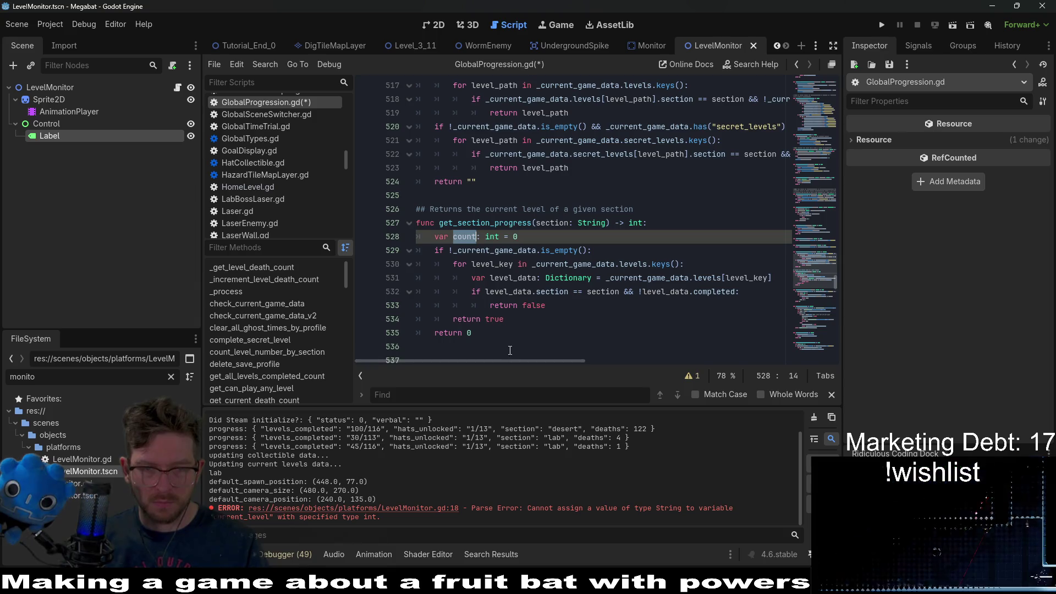
Make the function end with 'return count' and delete the return true line.
click(495, 333)
key(BackSpace)
text(count)
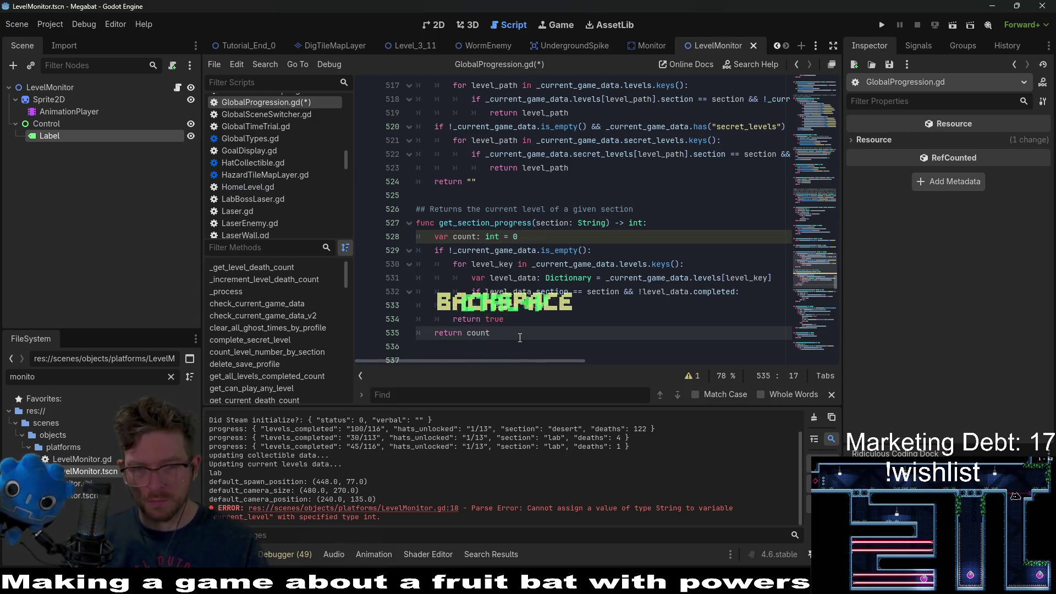
click(514, 316)
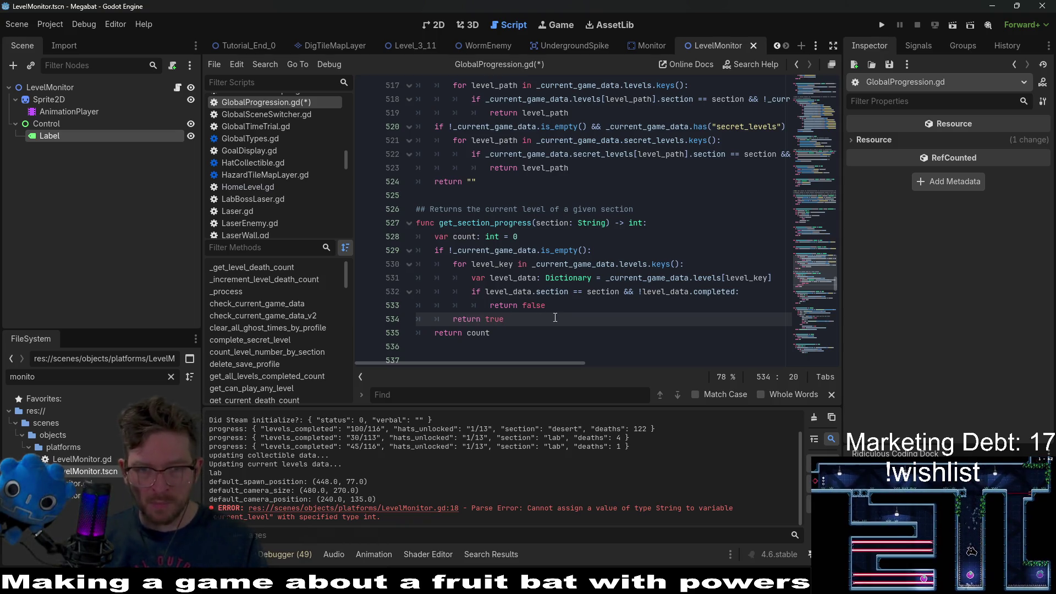
key(BackSpace)
key(BackSpace)
key(BackSpace)
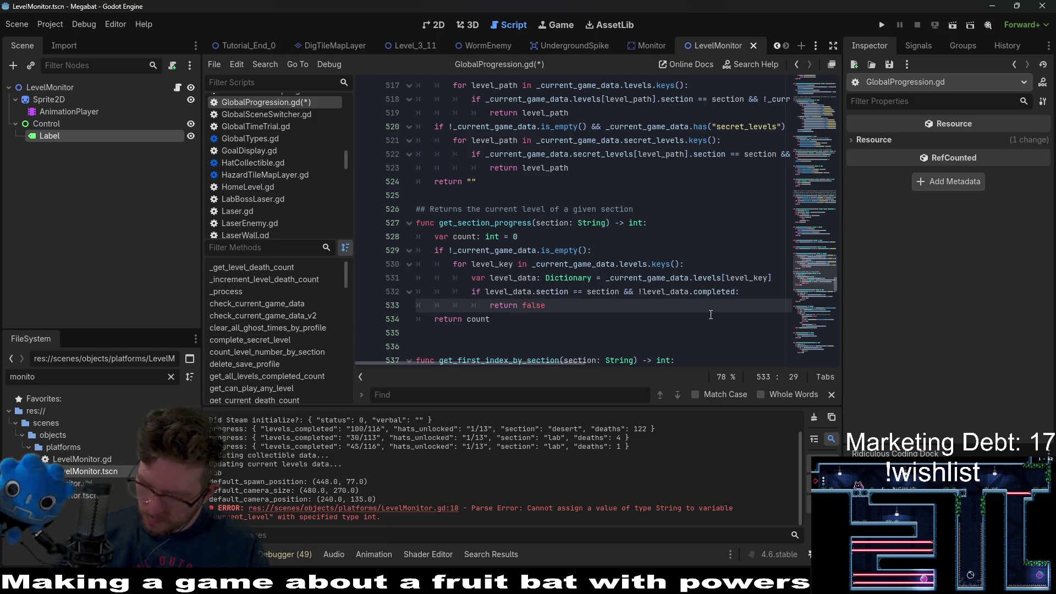
Inspect the loop's _current_game_data, level_data.completed and section checks.
click(757, 290)
double_click(649, 277)
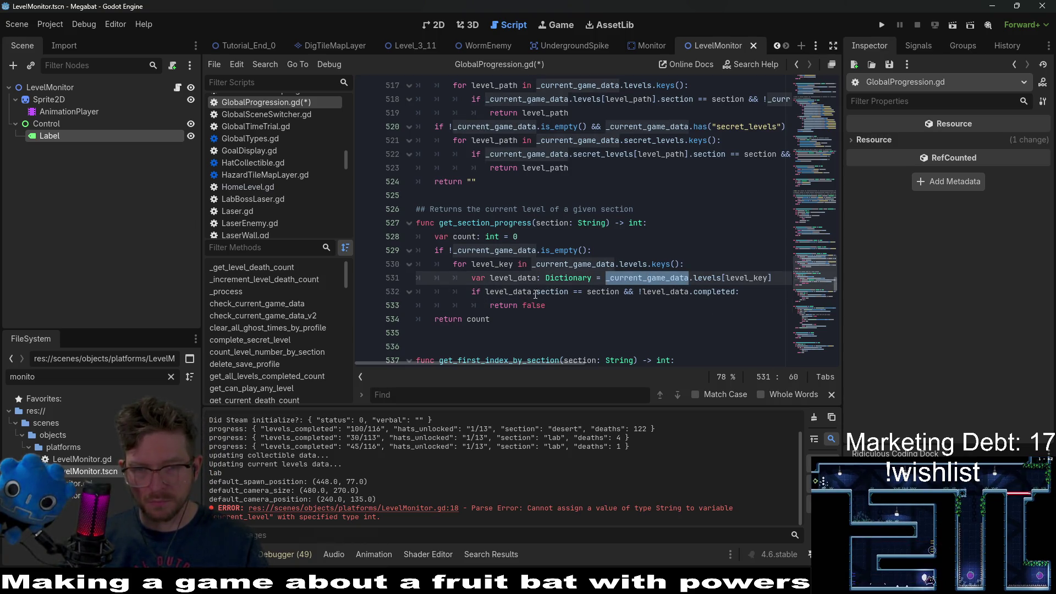
double_click(665, 292)
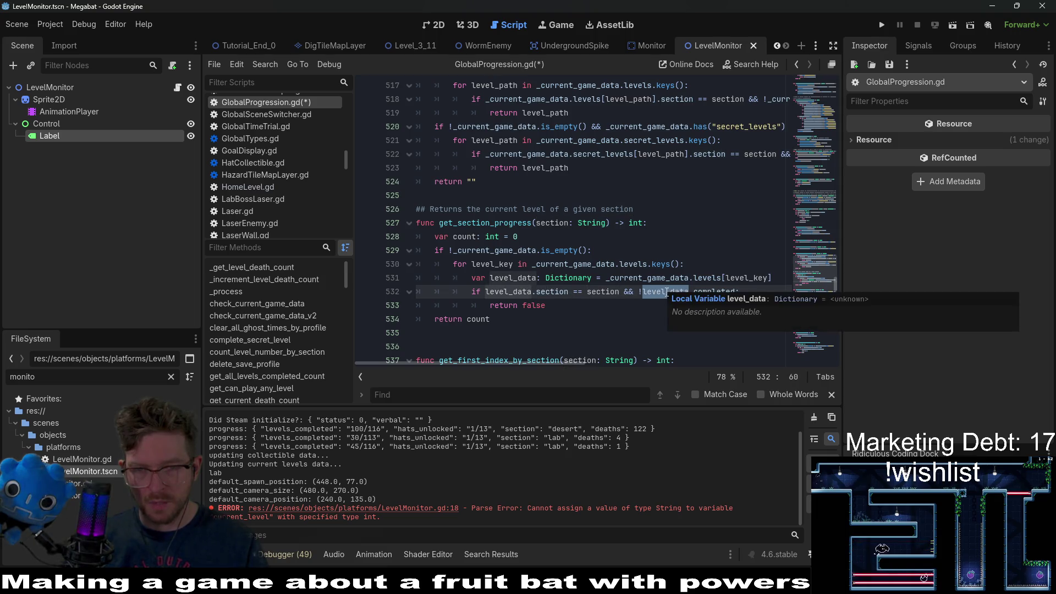
click(641, 291)
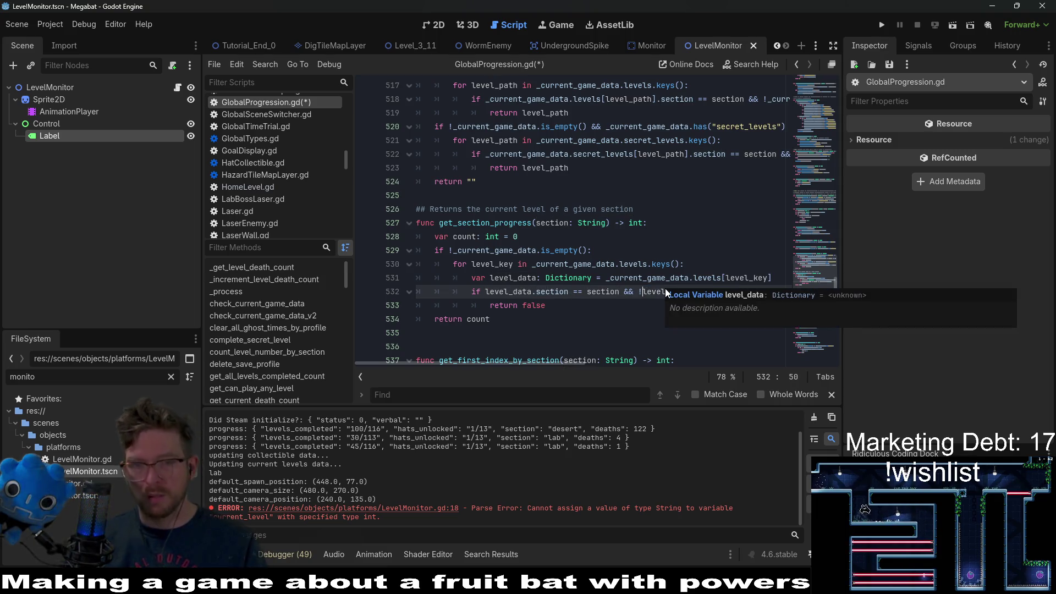
double_click(550, 292)
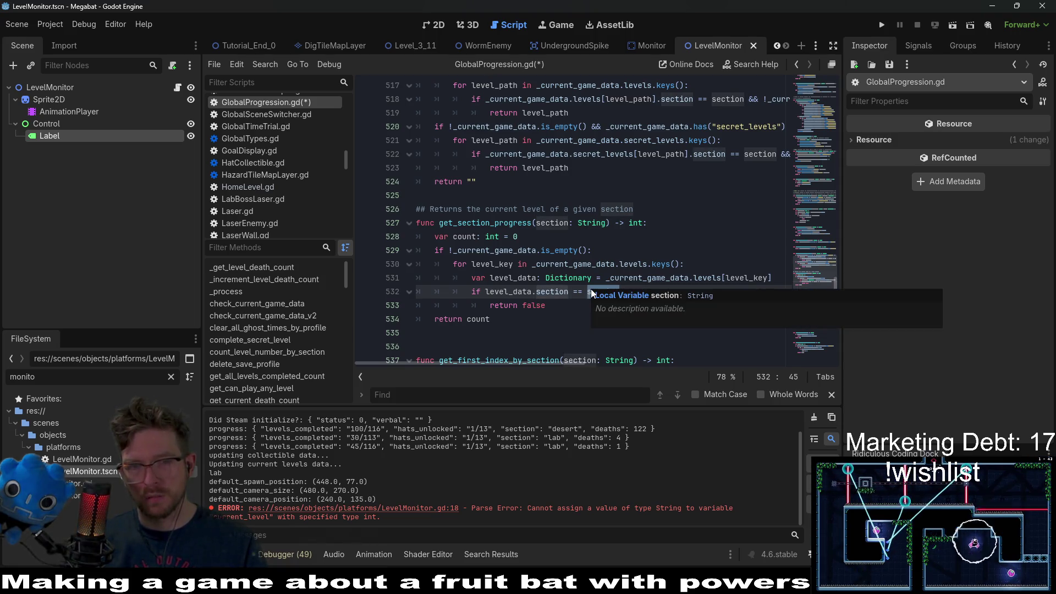
click(602, 242)
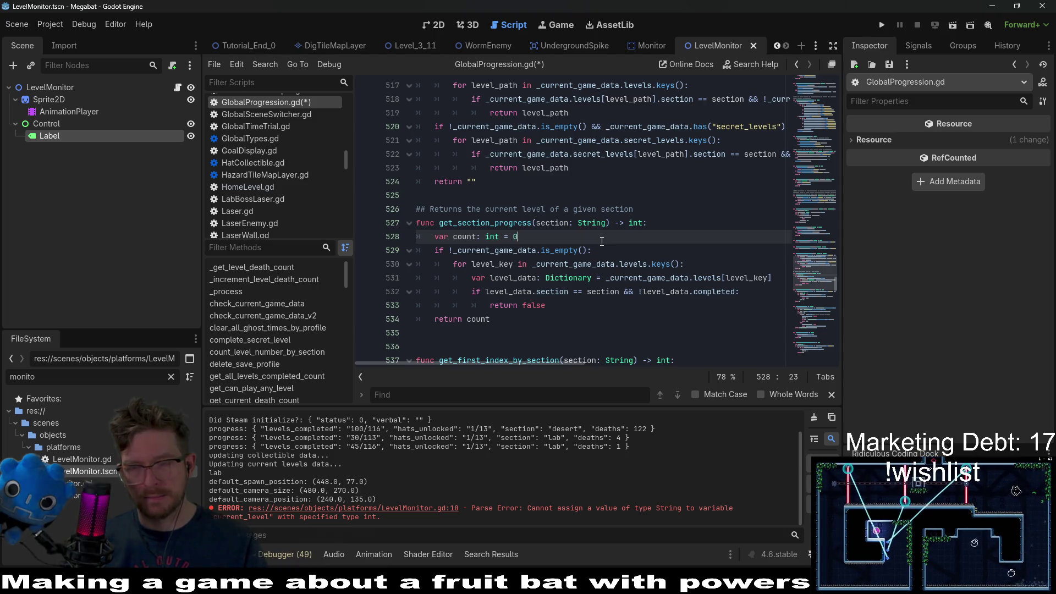
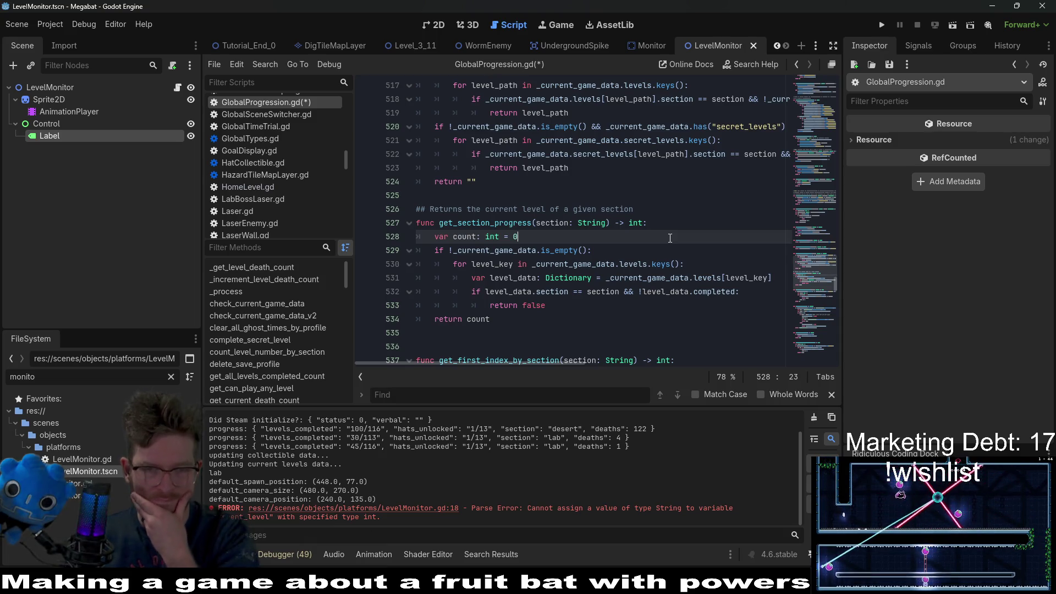
Inspect the level_data lookup and the section/completed condition in get_section_progress.
click(663, 279)
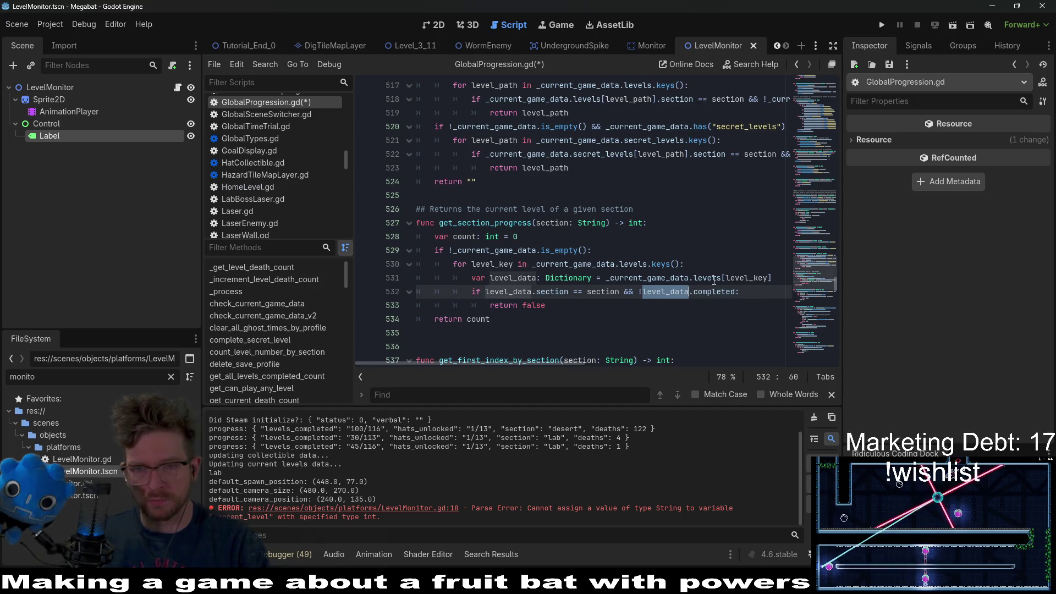
double_click(657, 279)
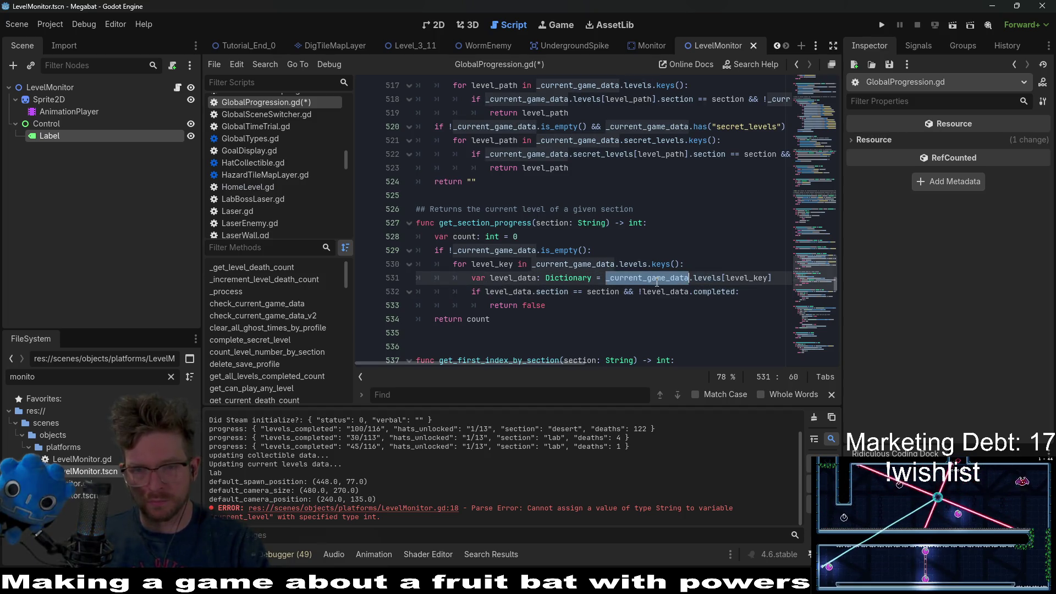
double_click(550, 292)
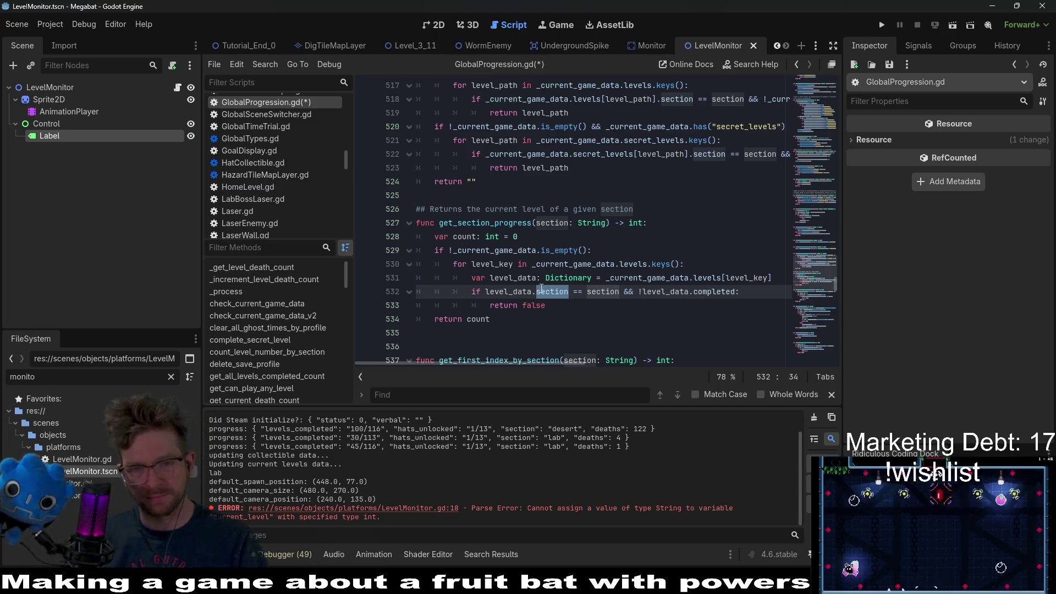
double_click(733, 292)
double_click(526, 279)
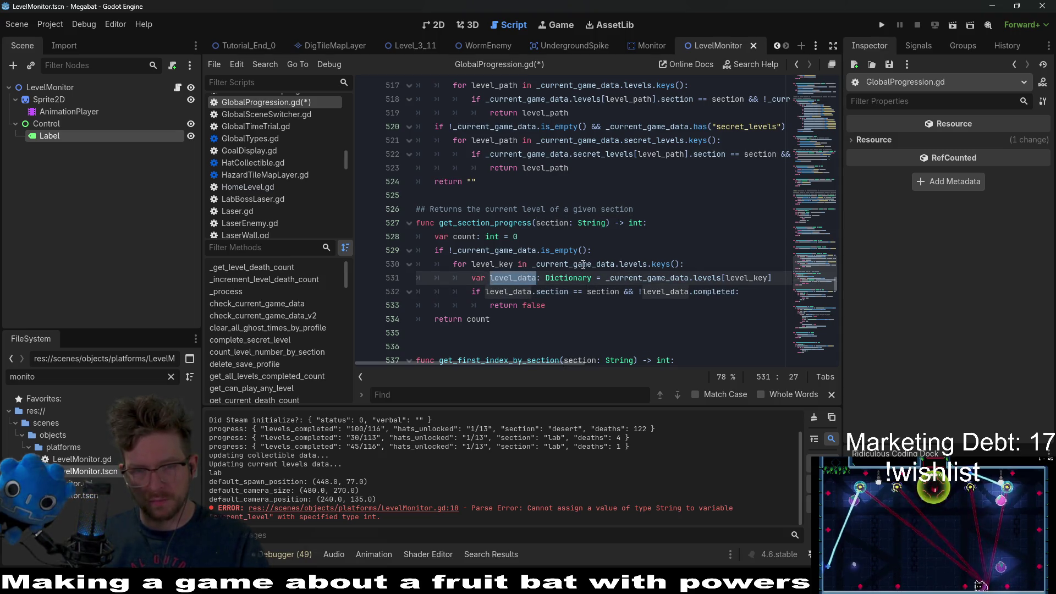
double_click(605, 292)
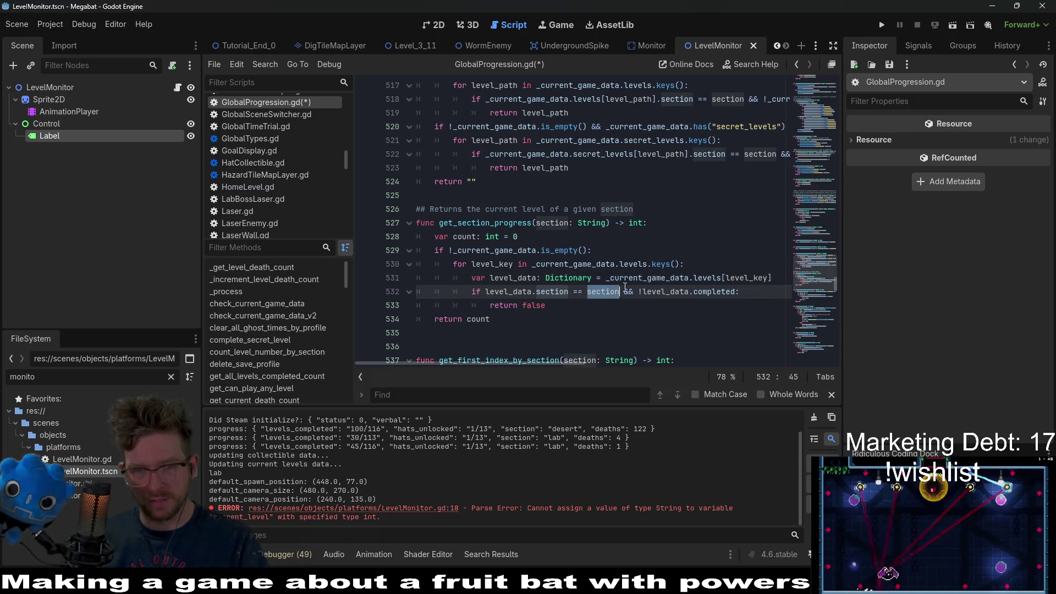
Replace 'return false' with 'count += 1' and delete the '!' before level_data.completed.
drag(491, 306, 546, 305)
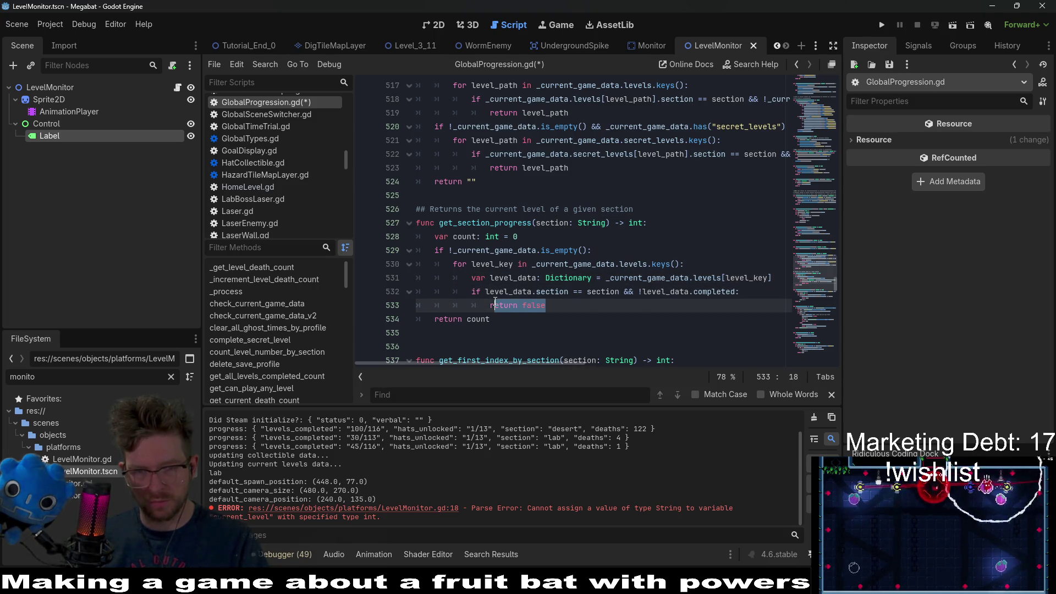
text(count )
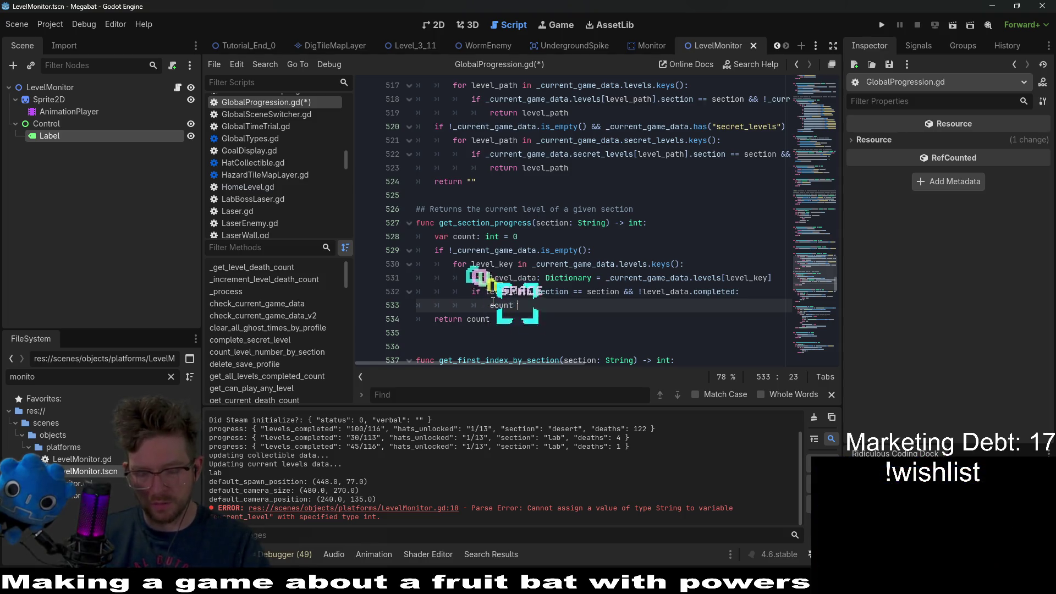
text(+= 1)
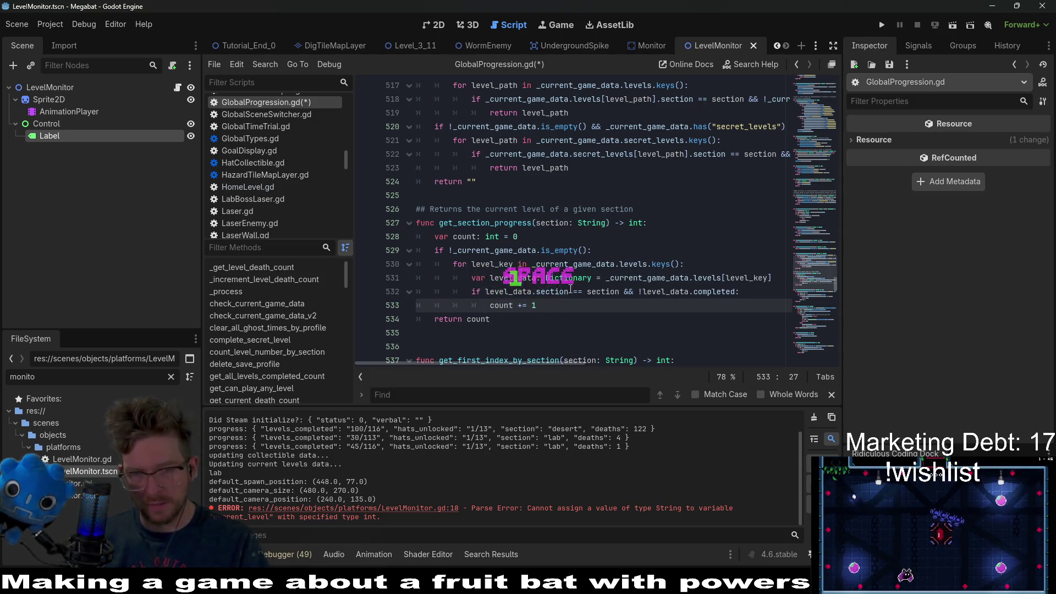
double_click(603, 291)
double_click(643, 297)
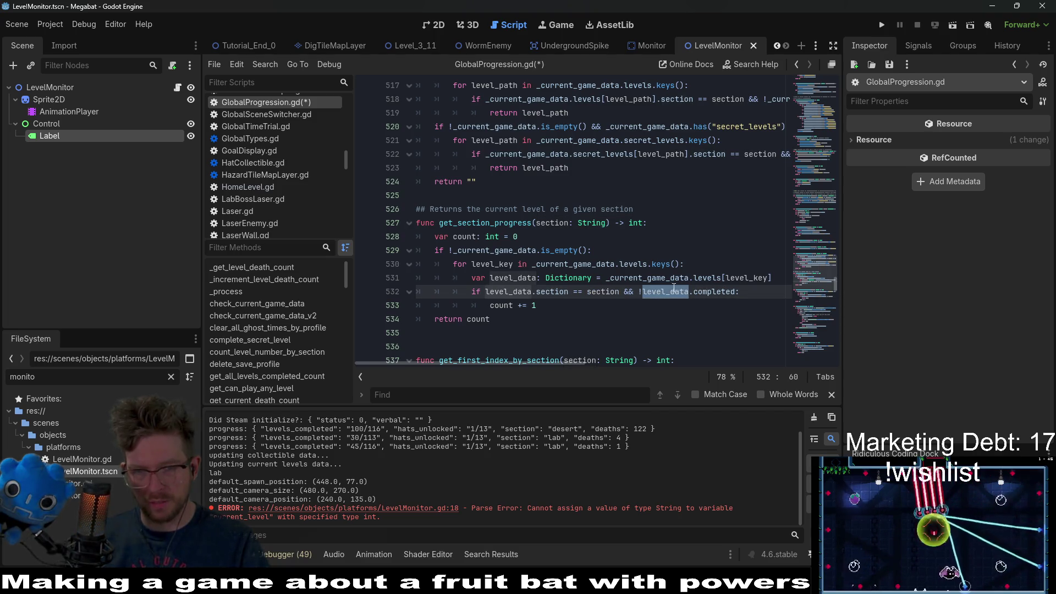
click(643, 291)
key(BackSpace)
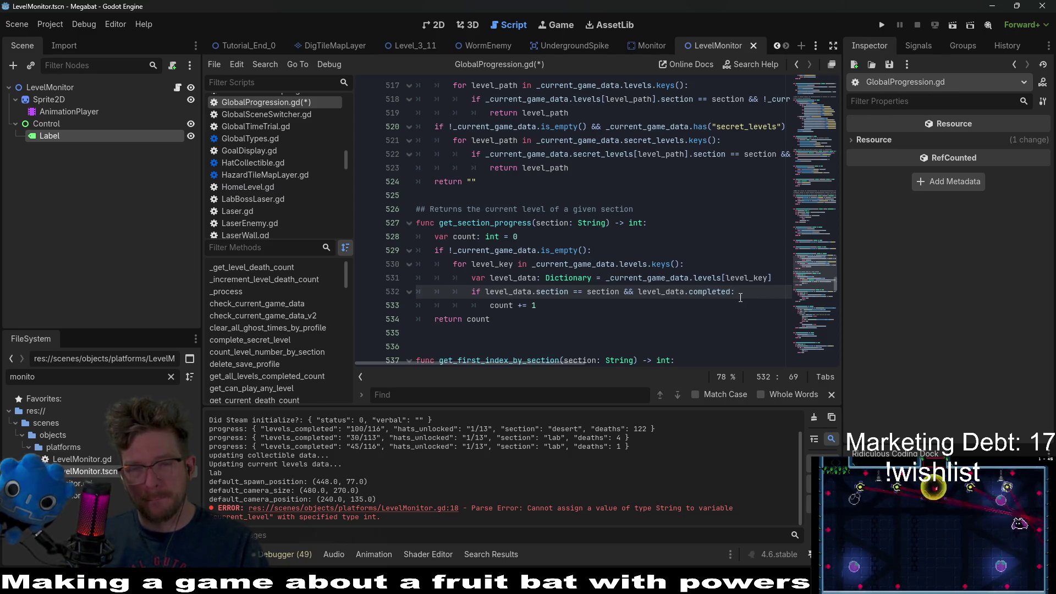
Save GlobalProgression.gd with the corrected completed-level condition.
click(557, 242)
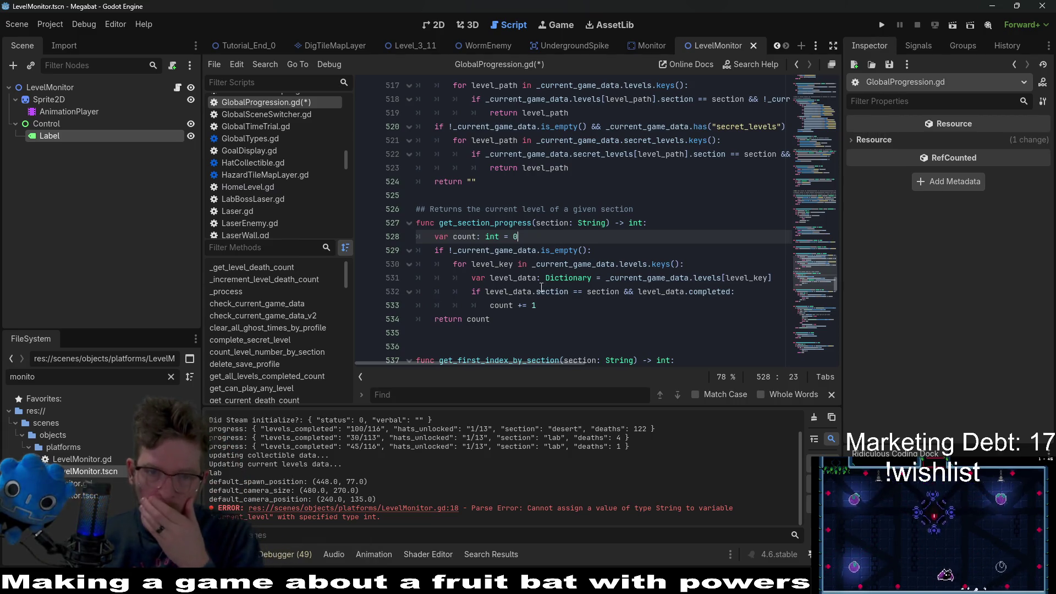
click(589, 296)
key(ctrl+s)
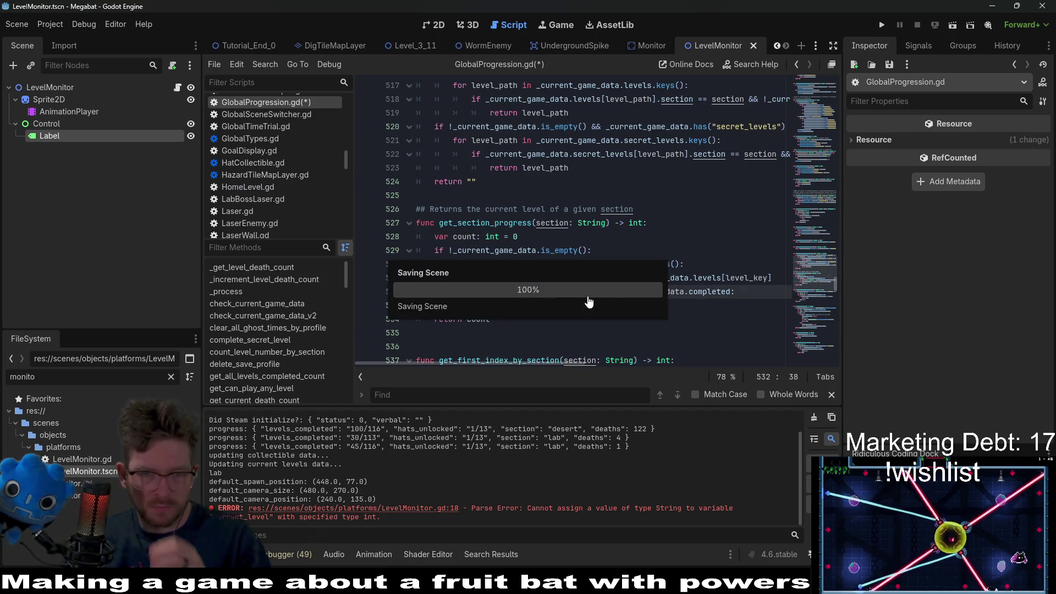
Review get_section_progress's section parameter, level-key loop and level_data usage.
double_click(516, 222)
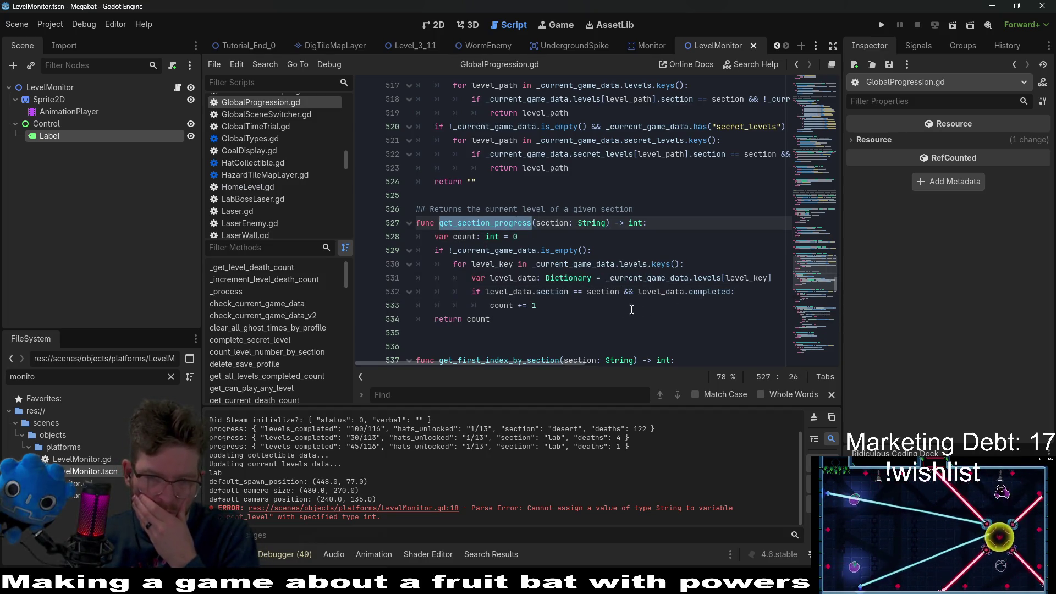
double_click(552, 291)
double_click(602, 292)
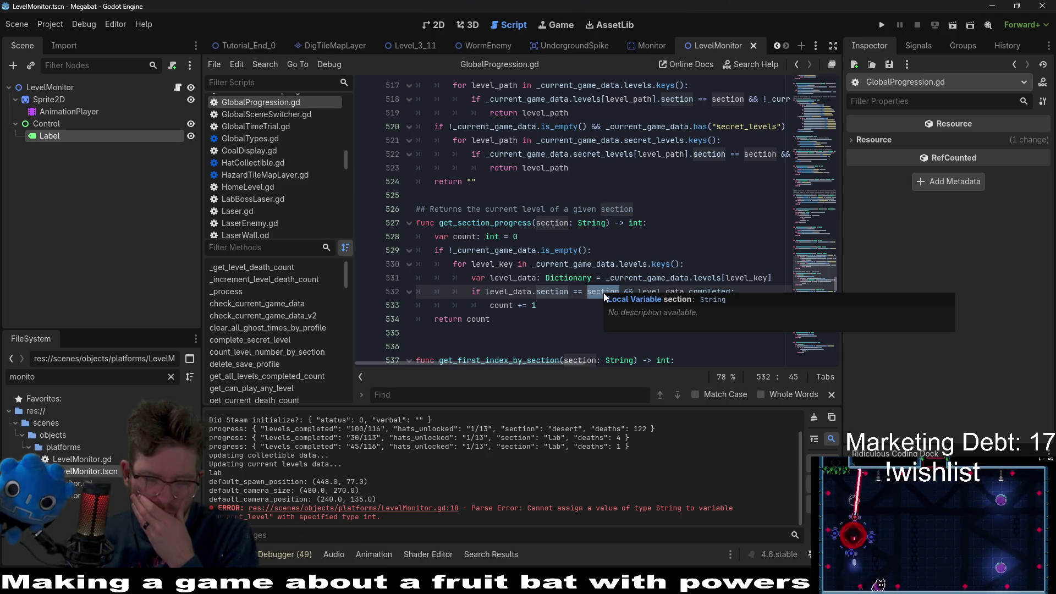
click(639, 263)
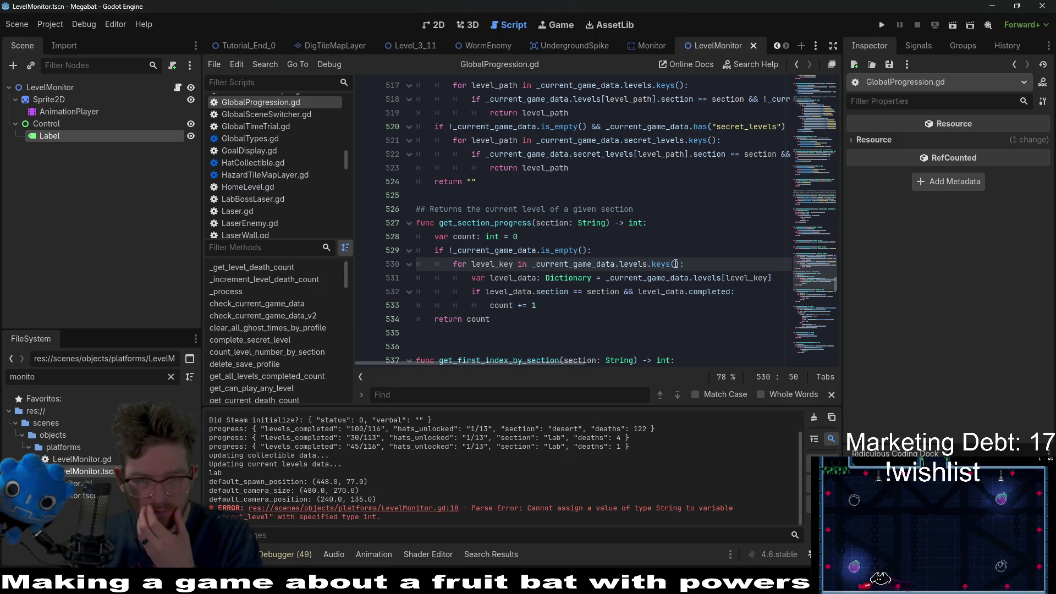
click(519, 278)
drag(606, 277, 693, 284)
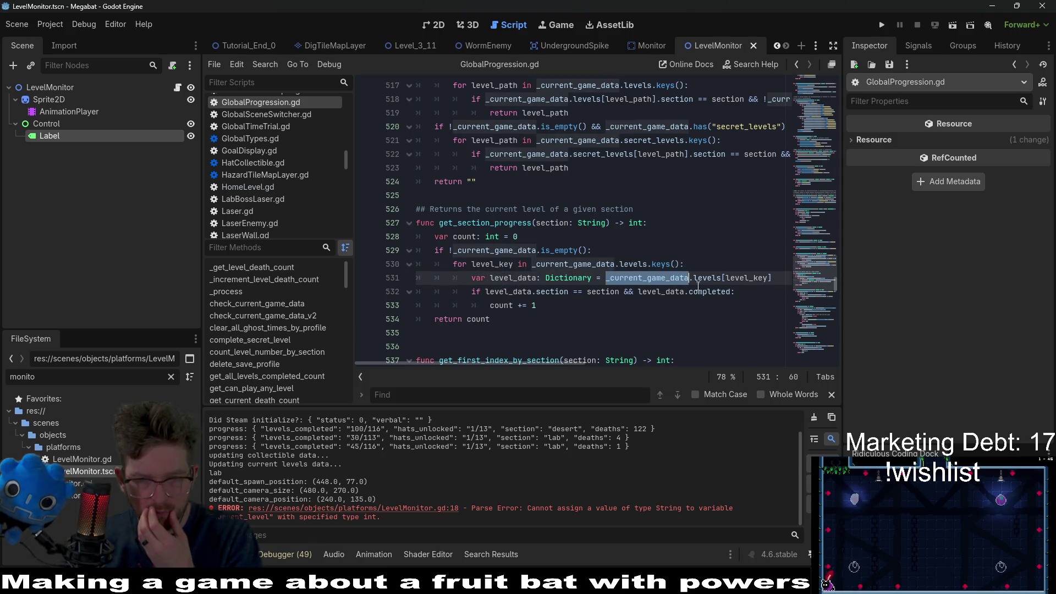
double_click(738, 277)
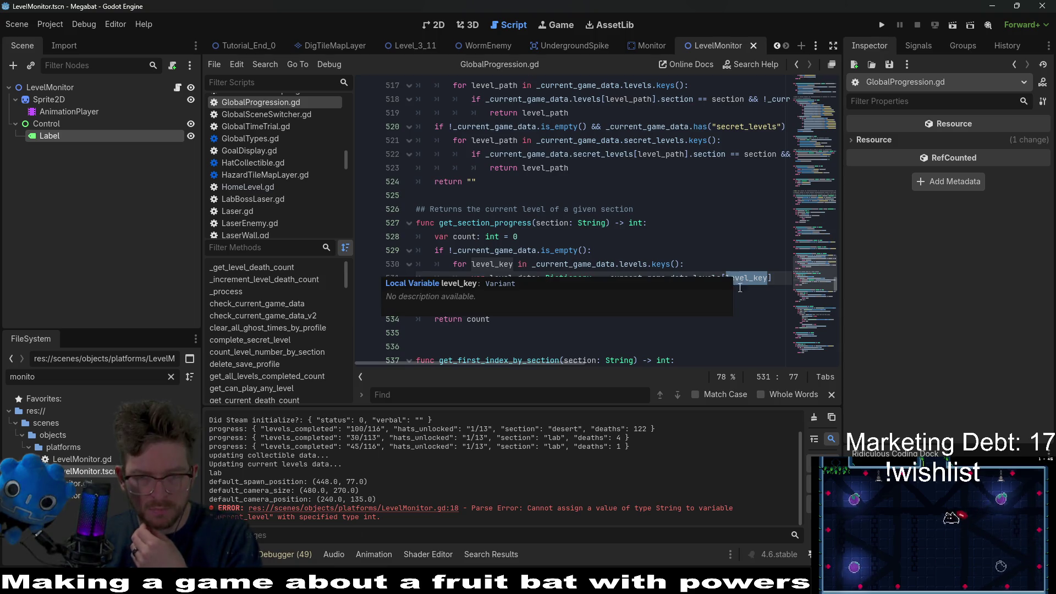
double_click(508, 292)
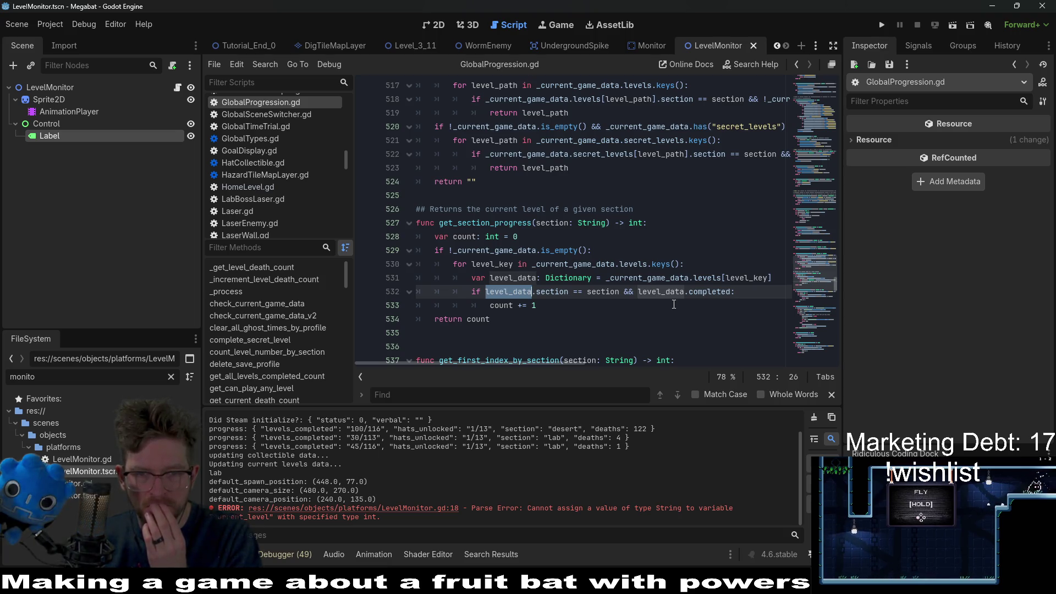
double_click(480, 222)
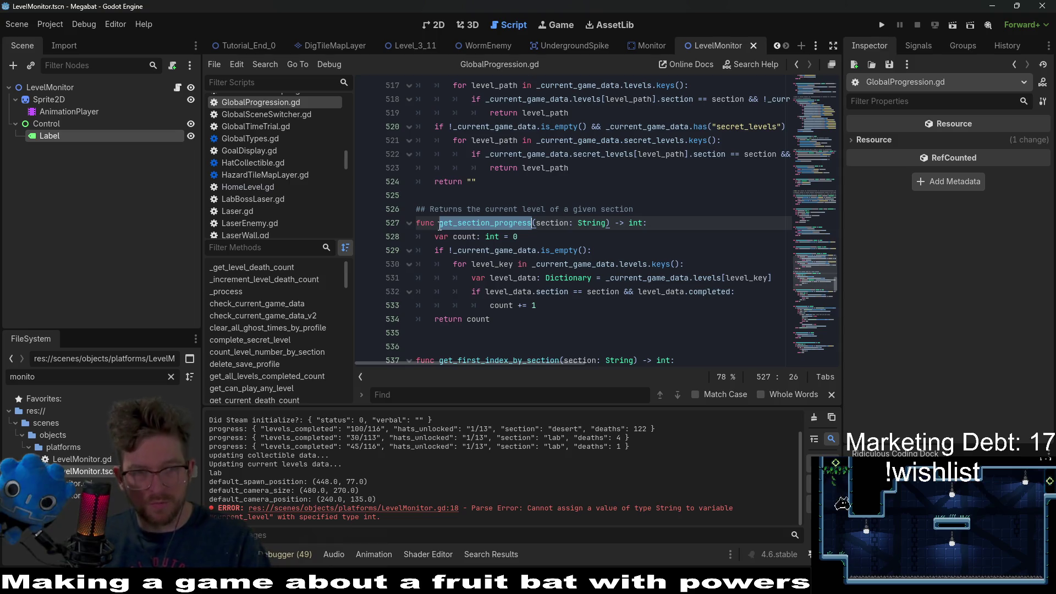
Save LevelMonitor.gd with its label set from section progress, then run the game.
click(177, 88)
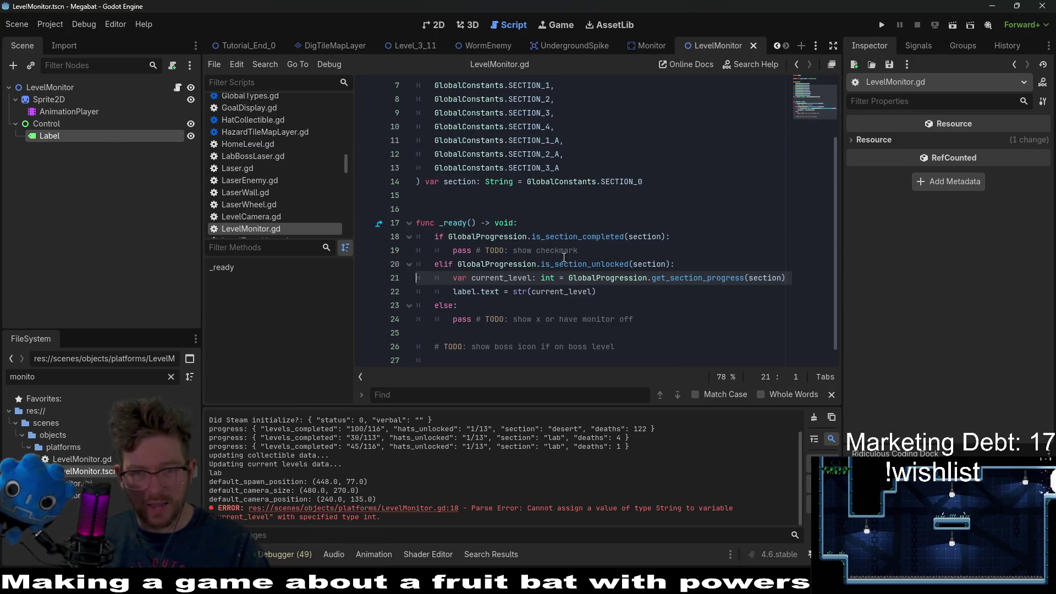
click(696, 294)
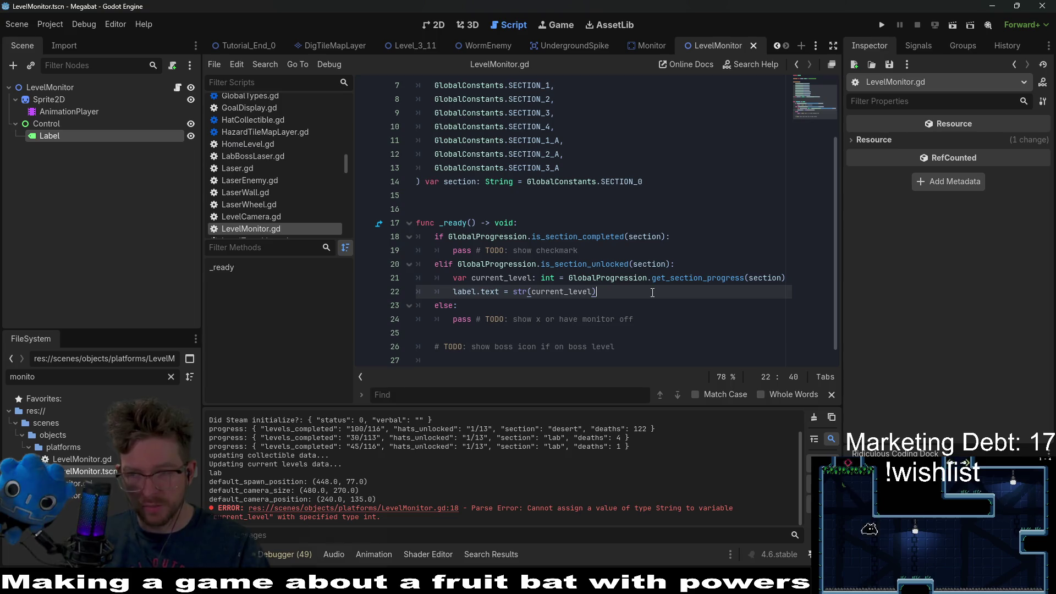
key(ctrl+s)
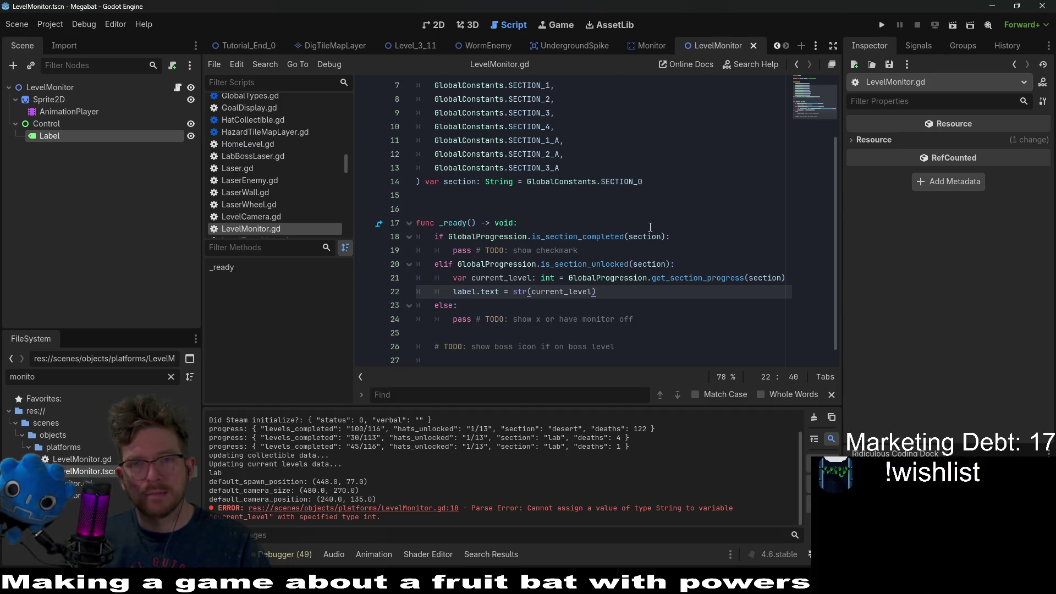
mouse_move(638, 47)
click(881, 24)
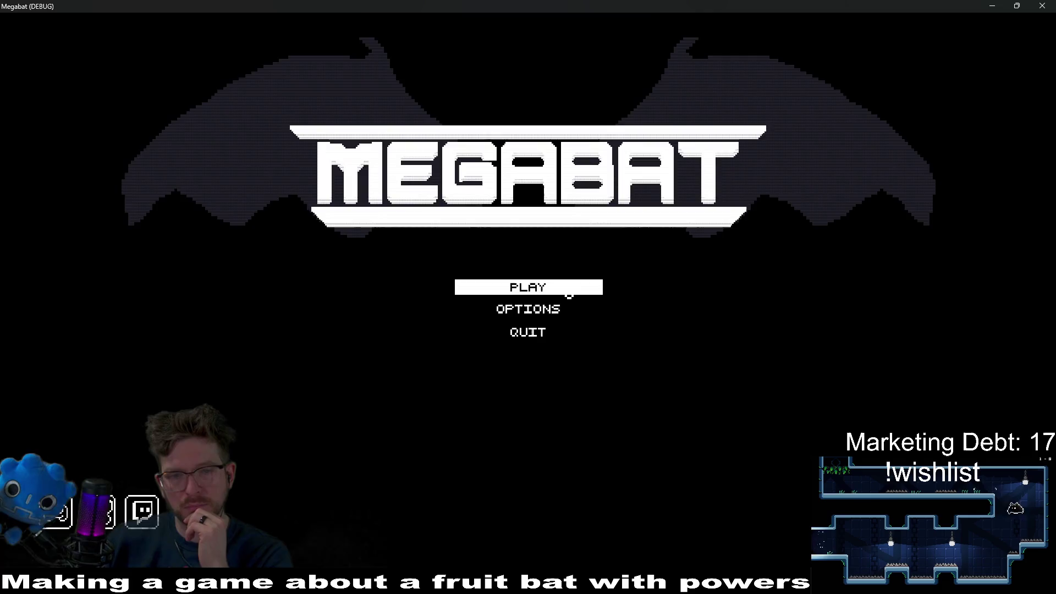
Start the game on the second save profile and open the Level Select map.
click(569, 293)
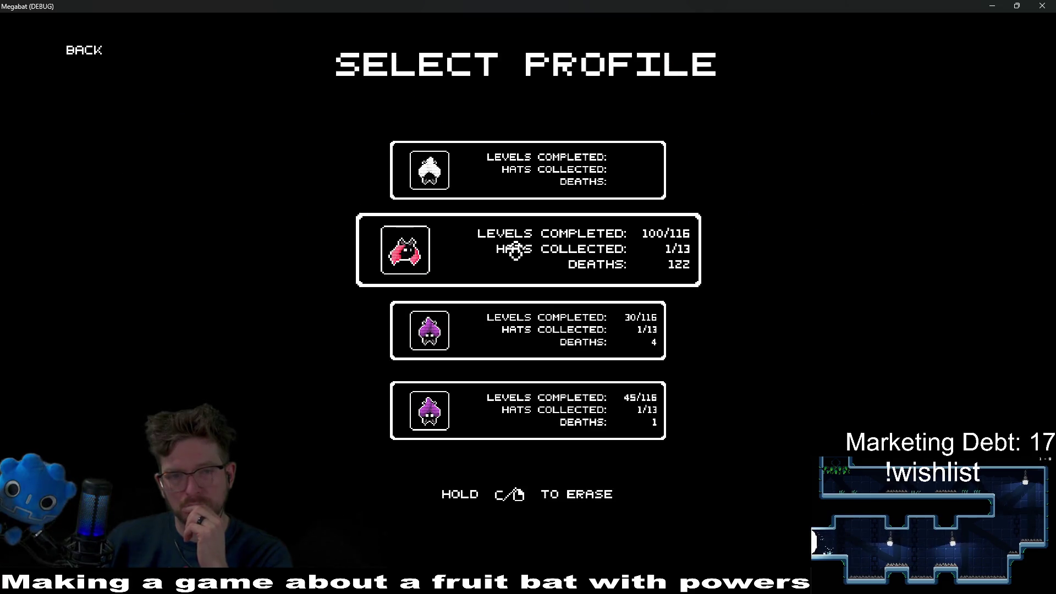
click(516, 250)
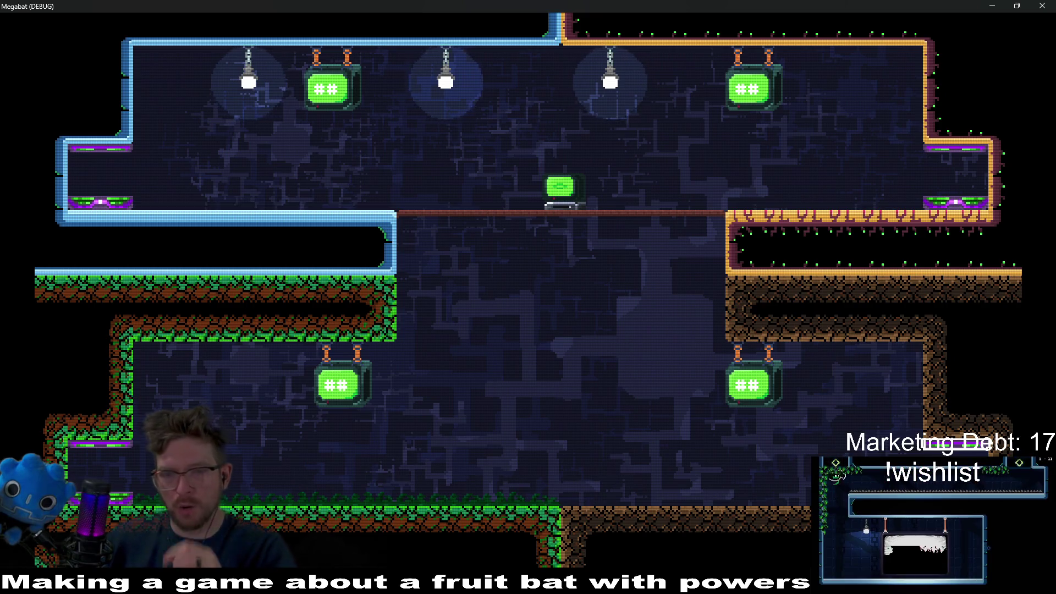
key(Escape)
key(Down)
key(Down)
key(Return)
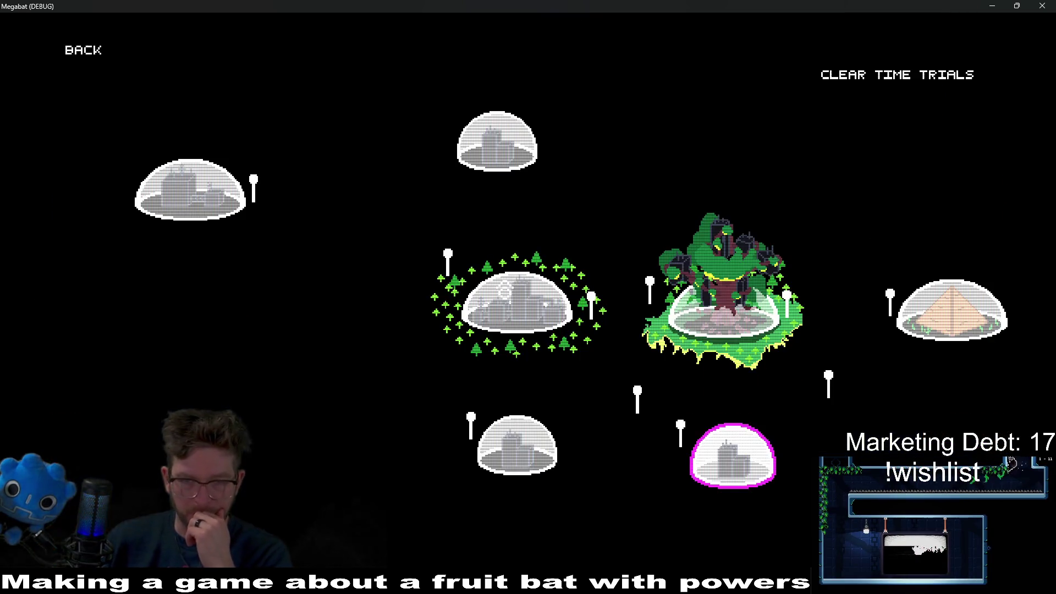
Load the third save profile, check the level monitors, then close the game.
click(83, 51)
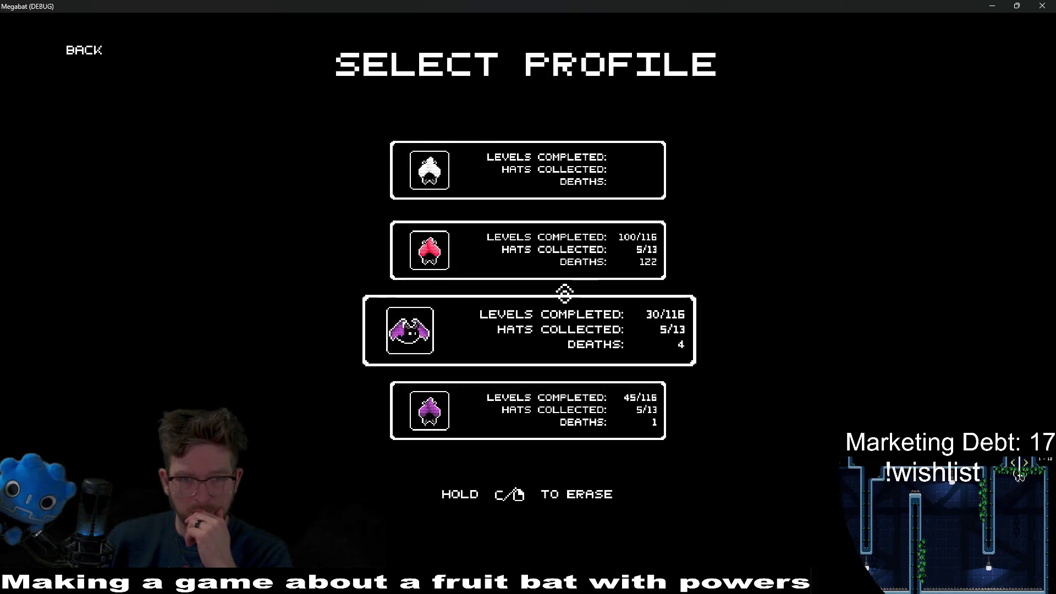
click(560, 332)
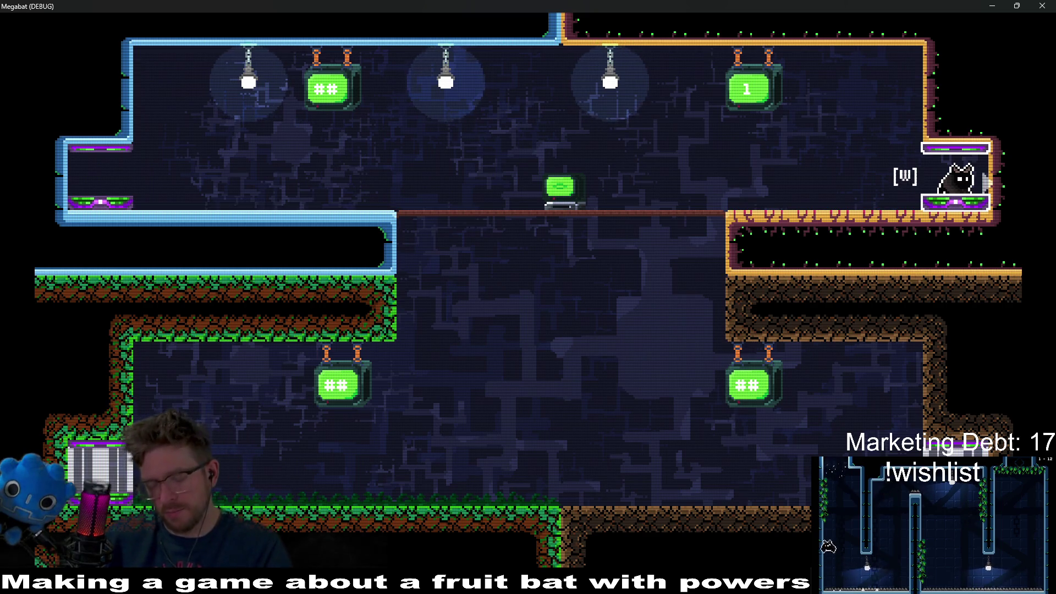
key(w)
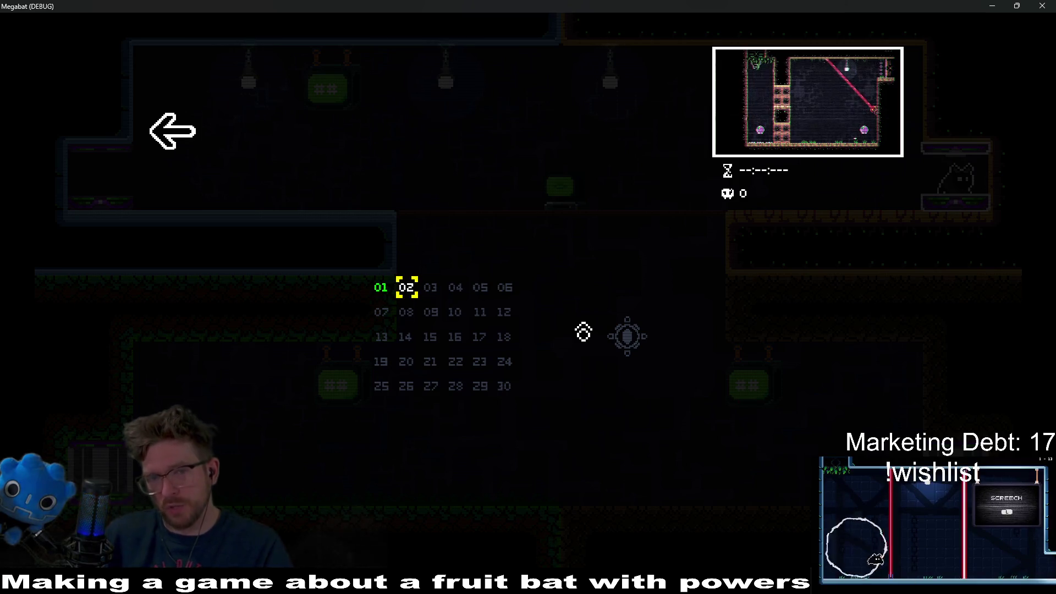
key(Escape)
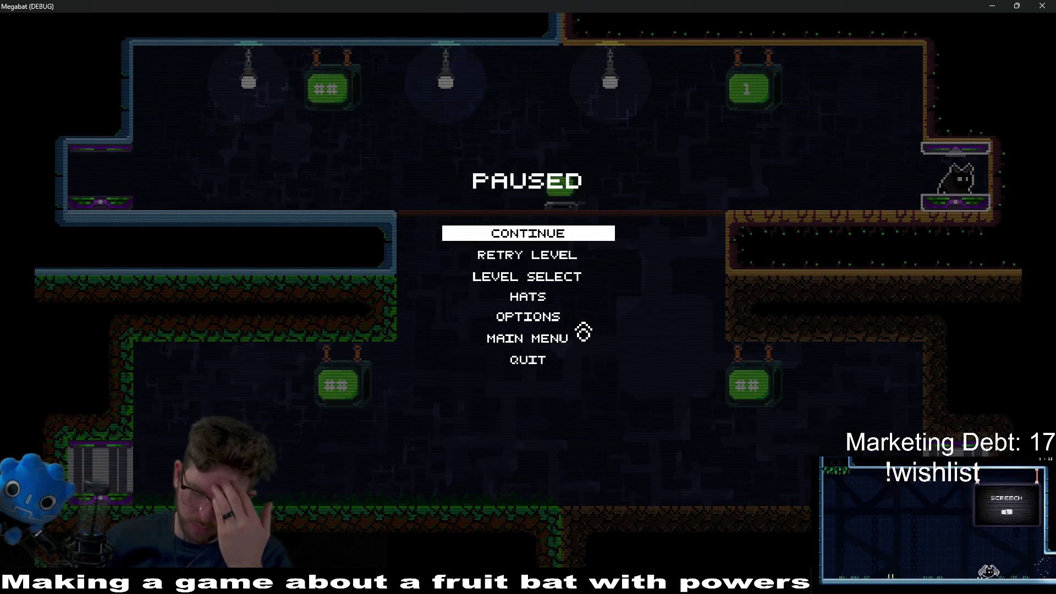
click(1043, 6)
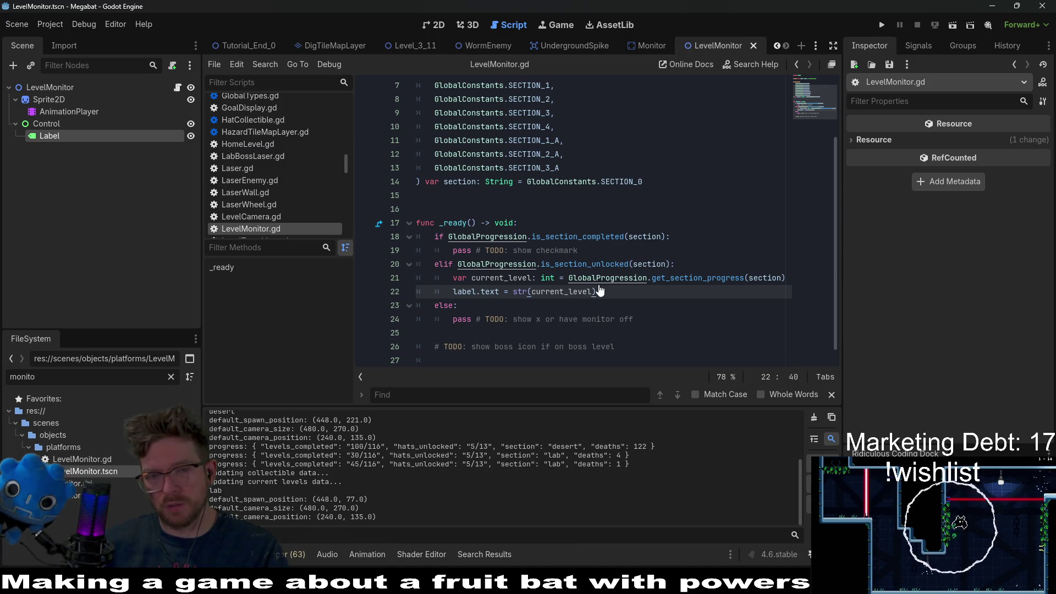
Change get_section_progress's starting count from 0 to 1 and save.
ctrl+click(709, 279)
click(536, 237)
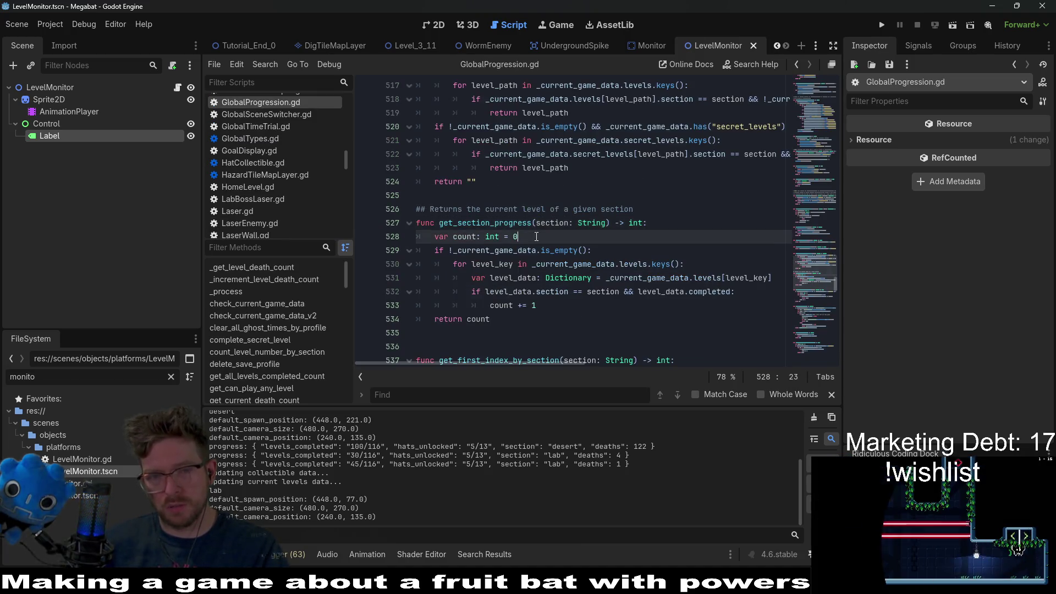
key(BackSpace)
text(1)
key(ctrl+s)
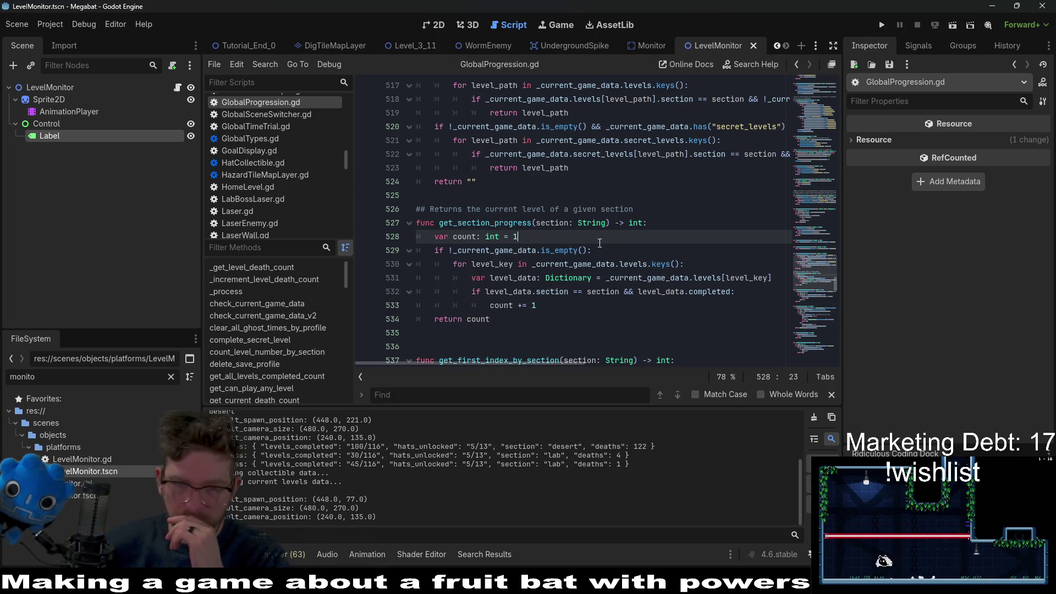
Review the return count line and glance at the small TV sprite in Aseprite.
scroll(704, 310, down, 1)
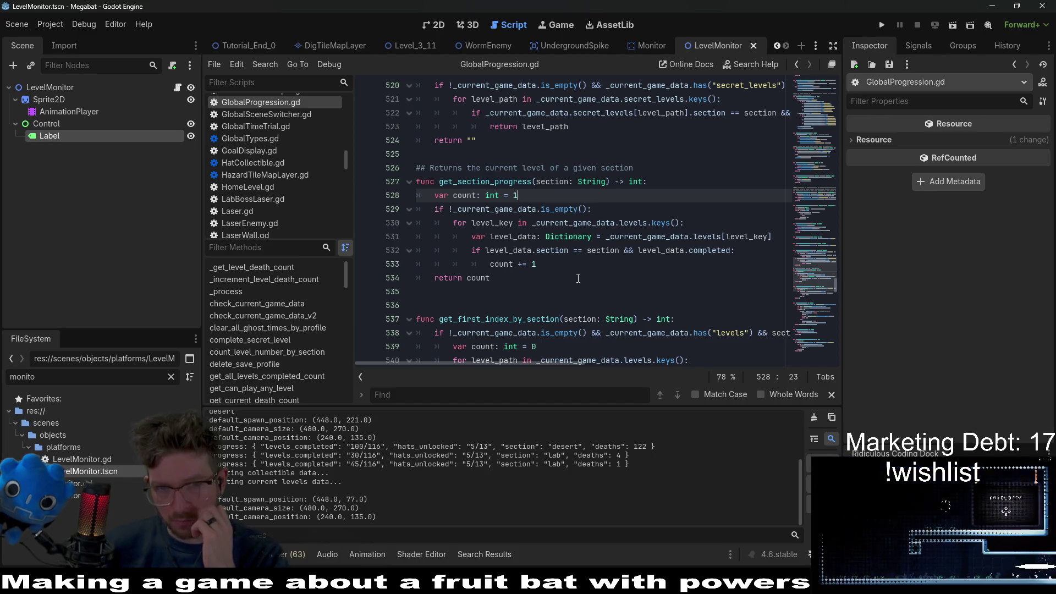
click(561, 272)
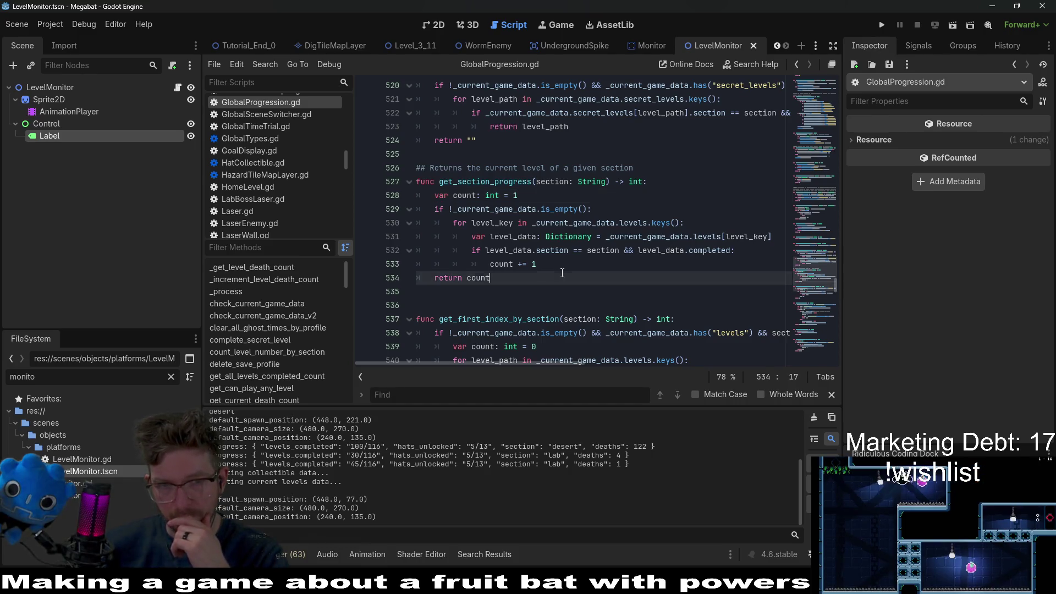
key(alt+Tab)
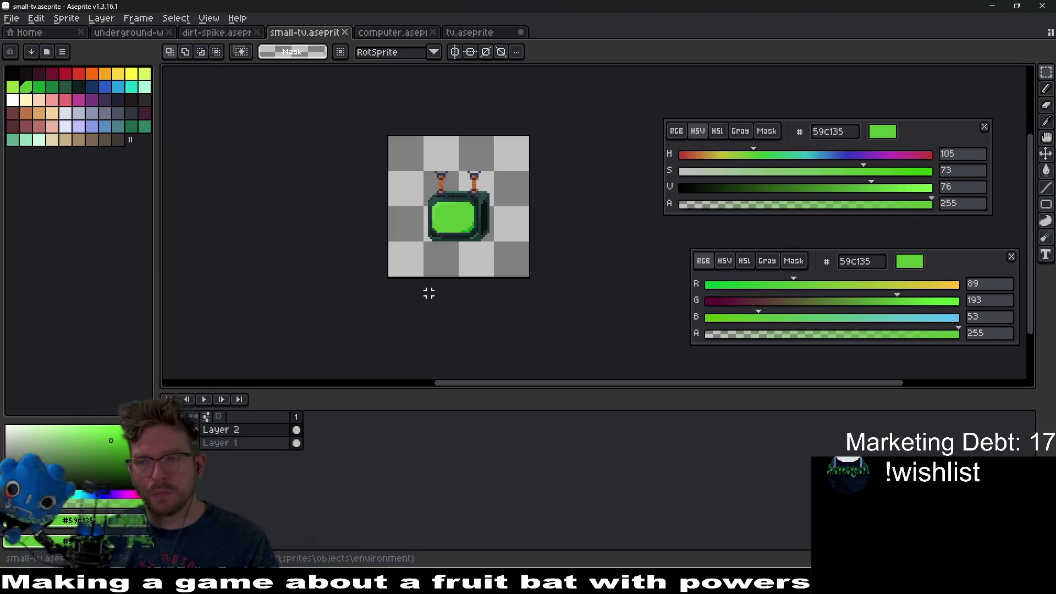
click(11, 19)
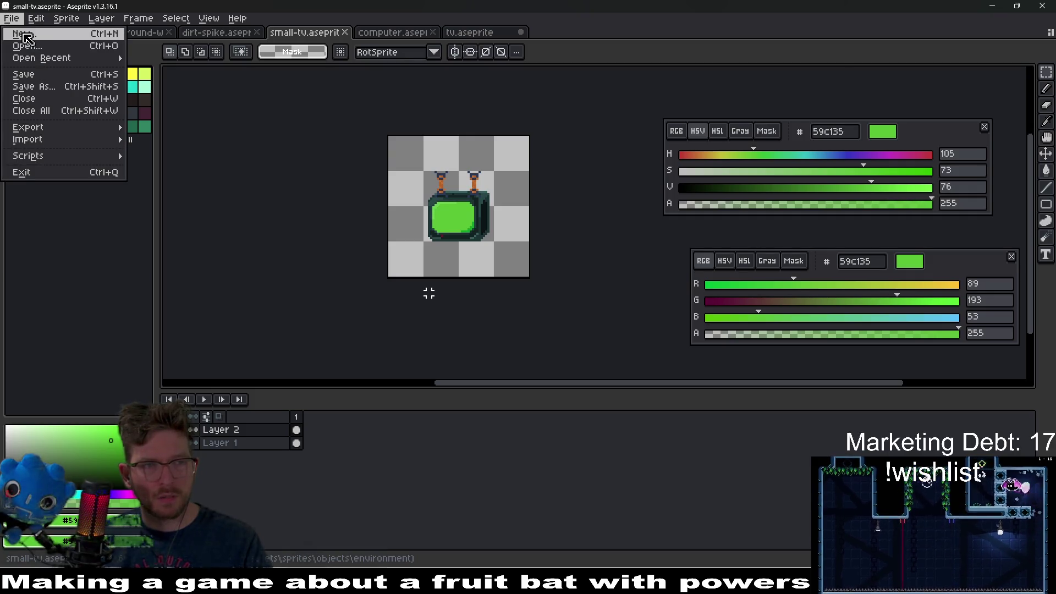
key(alt+Tab)
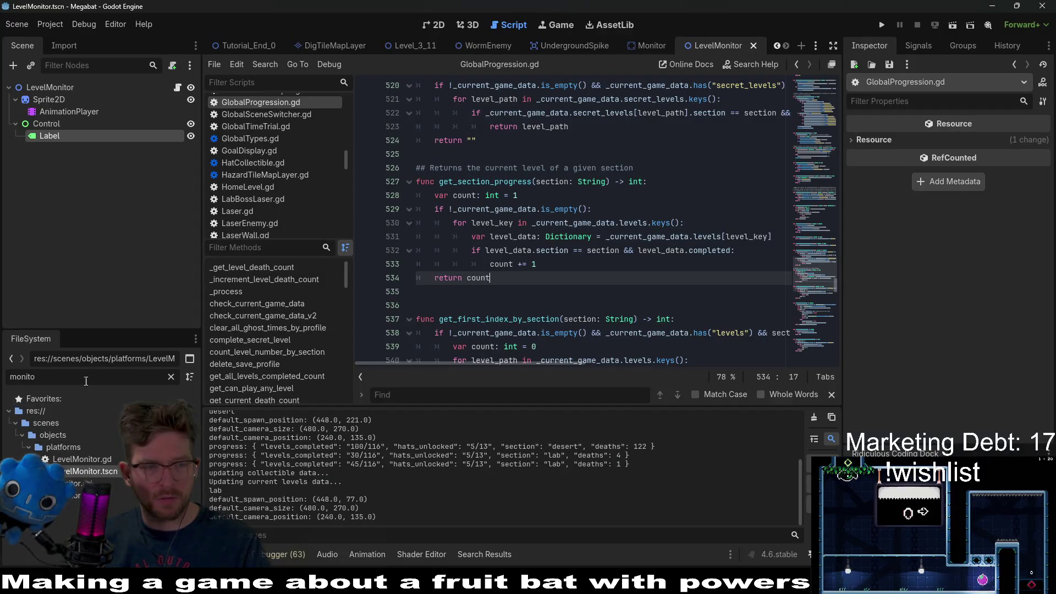
Search the FileSystem for 'checkmar', 'x' and 'check' icons, then clear the filter.
key(BackSpace)
key(BackSpace)
key(BackSpace)
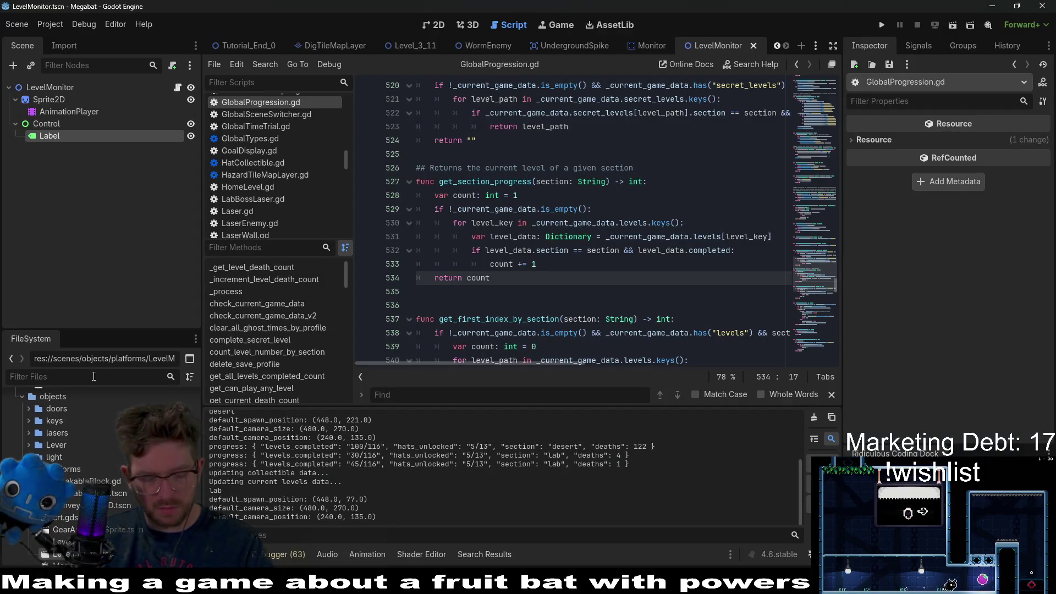
text(checkmar)
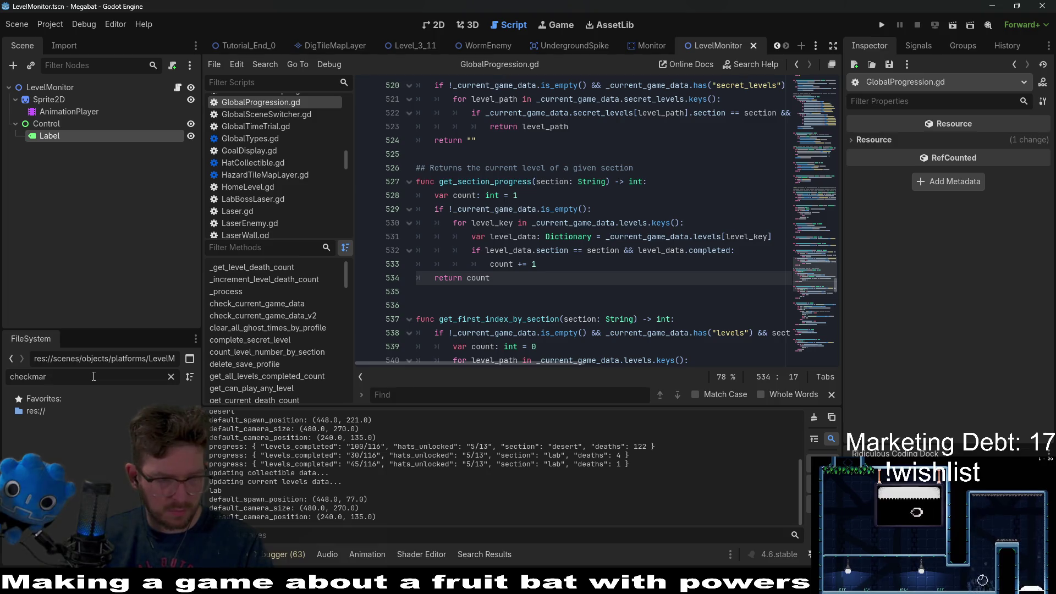
key(BackSpace)
key(BackSpace)
key(BackSpace)
key(BackSpace)
key(BackSpace)
key(BackSpace)
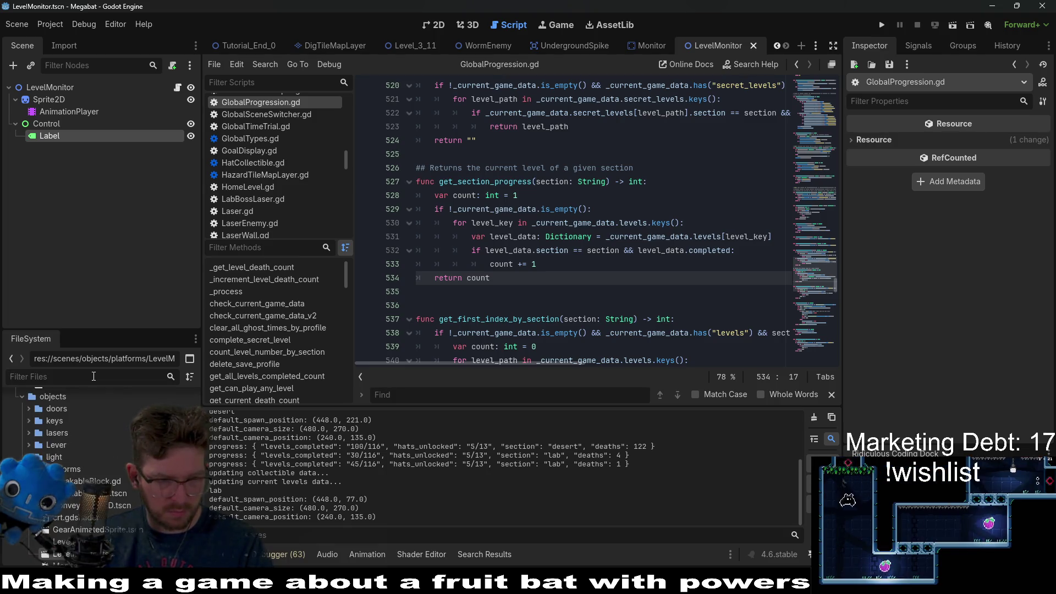
text(x)
key(BackSpace)
text(check)
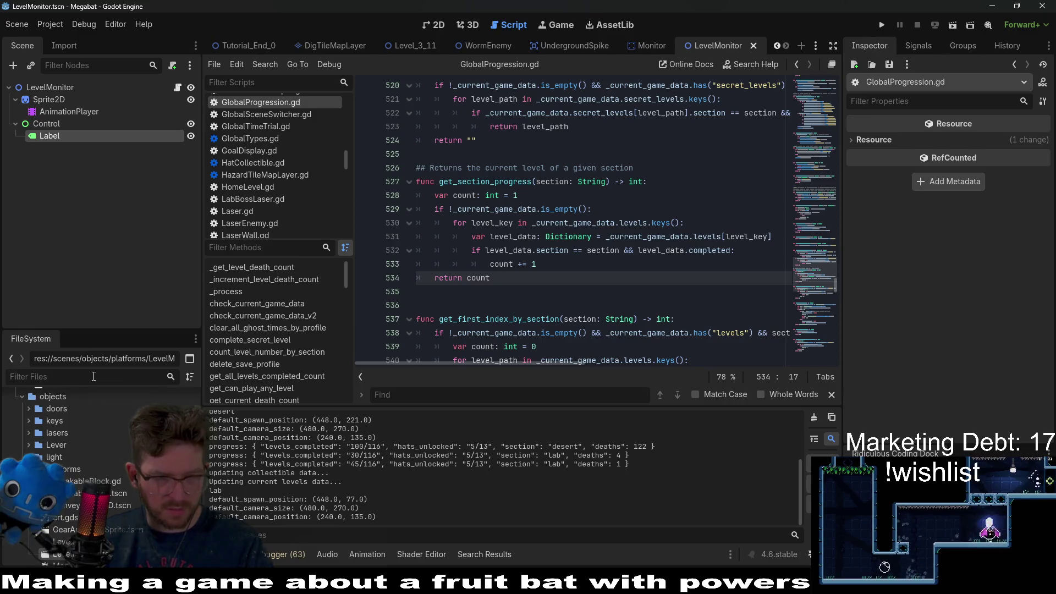
key(BackSpace)
key(BackSpace)
key(BackSpace)
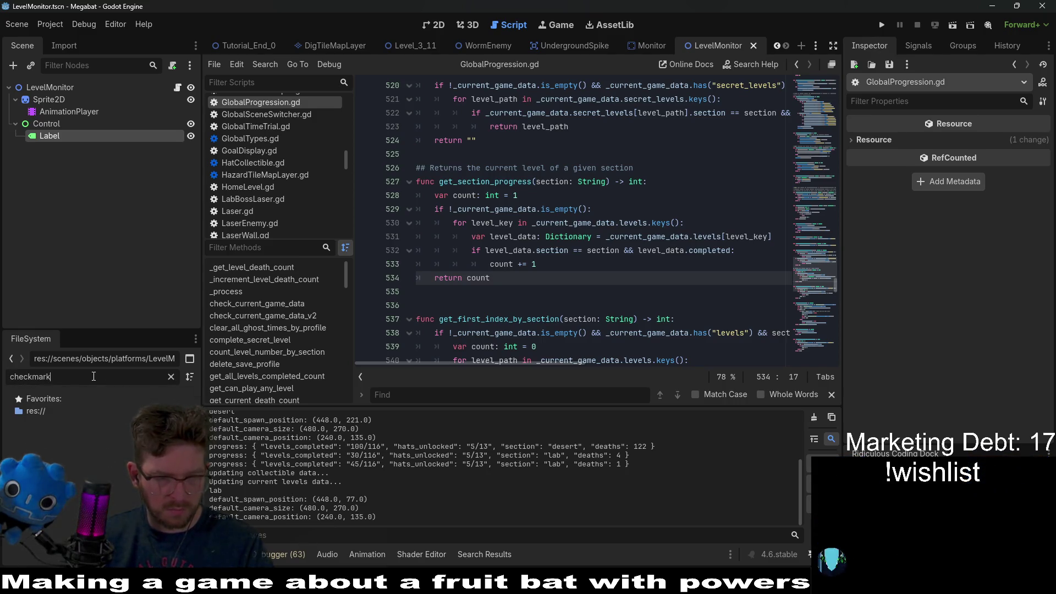
key(BackSpace)
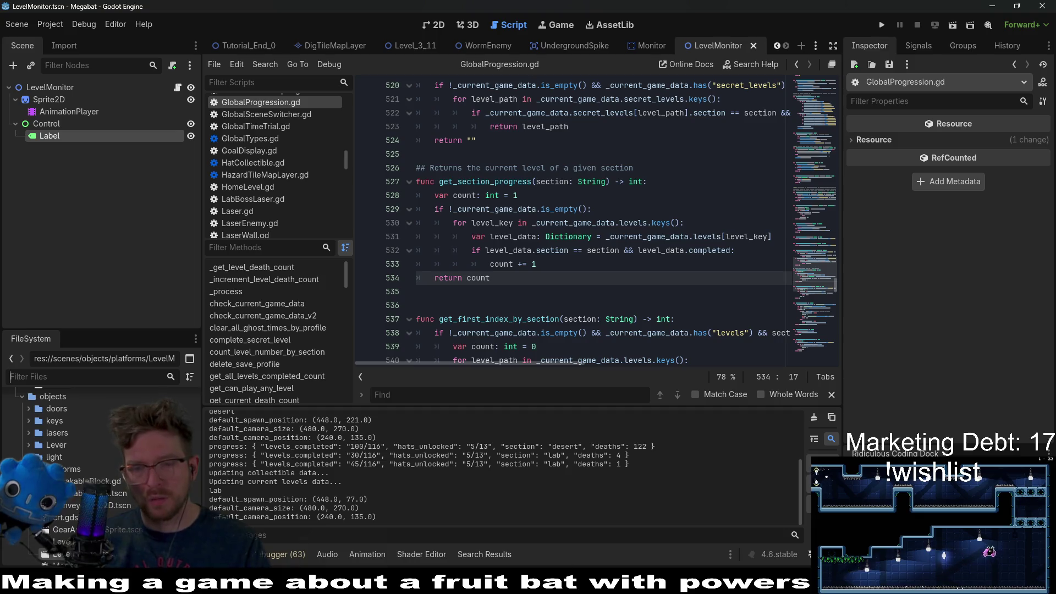
key(alt+Tab)
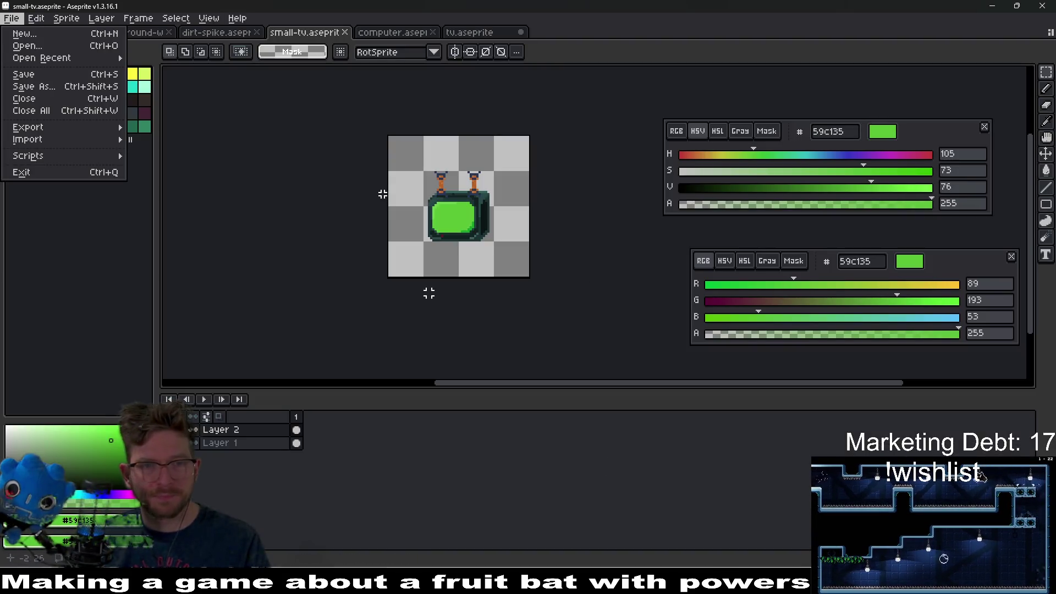
Add a new Layer 3 above Layer 2 and choose white as the colour.
click(382, 194)
scroll(385, 194, up, 3)
right_click(239, 442)
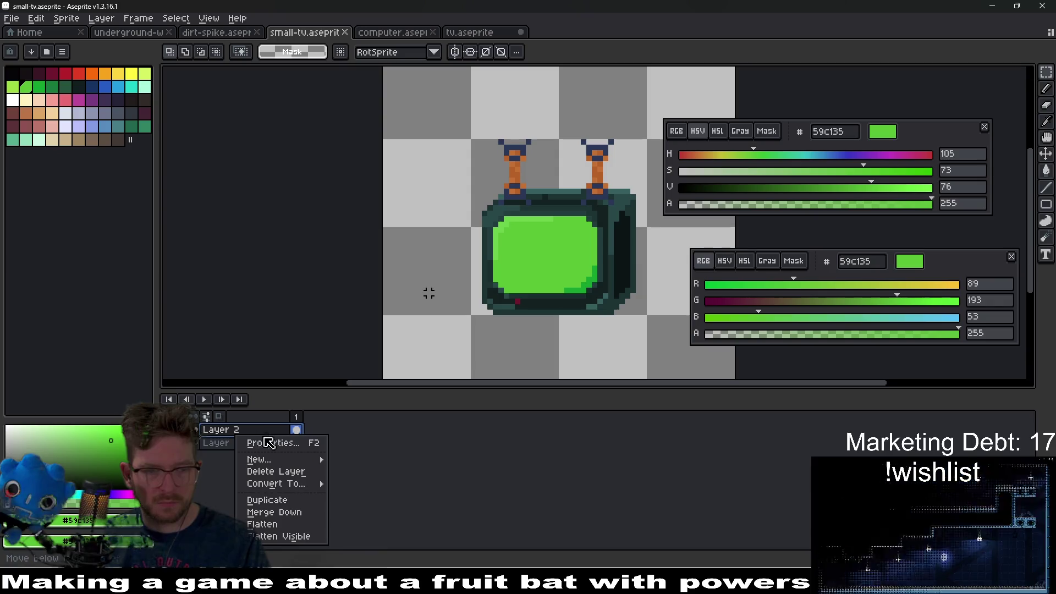
mouse_move(258, 460)
click(358, 459)
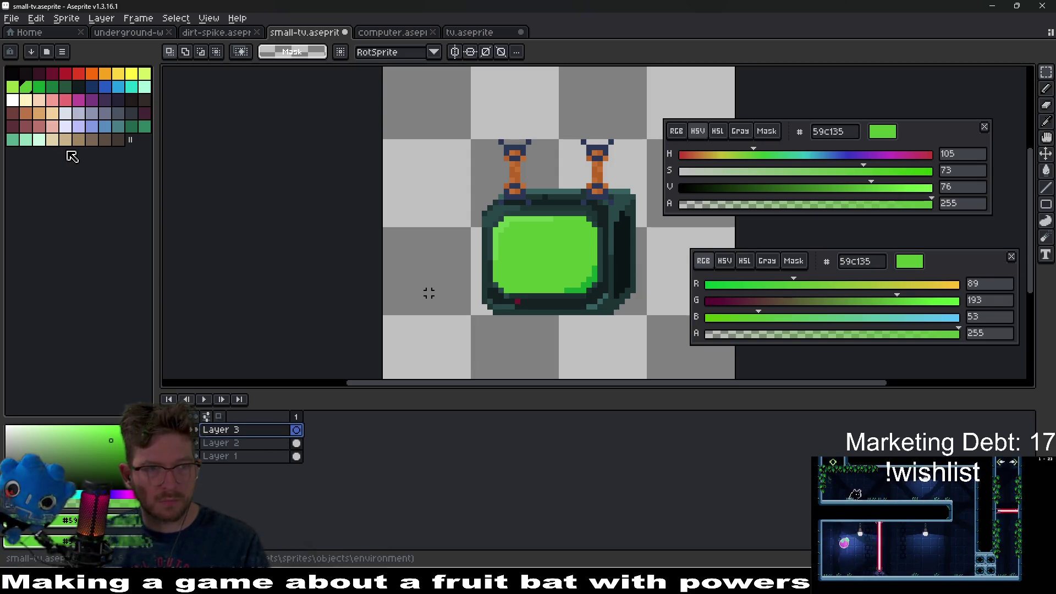
click(12, 100)
Draw a thick white checkmark on the TV screen with Line and Pencil strokes.
scroll(621, 255, up, 2)
key(b)
drag(511, 284, 547, 250)
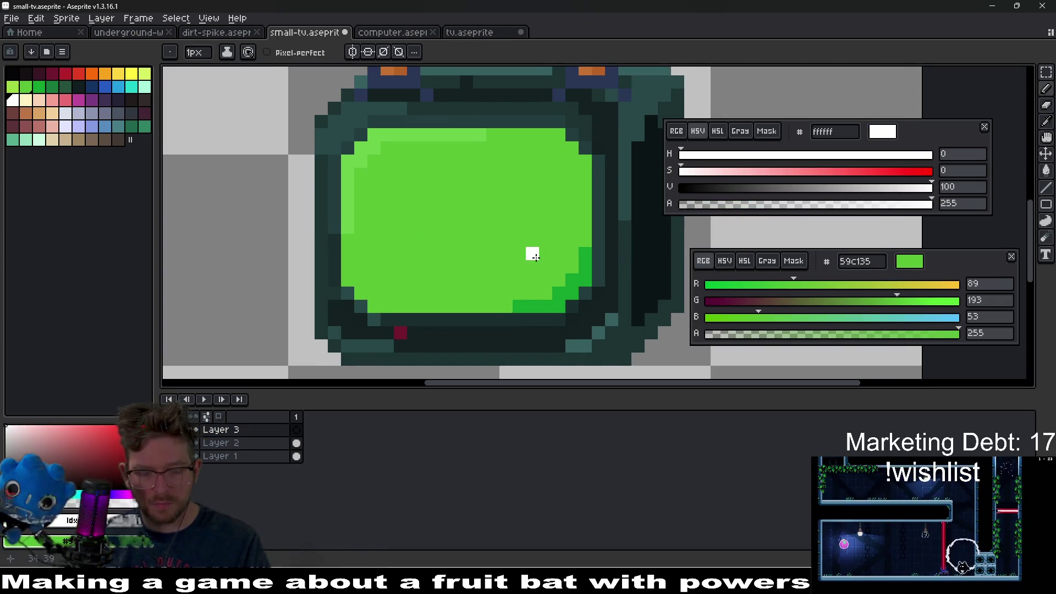
key(l)
mouse_move(498, 226)
mouse_down()
mouse_move(514, 196)
mouse_move(511, 218)
mouse_move(472, 242)
mouse_move(510, 247)
mouse_up()
key(b)
drag(439, 292, 420, 255)
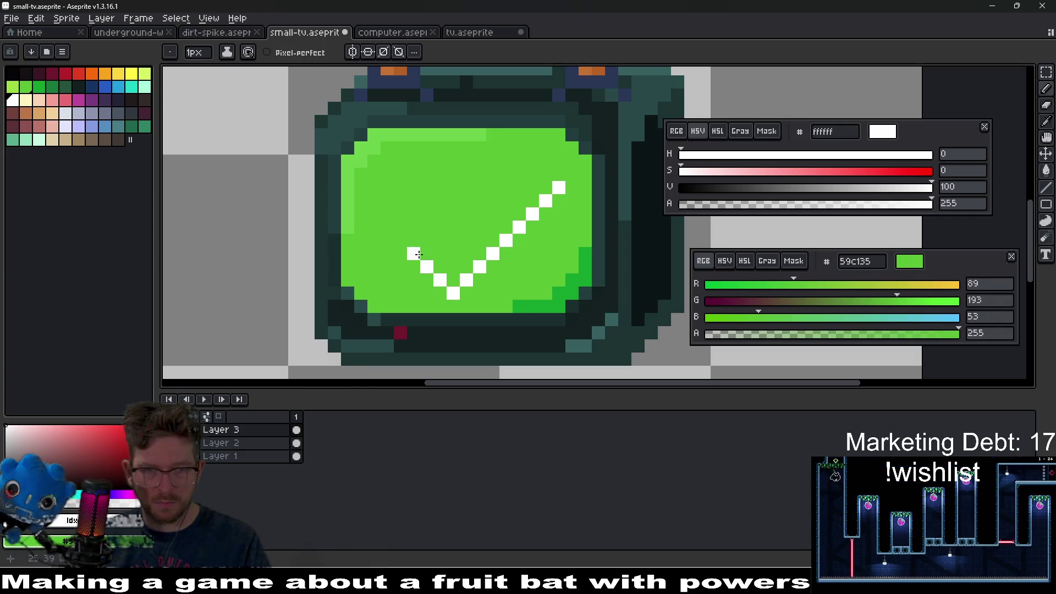
key(l)
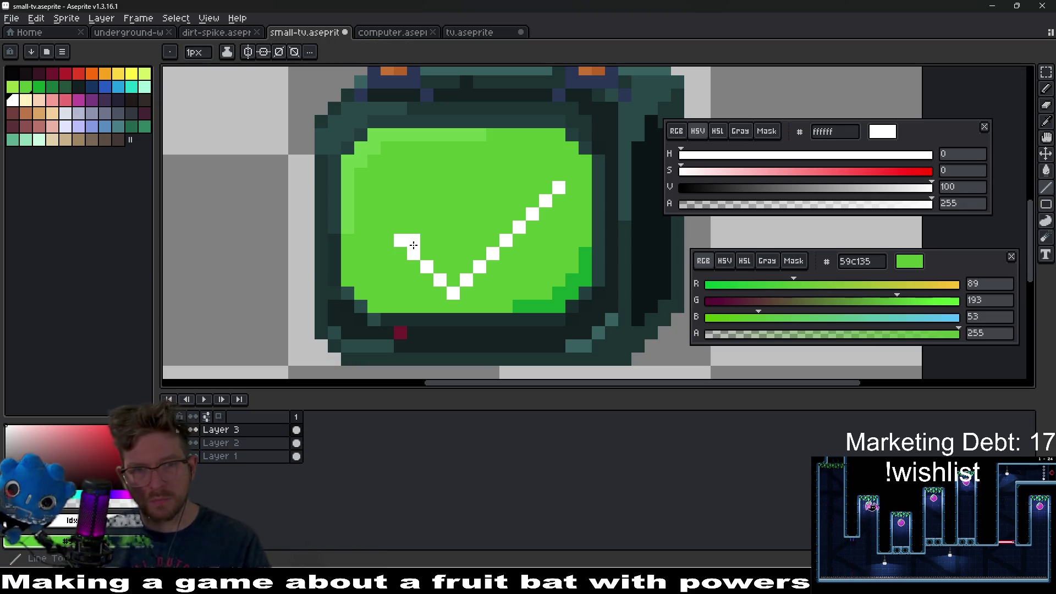
mouse_move(460, 279)
mouse_down()
mouse_move(530, 187)
mouse_move(520, 245)
mouse_move(465, 295)
mouse_up()
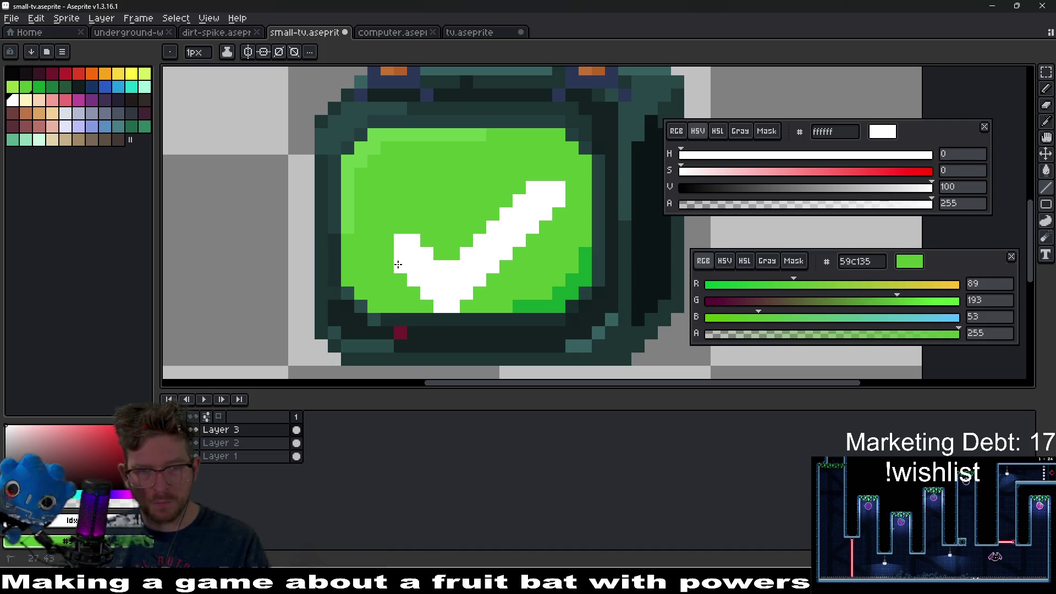
Return to Layer 3 and ready the Eraser for touching up the checkmark.
scroll(398, 264, down, 6)
scroll(486, 275, up, 3)
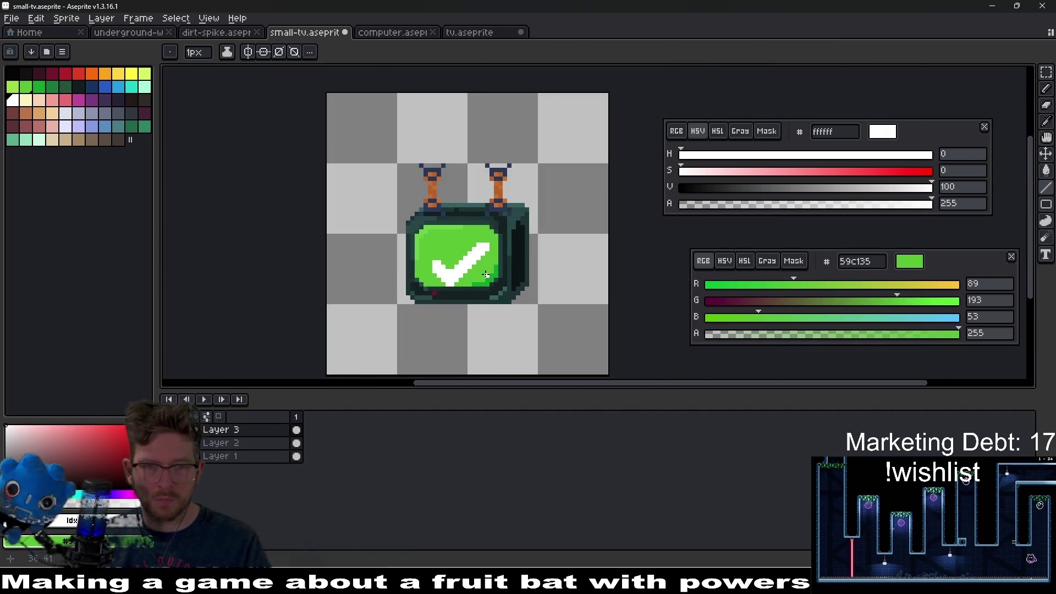
ctrl+click(477, 277)
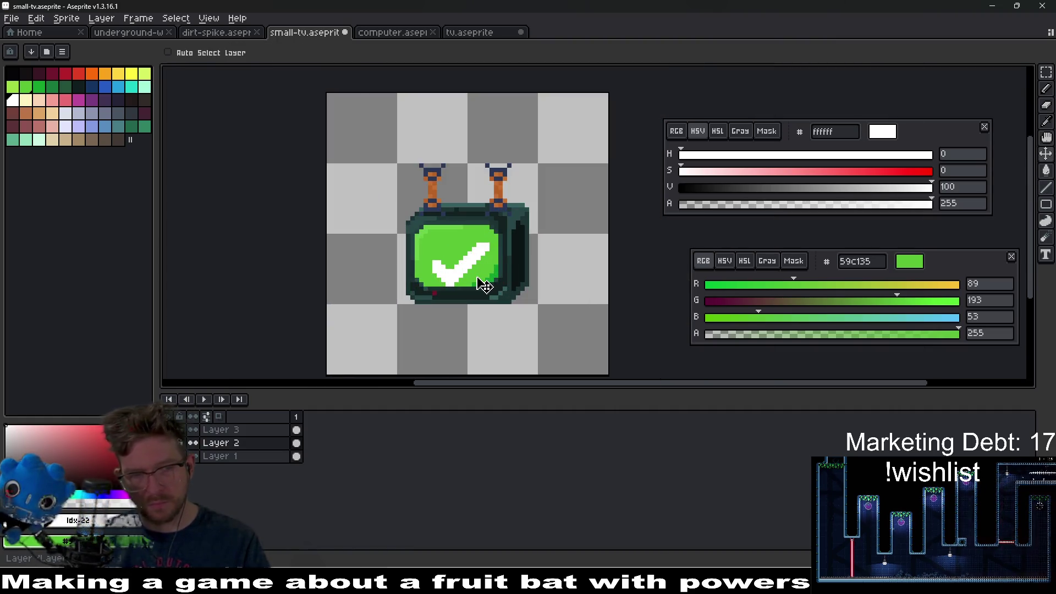
click(296, 430)
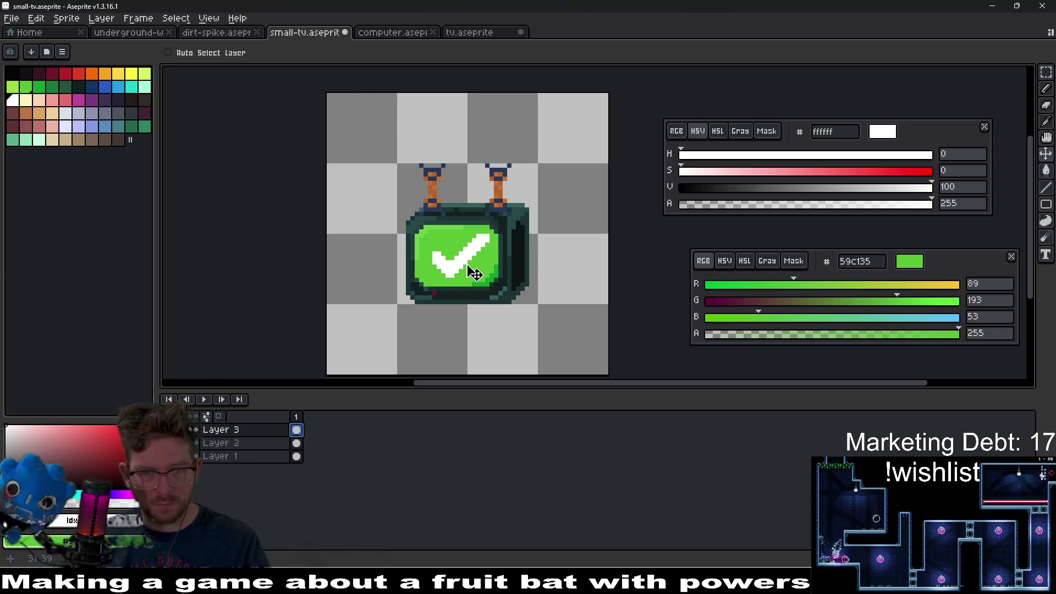
scroll(479, 272, down, 7)
scroll(515, 281, up, 8)
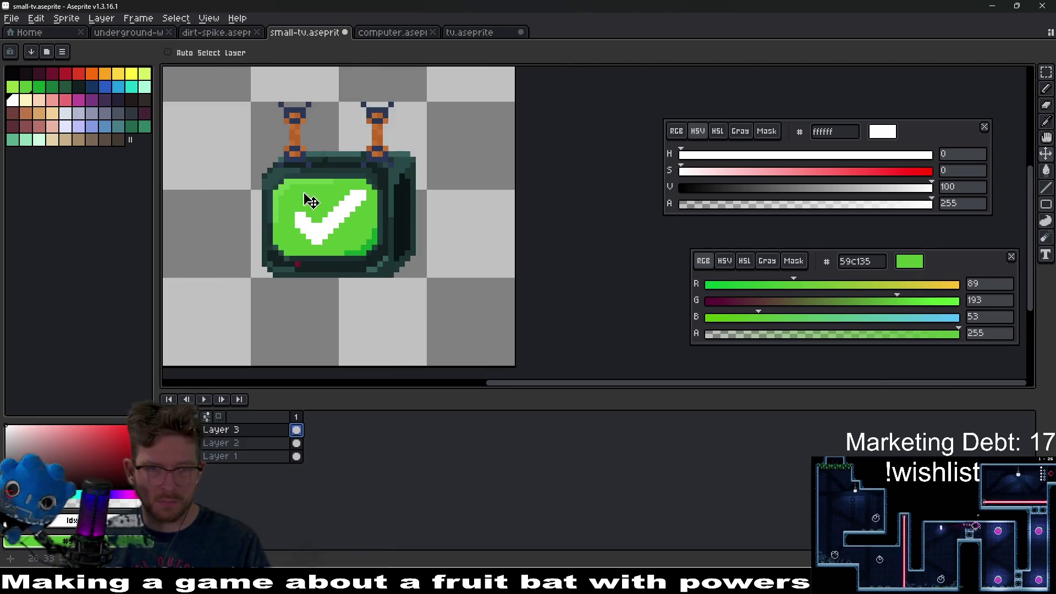
key(e)
Marquee-select the checkmark area around the TV screen on Layer 3.
scroll(429, 293, down, 5)
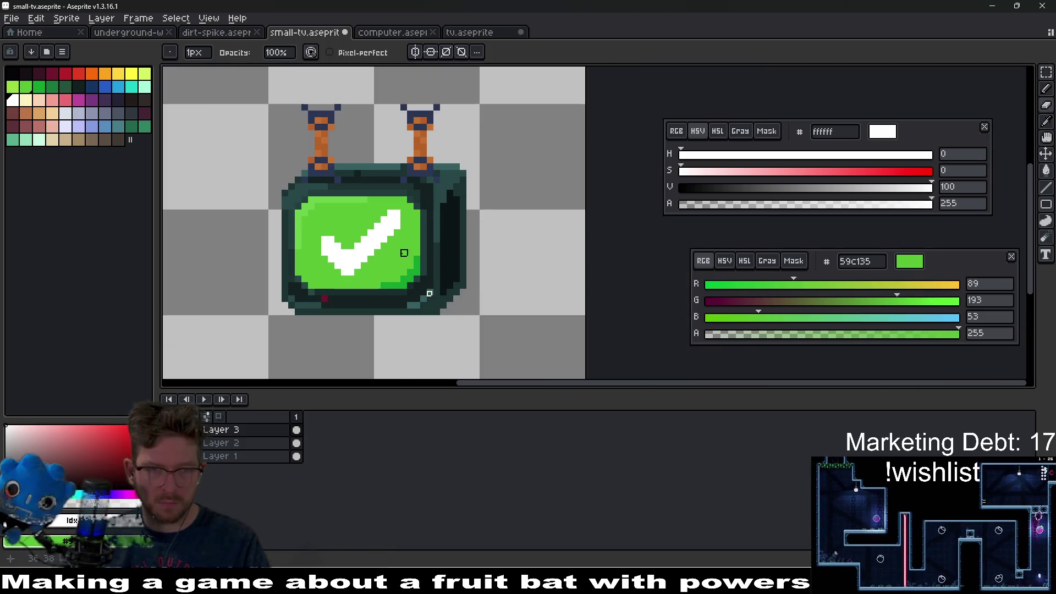
scroll(430, 294, left, 2)
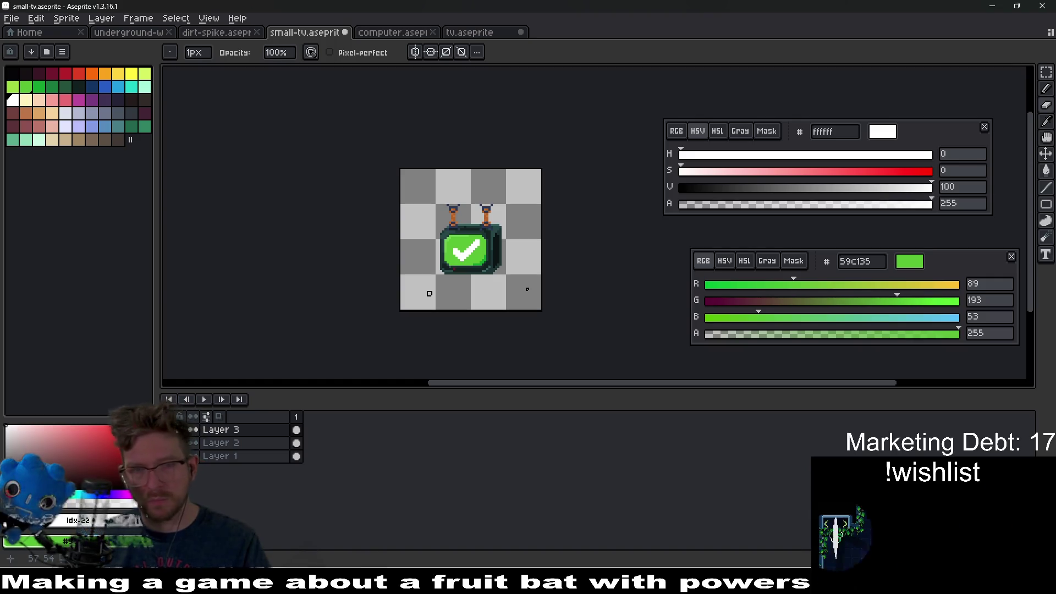
scroll(429, 293, left, 2)
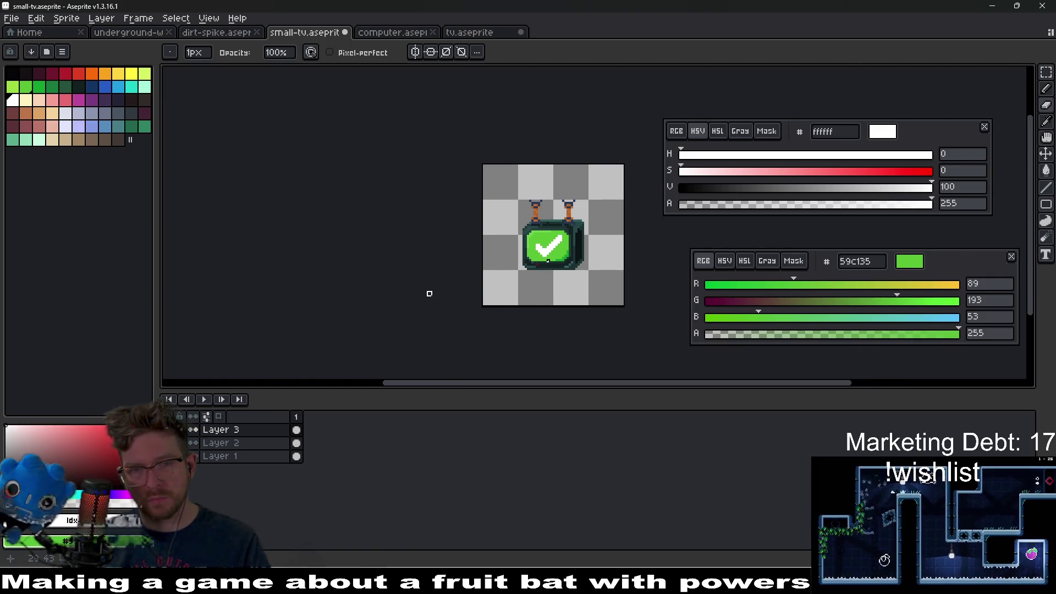
click(296, 429)
key(m)
drag(502, 212, 602, 262)
click(11, 19)
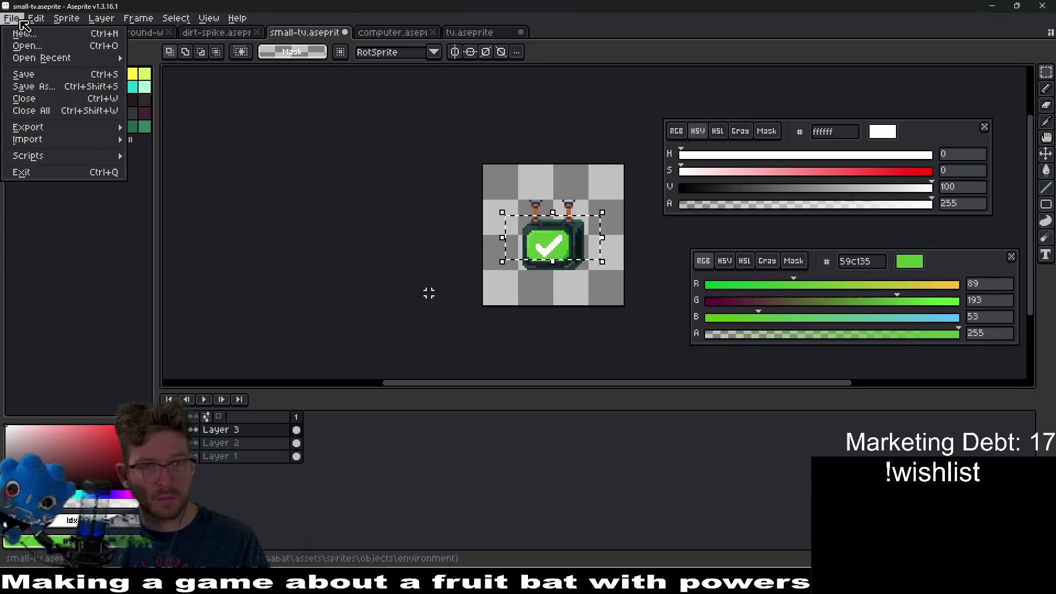
Create a new 16x16 sprite and paste the checkmark onto its canvas.
click(22, 34)
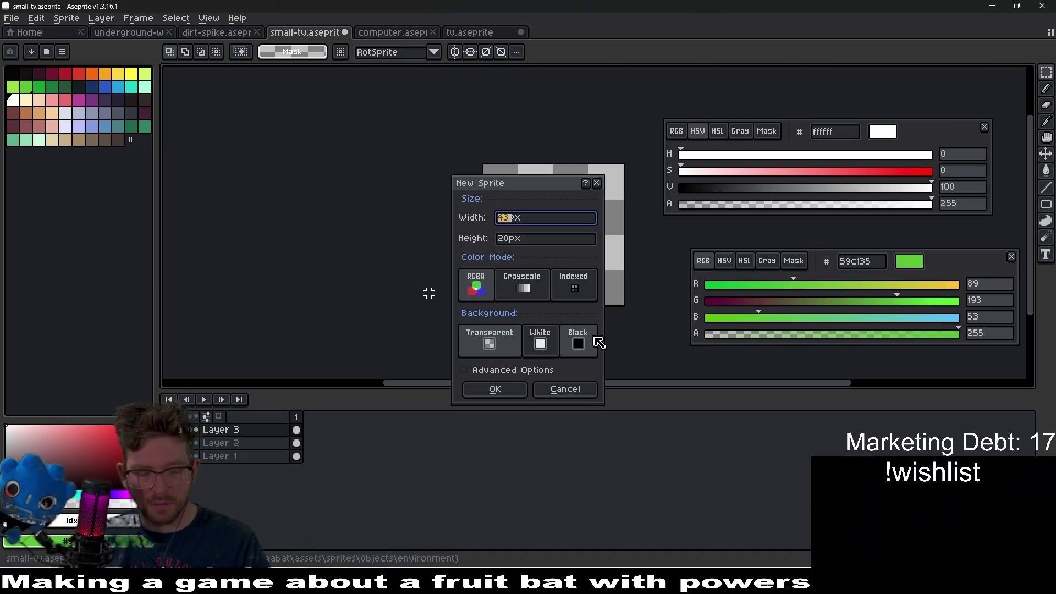
text(1)
key(Tab)
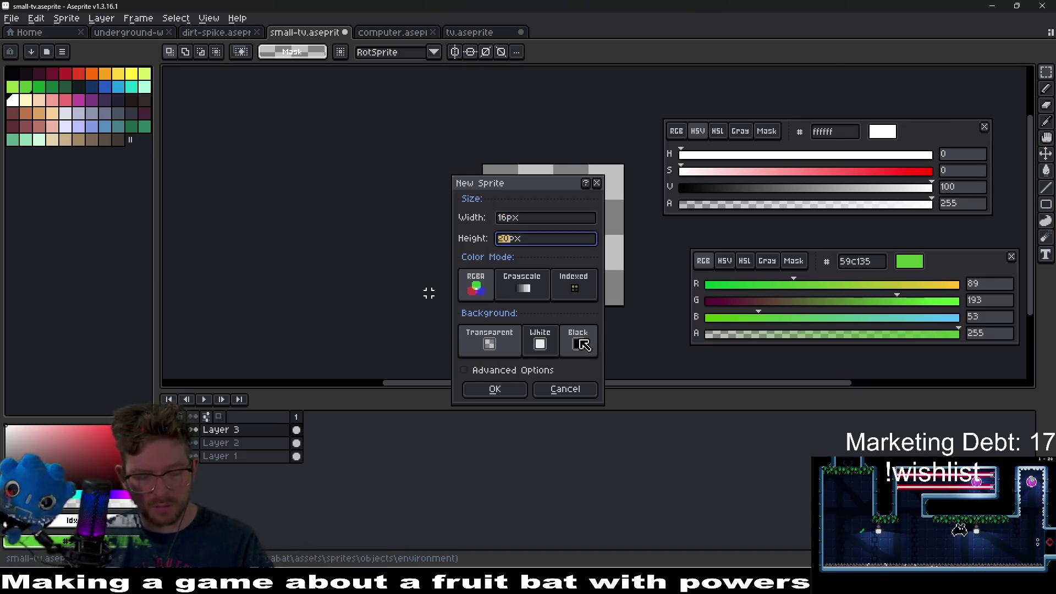
text(16)
click(498, 390)
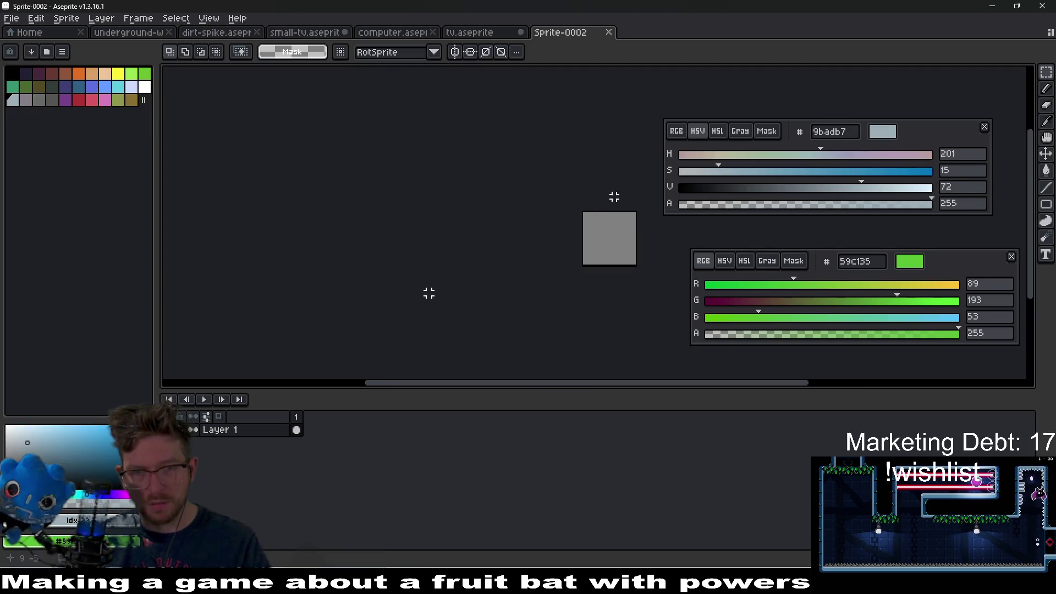
key(ctrl+v)
mouse_move(573, 267)
mouse_down()
mouse_move(606, 248)
mouse_move(575, 244)
mouse_move(594, 229)
mouse_up()
scroll(644, 251, up, 3)
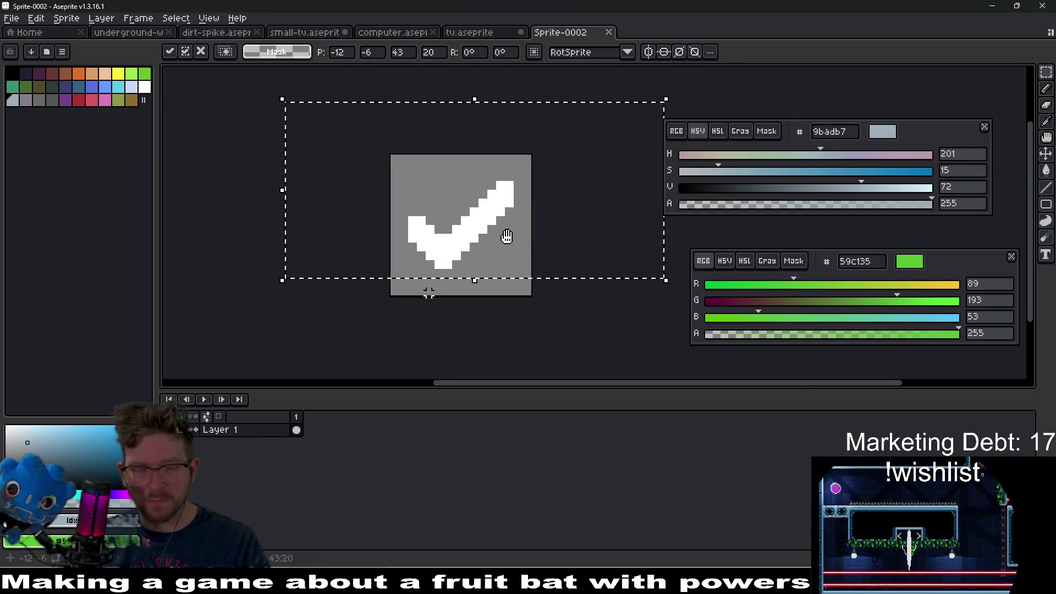
key(Return)
drag(594, 299, 502, 253)
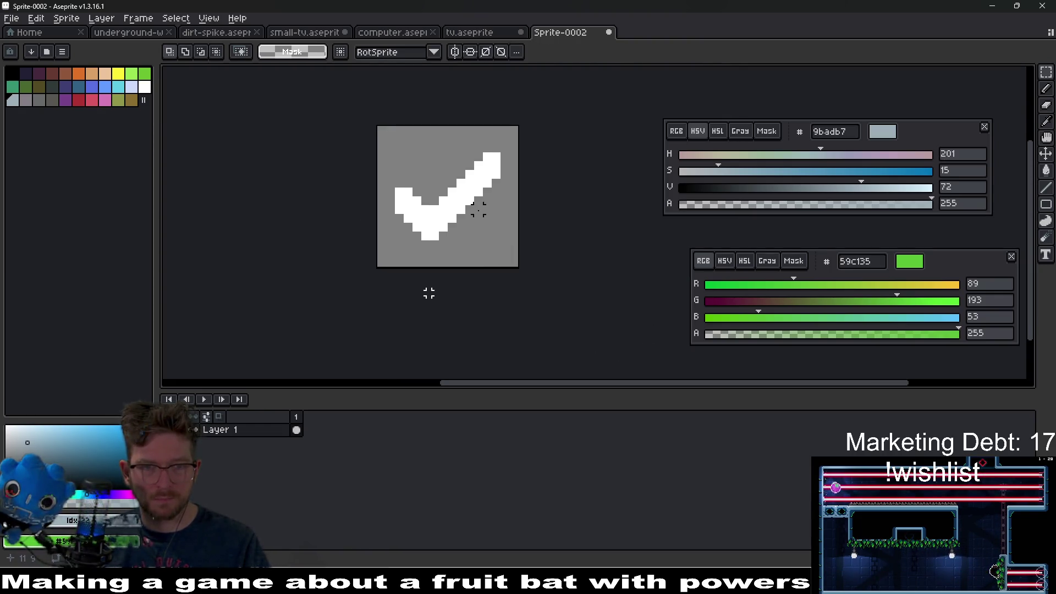
Save the sprite as checkmark.aseprite in the environment folder and return to small-tv.aseprite.
key(ctrl+s)
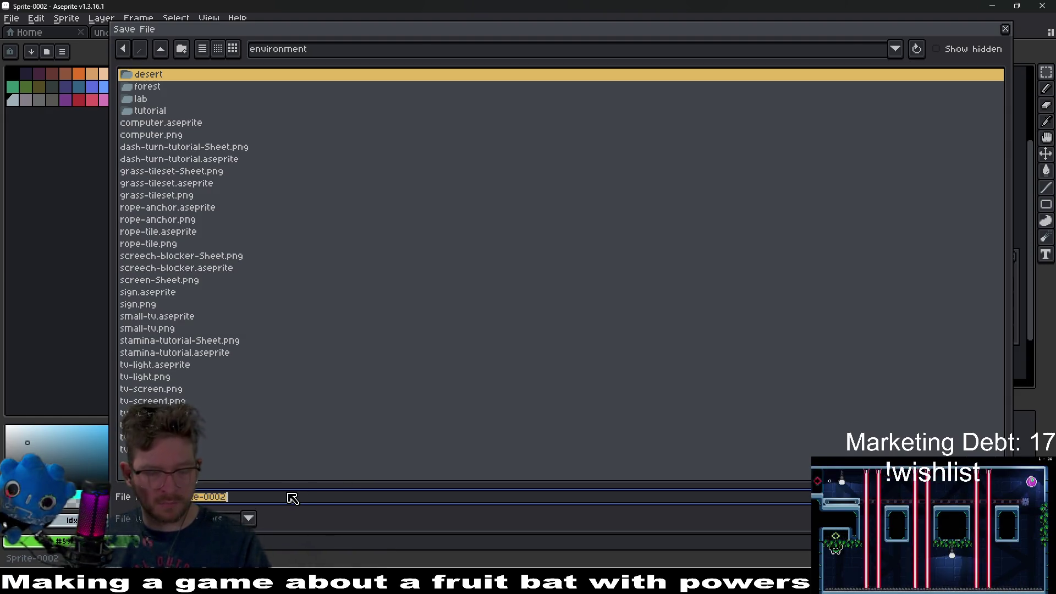
text(desk)
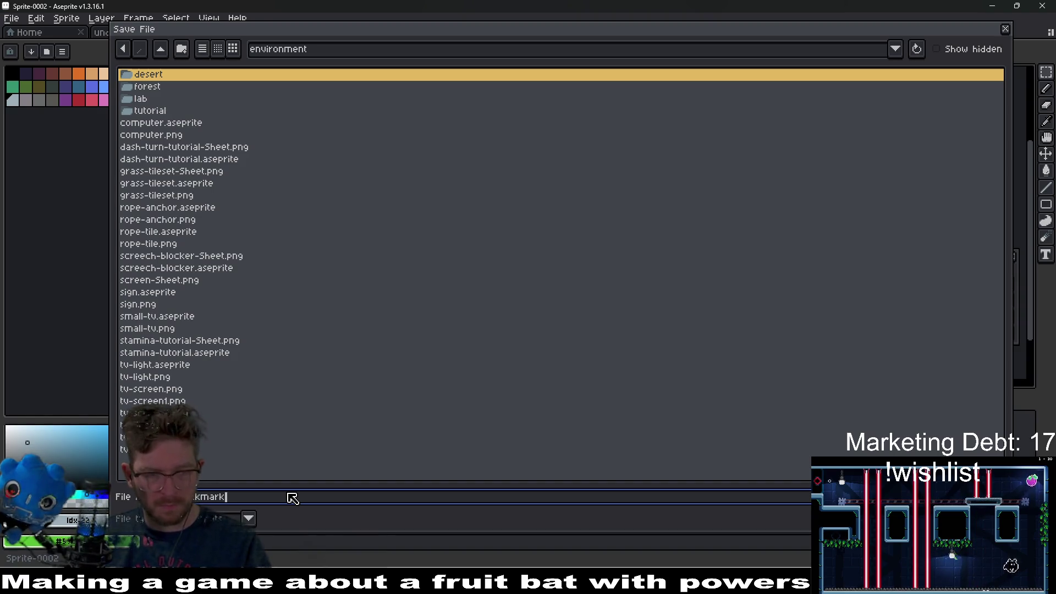
key(Return)
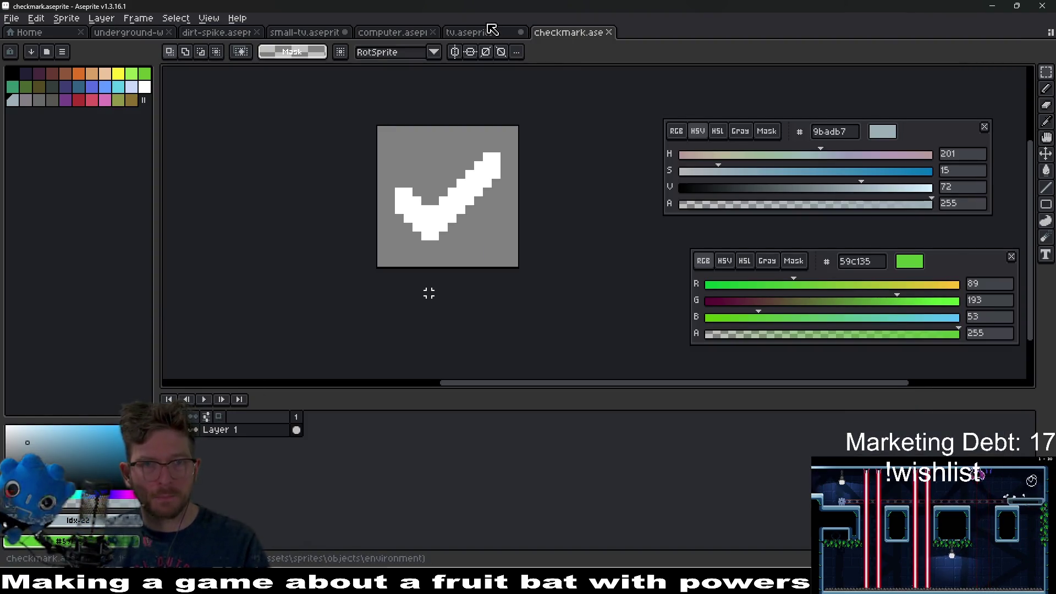
click(494, 32)
click(304, 32)
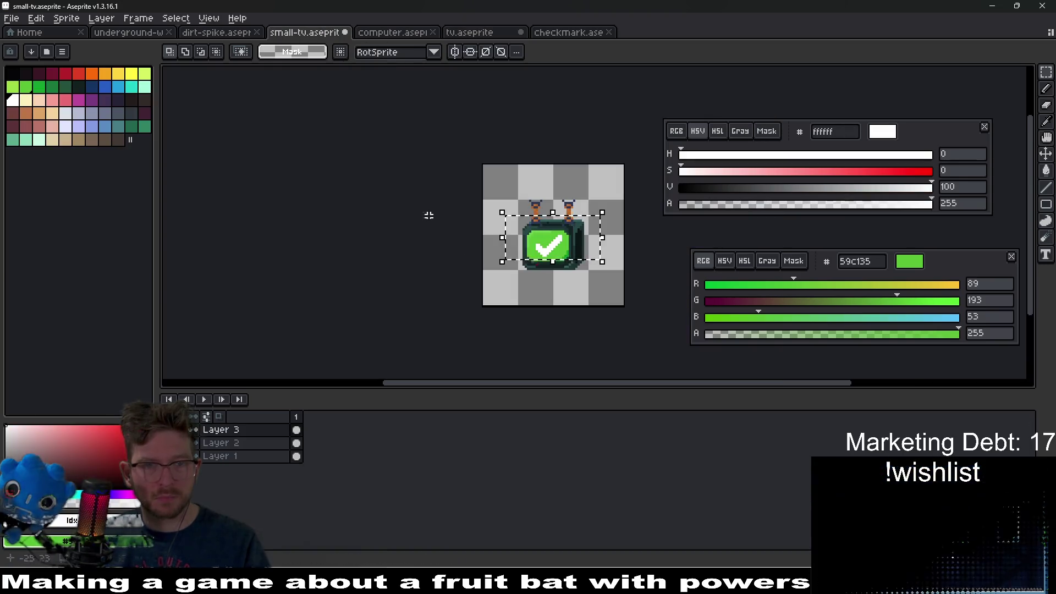
Delete the checkmark and draw the X's main diagonal and lower-right stroke in white.
scroll(566, 253, up, 3)
key(Delete)
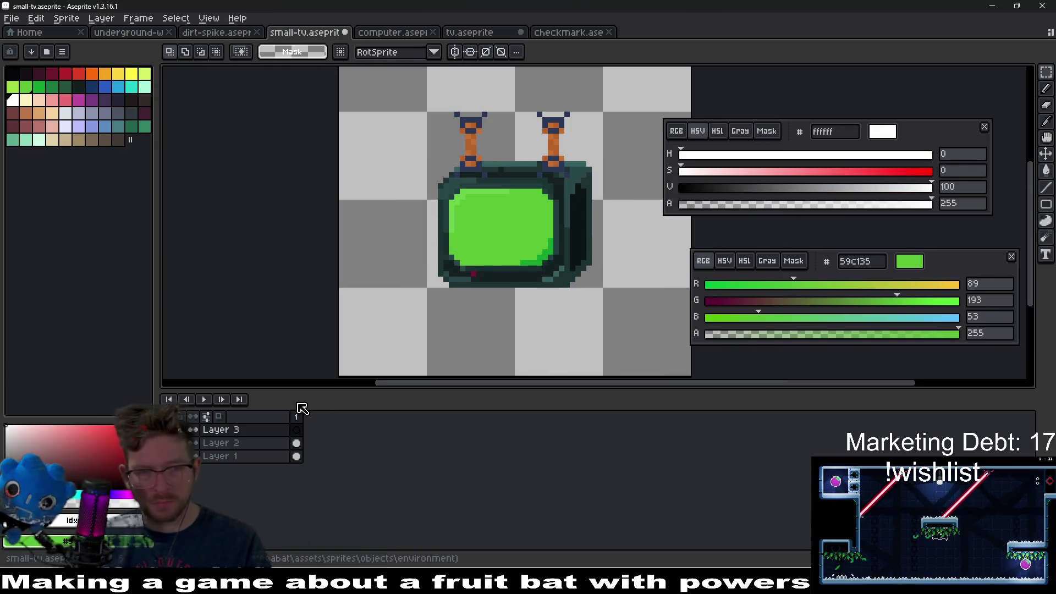
key(b)
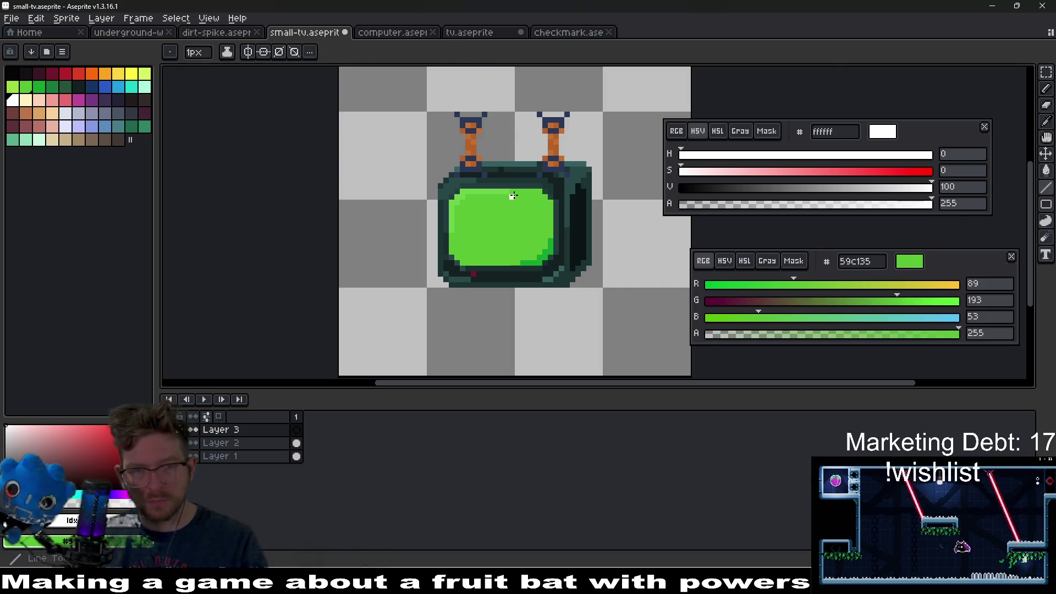
scroll(522, 202, up, 4)
mouse_move(546, 215)
mouse_down()
mouse_move(398, 330)
mouse_move(431, 330)
mouse_up()
click(552, 226)
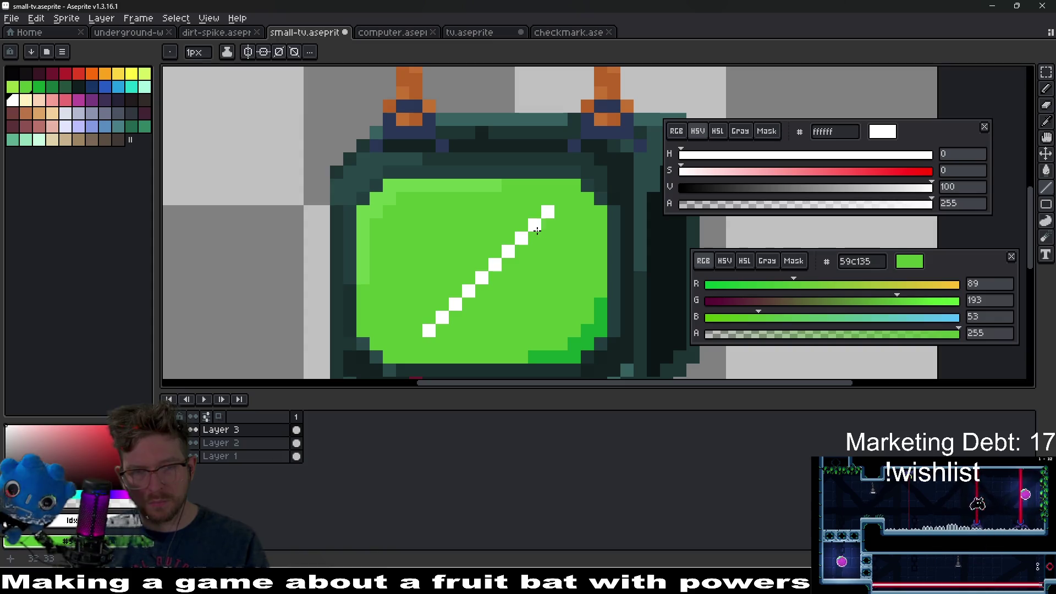
mouse_move(482, 284)
mouse_down()
mouse_move(539, 340)
mouse_move(536, 330)
mouse_up()
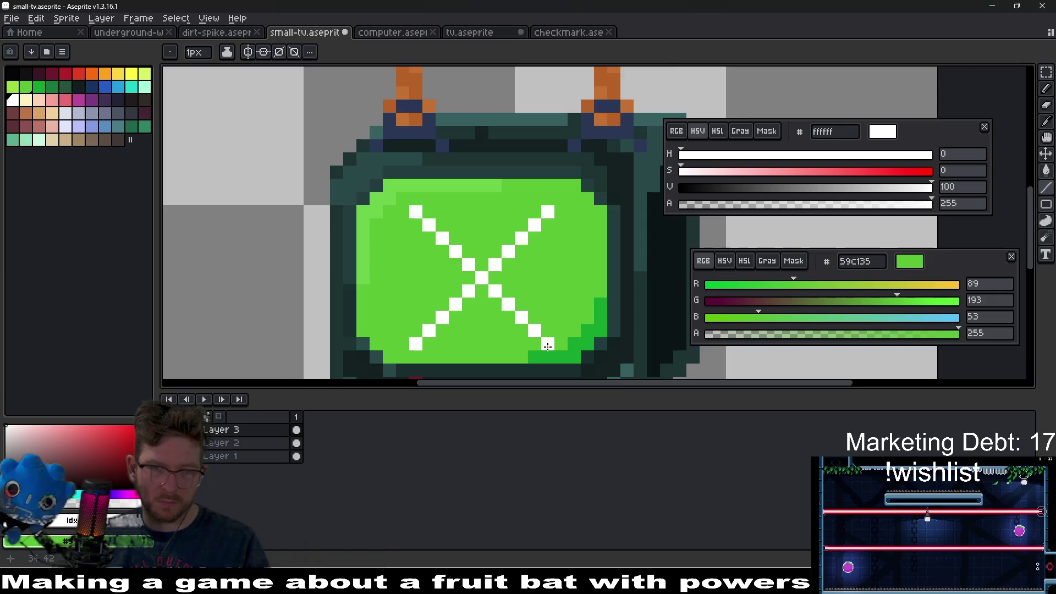
Use vertical symmetry to match the X's lower arms, then reset and disable it.
scroll(547, 346, down, 4)
scroll(535, 326, up, 4)
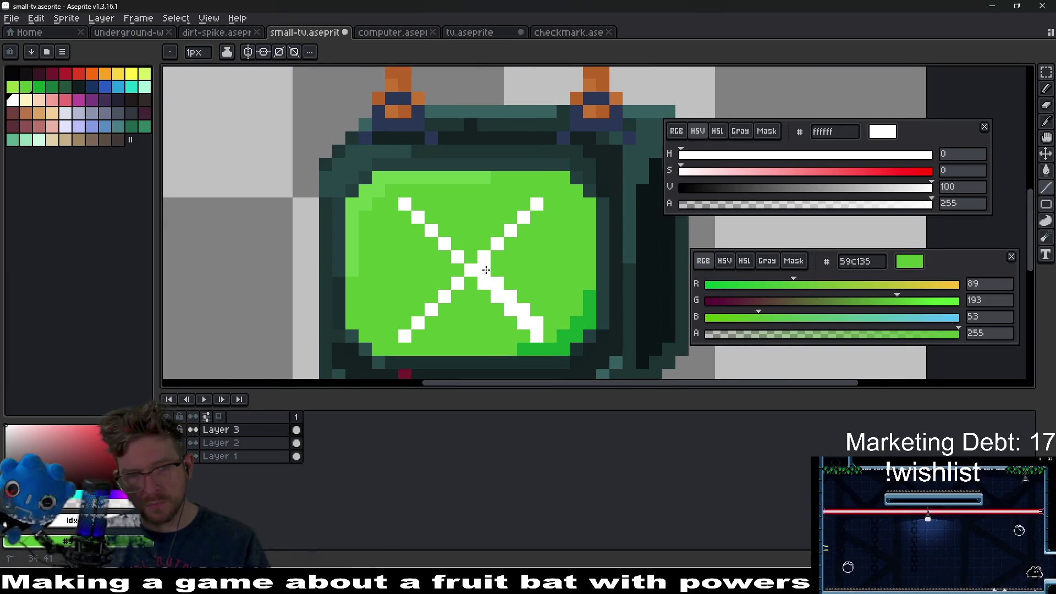
key(ctrl+z)
key(ctrl+d)
click(249, 52)
drag(502, 68, 476, 67)
key(v)
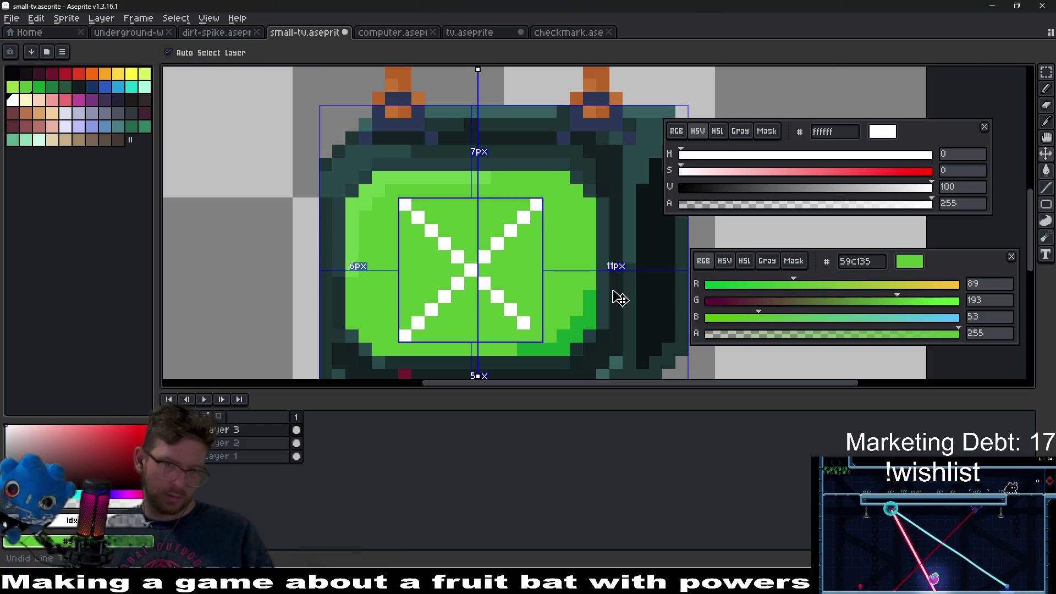
key(ctrl+z)
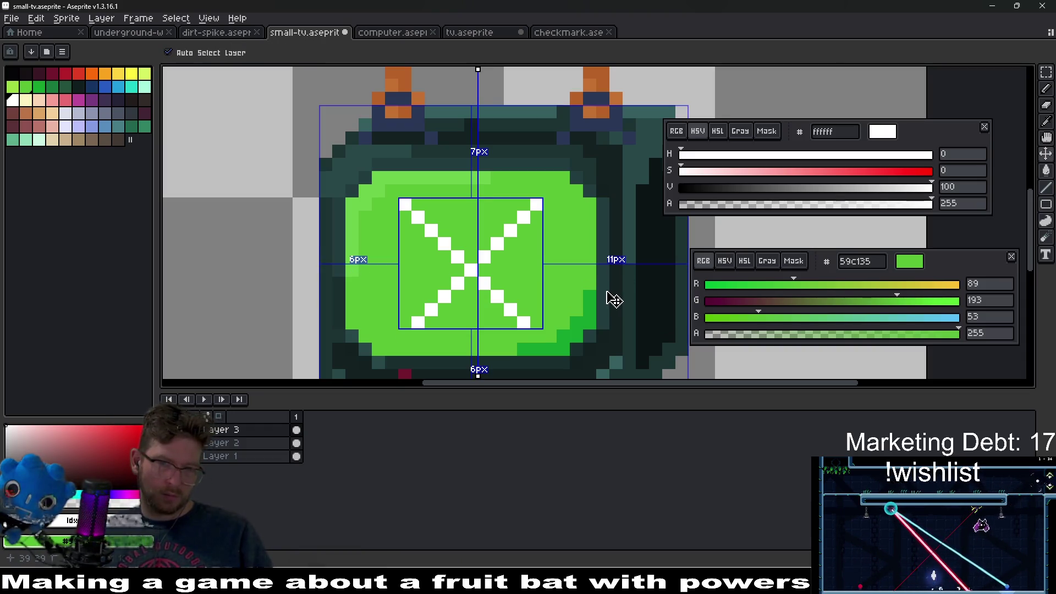
key(b)
key(ctrl+y)
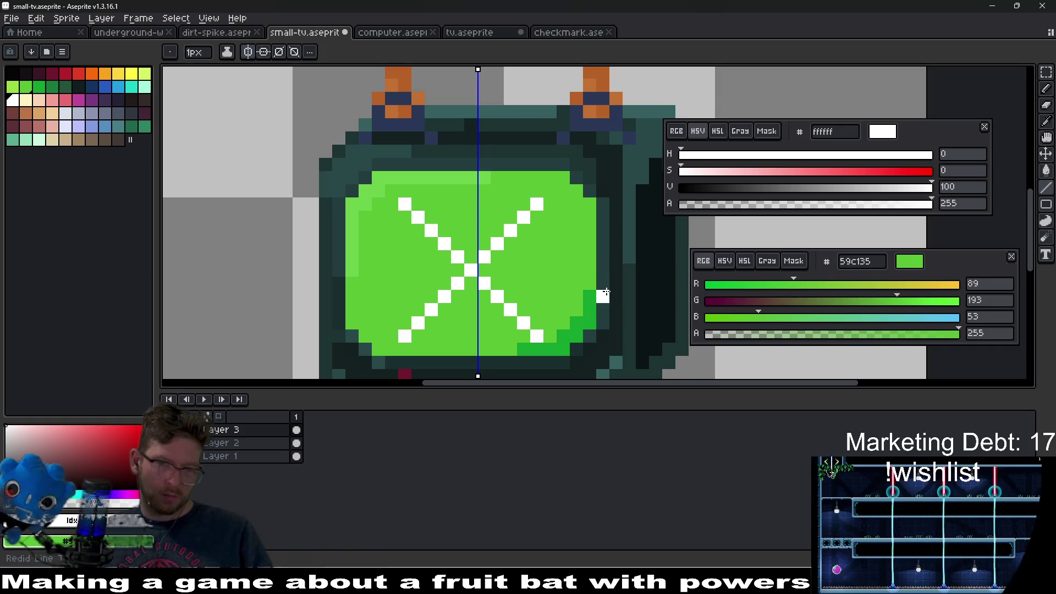
click(310, 52)
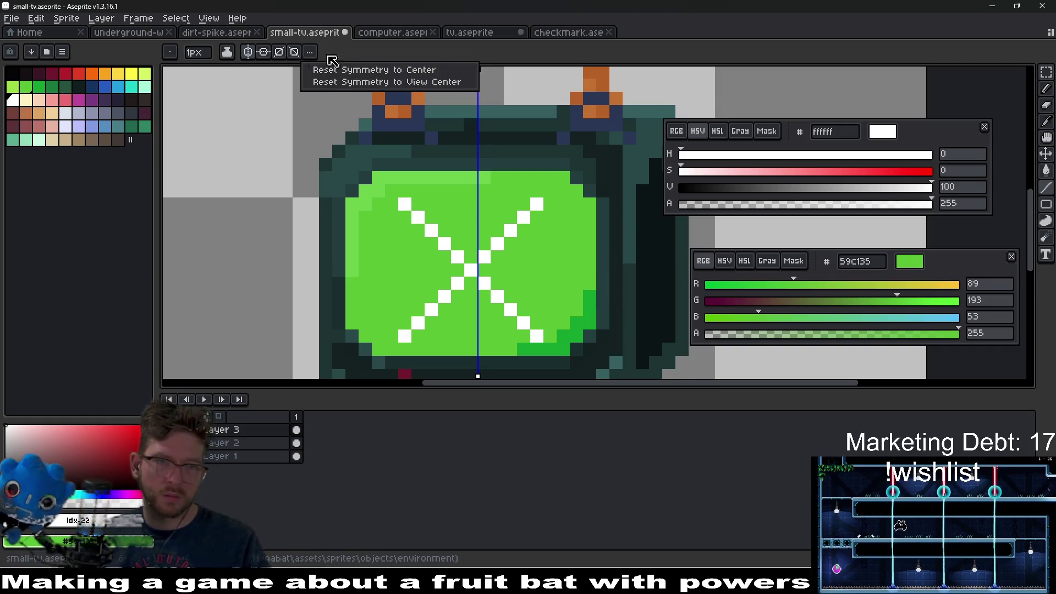
click(358, 69)
click(250, 54)
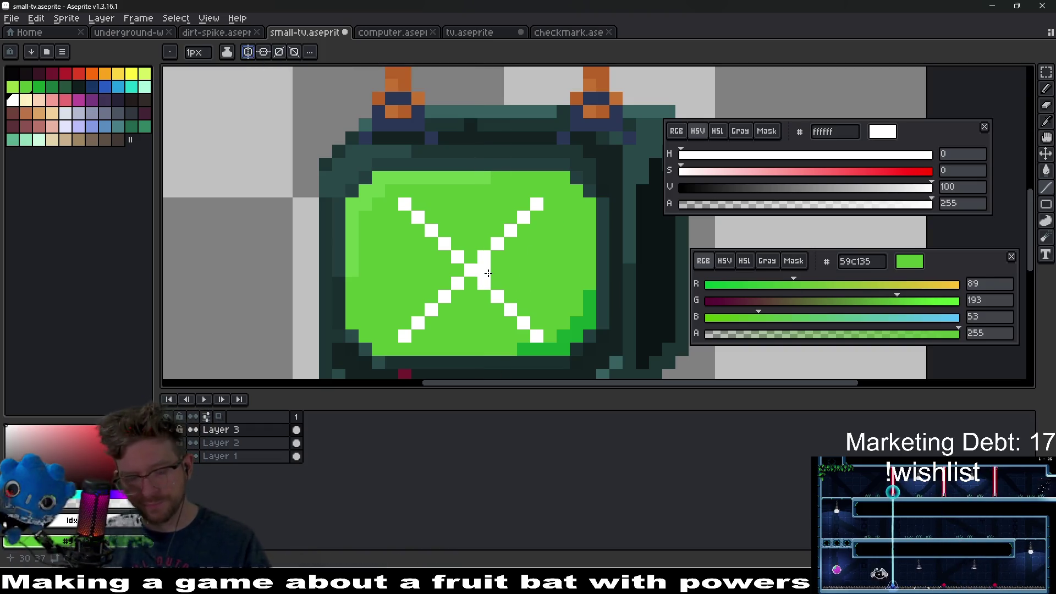
Thicken all four arms of the white X with extra pencil strokes.
drag(491, 273, 546, 203)
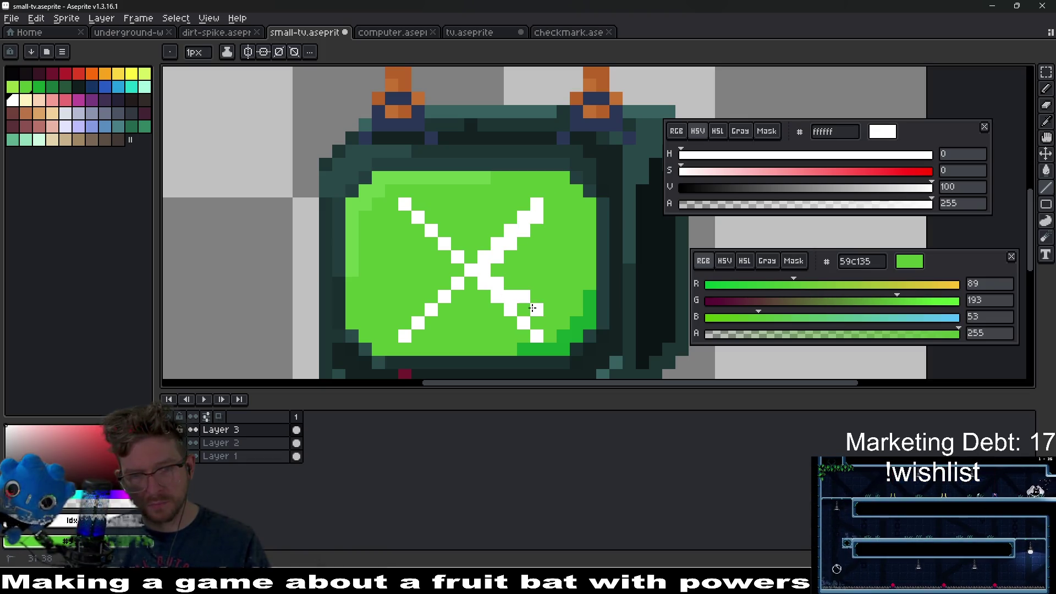
drag(533, 308, 537, 323)
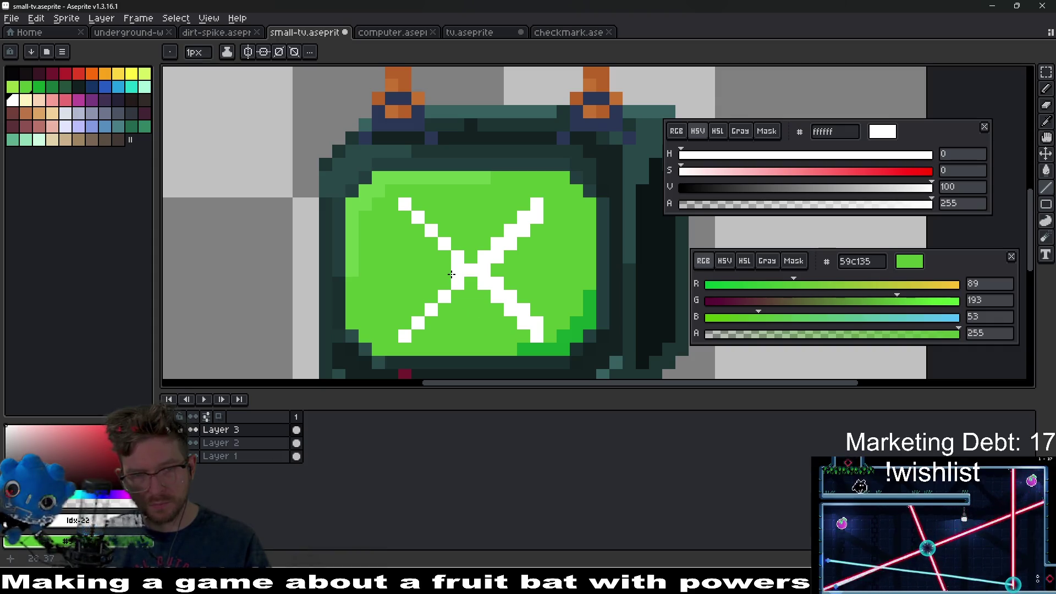
drag(456, 270, 414, 307)
drag(444, 256, 404, 212)
drag(468, 250, 526, 203)
drag(448, 231, 413, 208)
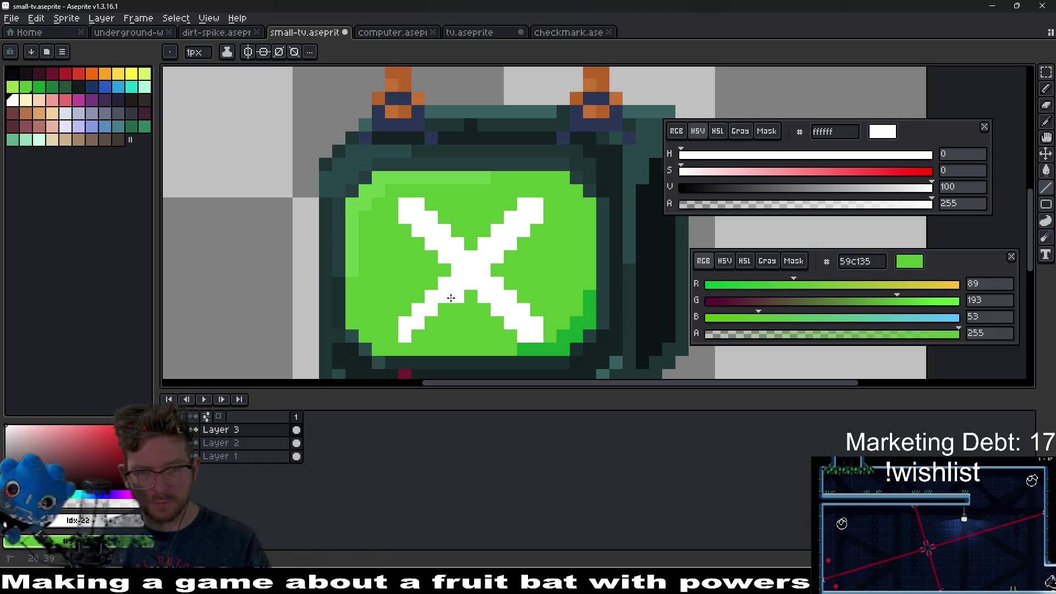
drag(452, 295, 419, 335)
scroll(511, 279, down, 4)
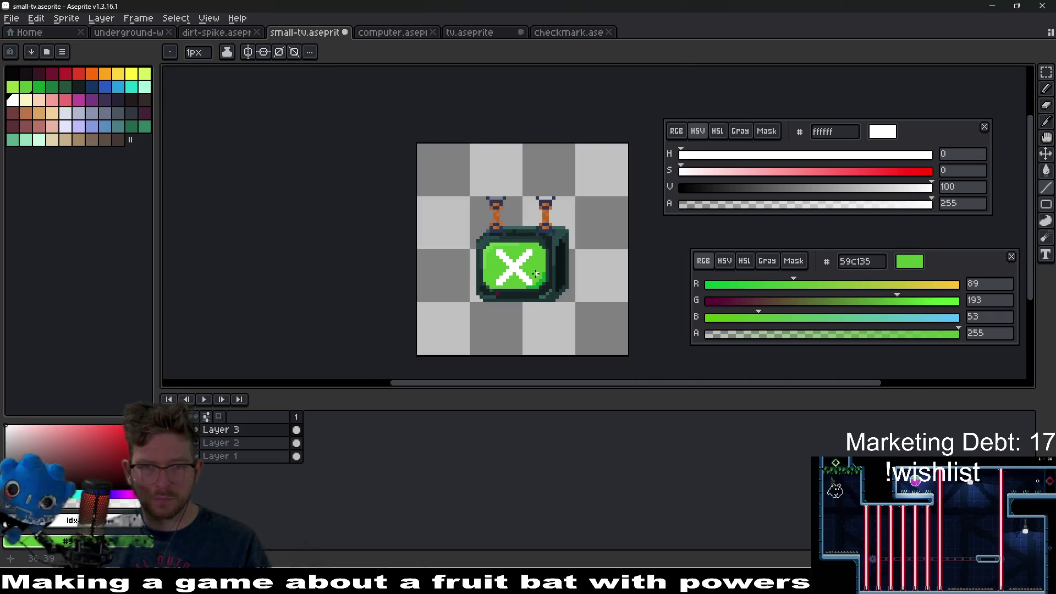
Create a new blank 16 by 16 sprite.
scroll(511, 279, up, 2)
click(569, 33)
click(11, 18)
click(30, 35)
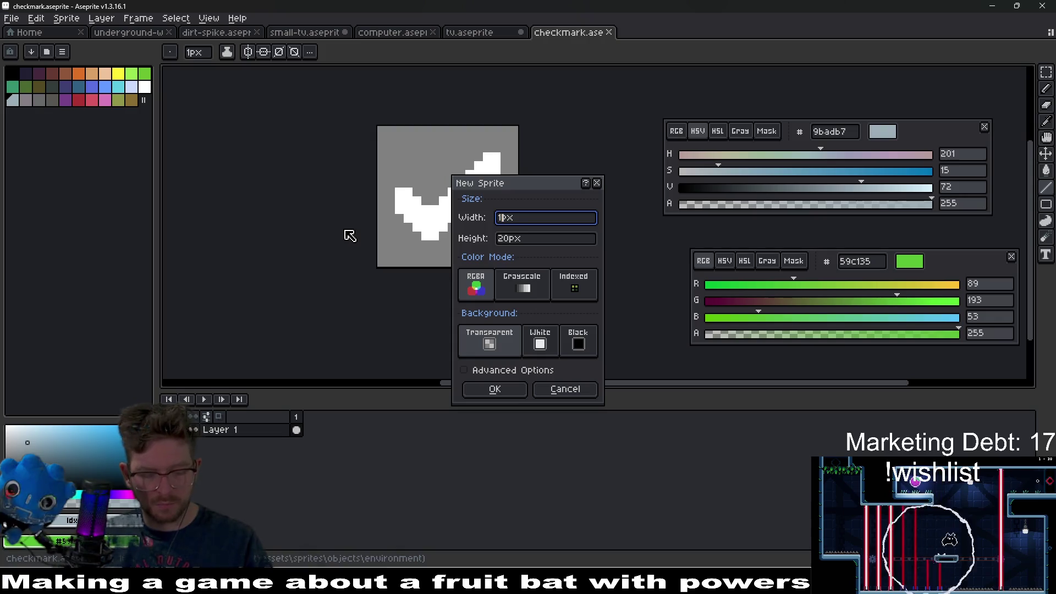
key(Tab)
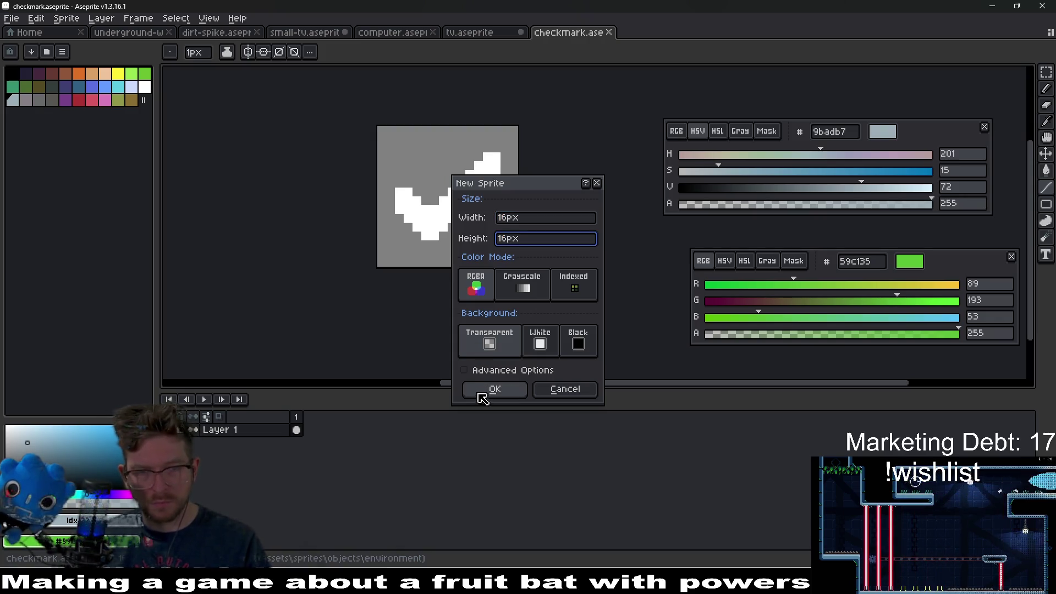
click(482, 391)
Move the small TV document after tv.aseprite and copy the TV's screen area.
click(467, 33)
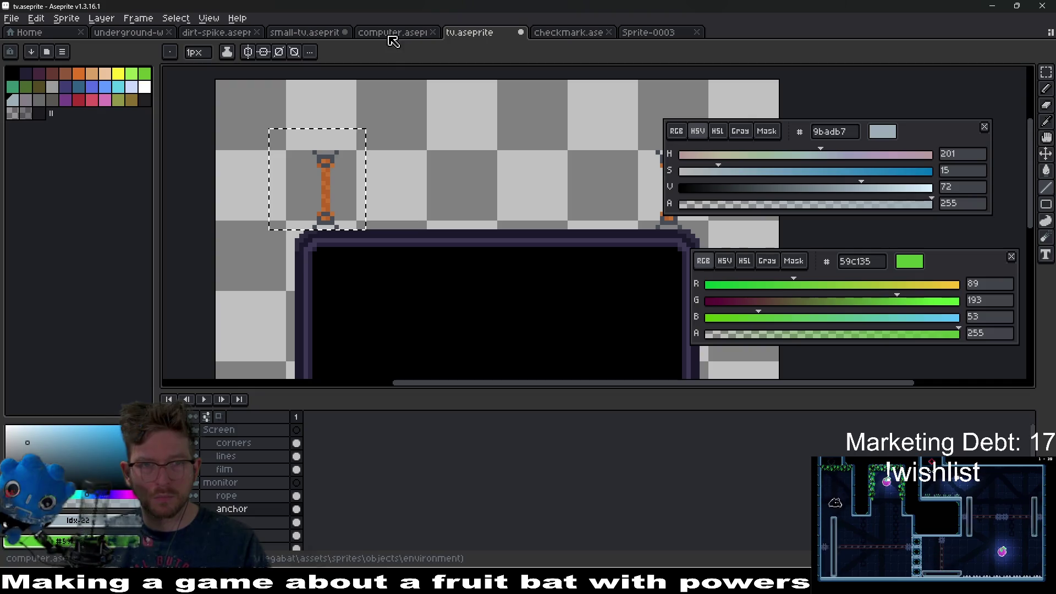
drag(325, 39, 494, 40)
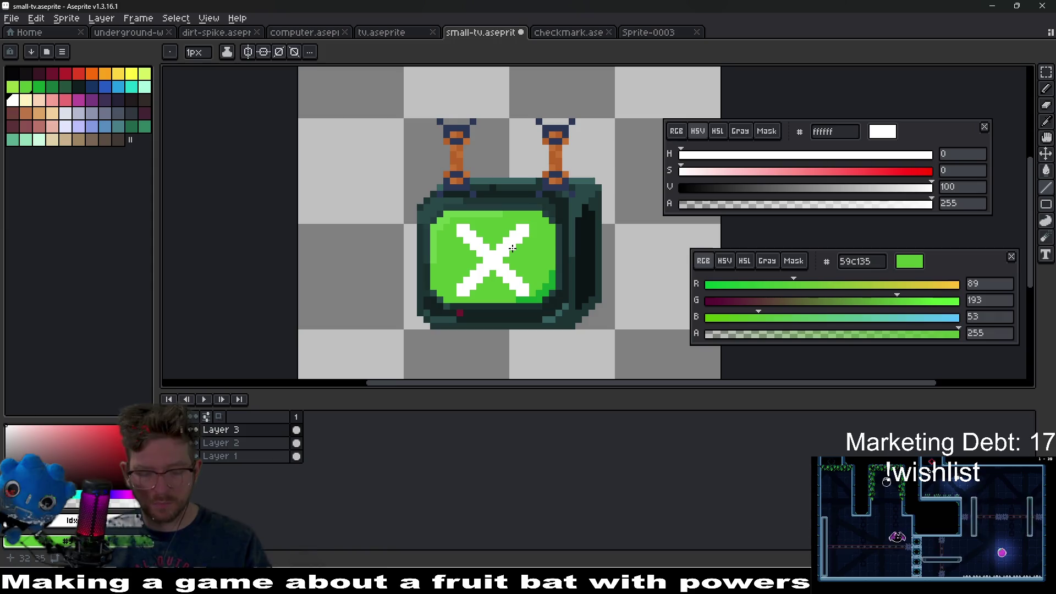
key(m)
drag(427, 201, 538, 318)
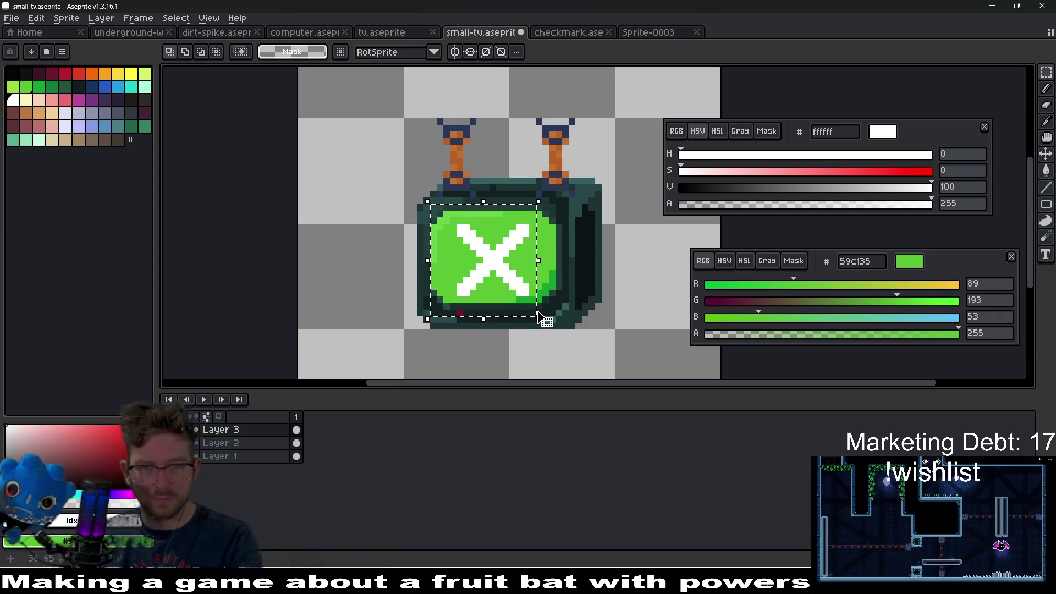
key(ctrl+d)
scroll(575, 285, down, 3)
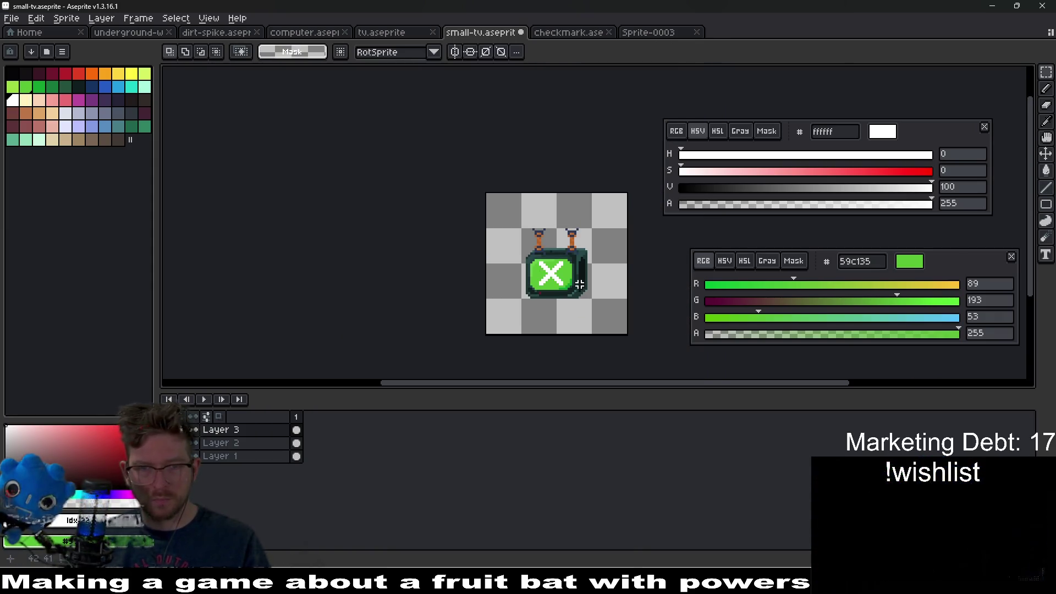
drag(486, 246, 614, 319)
key(ctrl+c)
Paste the copied X into the new 16 by 16 sprite and position it.
click(648, 32)
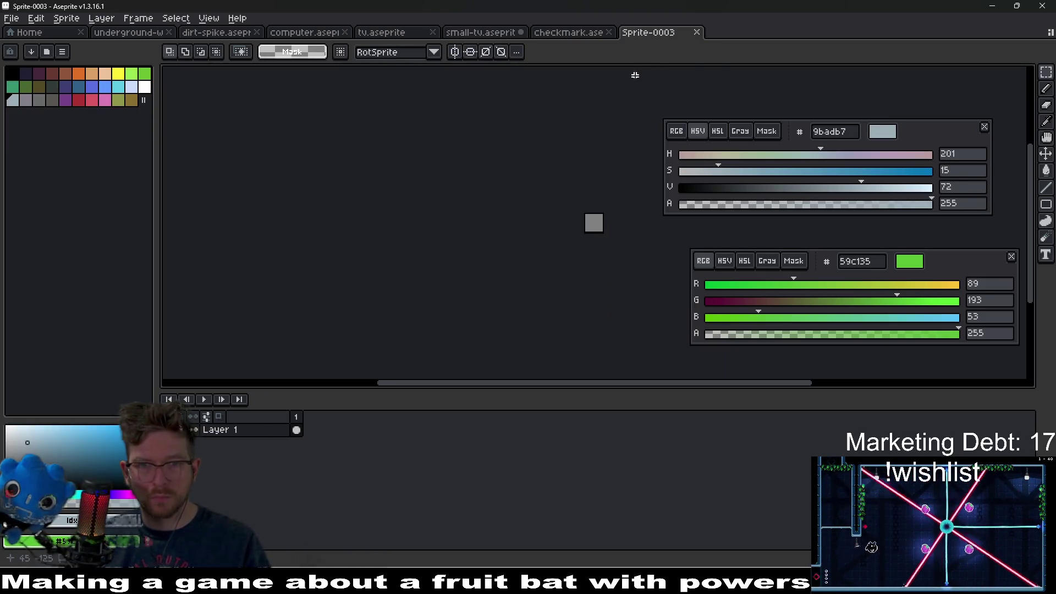
key(ctrl+v)
drag(609, 236, 594, 229)
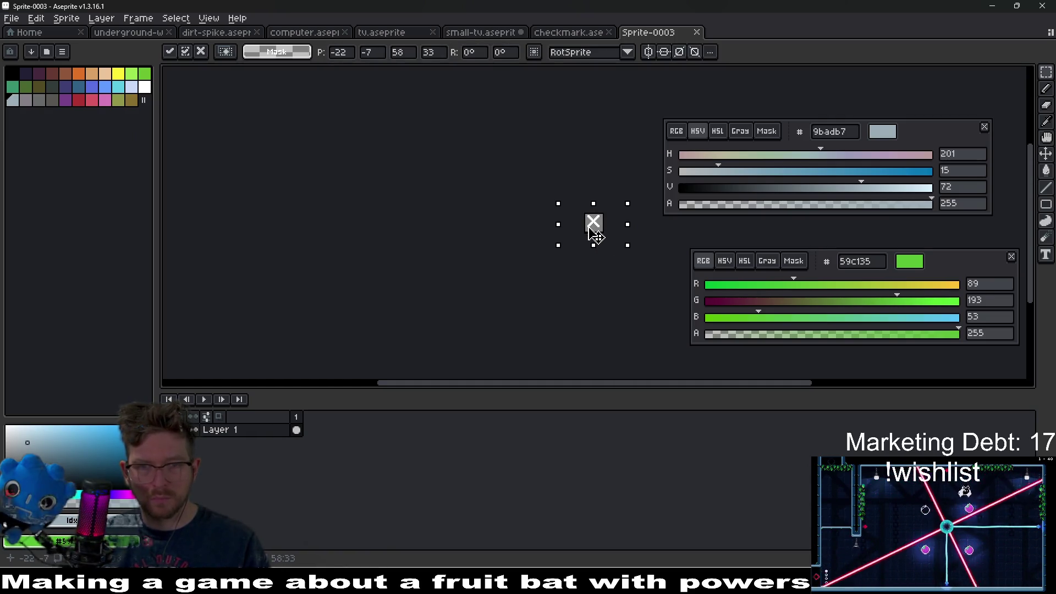
scroll(587, 229, up, 4)
scroll(587, 226, right, 5)
drag(370, 219, 379, 220)
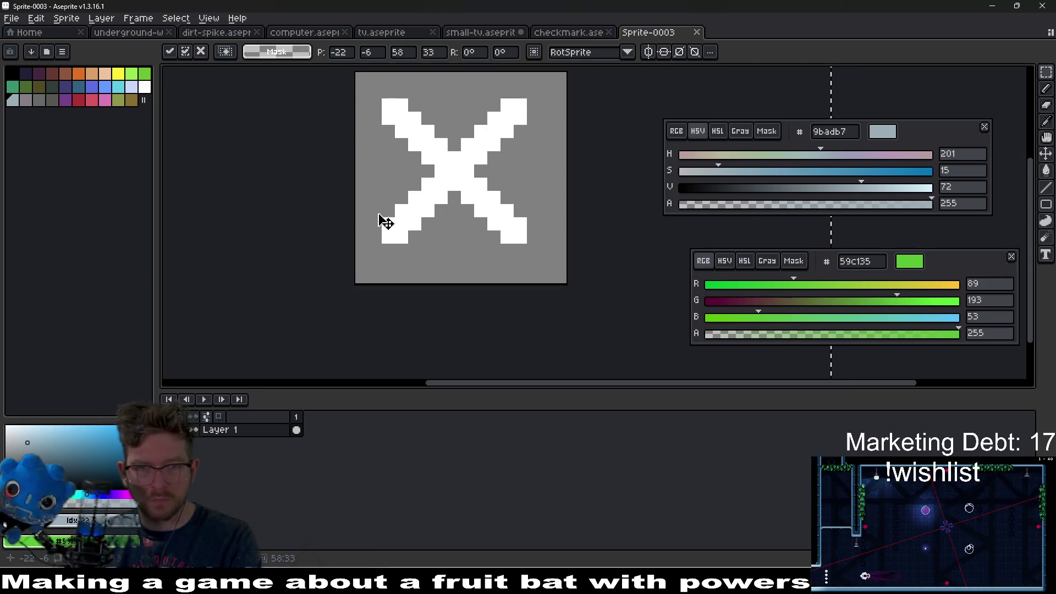
scroll(454, 236, up, 2)
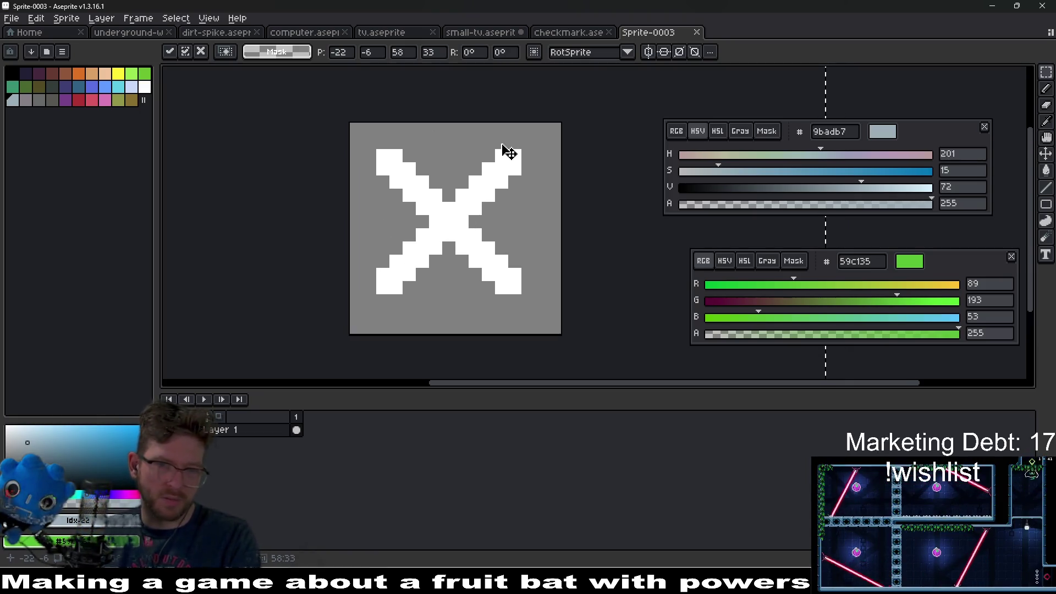
Compare the new X sprite against the checkmark and small TV sprites.
click(577, 33)
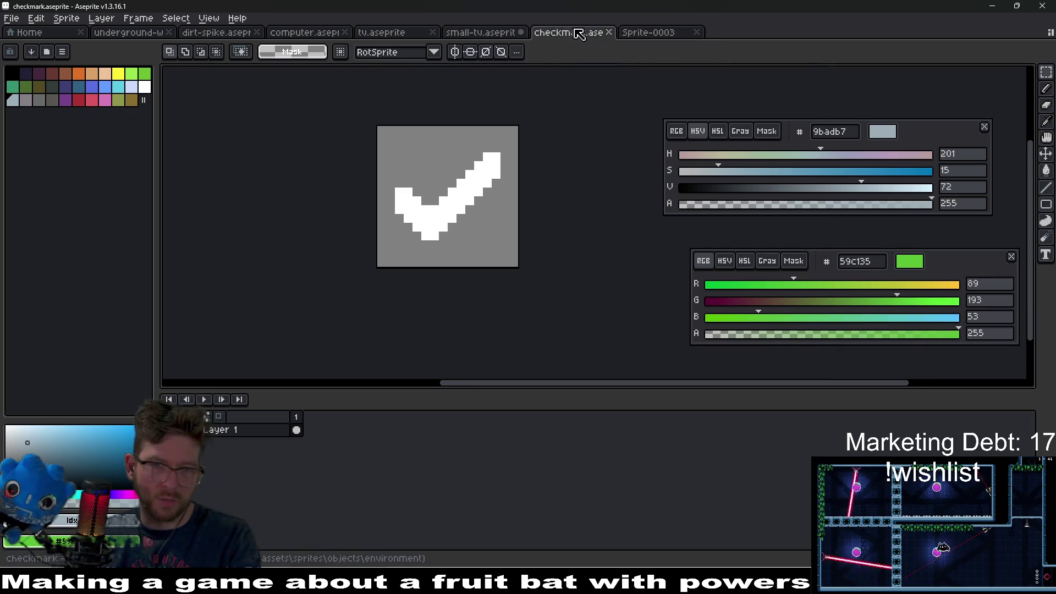
click(648, 32)
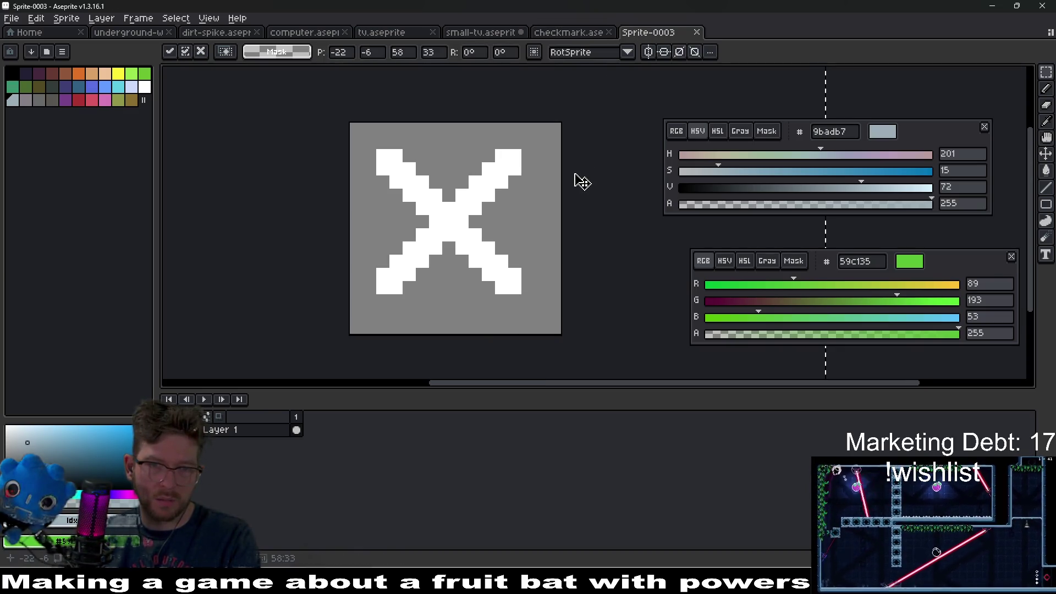
click(482, 33)
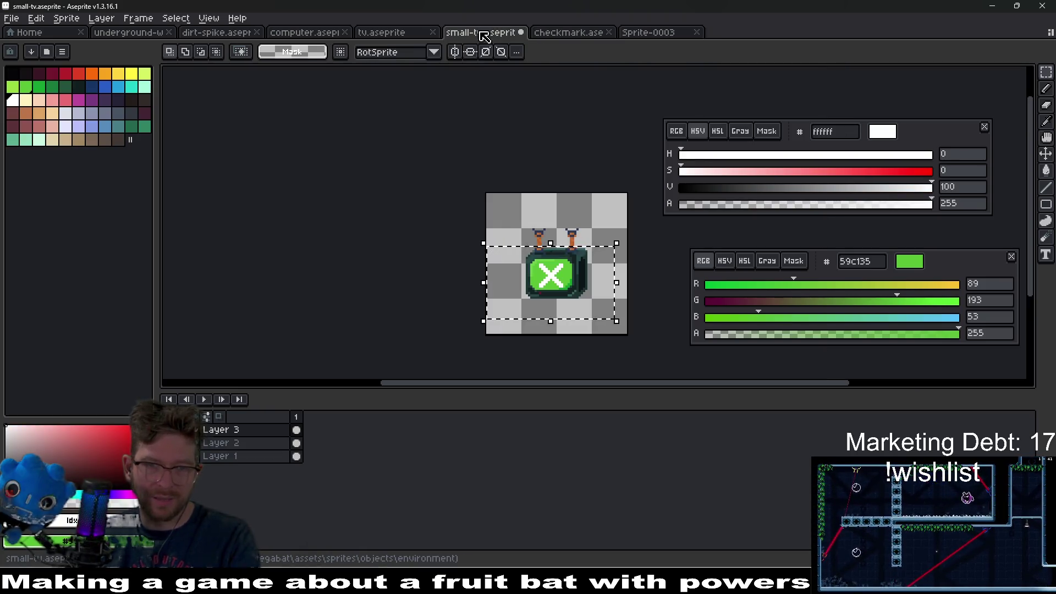
click(644, 33)
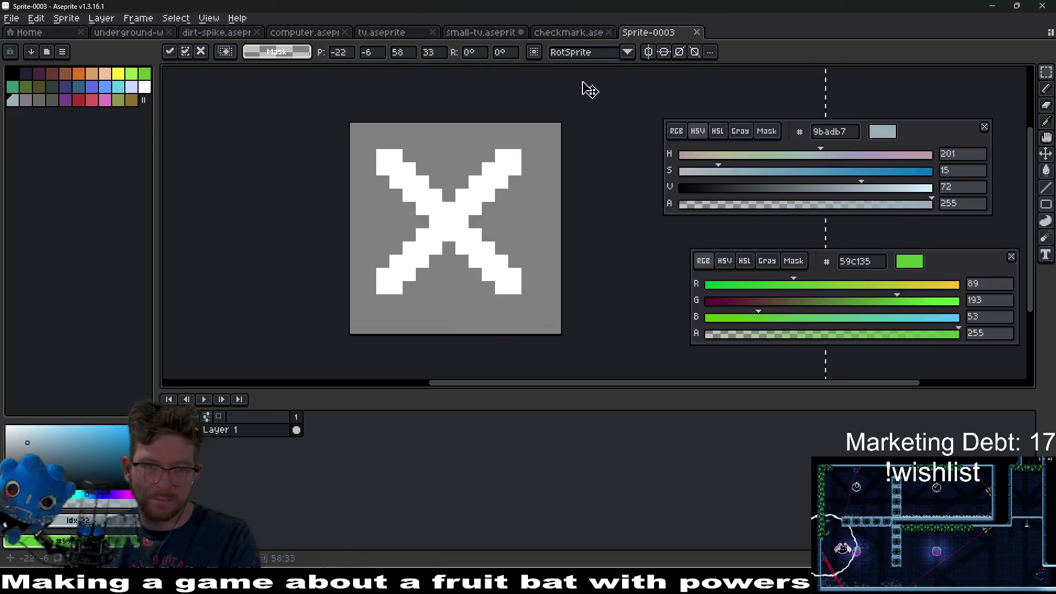
click(481, 35)
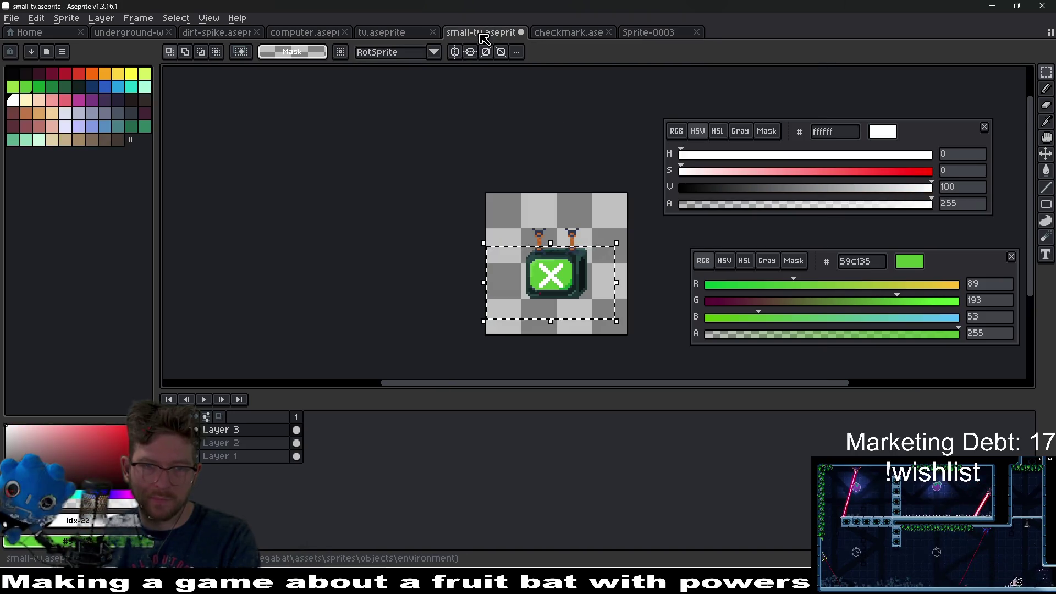
click(691, 32)
Save the X sprite as x.aseprite and export it as x.png.
key(ctrl+s)
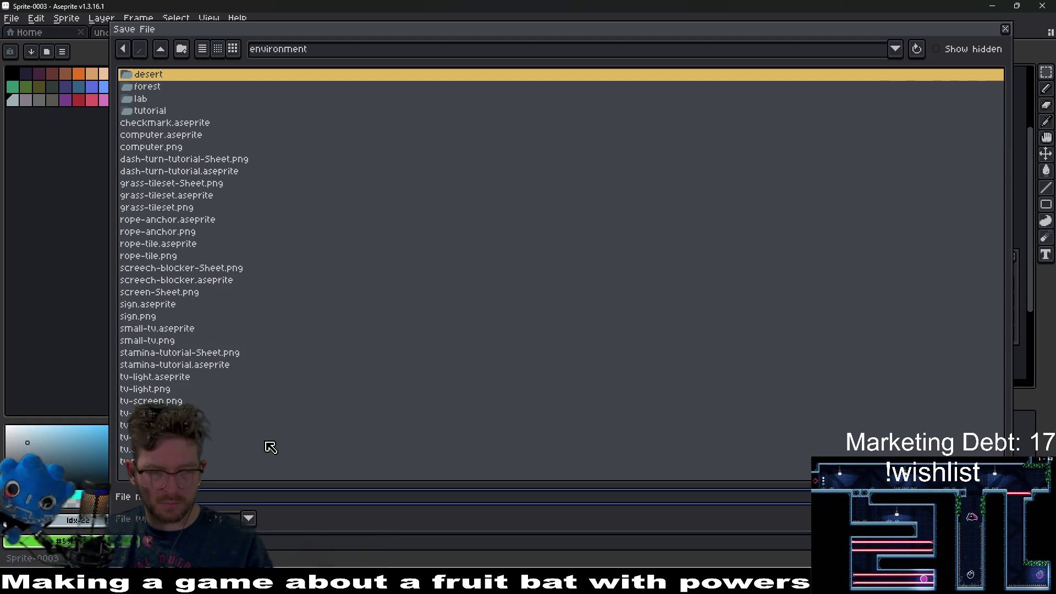
key(Return)
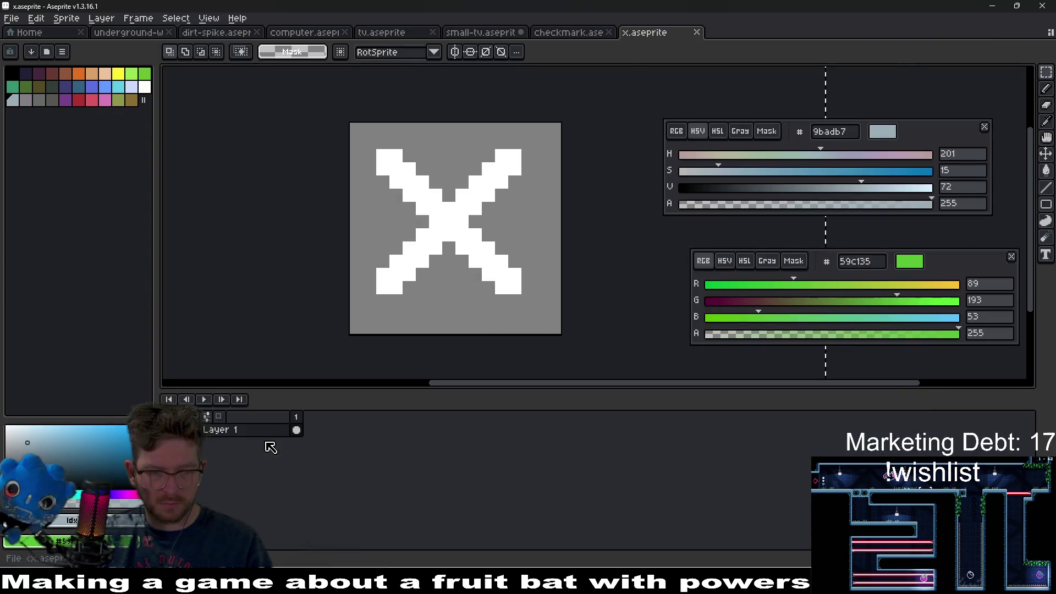
key(ctrl+alt+shift+s)
key(Return)
Export the checkmark sprite as checkmark.png and return to Godot.
click(574, 33)
key(ctrl+alt+shift+s)
key(Return)
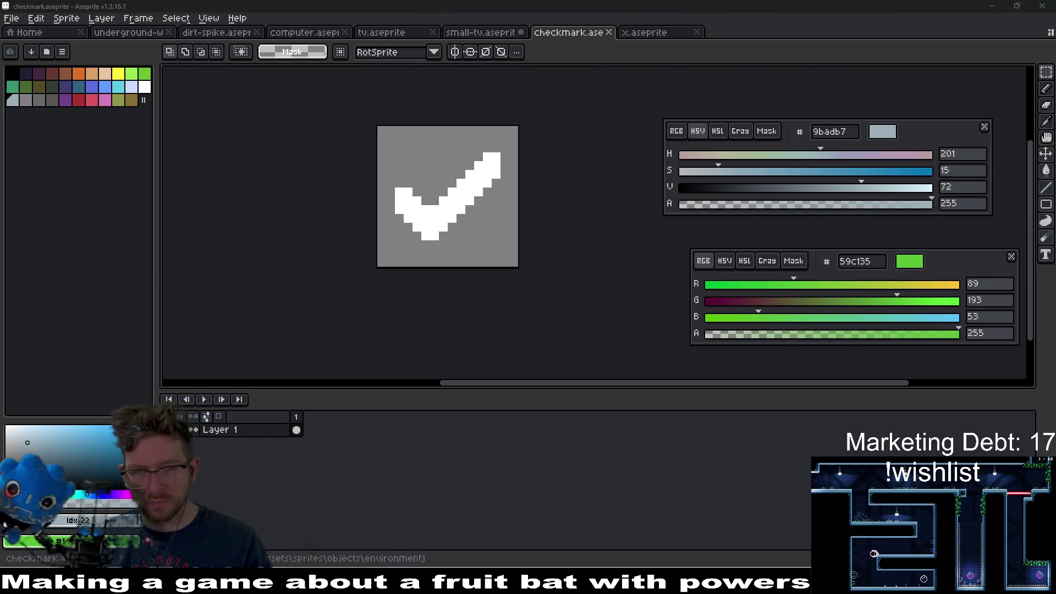
key(alt+Tab)
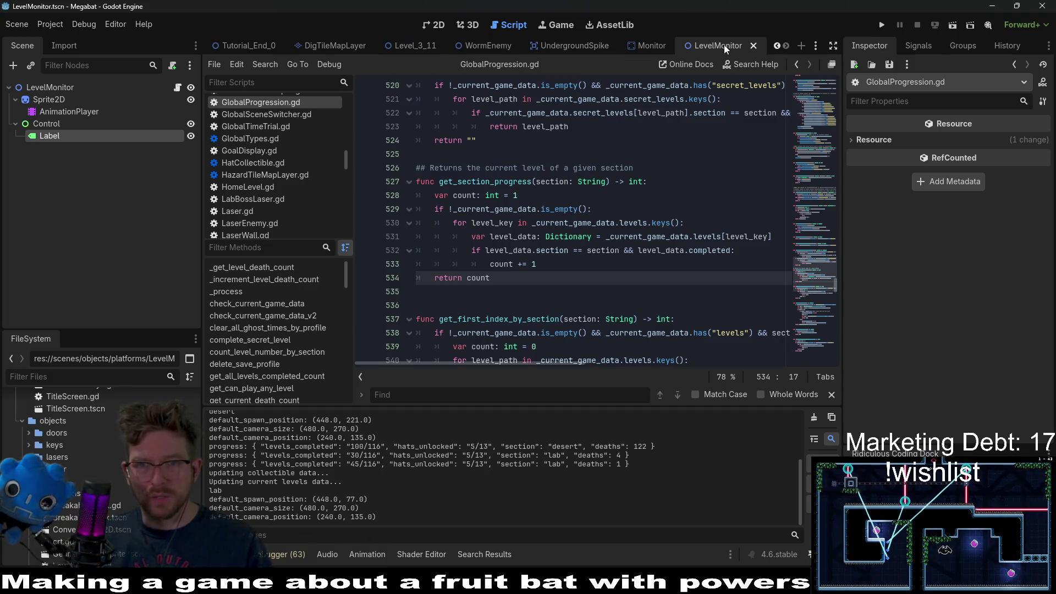
Add a TextureRect child under Control and name it Checkmark.
click(430, 25)
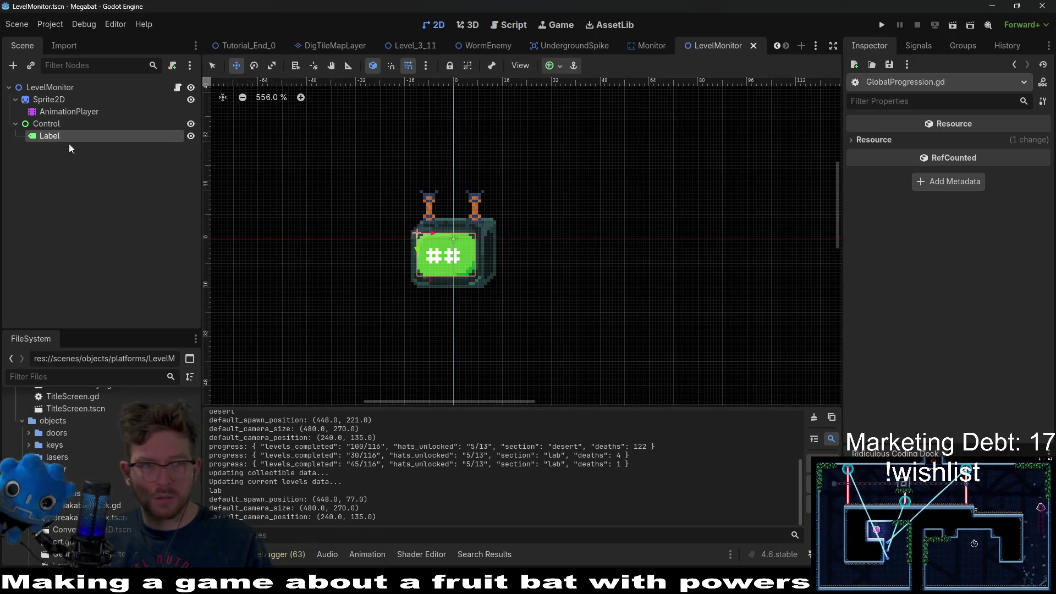
right_click(59, 124)
click(110, 135)
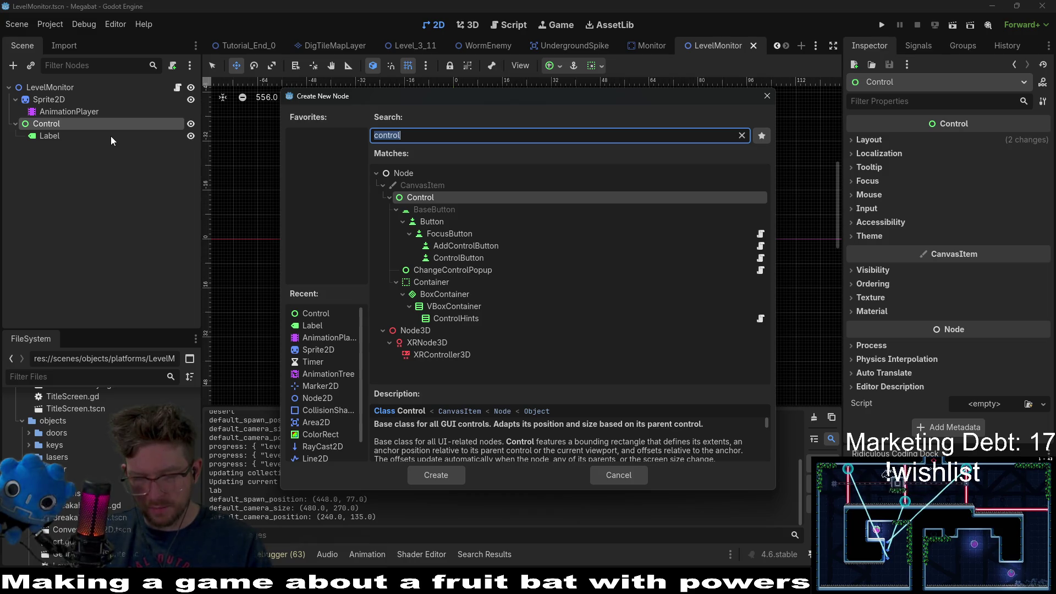
text(te)
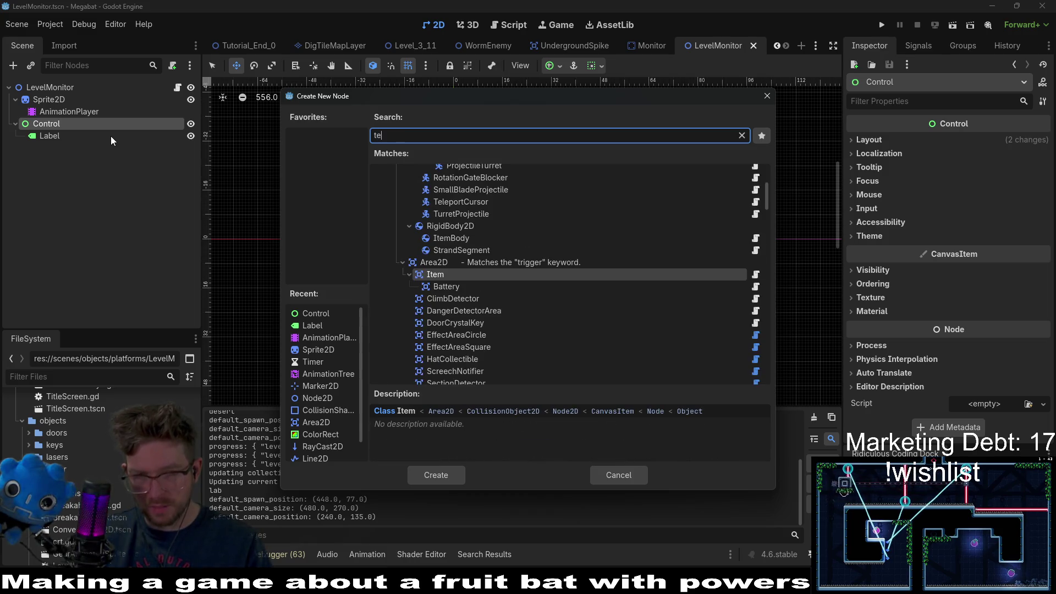
text(xt)
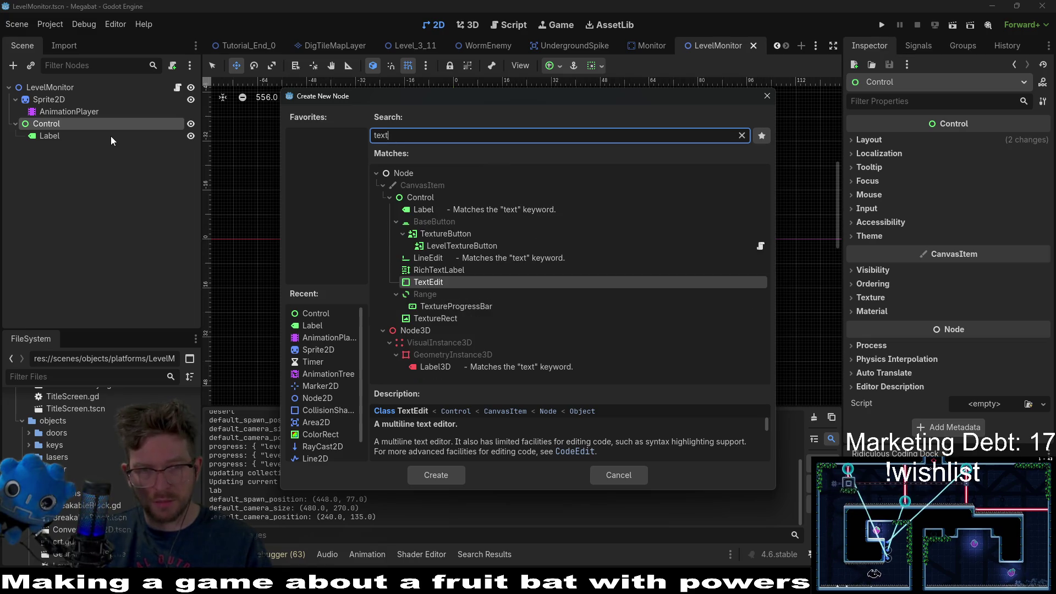
text(ure)
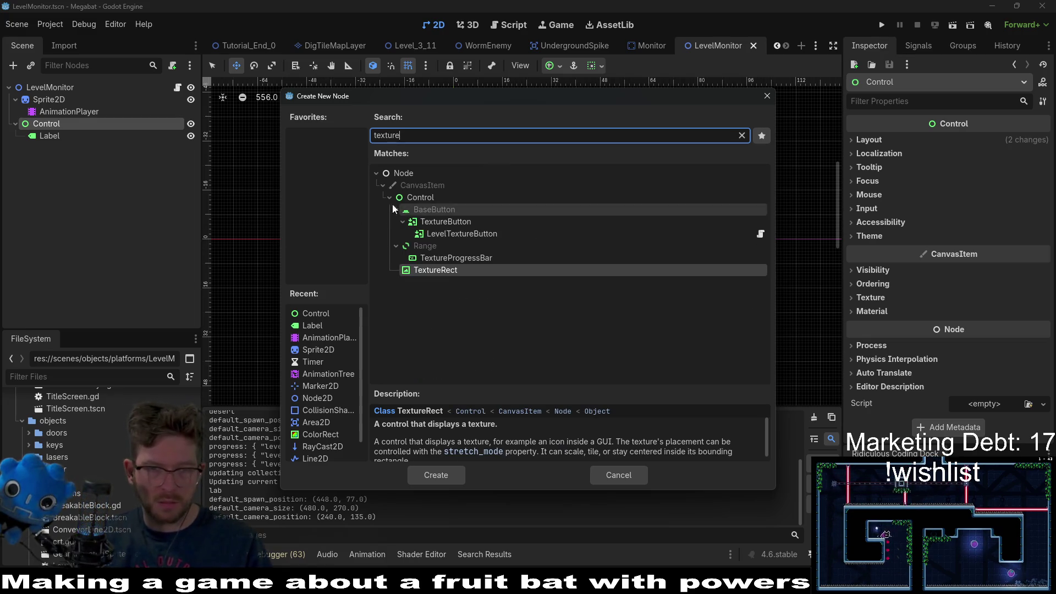
double_click(437, 272)
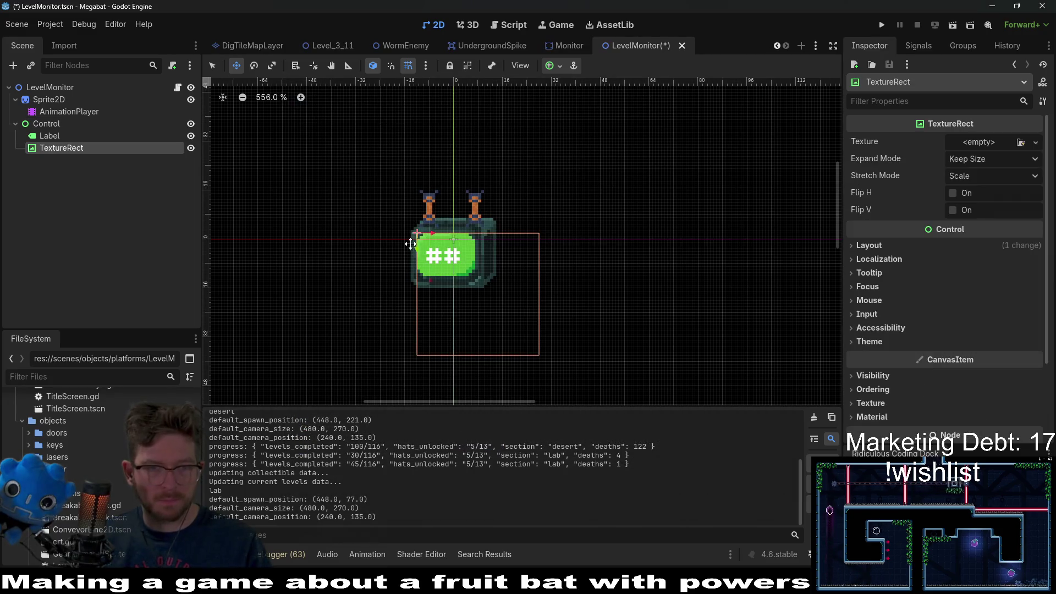
scroll(407, 242, up, 2)
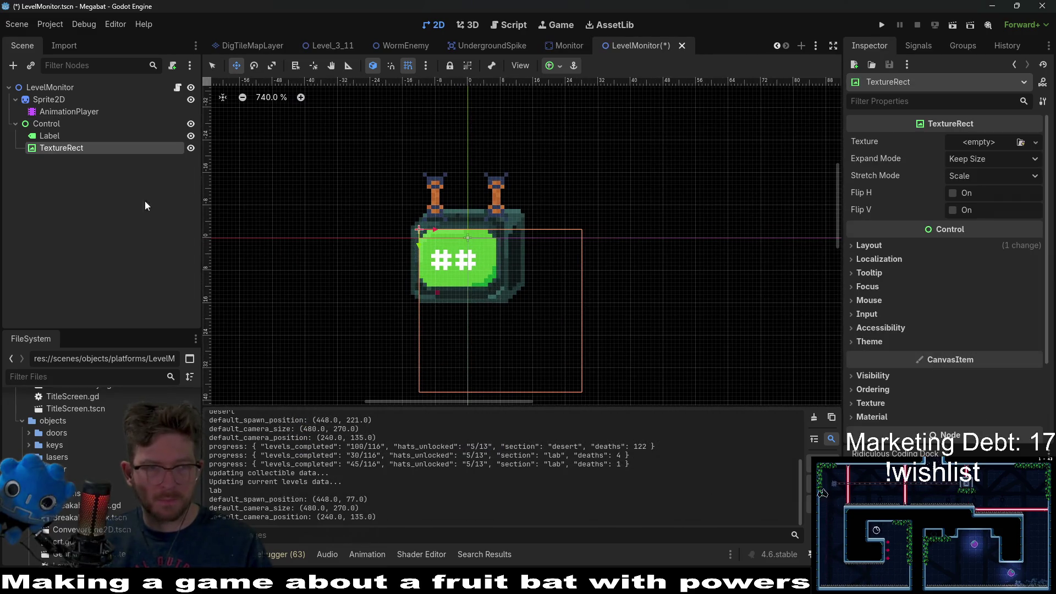
double_click(87, 149)
text(Checkmark)
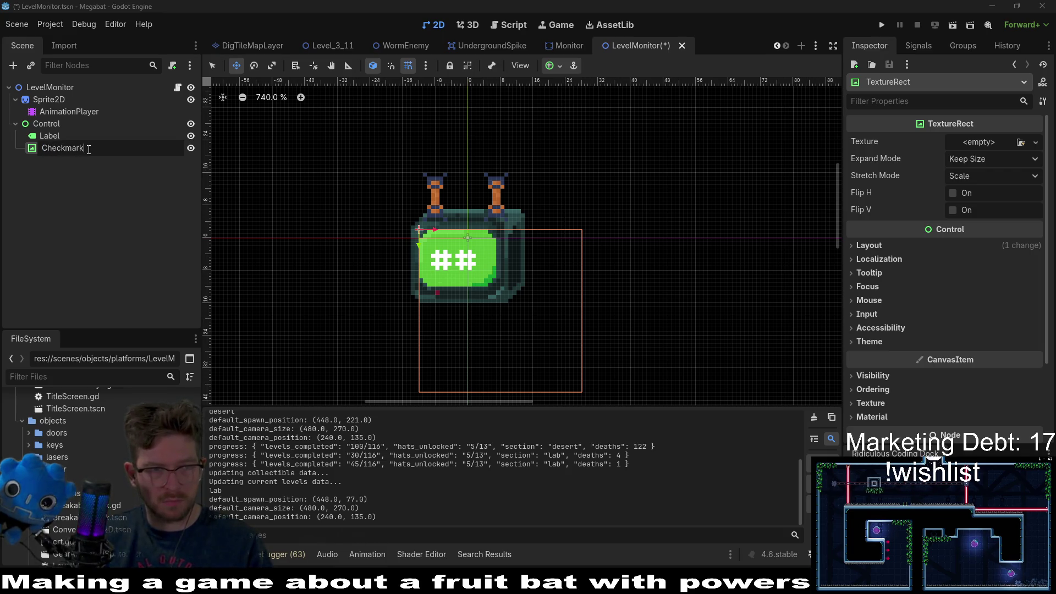
key(Return)
Duplicate Checkmark, rename the copy Xmark, and save the scene.
key(ctrl+d)
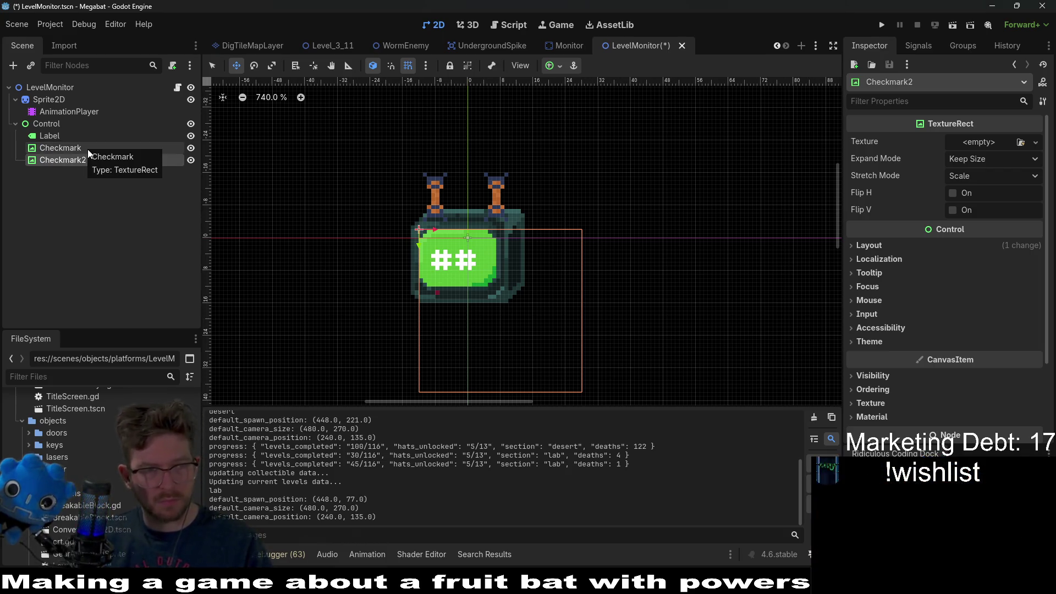
double_click(85, 160)
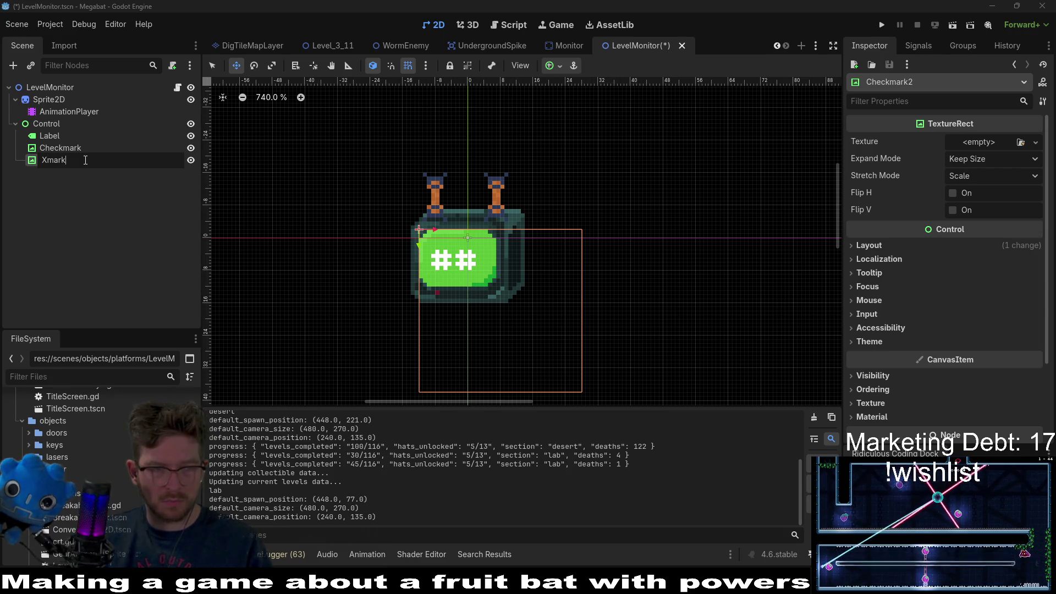
key(Return)
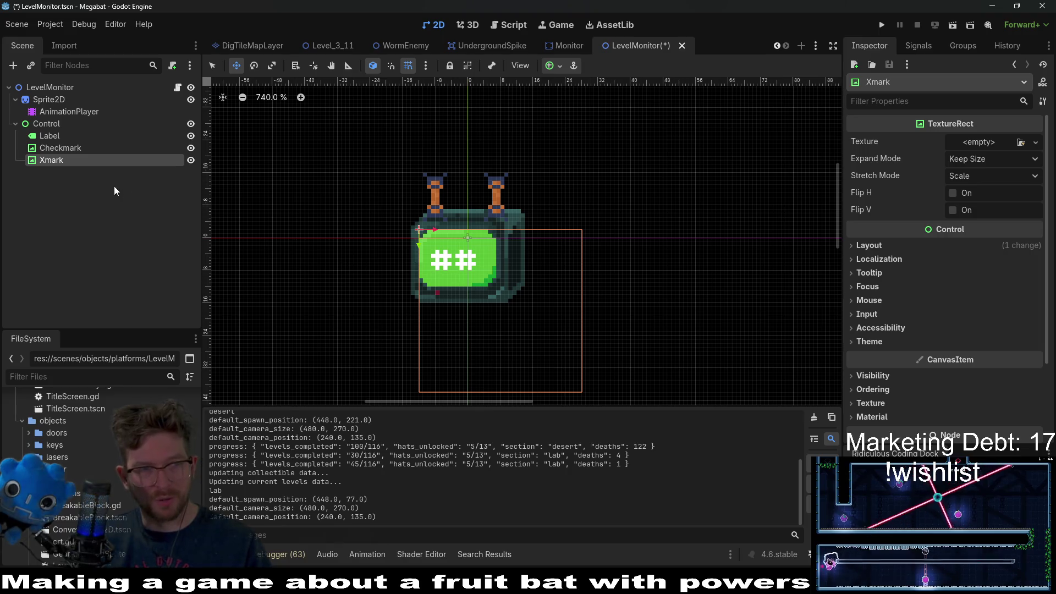
key(ctrl+s)
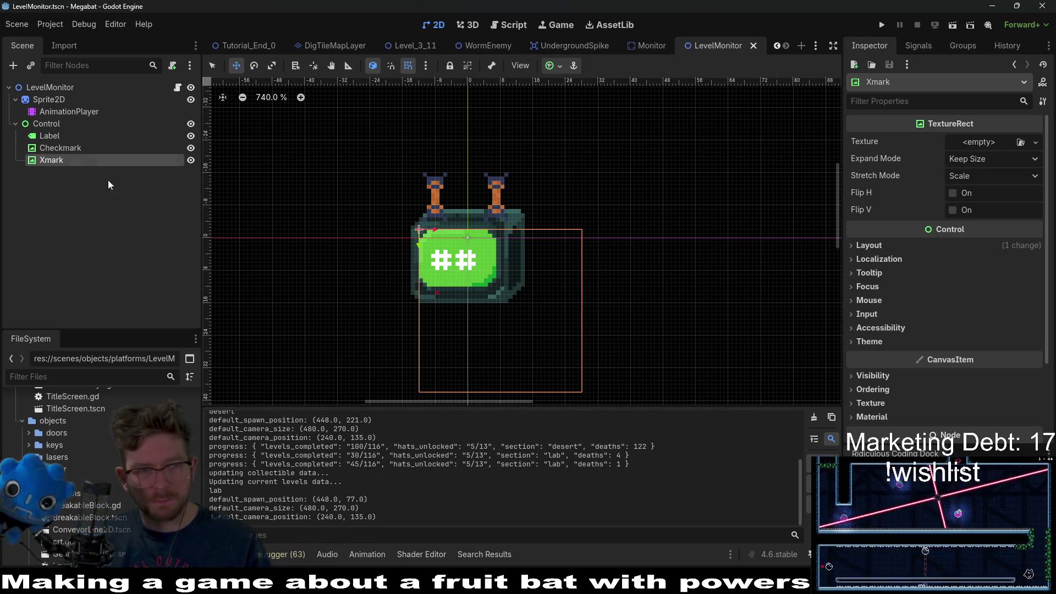
Find checkmark.png in the FileSystem and assign it as the Checkmark node's texture.
click(97, 376)
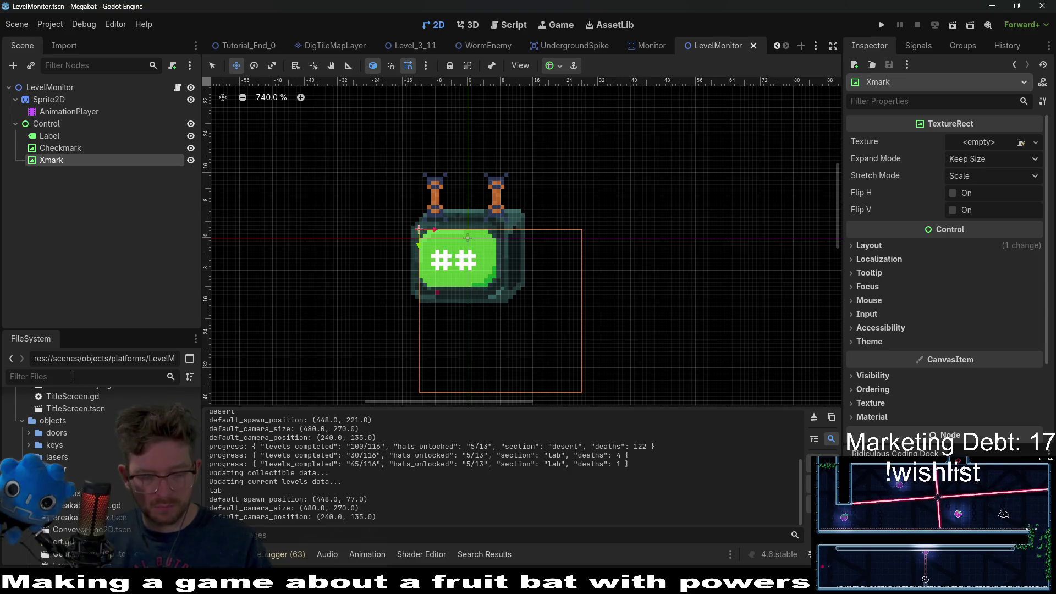
text(x)
scroll(121, 497, up, 10)
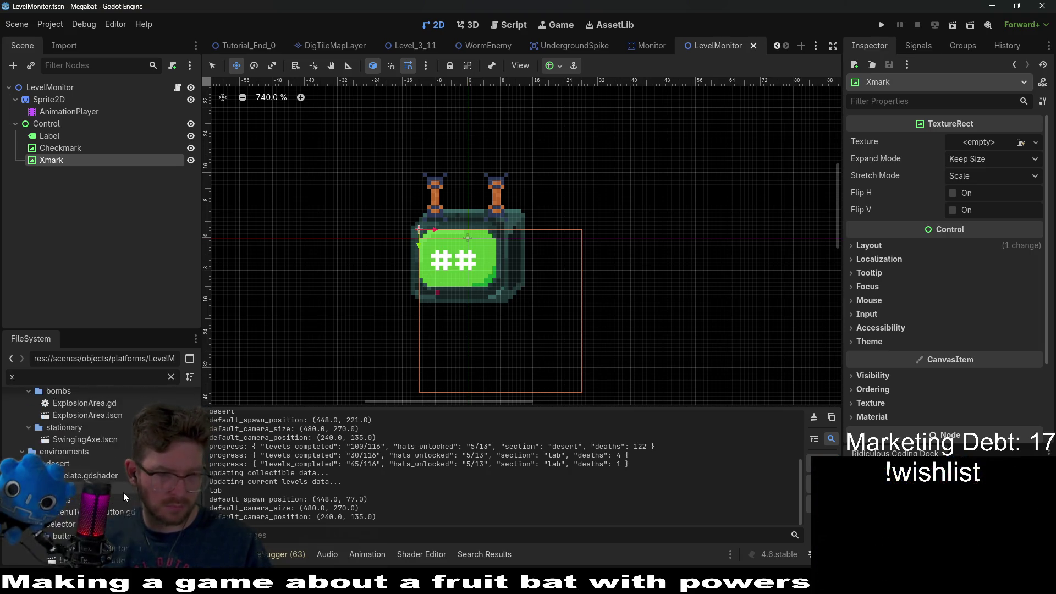
scroll(125, 497, up, 3)
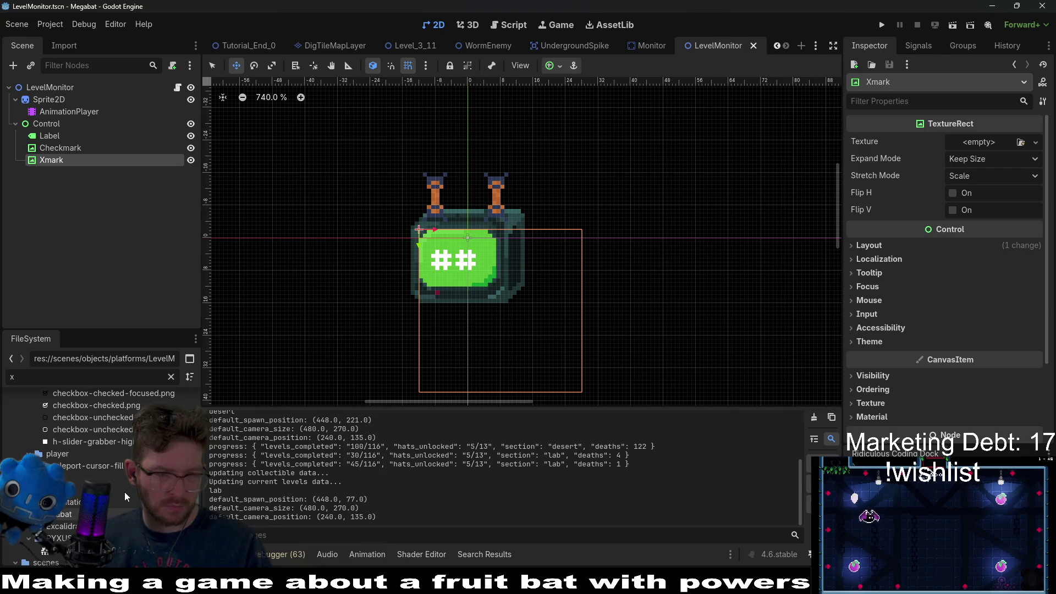
text(checkmark)
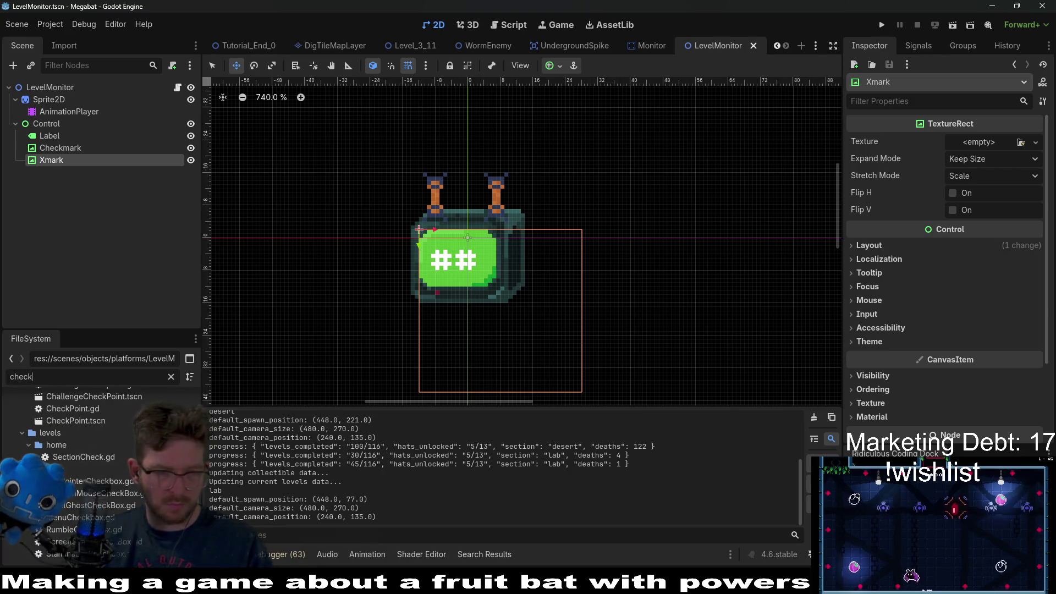
click(92, 472)
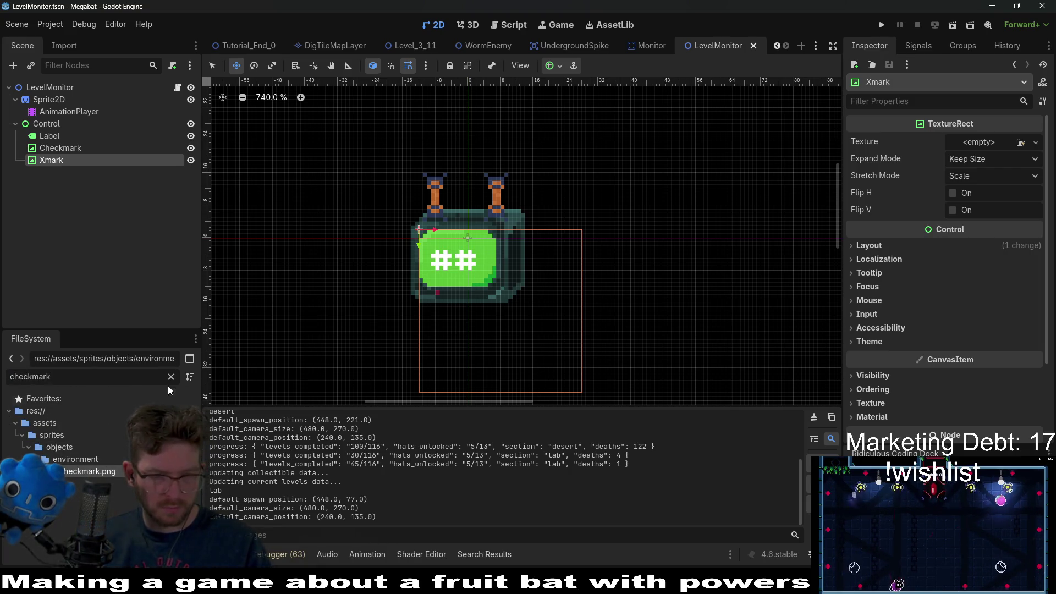
click(171, 377)
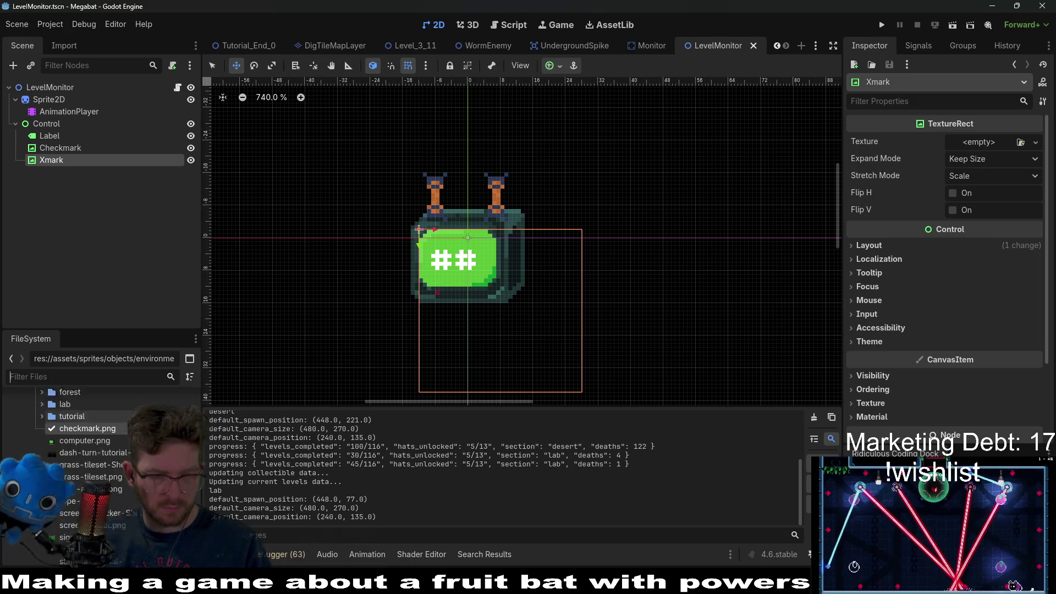
scroll(121, 429, up, 3)
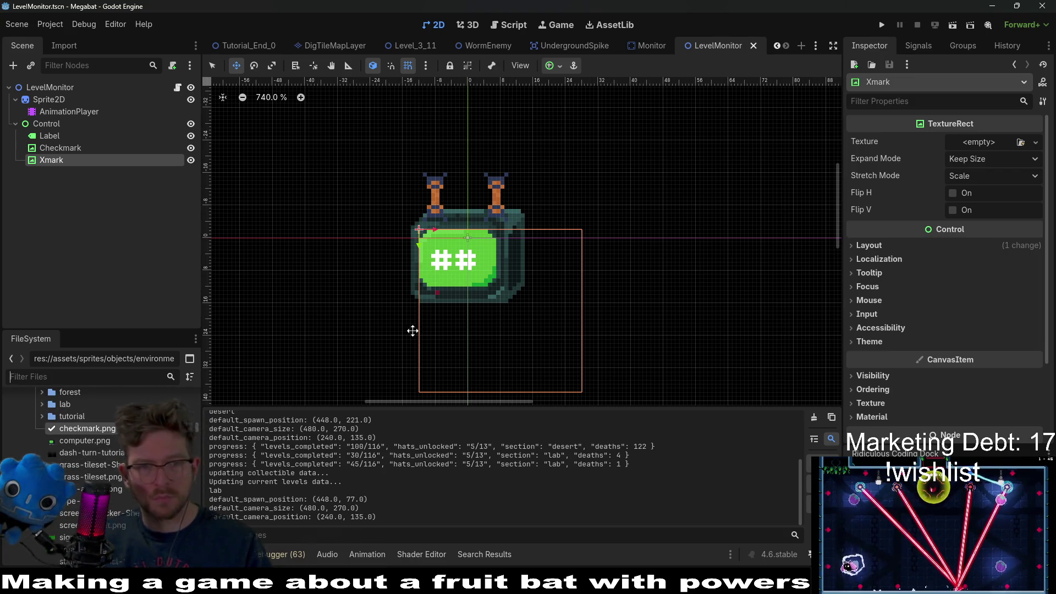
click(83, 147)
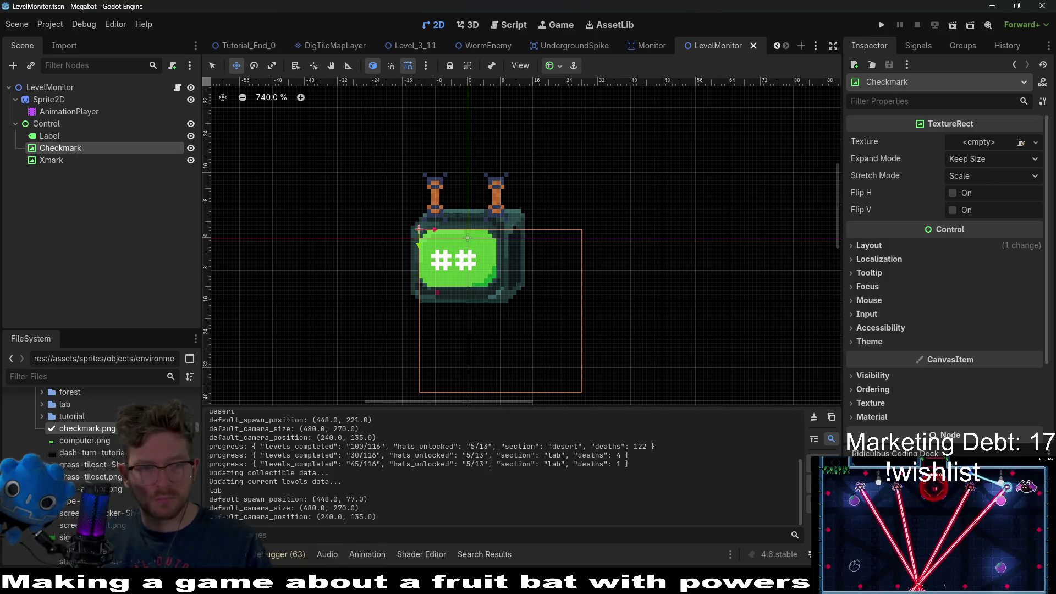
drag(81, 435, 984, 143)
Shrink the checkmark to fit the TV screen and shift it right.
scroll(498, 289, up, 3)
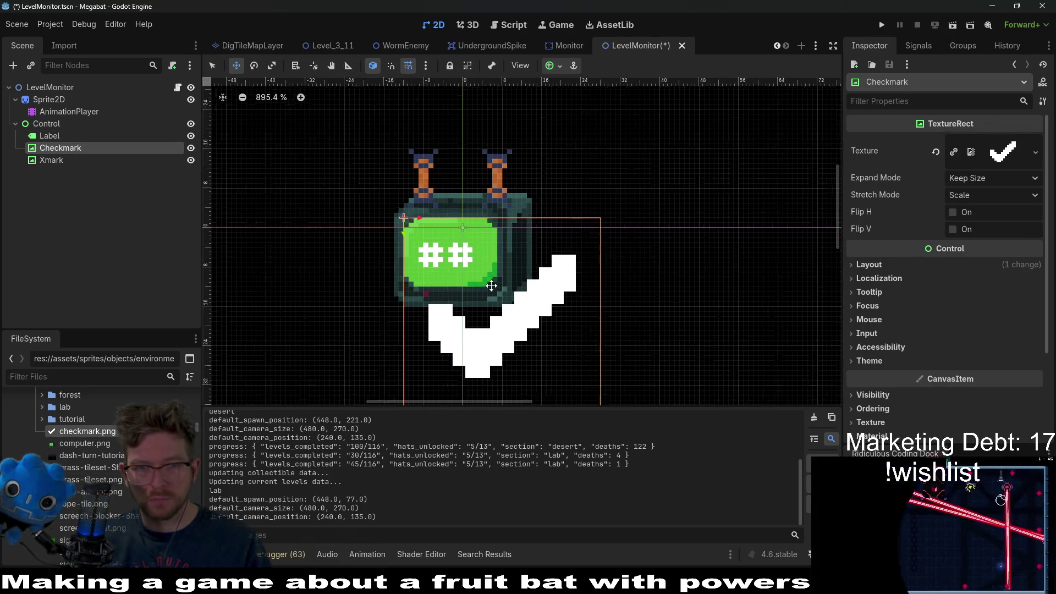
scroll(498, 288, down, 4)
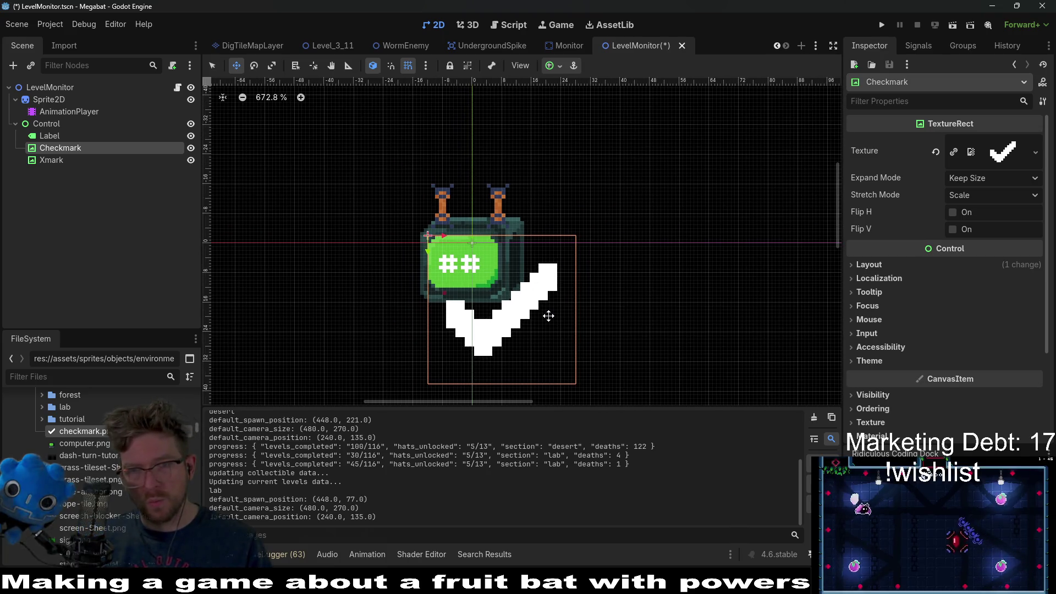
key(q)
drag(575, 385, 490, 291)
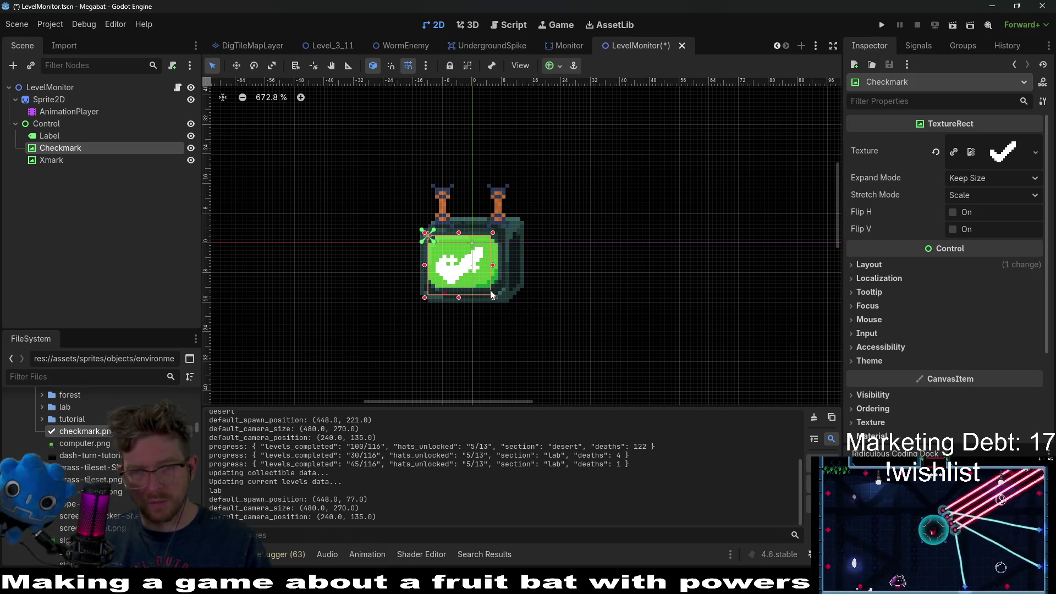
scroll(492, 294, up, 2)
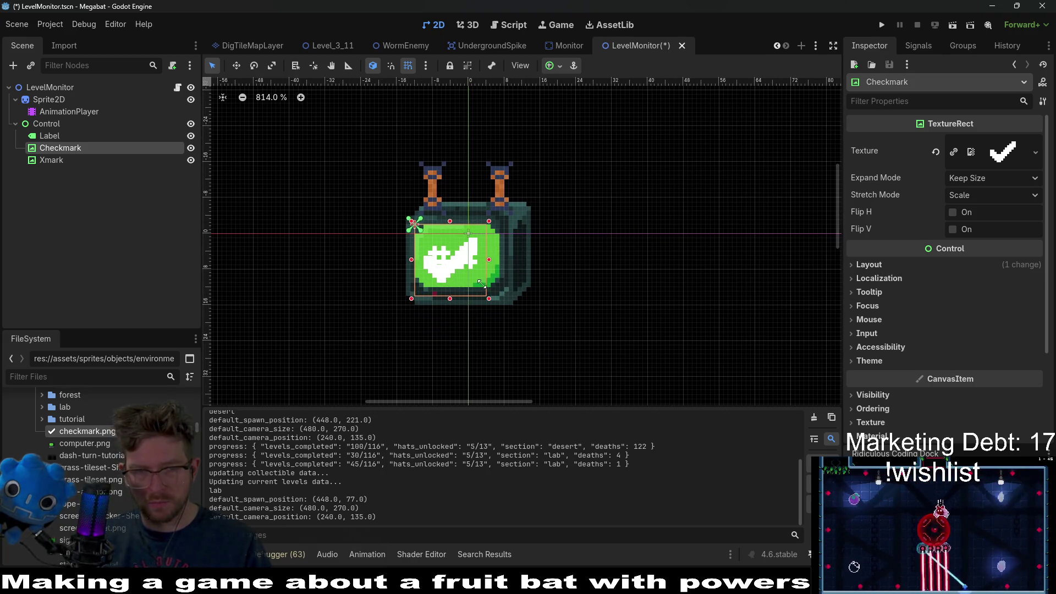
scroll(602, 264, up, 3)
key(w)
drag(396, 253, 415, 252)
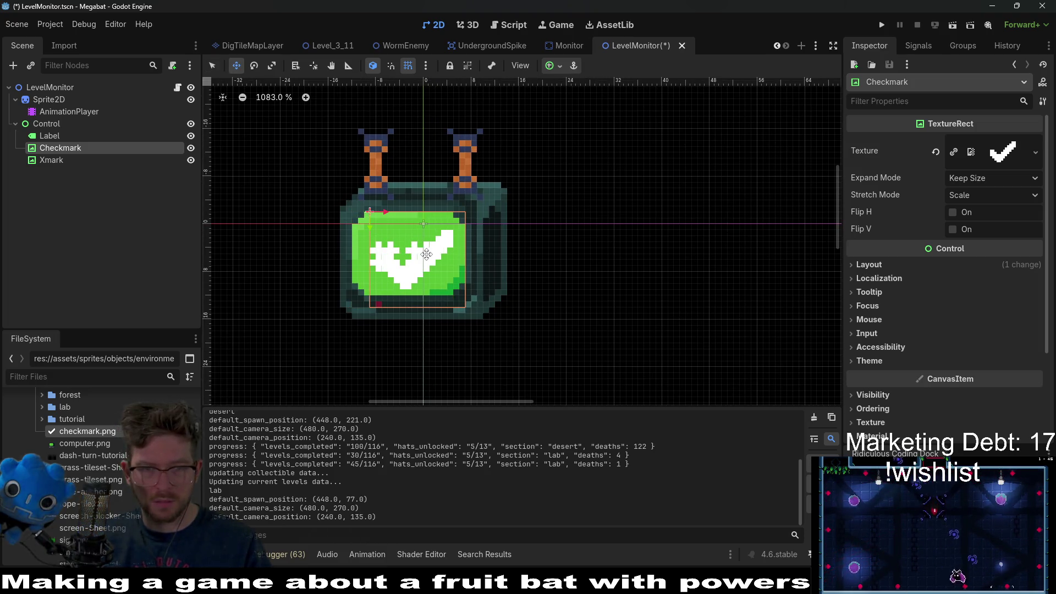
Hide the Label, centre the checkmark one pixel higher, then hide Checkmark.
click(190, 136)
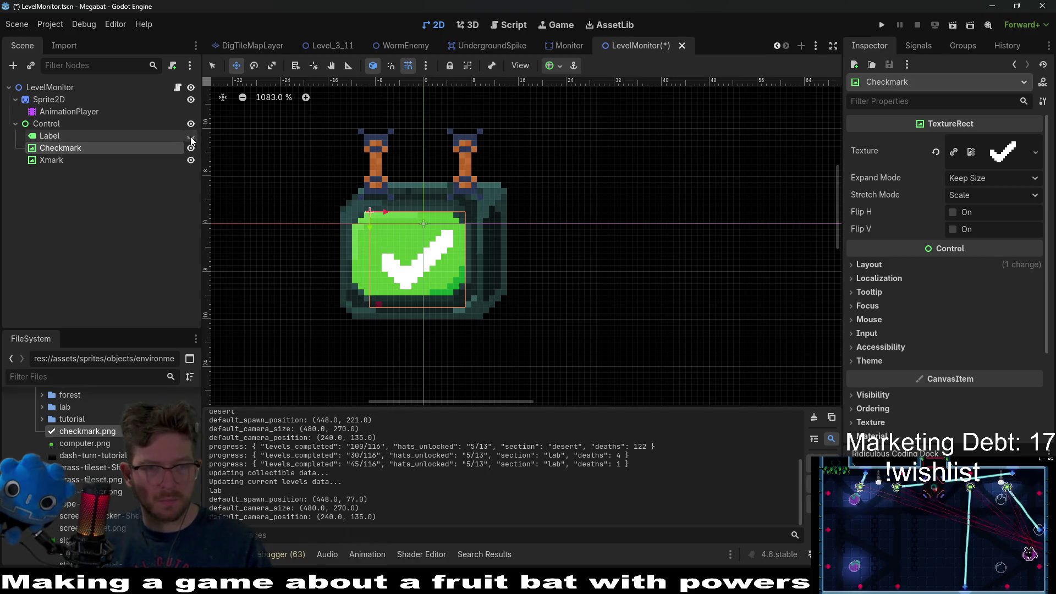
drag(418, 245, 412, 243)
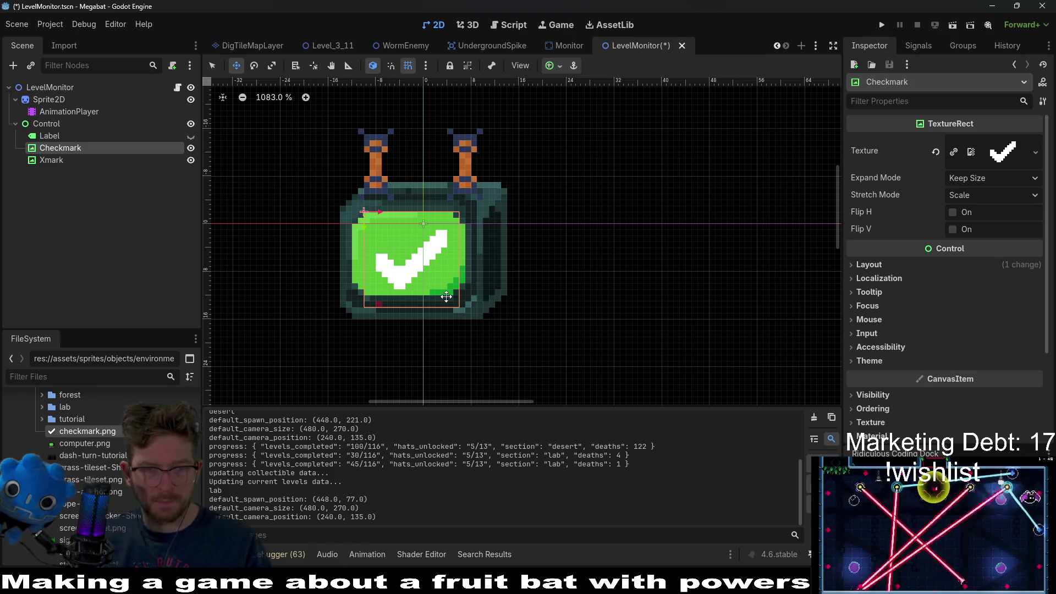
drag(418, 249, 418, 246)
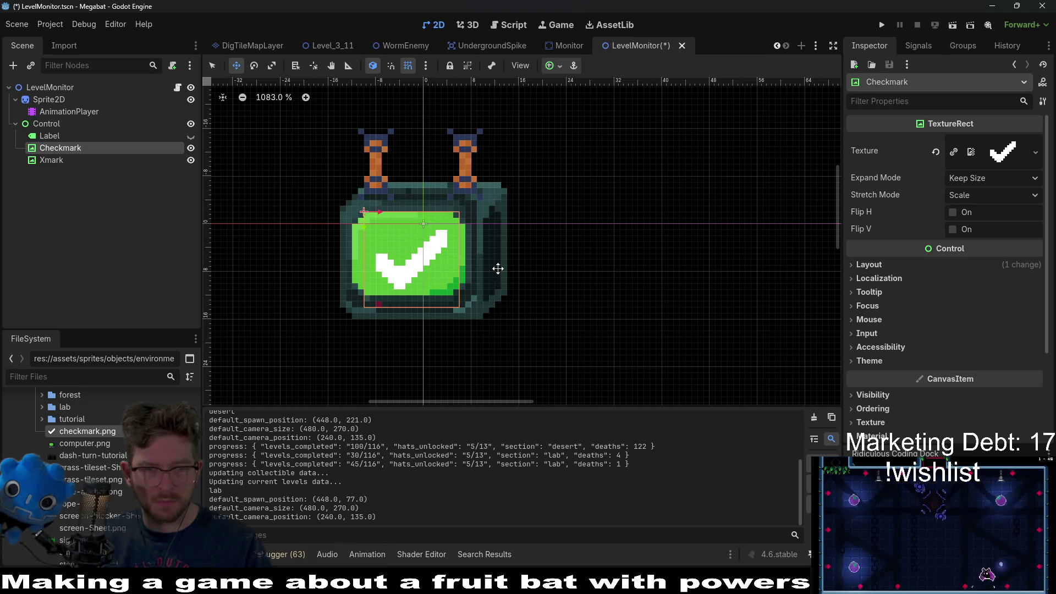
click(52, 159)
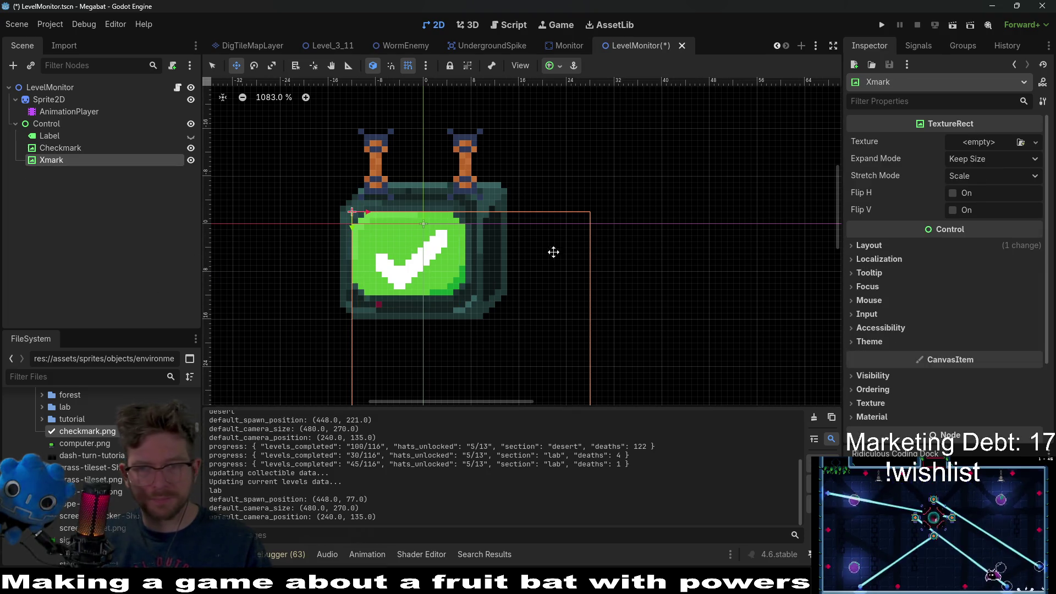
scroll(461, 279, down, 2)
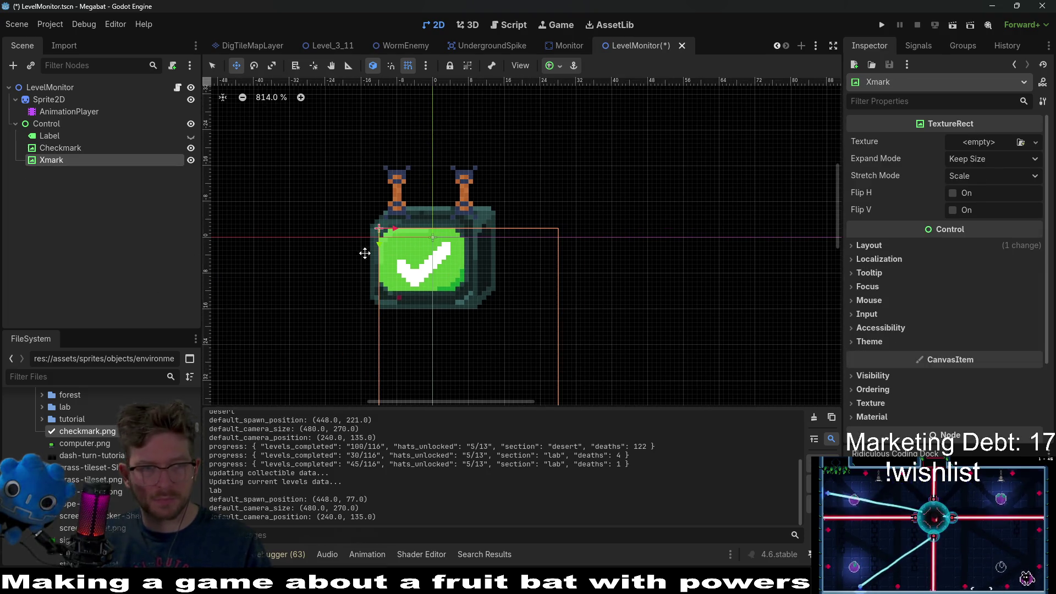
click(191, 148)
scroll(99, 468, down, 5)
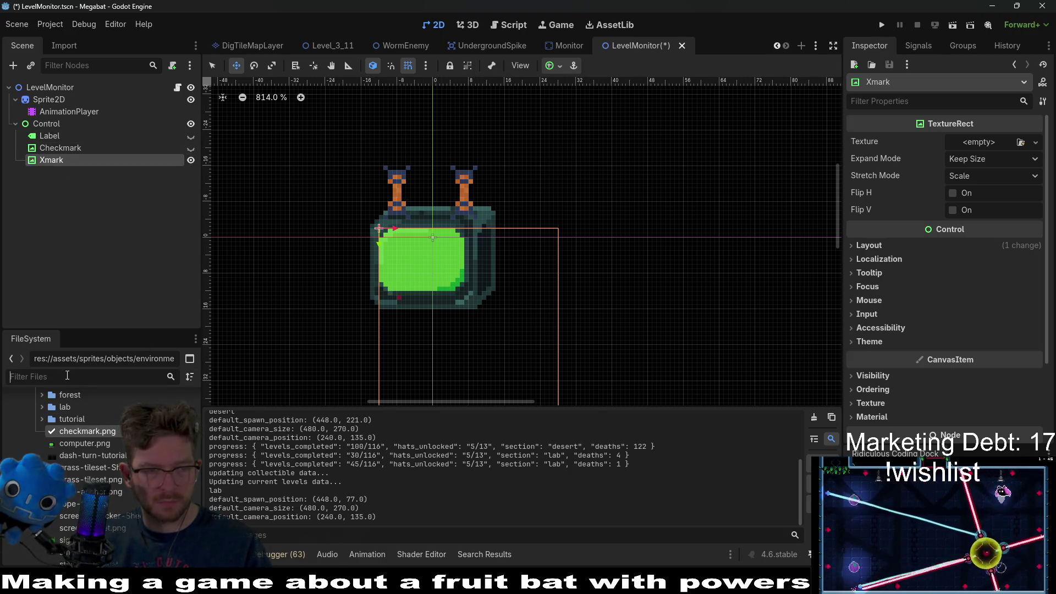
Give Xmark the x.png texture and shrink it to fit the TV screen.
scroll(117, 505, down, 1)
mouse_move(93, 524)
mouse_down()
mouse_move(747, 318)
mouse_move(992, 146)
mouse_up()
key(f)
key(q)
mouse_move(612, 320)
mouse_down()
mouse_move(502, 219)
mouse_move(470, 233)
mouse_up()
scroll(430, 137, up, 3)
key(w)
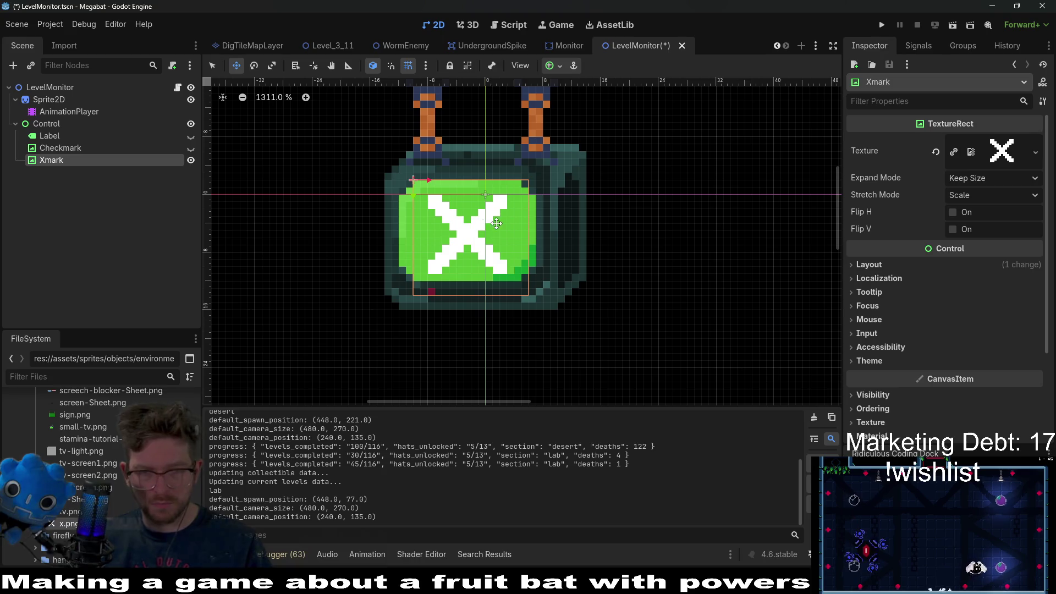
scroll(495, 222, up, 1)
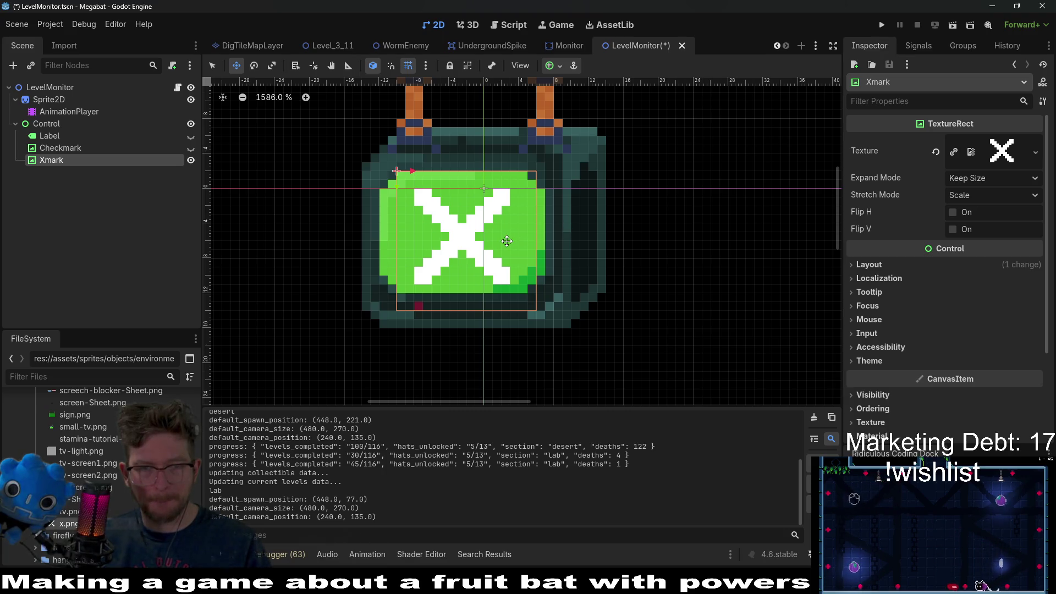
scroll(506, 240, down, 2)
Hide Xmark, show the ## Label, save, and open LevelMonitor.gd.
click(191, 161)
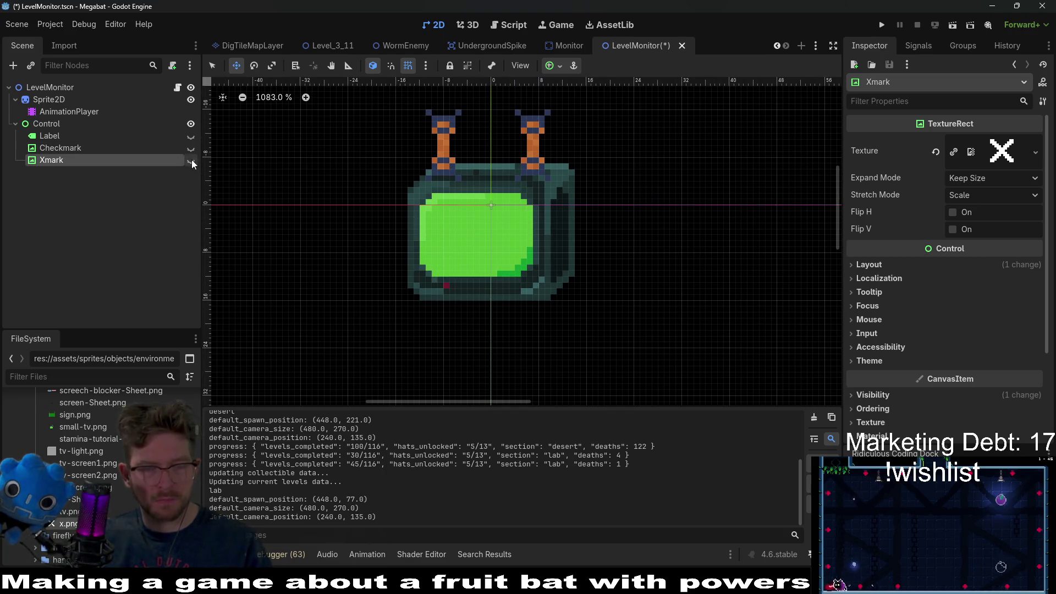
click(191, 136)
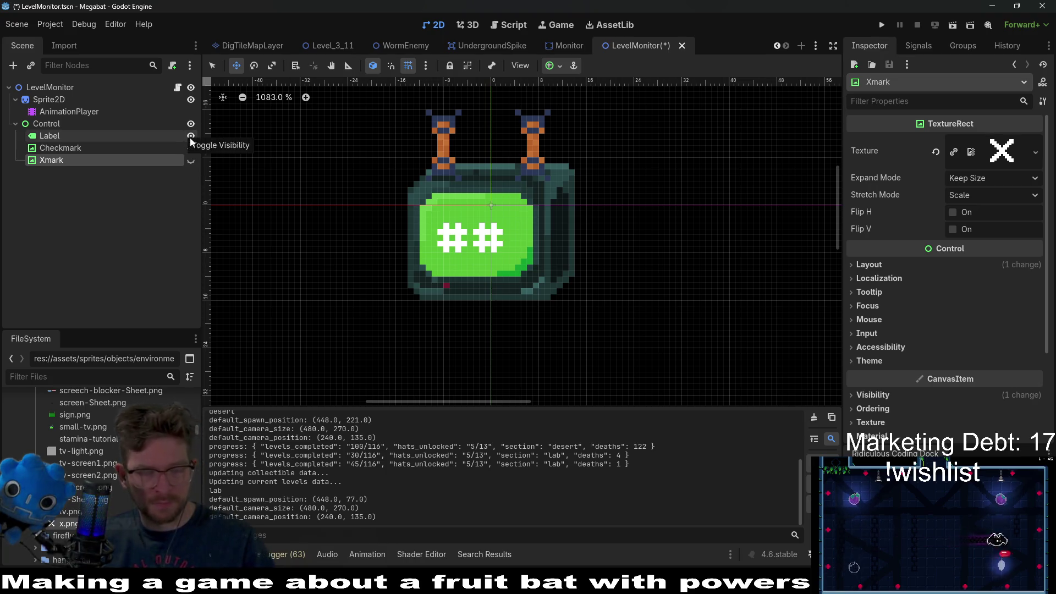
key(ctrl+s)
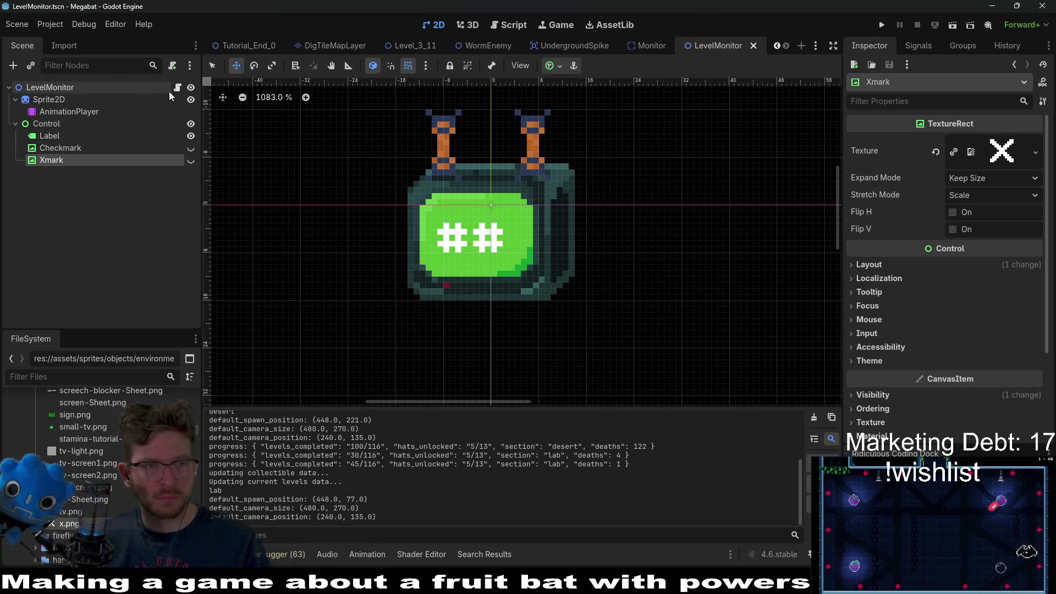
click(177, 88)
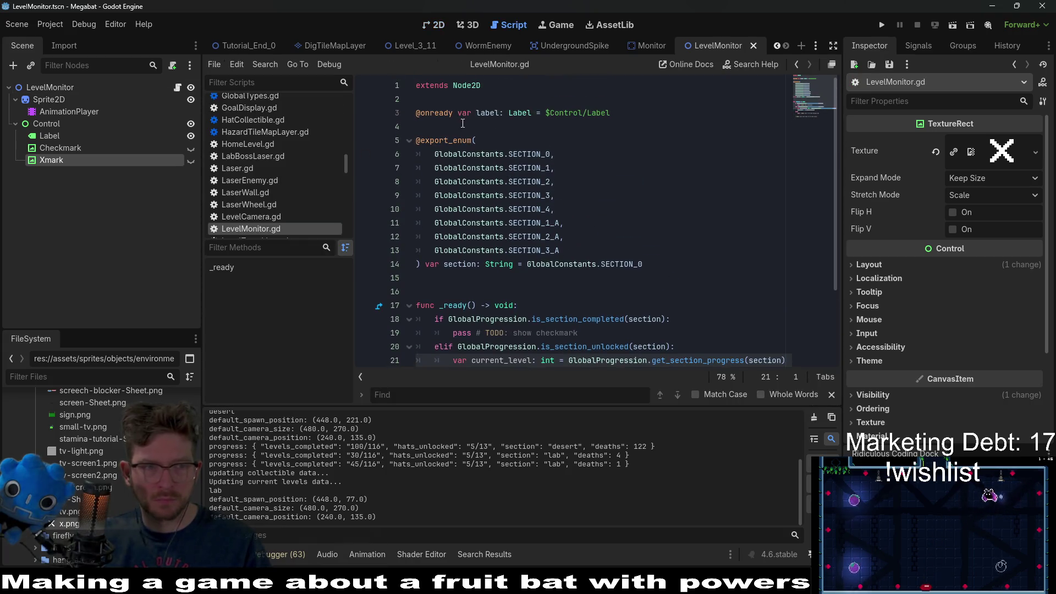
click(462, 123)
click(61, 148)
shift+click(52, 160)
drag(70, 150, 424, 128)
Copy the checkmark variable name and select the show-checkmark placeholder on line 21.
double_click(489, 127)
key(ctrl+c)
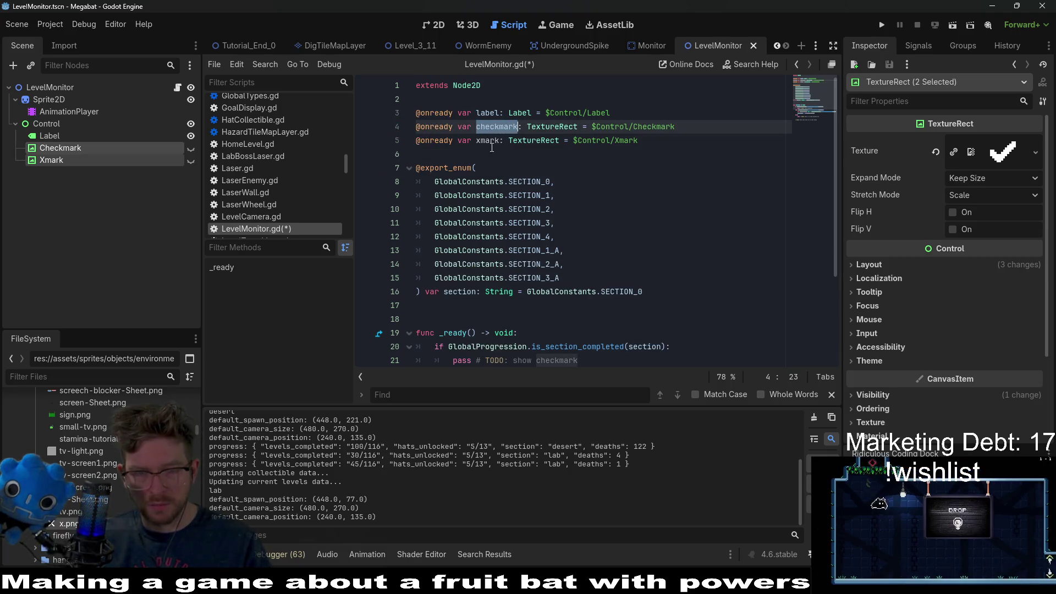
scroll(491, 146, down, 3)
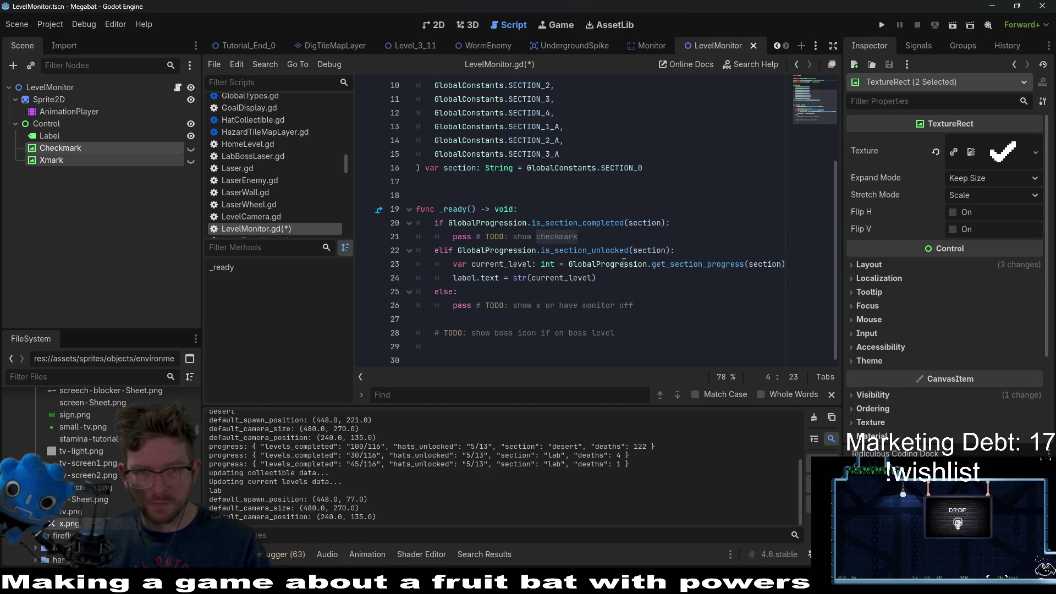
scroll(624, 264, up, 3)
click(493, 140)
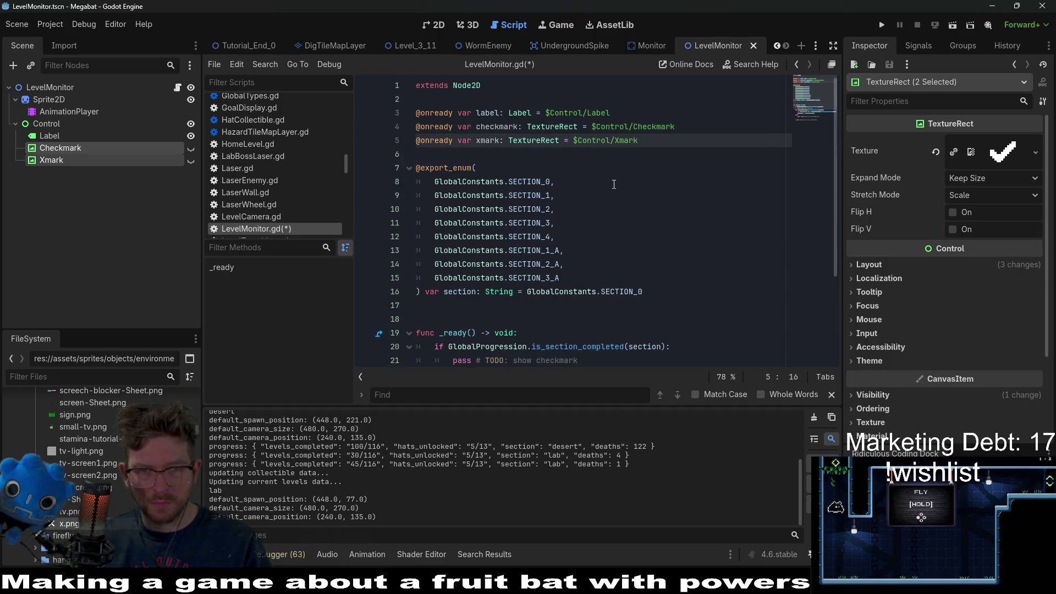
key(Up)
key(ctrl+d)
scroll(598, 193, down, 3)
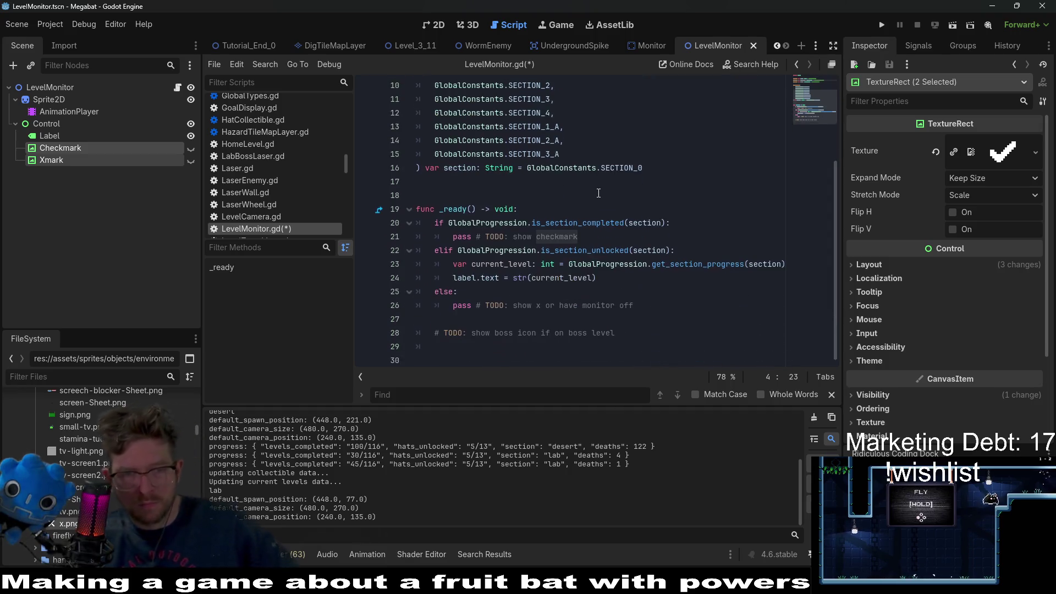
click(604, 233)
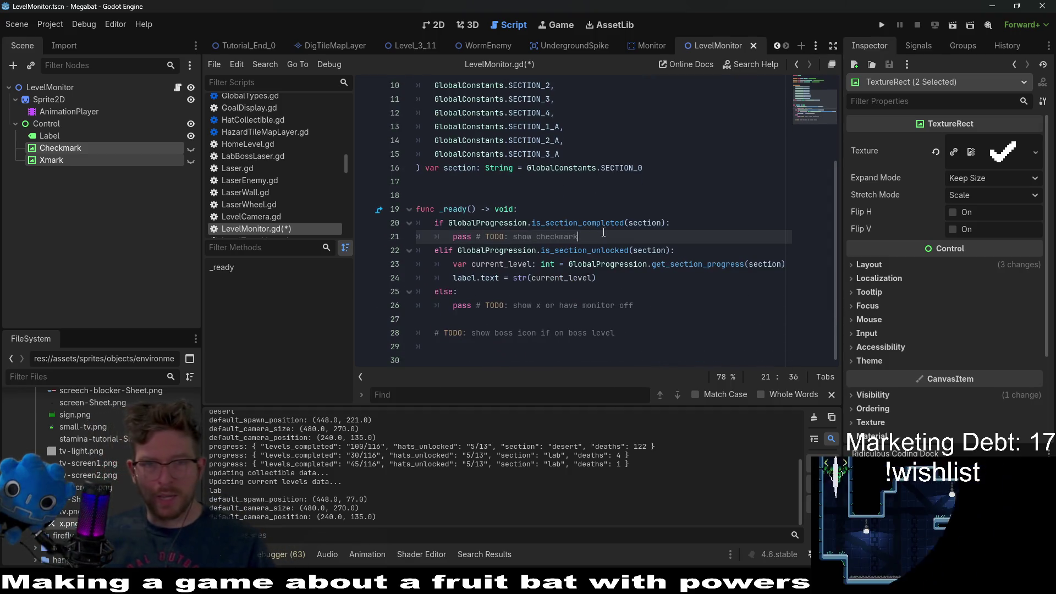
drag(604, 233, 464, 237)
scroll(705, 277, up, 2)
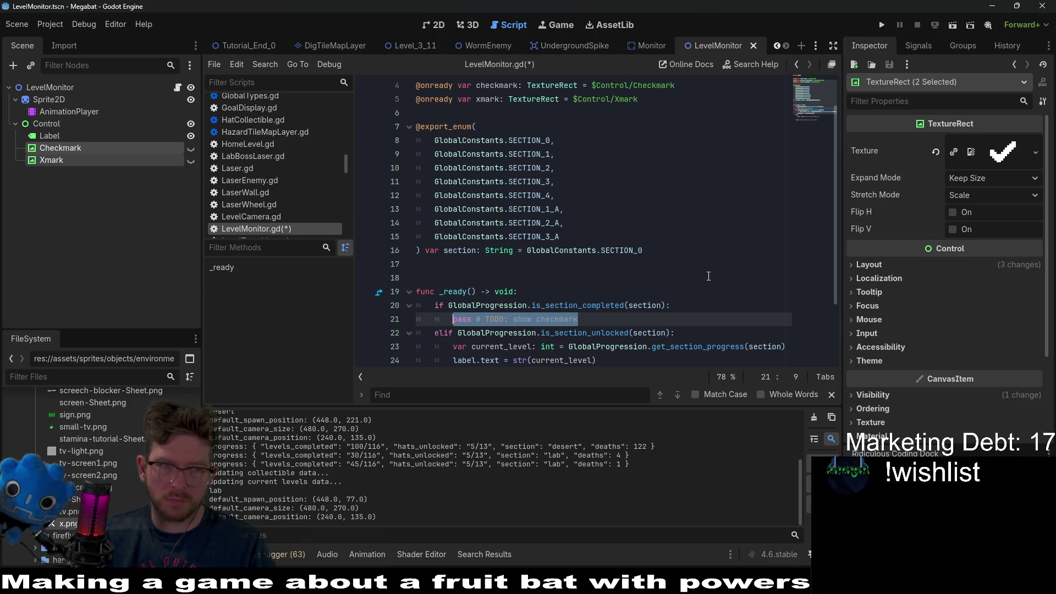
Write label.visible = false, checkmark.visible = true, xmark.visible = false for completed sections.
text(label.v)
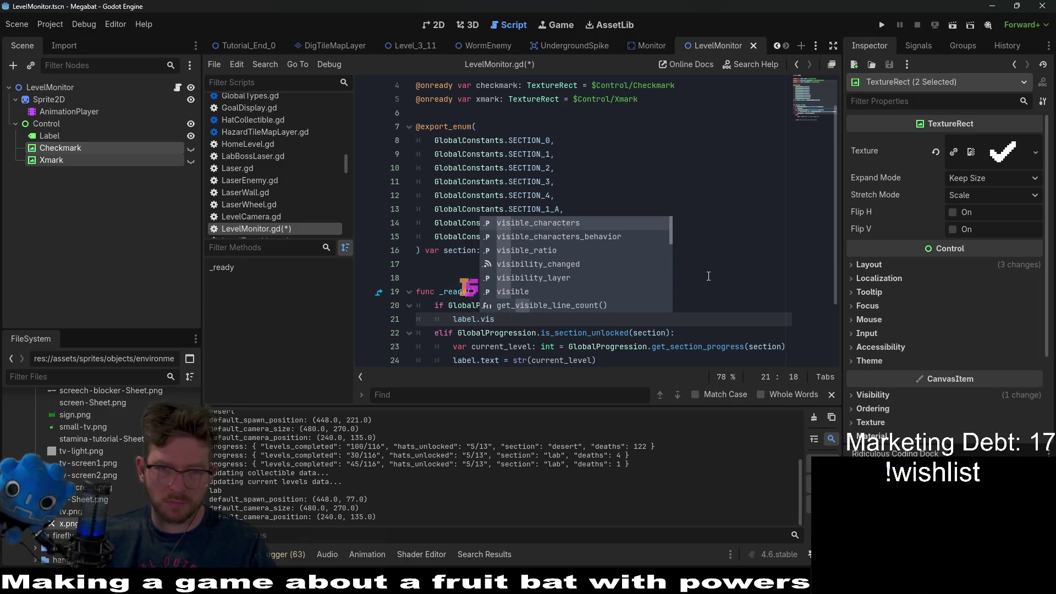
text(is)
key(Return)
text(= false)
key(Return)
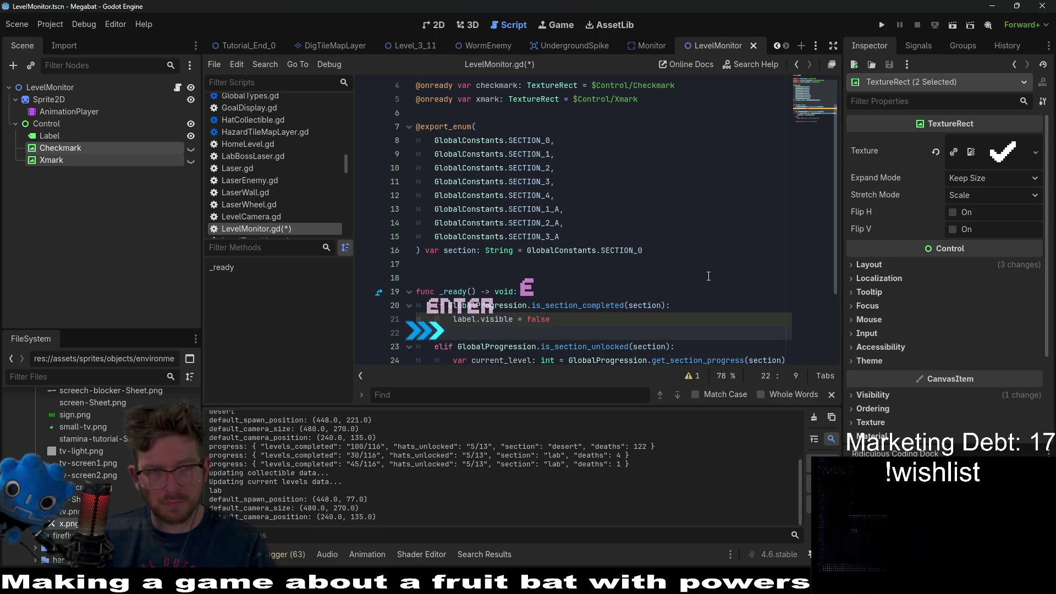
key(ctrl+v)
text(vis)
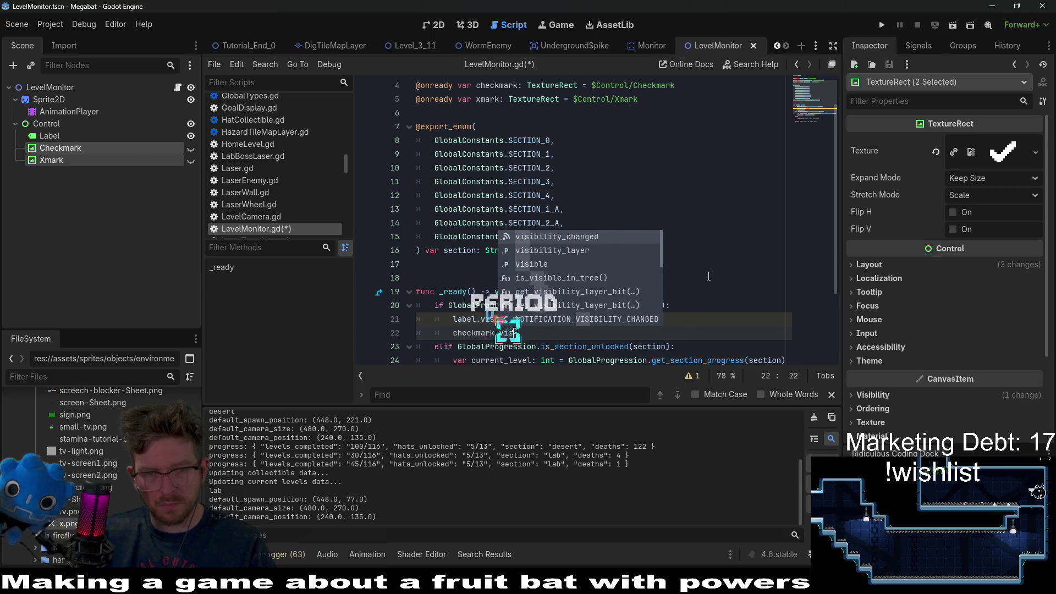
key(Down)
key(Down)
key(Return)
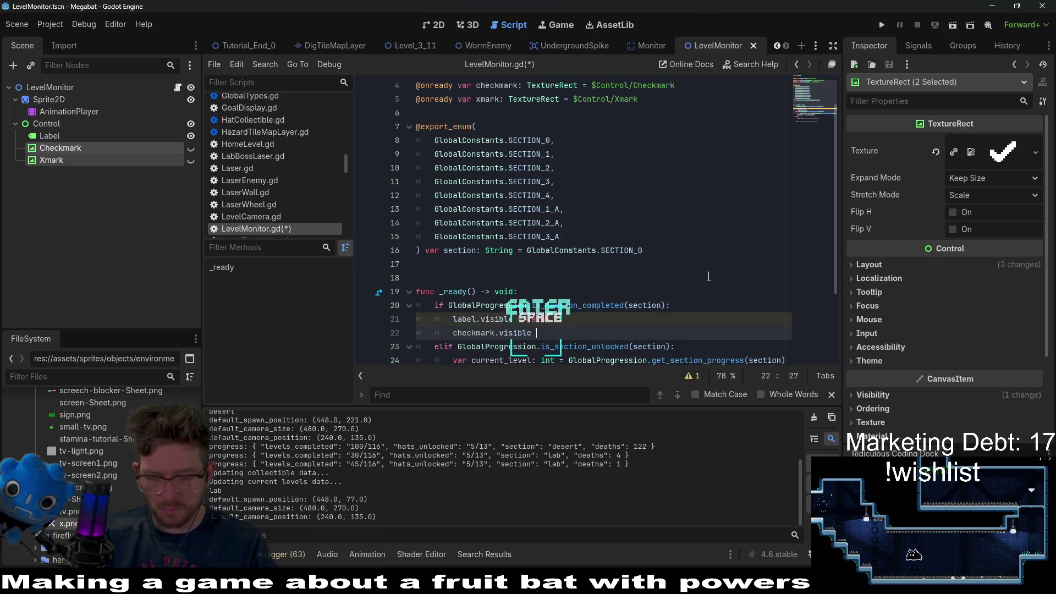
text(= true)
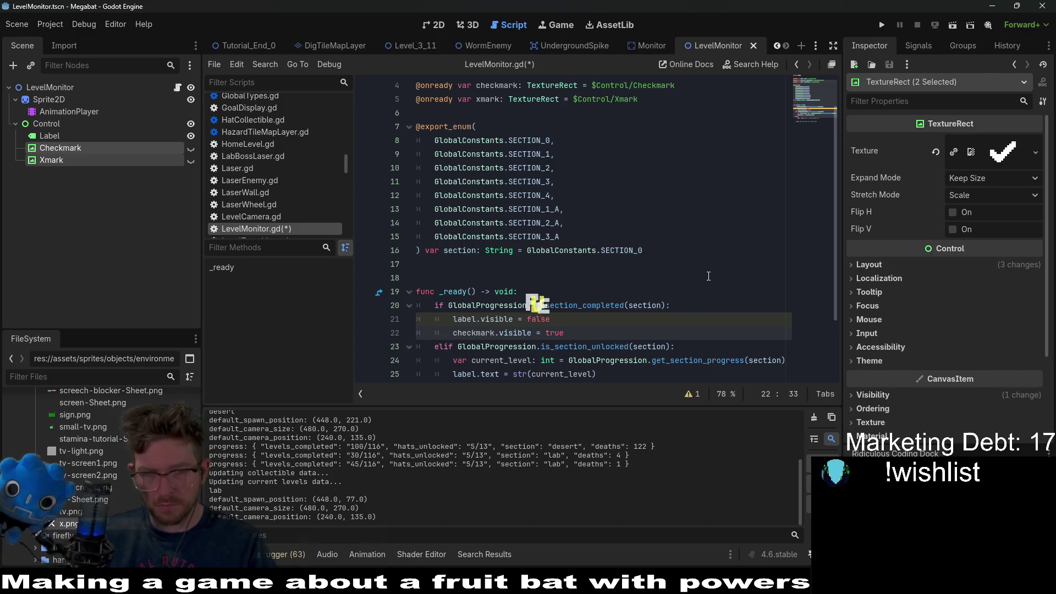
key(Return)
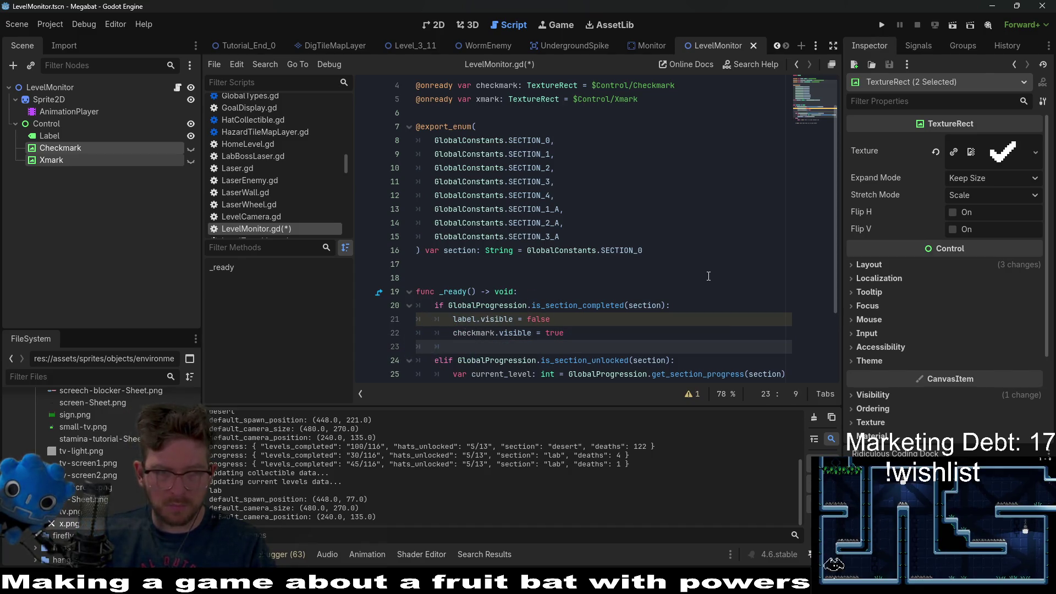
text(xmark.)
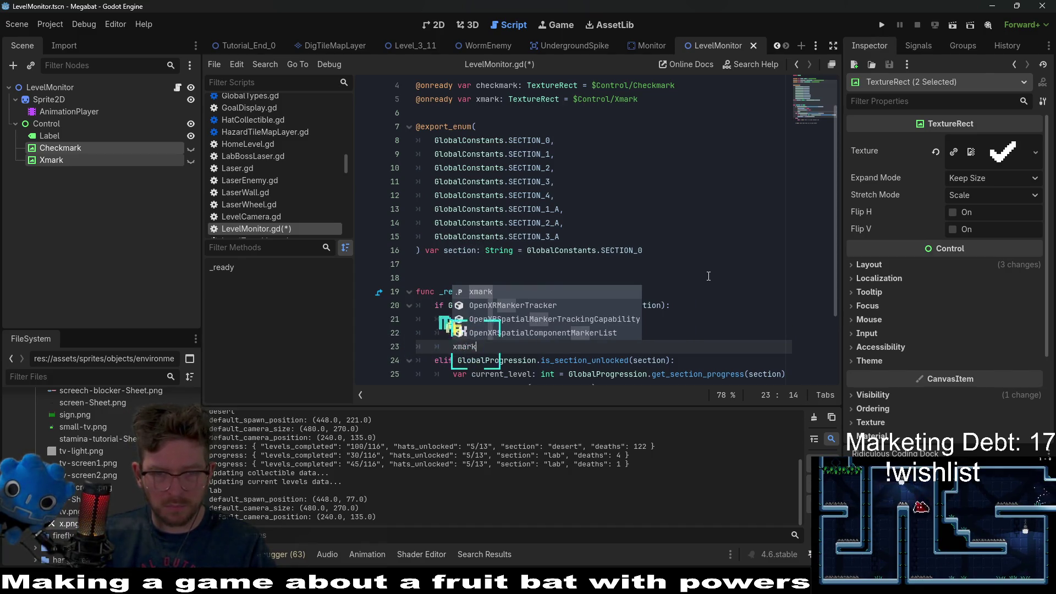
text(visible)
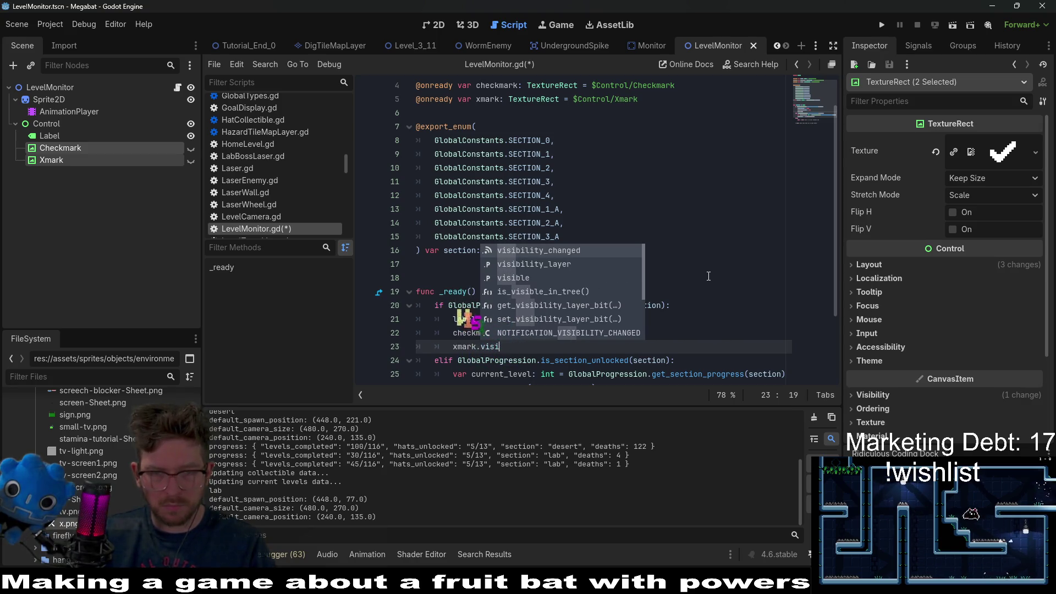
key(Return)
text(= false)
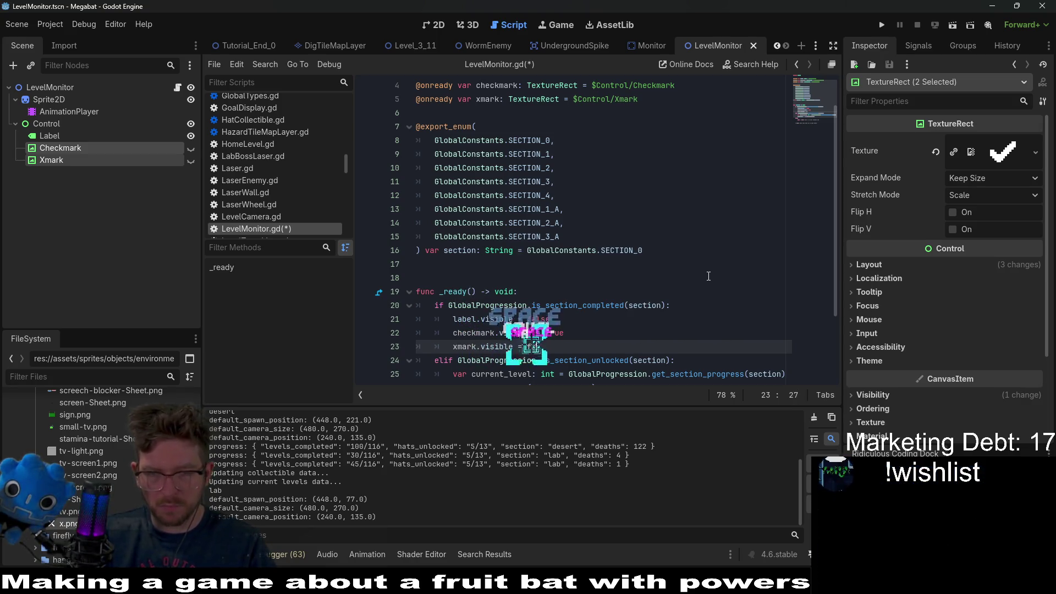
Add a copy of the lines below with label visible true and checkmark false.
drag(626, 345, 706, 312)
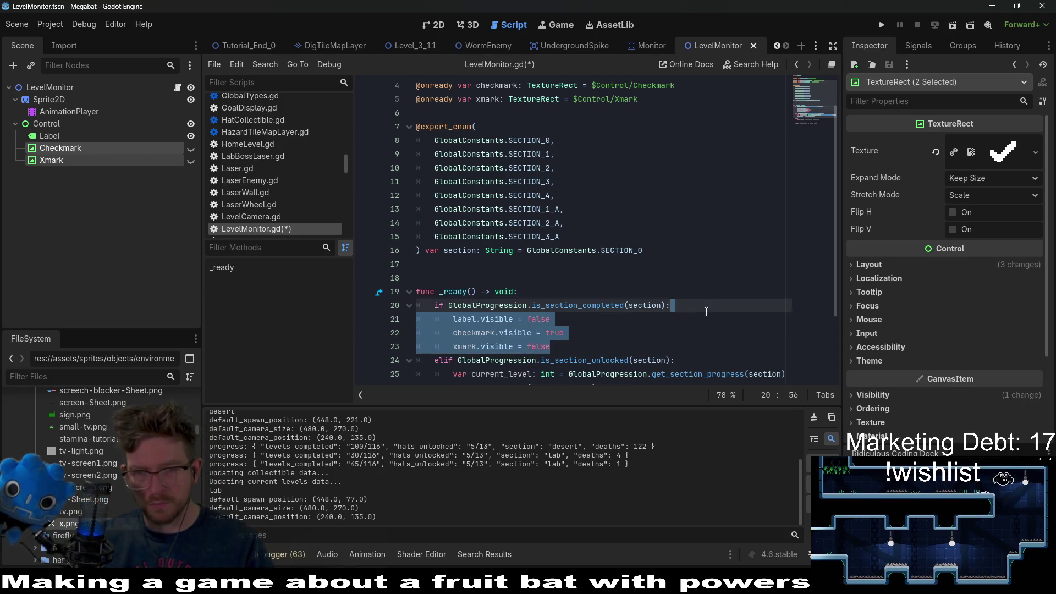
scroll(704, 304, down, 2)
click(646, 305)
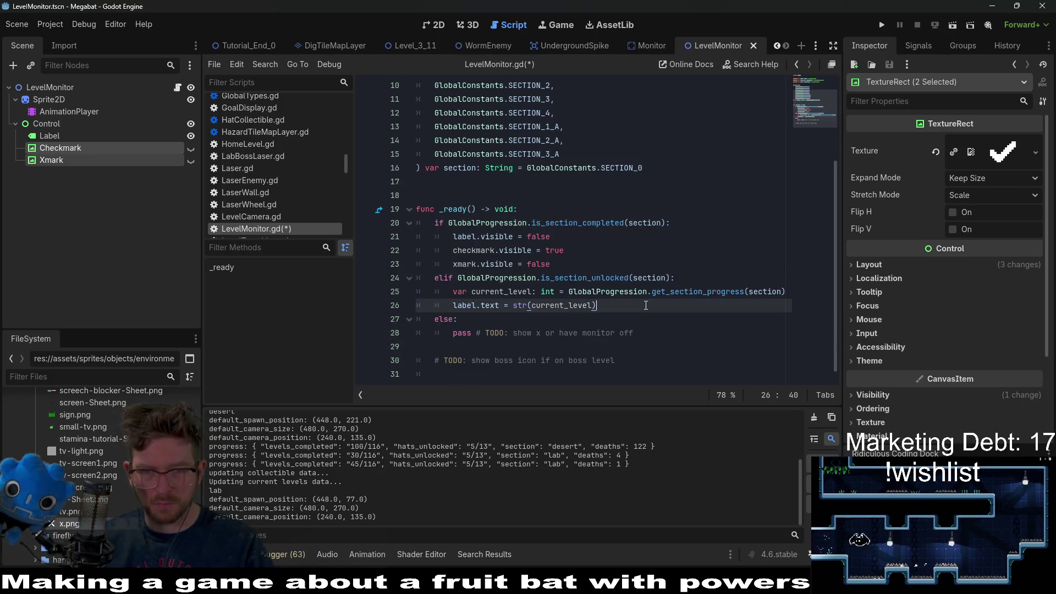
key(Return)
key(ctrl+v)
click(554, 320)
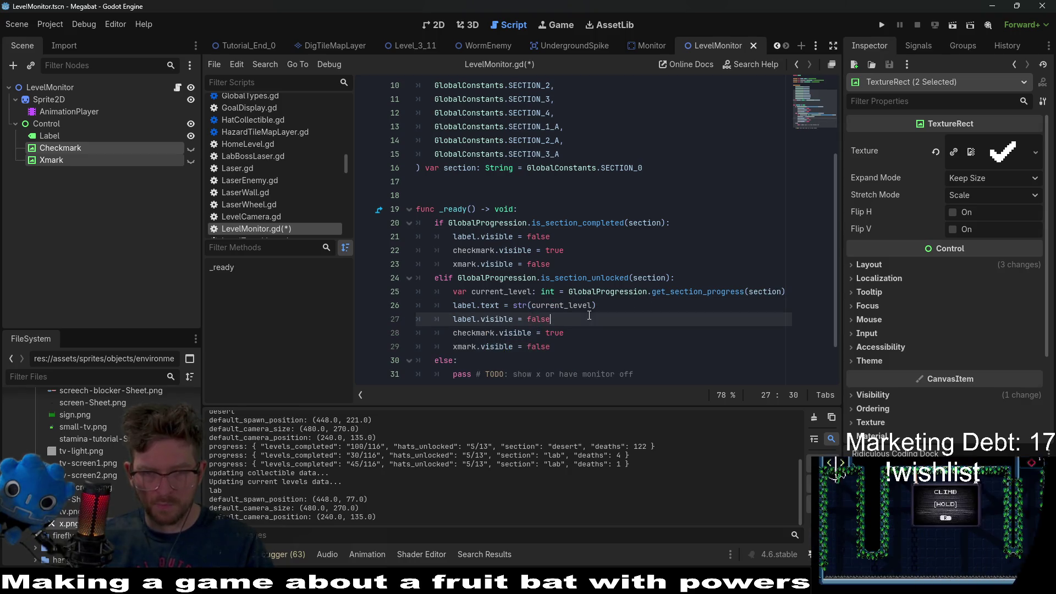
text(tru)
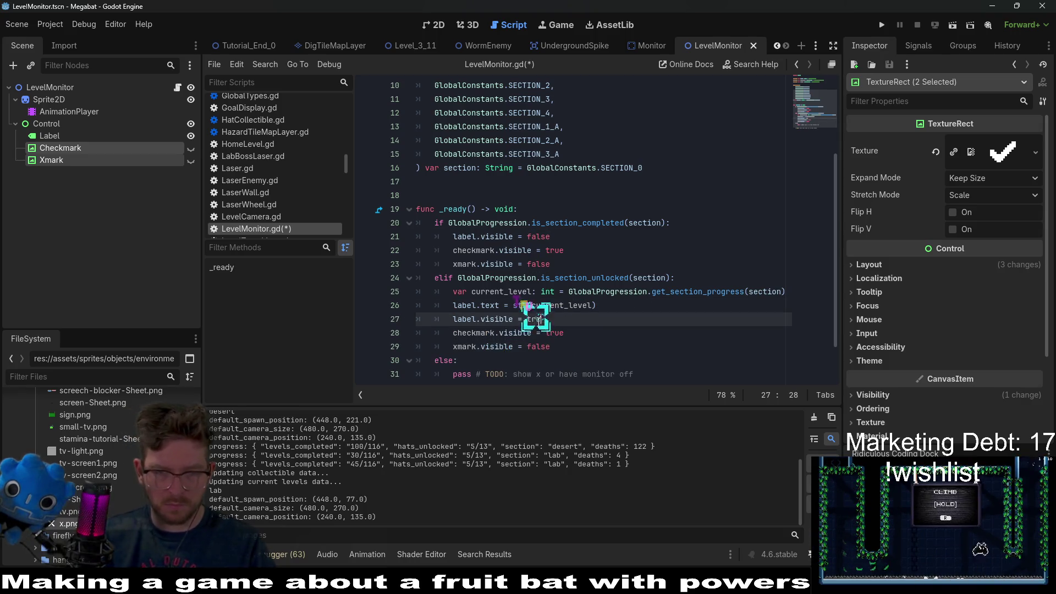
double_click(555, 336)
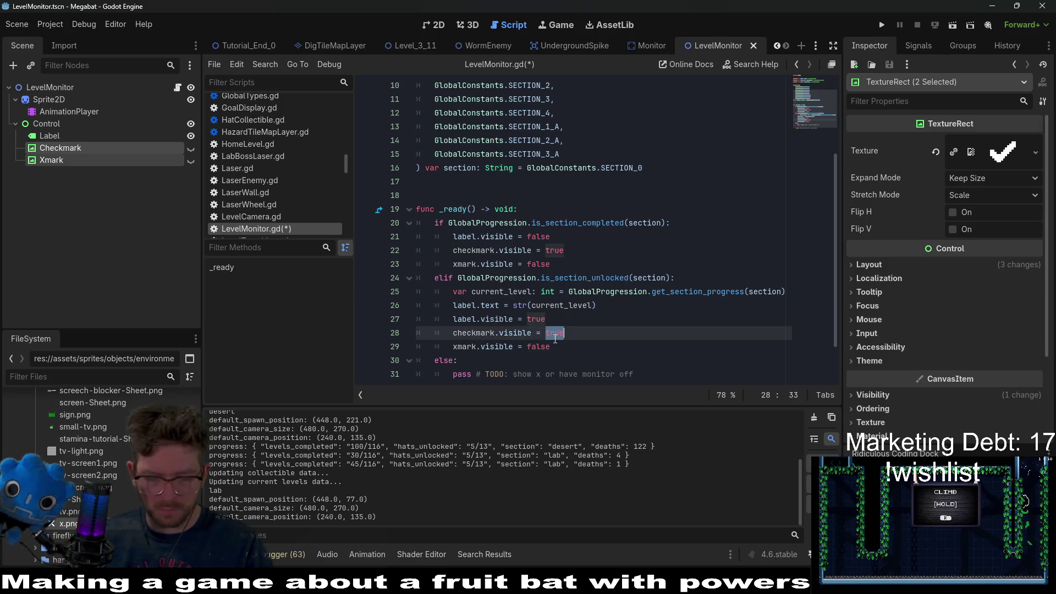
text(false)
Replace the else branch's pass with label false, checkmark false, xmark true.
drag(550, 347, 644, 304)
key(ctrl+c)
scroll(659, 361, down, 1)
triple_click(521, 330)
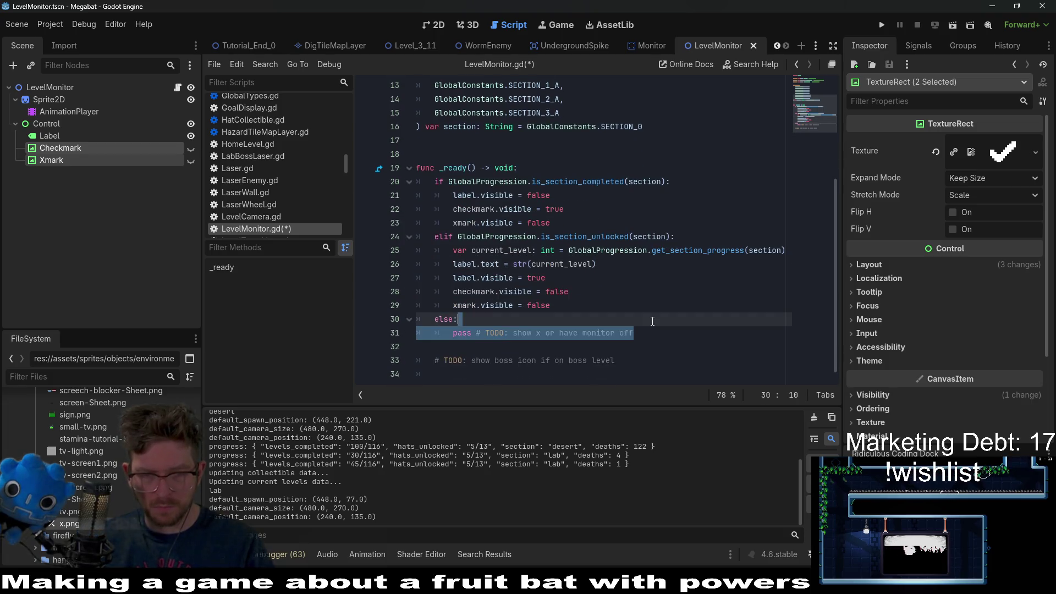
key(ctrl+v)
double_click(536, 333)
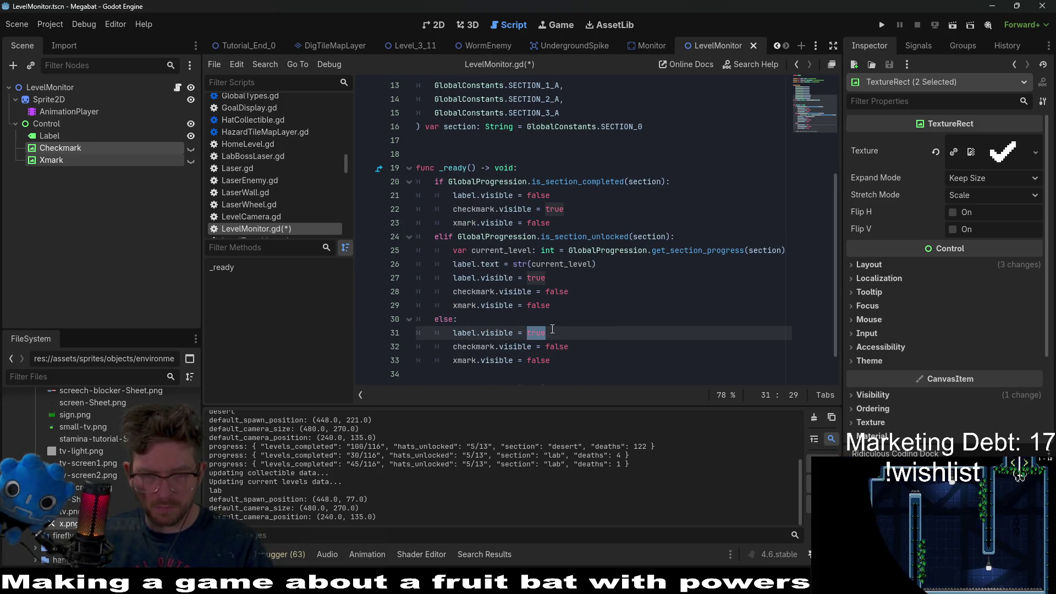
text(fals)
double_click(541, 360)
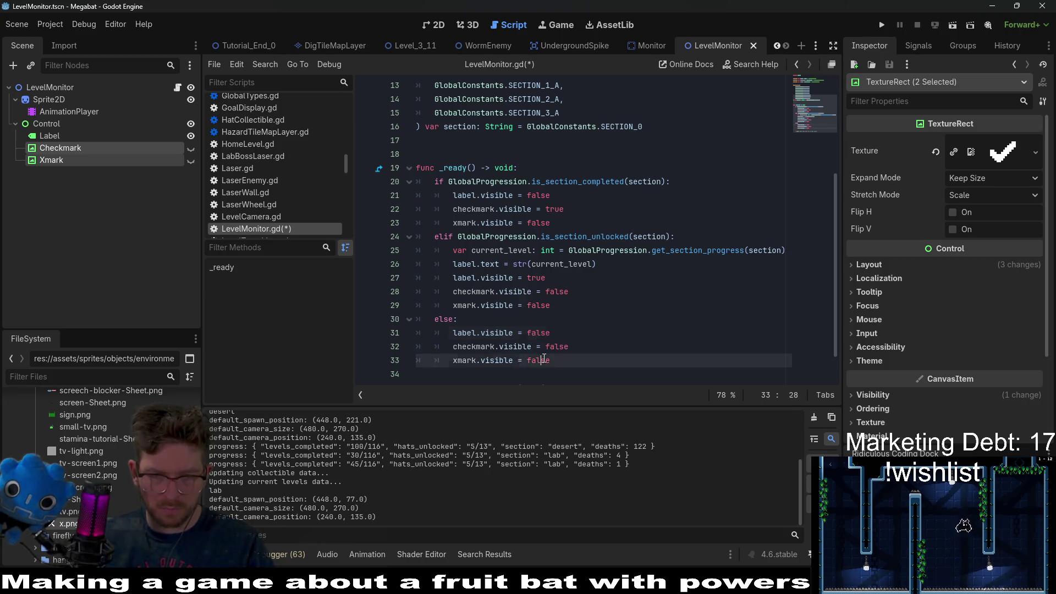
text(t)
Delete the blank line before the TODO comment and save the script.
click(675, 291)
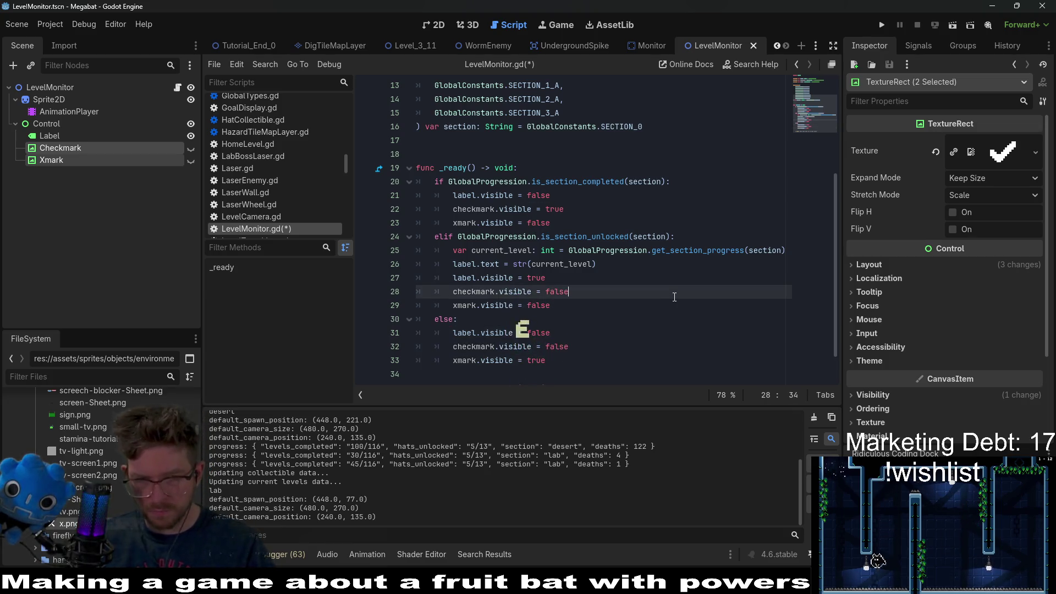
scroll(675, 294, down, 1)
key(ctrl+s)
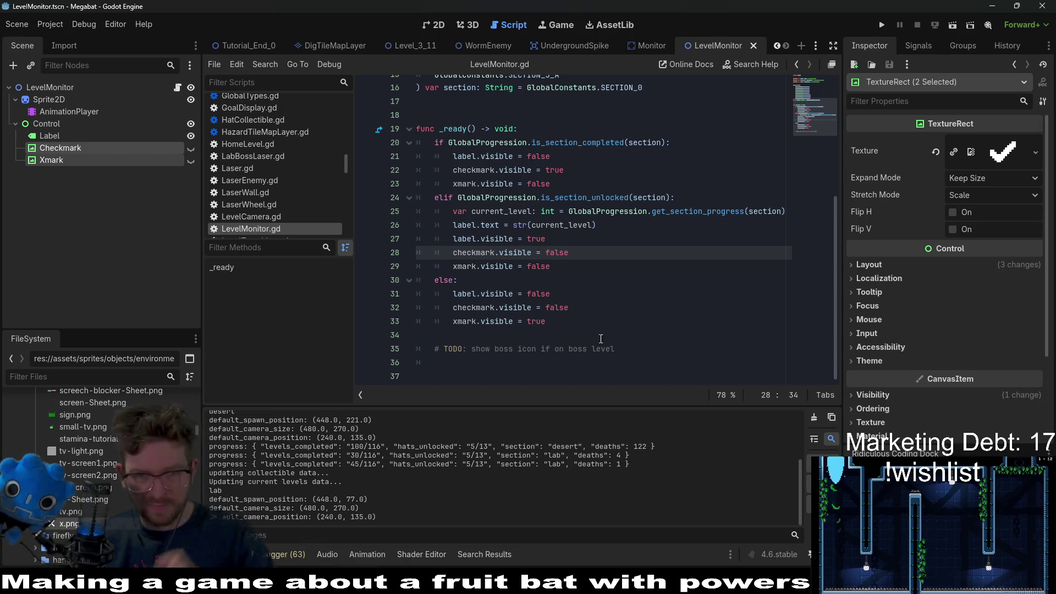
click(620, 333)
key(BackSpace)
key(ctrl+s)
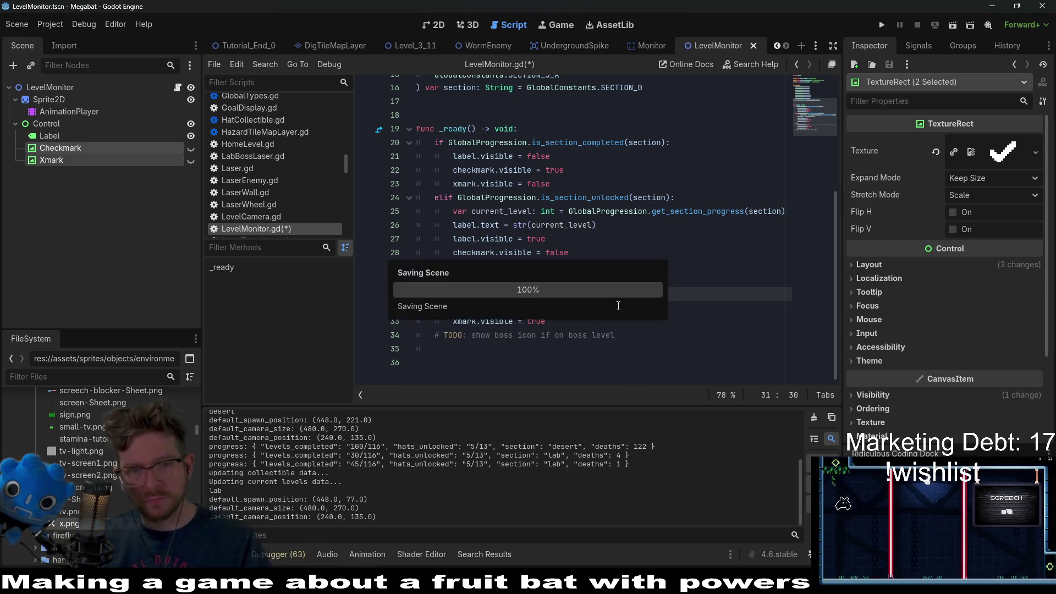
Move the boss-icon TODO comment, indented, into the unlocked-section elif branch and save LevelMonitor.gd.
scroll(499, 303, up, 5)
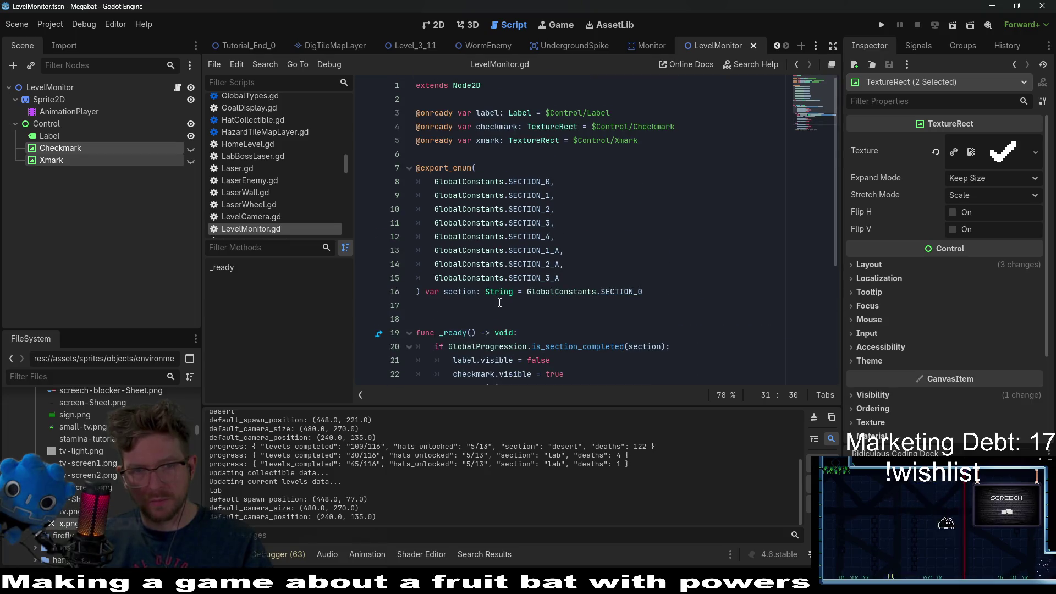
scroll(590, 266, down, 3)
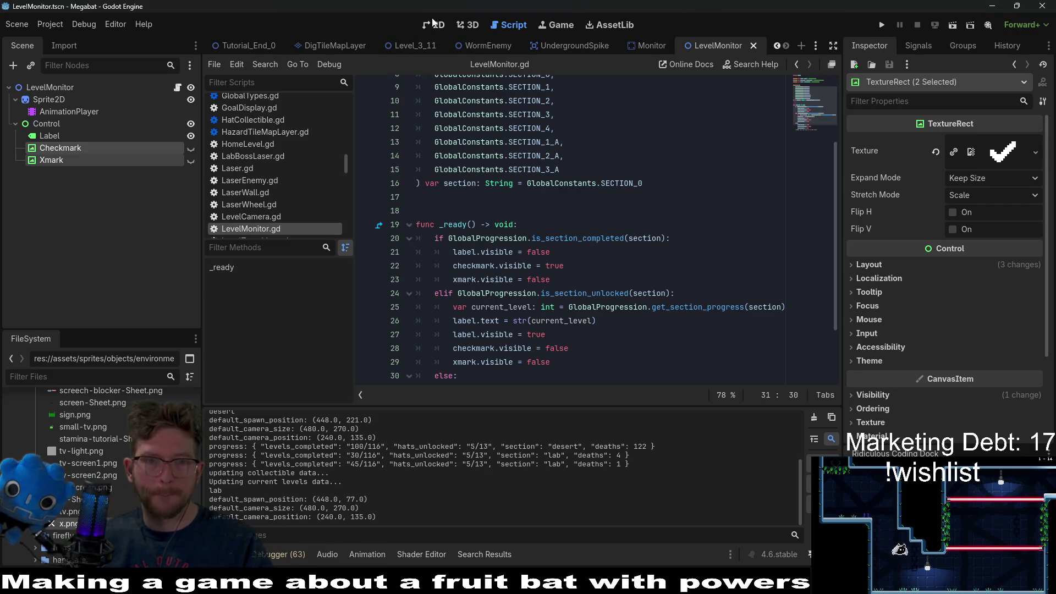
scroll(607, 344, down, 2)
triple_click(495, 348)
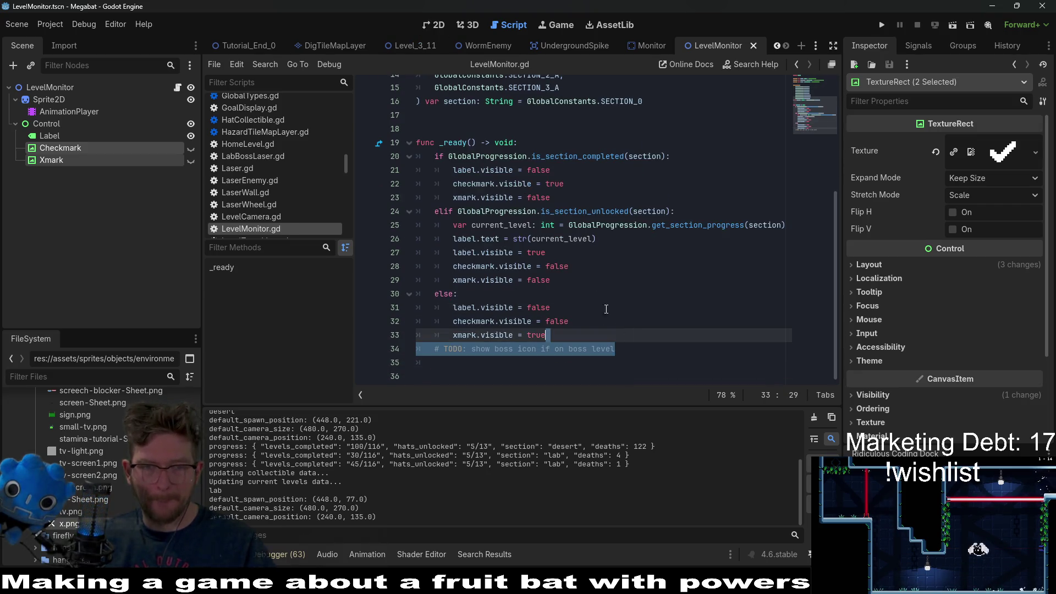
key(ctrl+x)
click(566, 275)
click(458, 252)
key(ctrl+v)
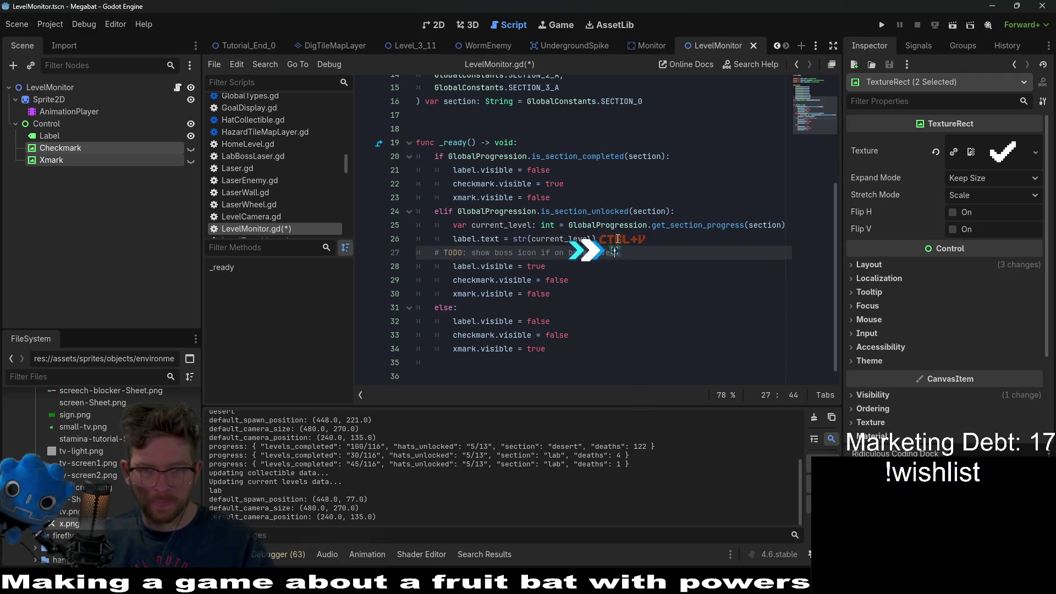
key(Tab)
key(ctrl+s)
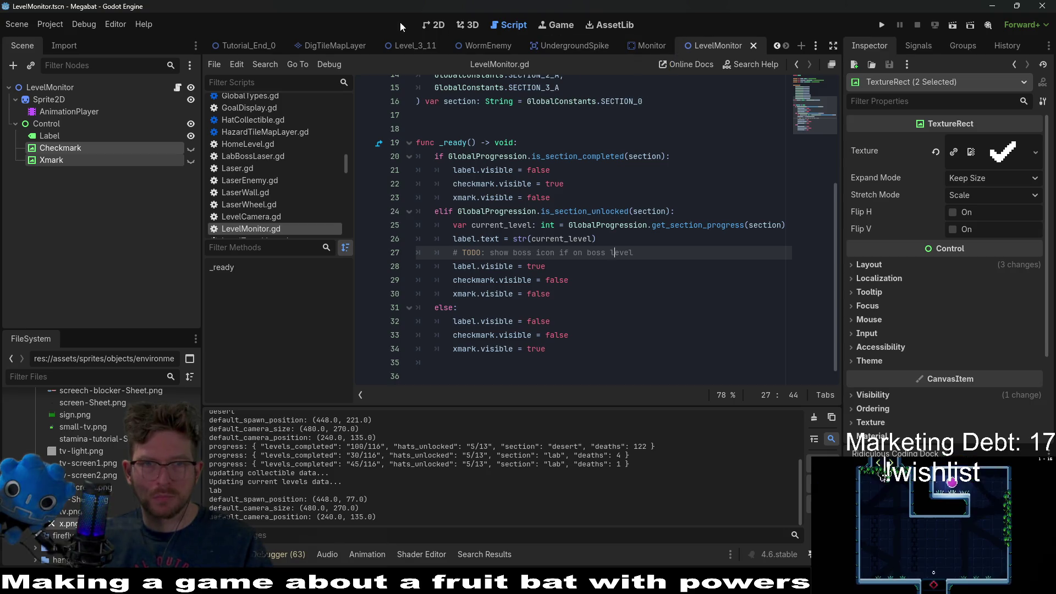
click(430, 26)
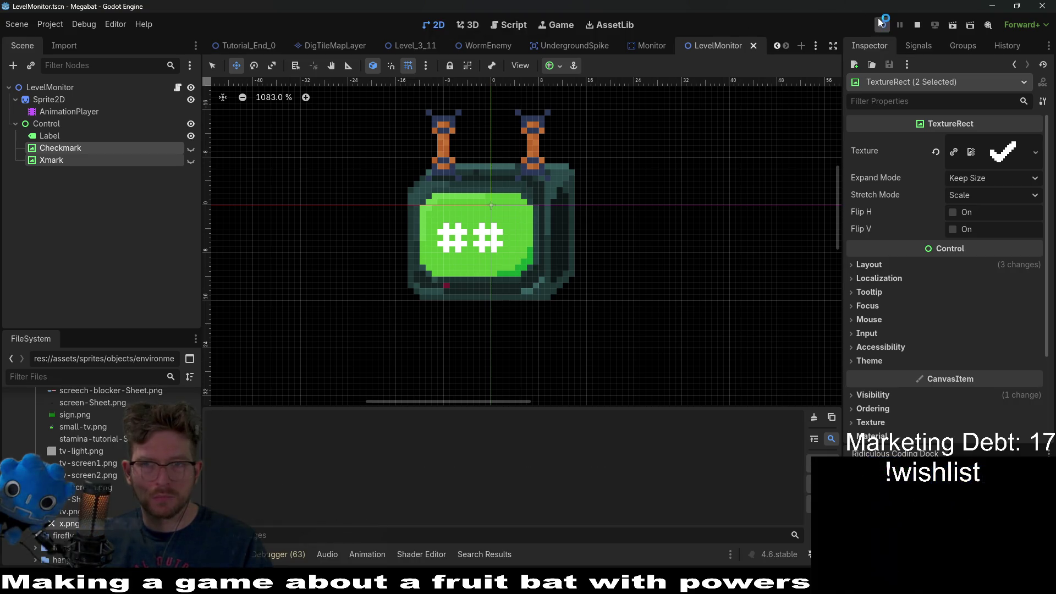
Run the game and load the third save profile to check the TV monitors.
click(881, 24)
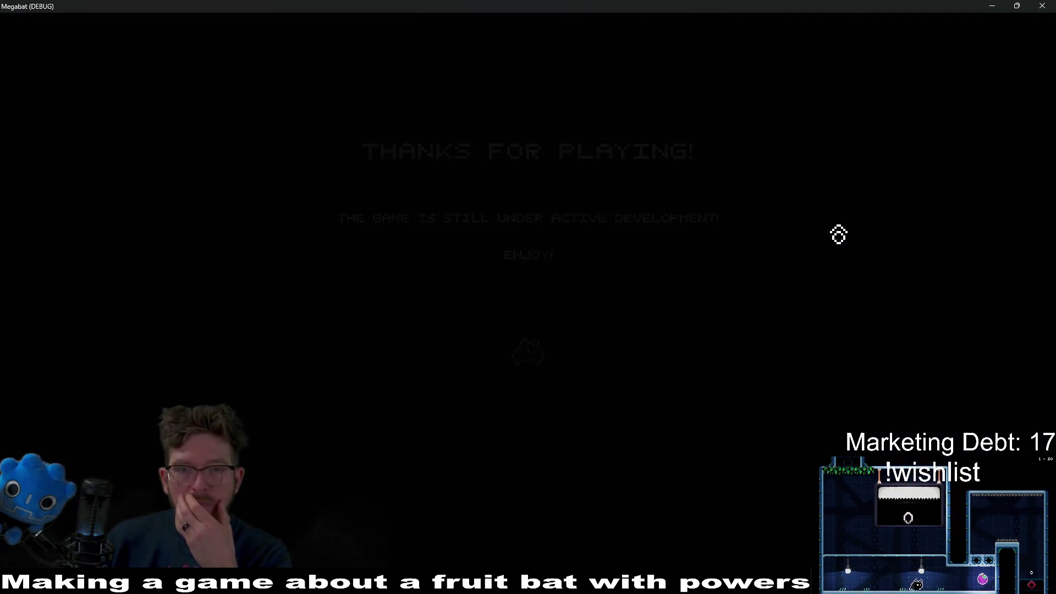
click(558, 292)
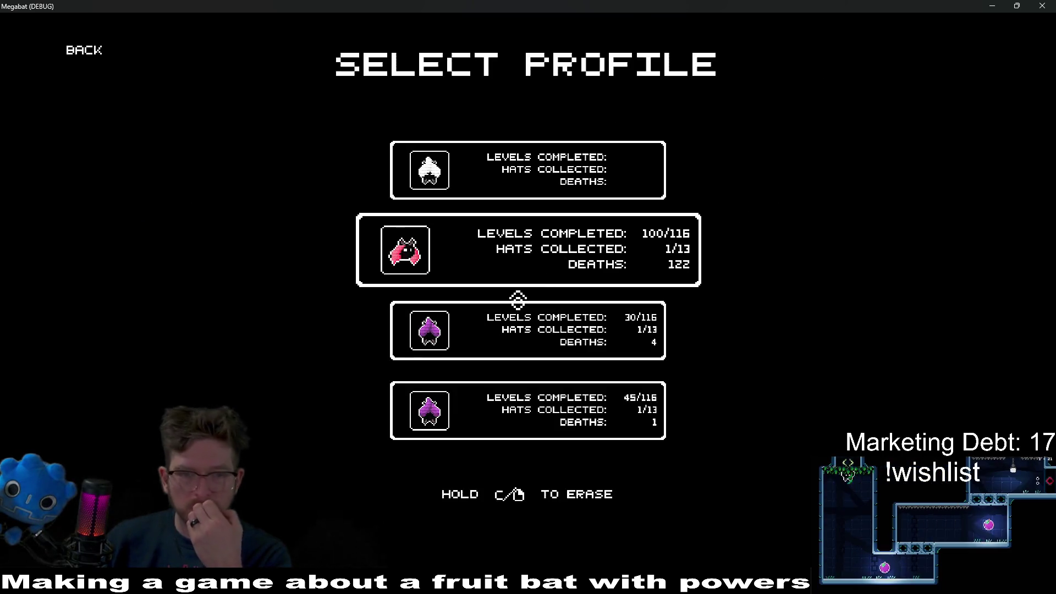
click(528, 330)
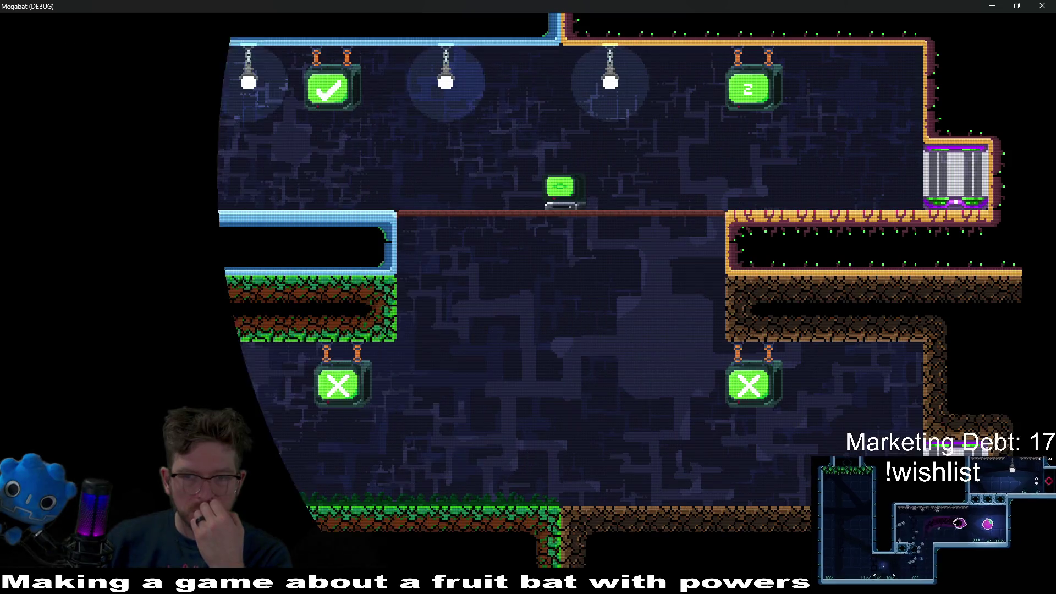
Hide the minimap, close the Megabat debug window, and return to Aseprite.
key(m)
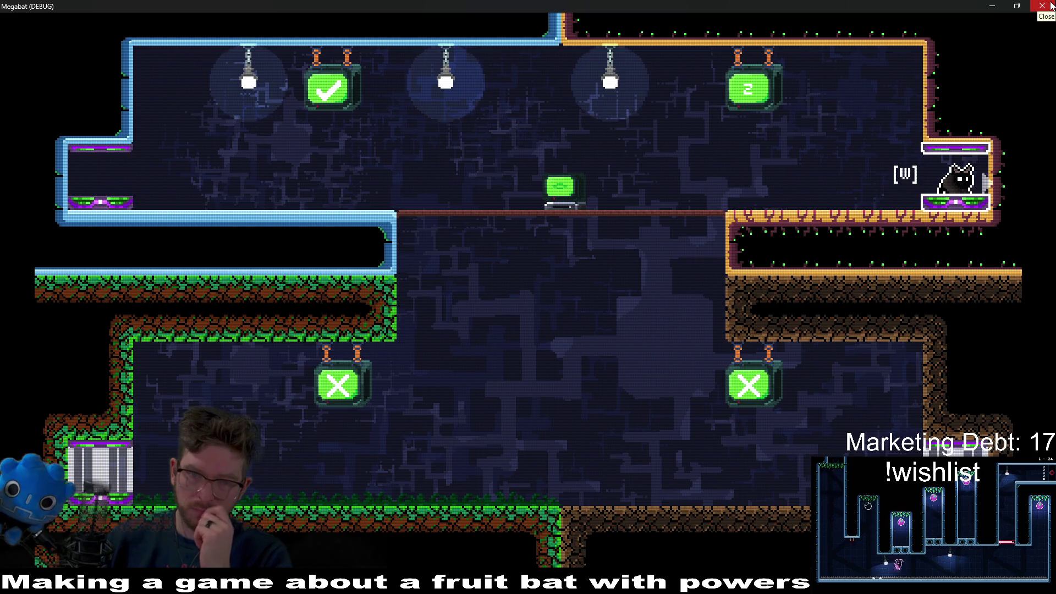
click(1042, 6)
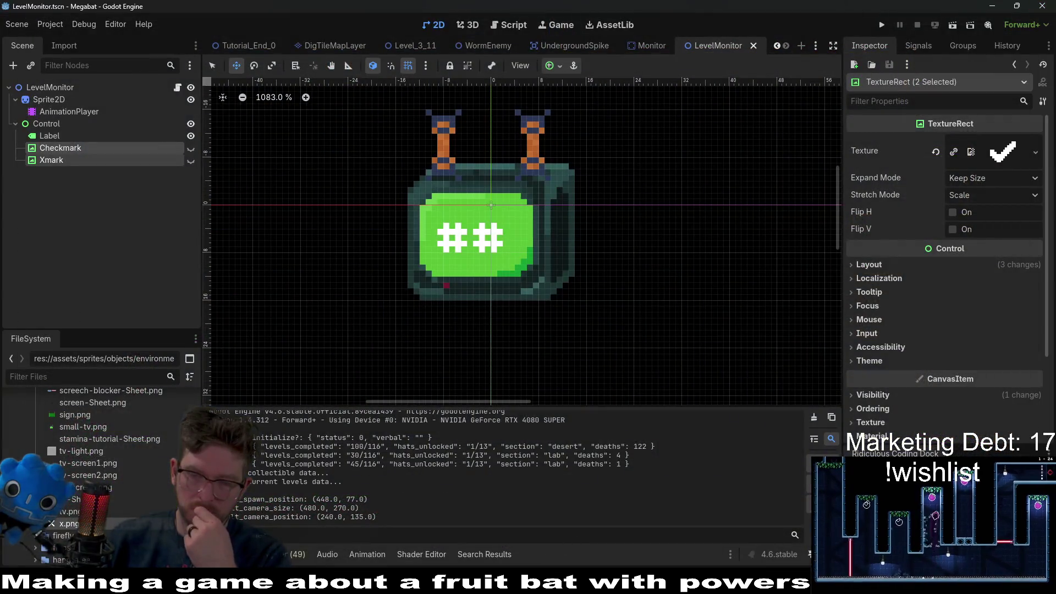
key(alt+Tab)
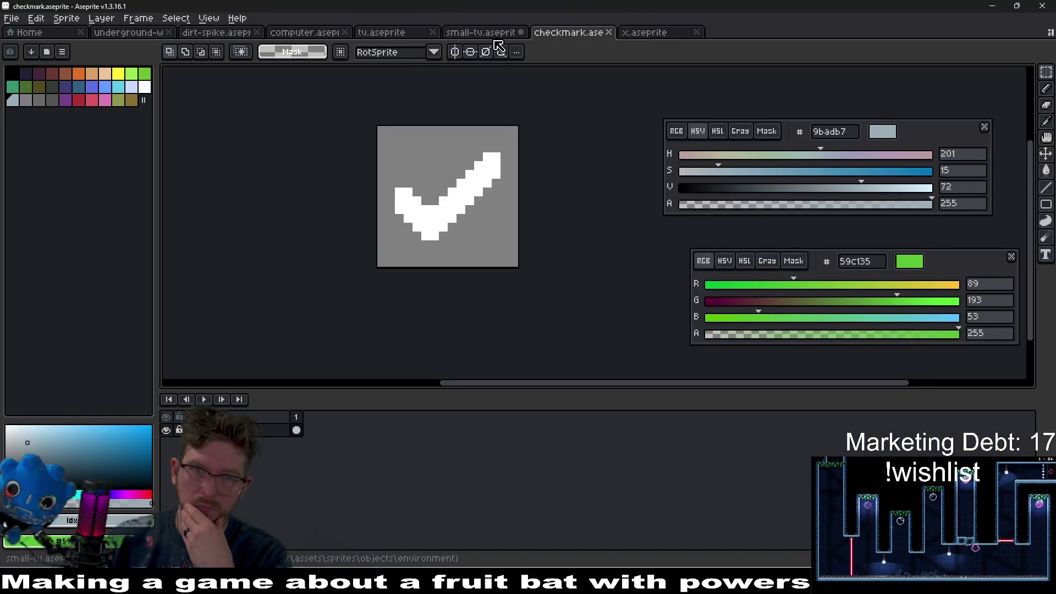
In small-tv.aseprite, delete the X-mark layer and add a second frame.
click(485, 35)
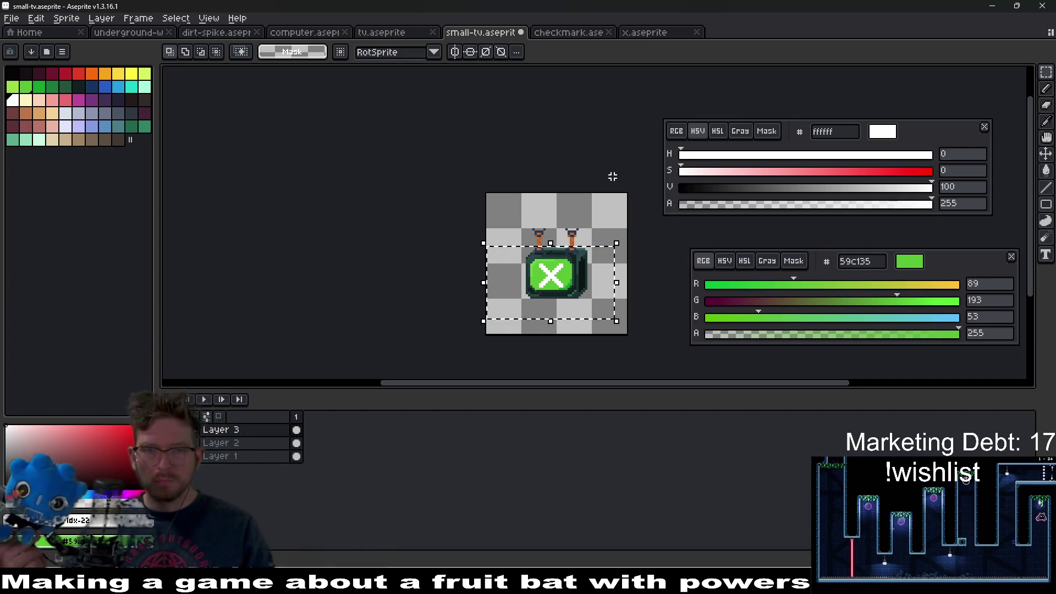
key(ctrl+d)
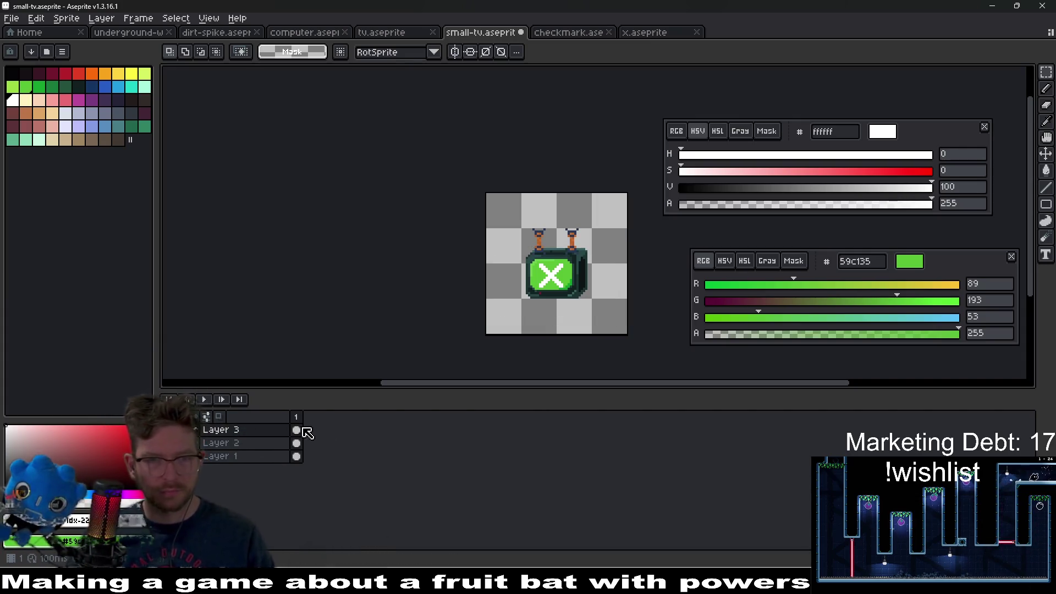
scroll(593, 291, up, 1)
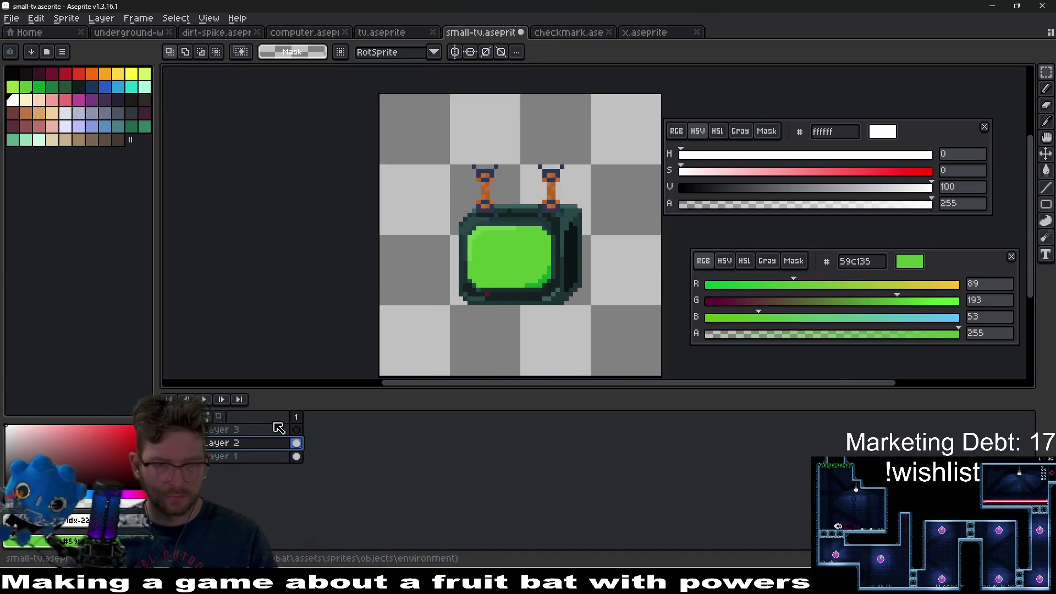
click(258, 430)
key(Delete)
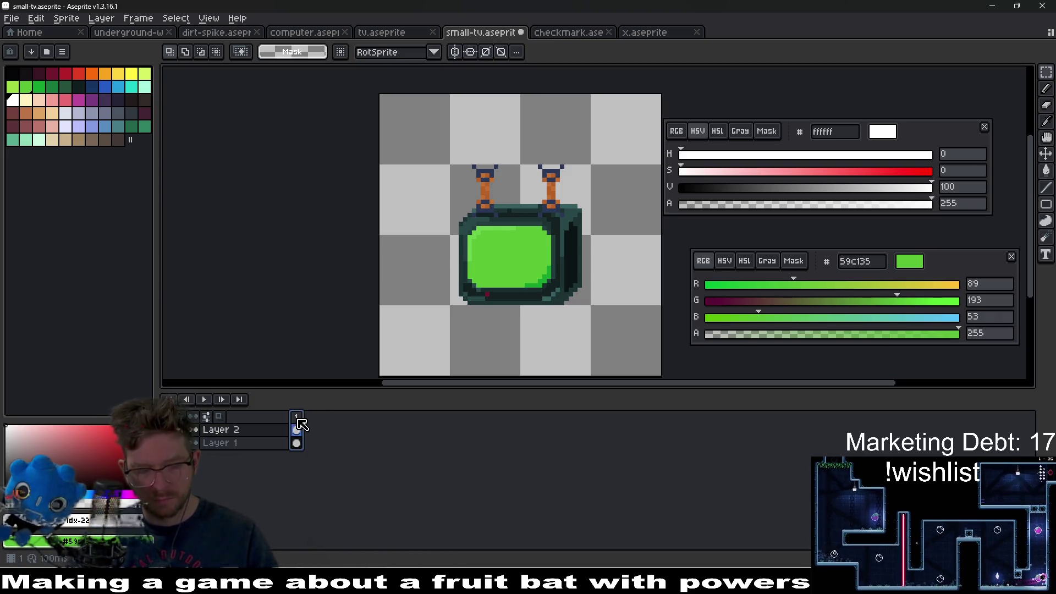
key(alt+n)
click(299, 429)
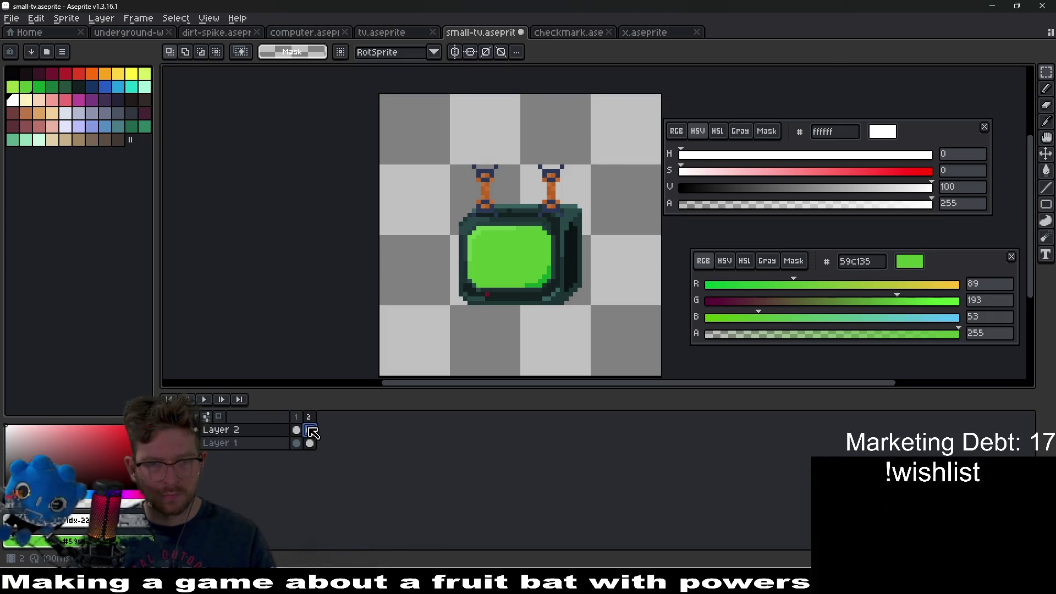
Fill frame 2's TV screen with the dark colour 122020.
click(310, 444)
scroll(423, 232, up, 1)
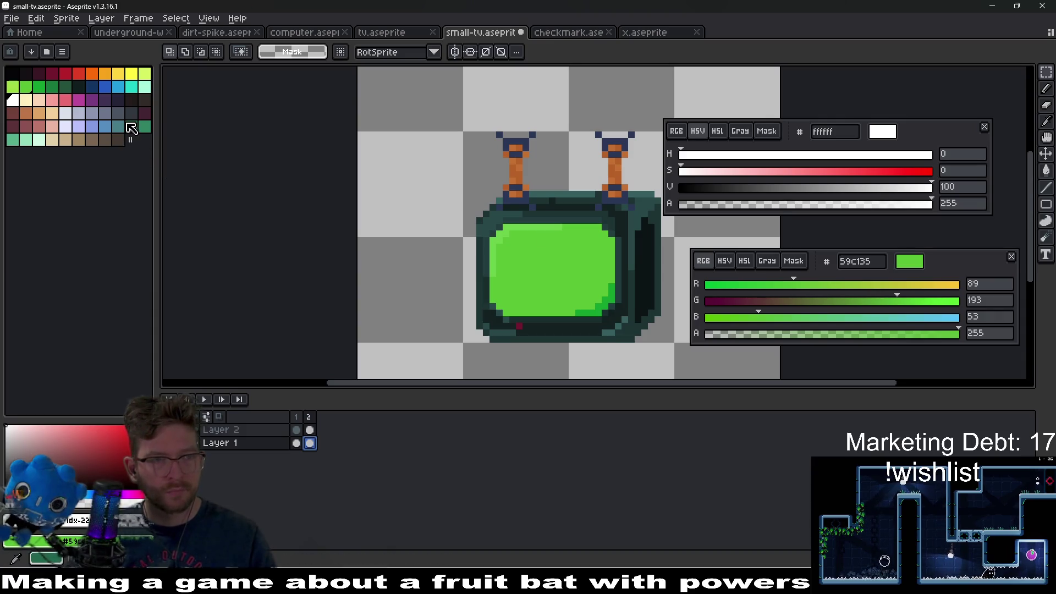
click(83, 90)
scroll(537, 208, up, 2)
key(g)
click(549, 288)
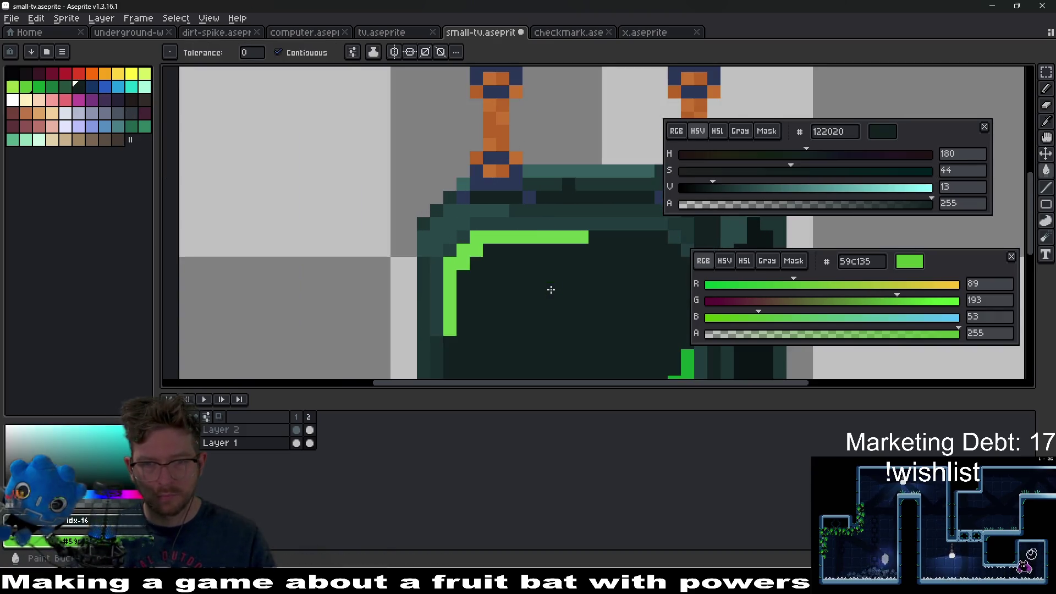
Fill the screen's upper-left highlight white, then recolour it grey.
scroll(491, 219, up, 2)
scroll(501, 240, down, 2)
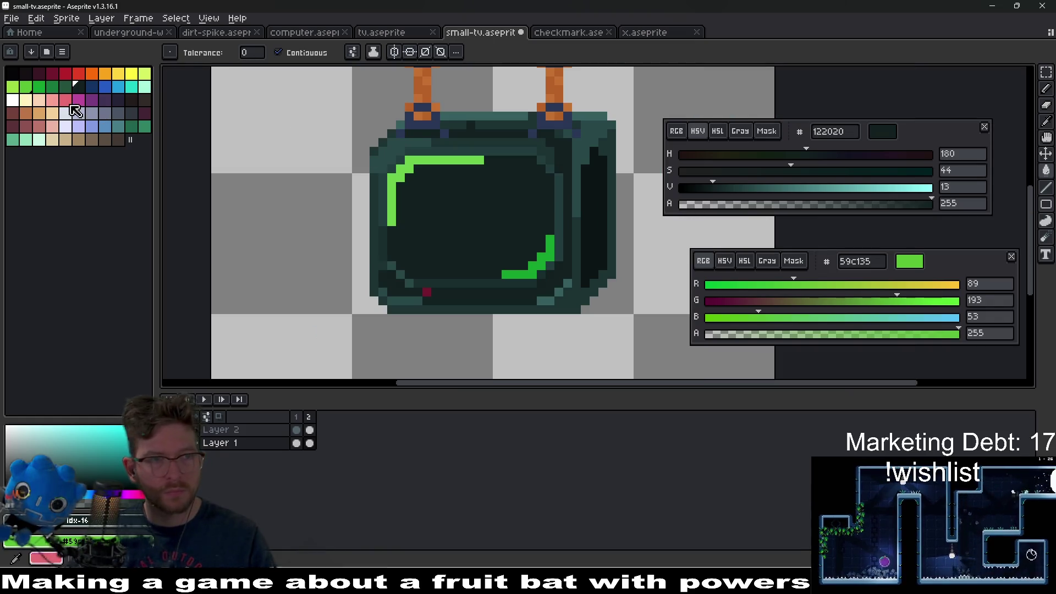
click(17, 101)
scroll(439, 195, up, 2)
click(336, 236)
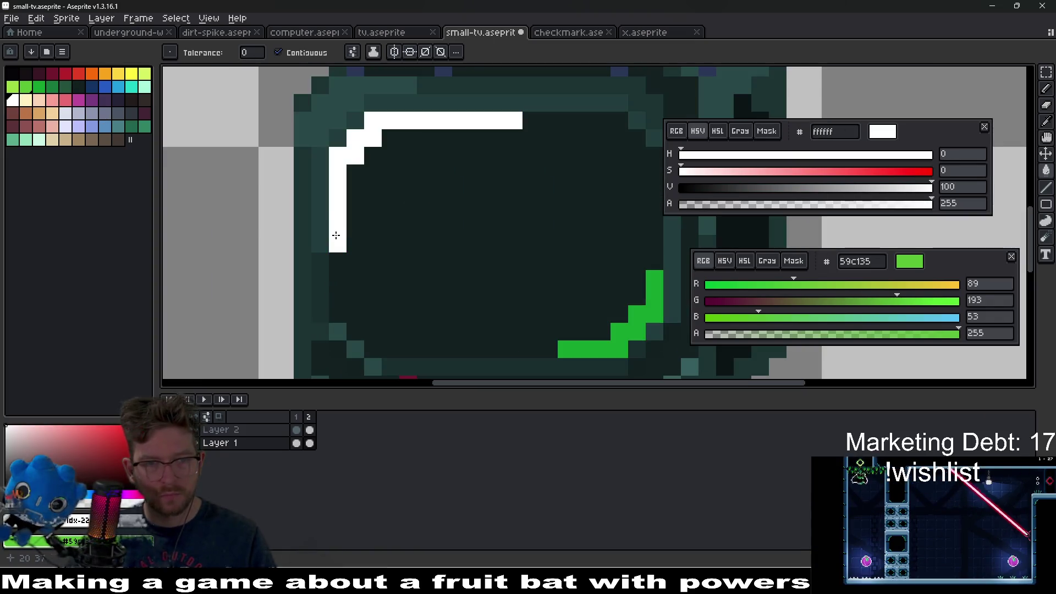
scroll(502, 240, down, 4)
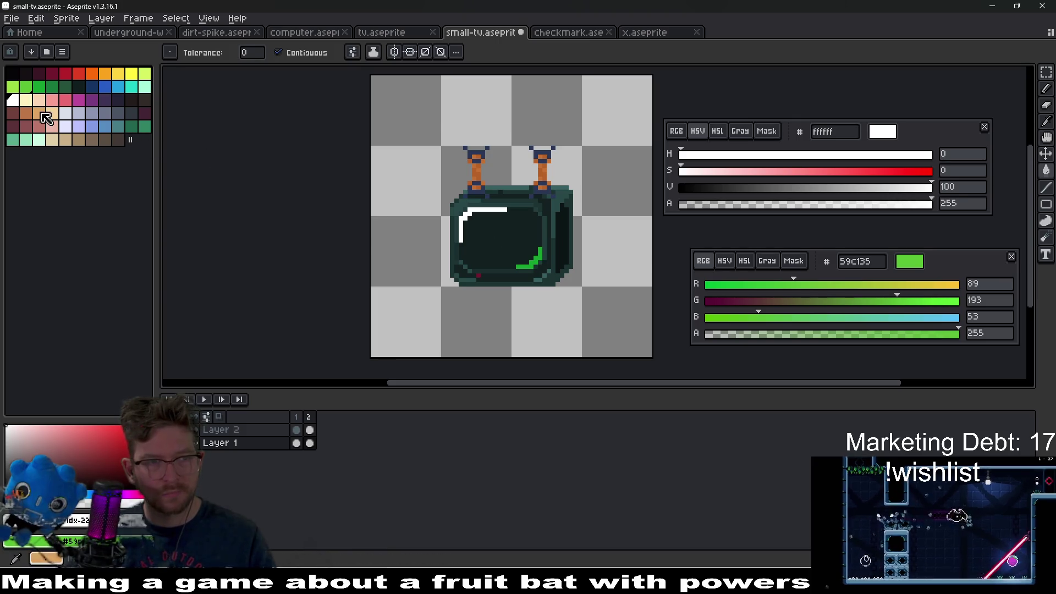
click(774, 191)
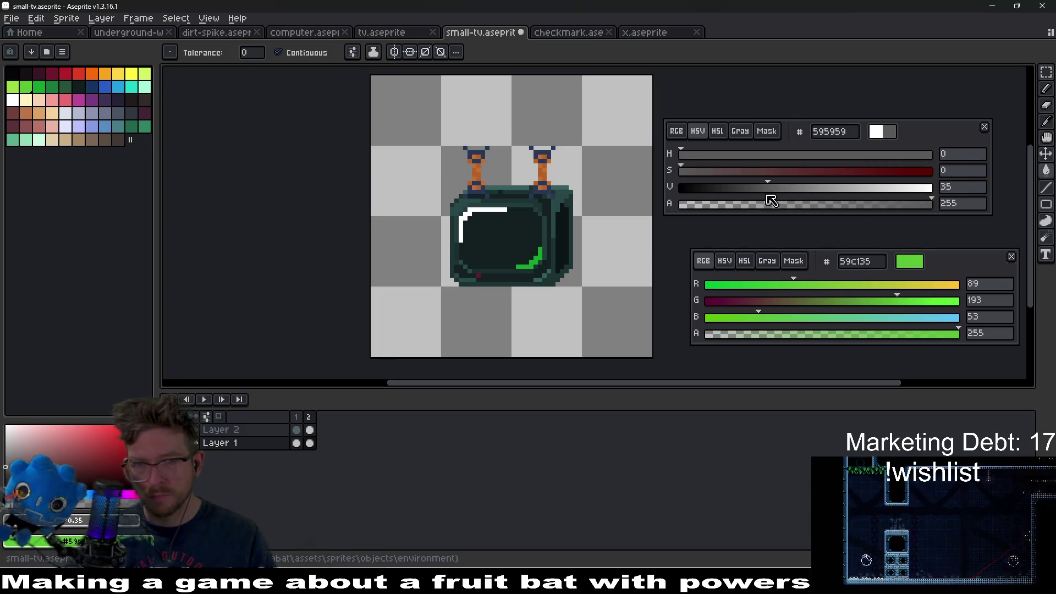
scroll(446, 223, up, 3)
click(556, 191)
scroll(586, 253, down, 3)
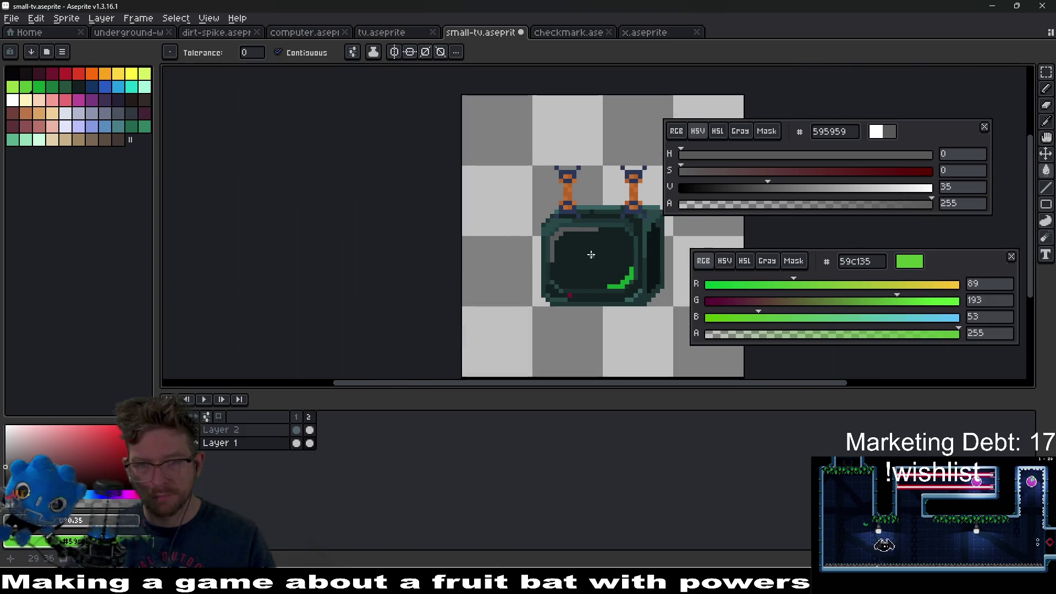
scroll(589, 253, up, 3)
Try filling the highlight with the screen colour at brightness 19, then undo it.
alt+click(537, 238)
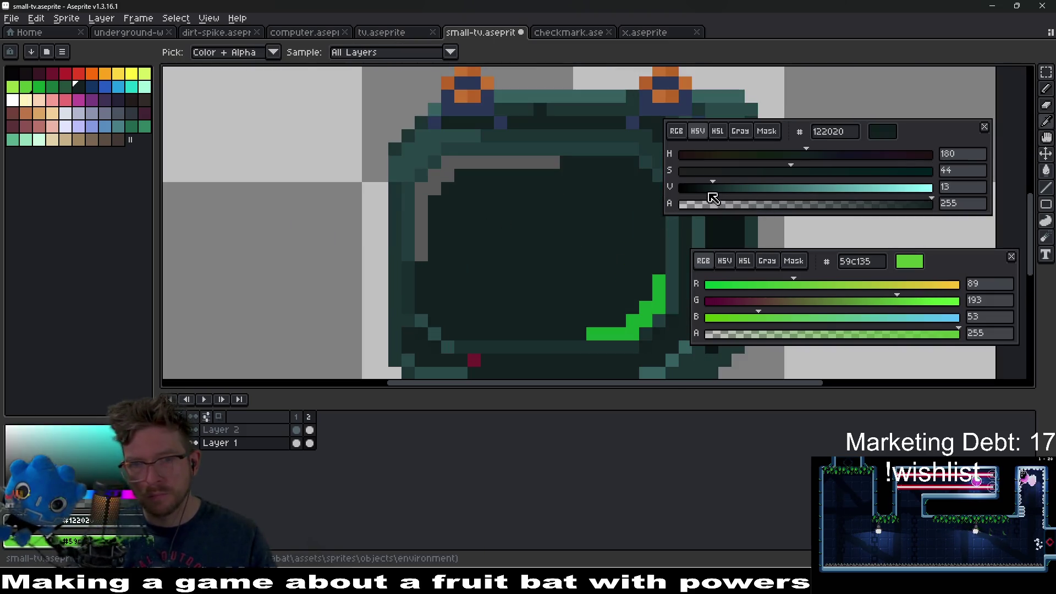
click(730, 190)
key(g)
click(423, 215)
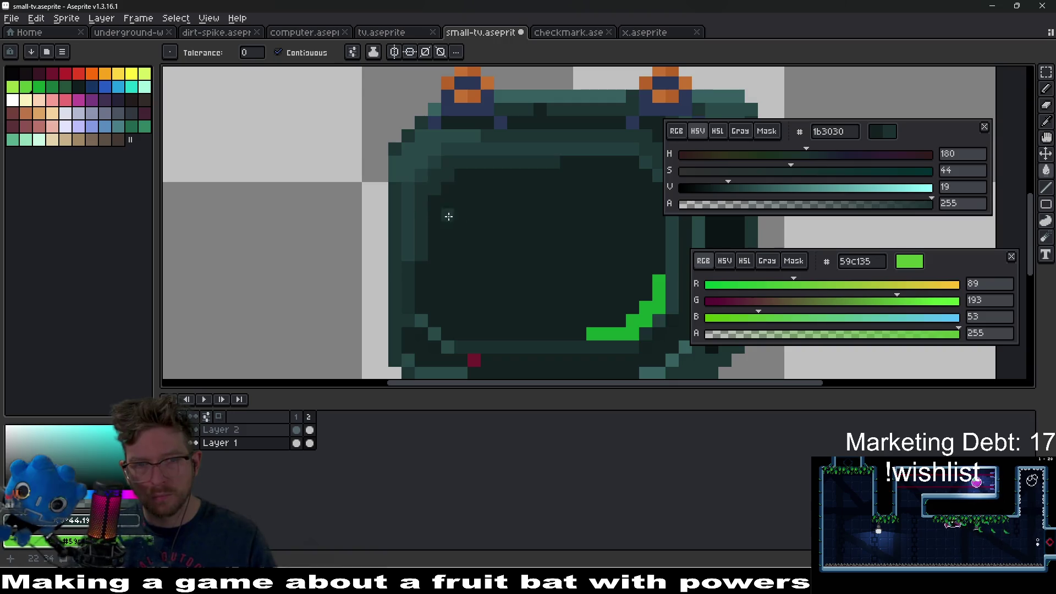
scroll(521, 248, down, 3)
key(ctrl+z)
scroll(525, 250, up, 3)
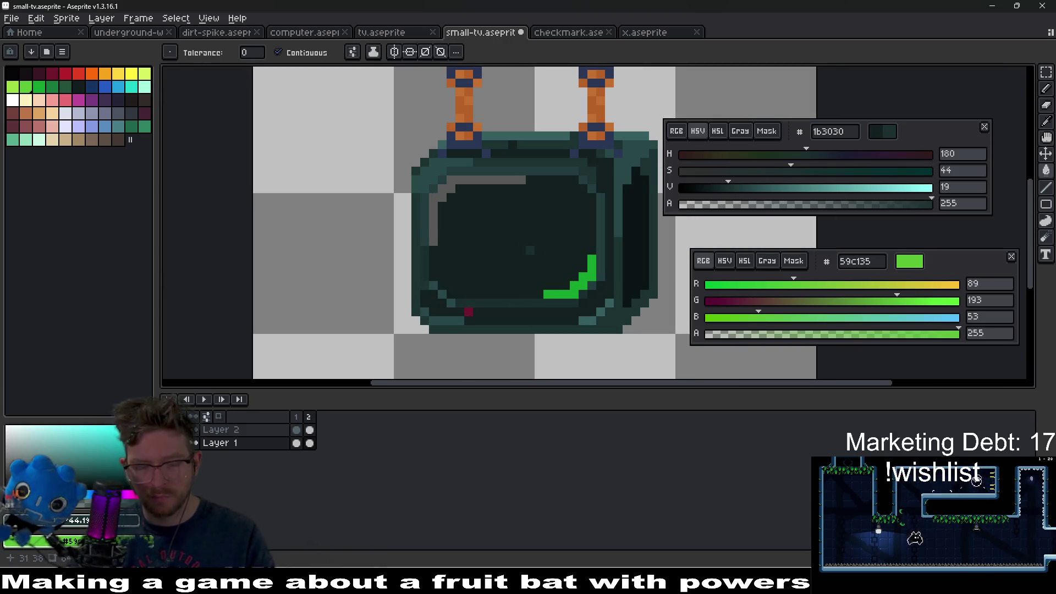
Fill the screen interior near-black 090f0f, then switch to a neutral dark grey.
key(i)
drag(715, 189, 699, 191)
click(696, 189)
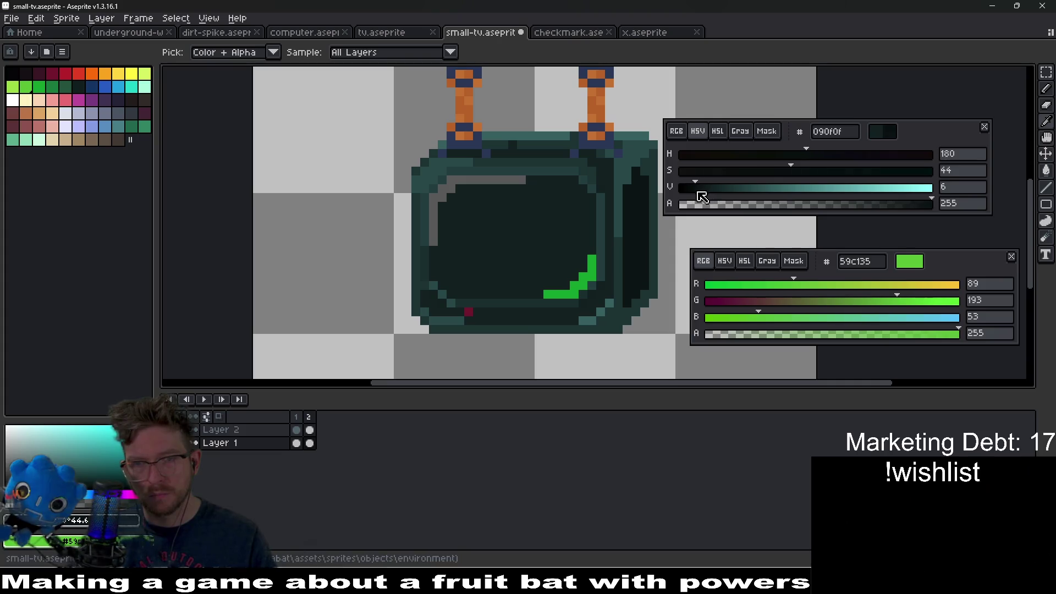
key(g)
click(497, 265)
scroll(499, 267, down, 2)
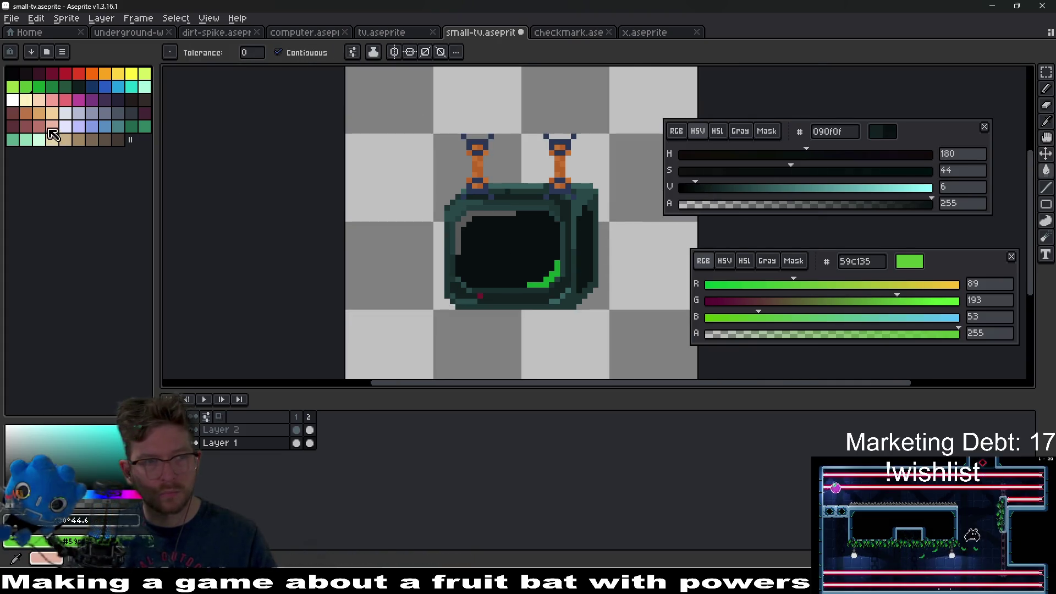
click(12, 100)
click(724, 187)
Fill the screen's top-left highlight grey 9e9e9e and its bottom-right highlight 6b6b6b.
mouse_move(728, 187)
mouse_down()
mouse_move(887, 193)
mouse_move(863, 197)
mouse_up()
scroll(473, 217, up, 1)
click(473, 217)
scroll(495, 220, down, 2)
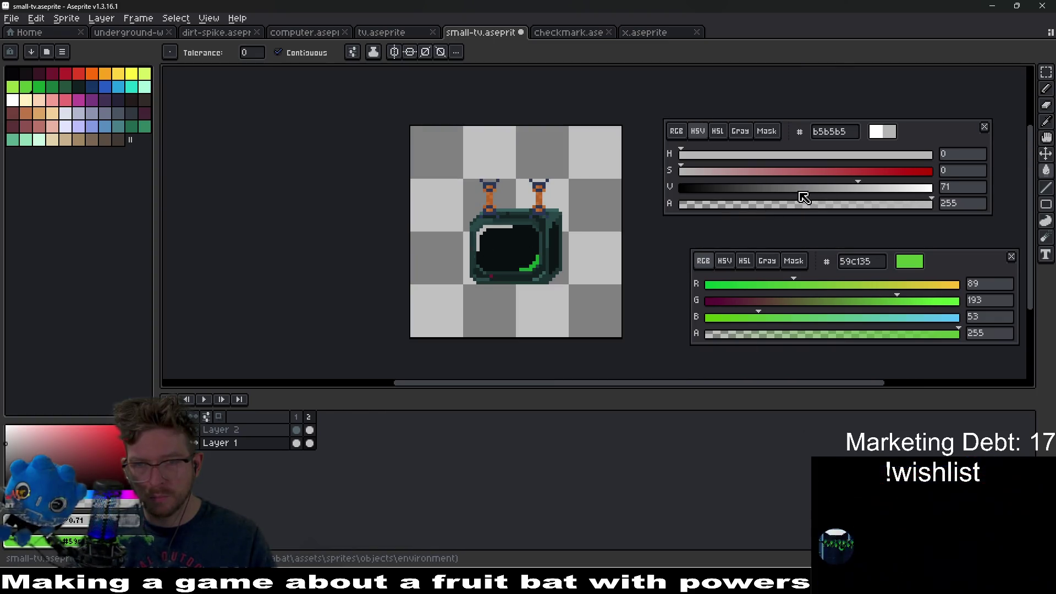
drag(805, 198, 787, 193)
scroll(490, 236, up, 2)
click(491, 239)
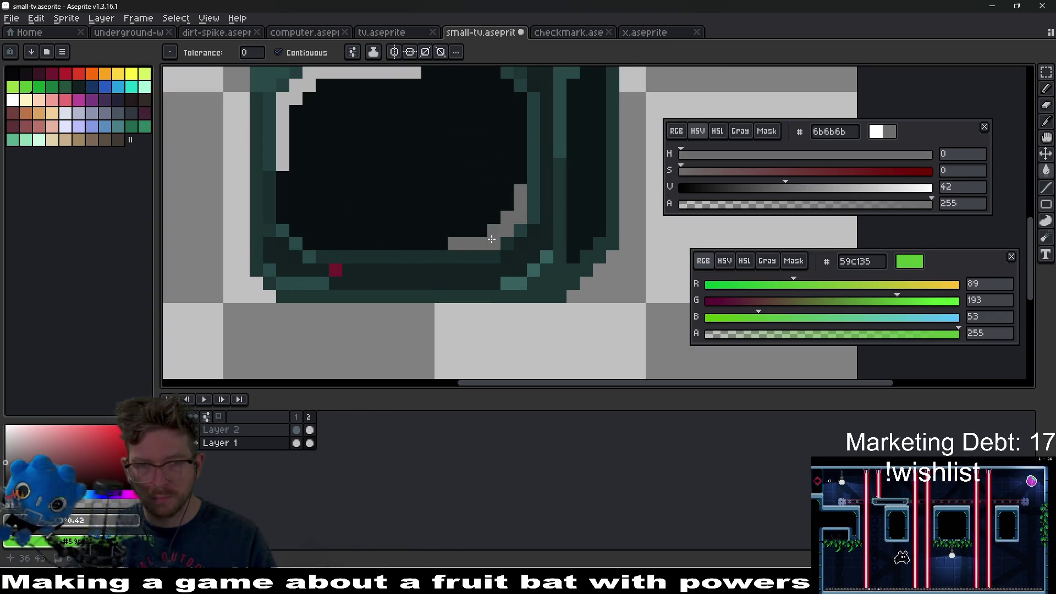
scroll(491, 239, down, 6)
scroll(488, 227, up, 4)
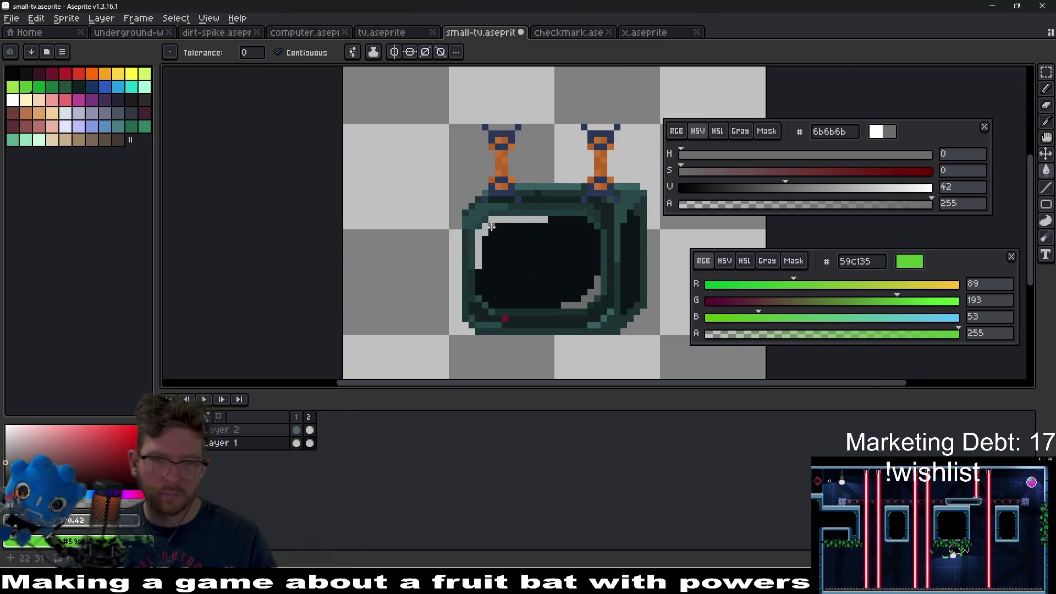
Try grey shades 949494, 787878 and 5c5c5c as the drawing colour.
key(i)
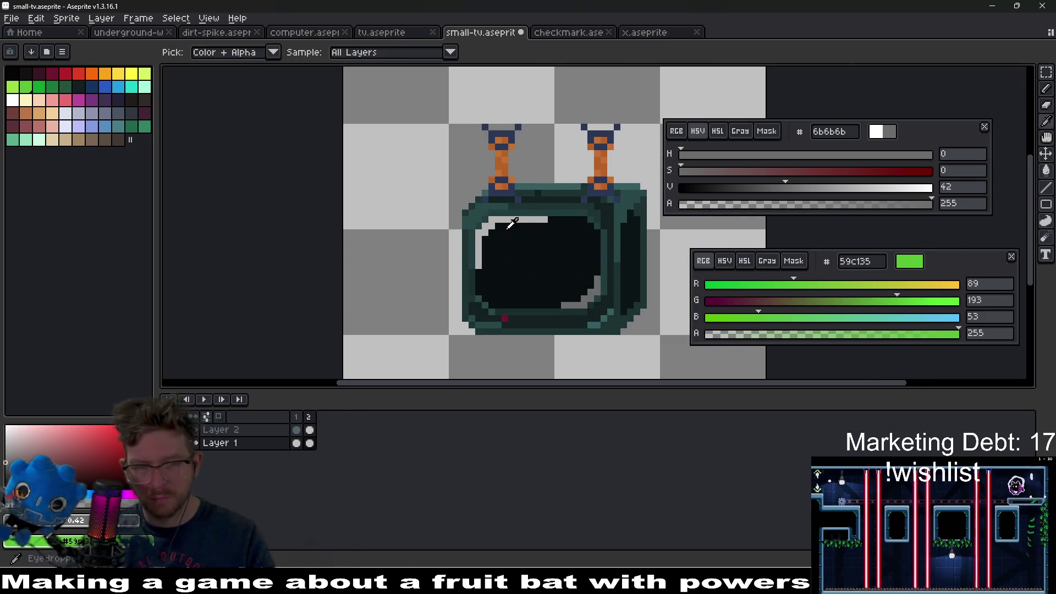
mouse_move(819, 188)
mouse_down()
mouse_move(844, 188)
mouse_move(831, 196)
mouse_up()
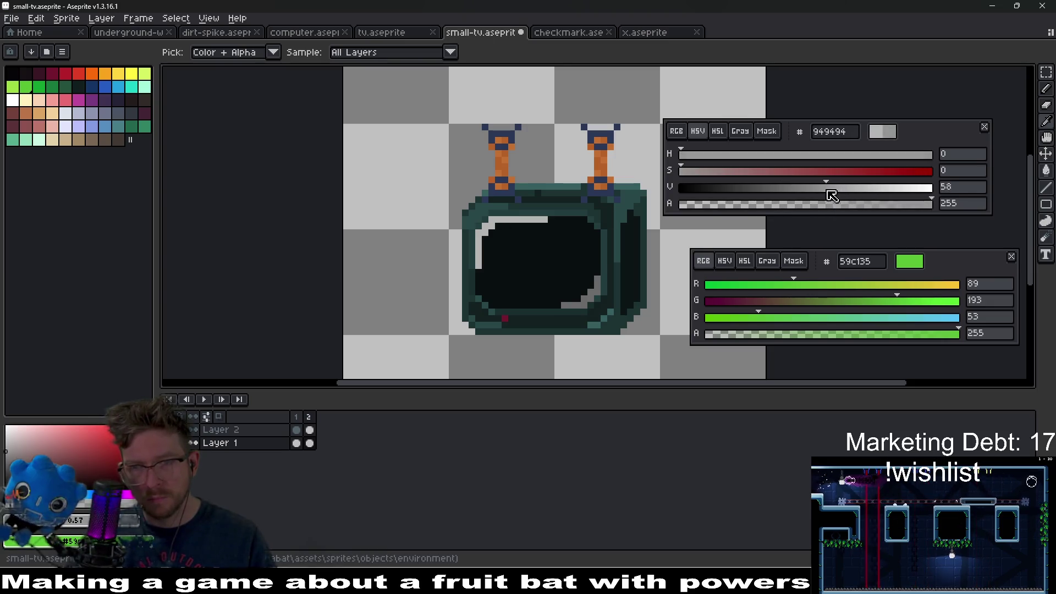
scroll(546, 231, up, 1)
key(g)
scroll(558, 258, down, 4)
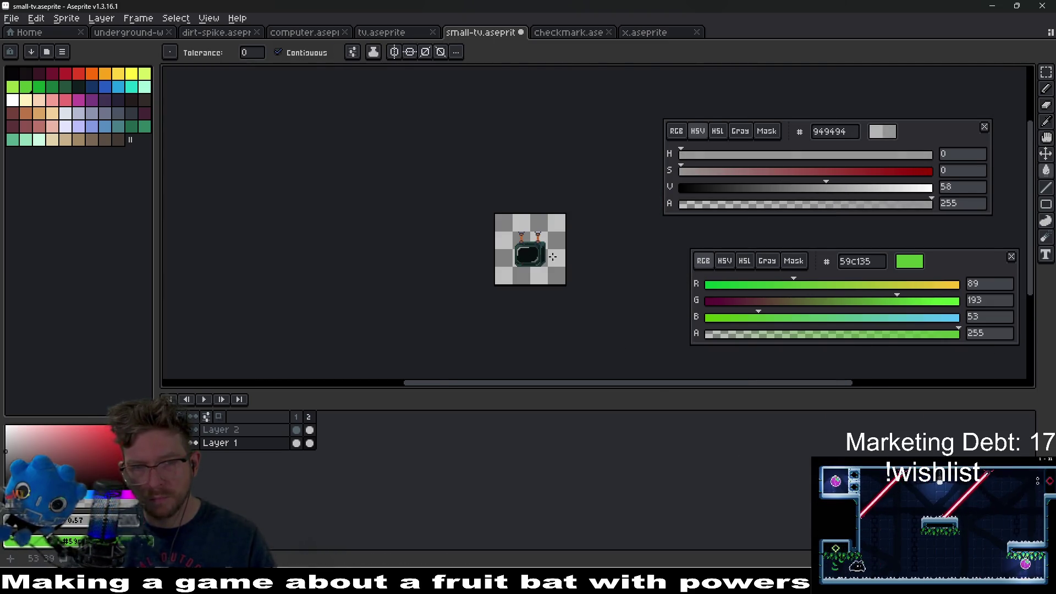
scroll(559, 258, up, 5)
click(802, 188)
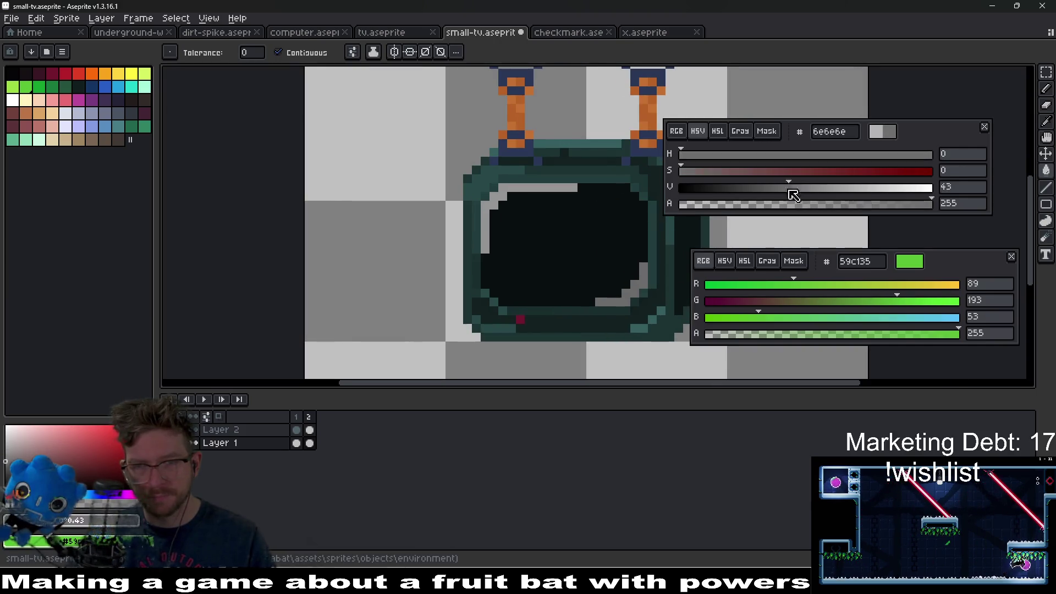
drag(802, 189, 771, 188)
scroll(431, 228, up, 2)
scroll(560, 240, down, 4)
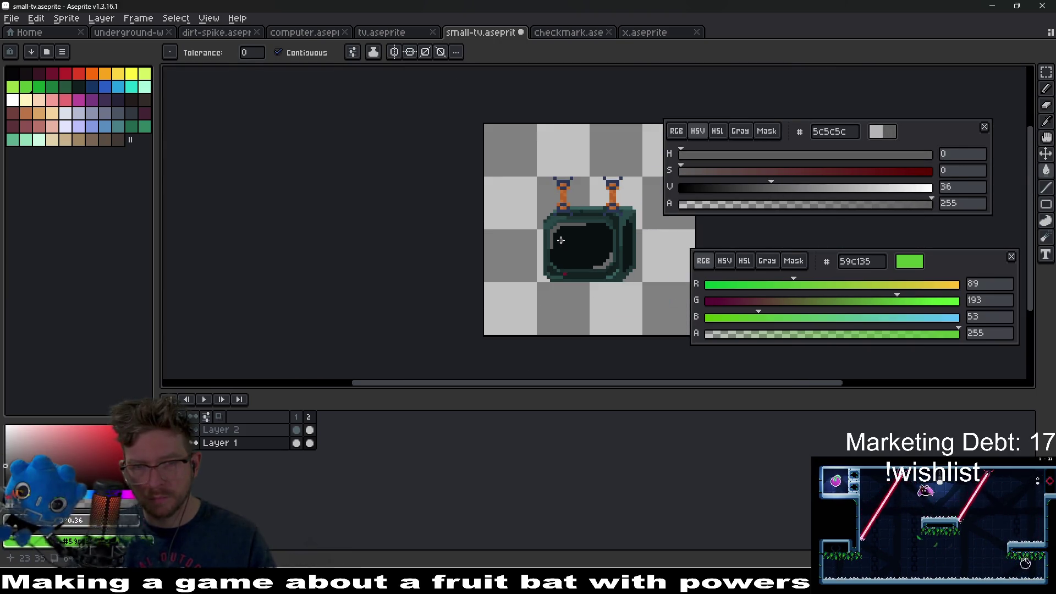
scroll(561, 240, up, 2)
Fill the screen interior dark grey 404040, then darken the colour to 262626.
key(i)
click(572, 239)
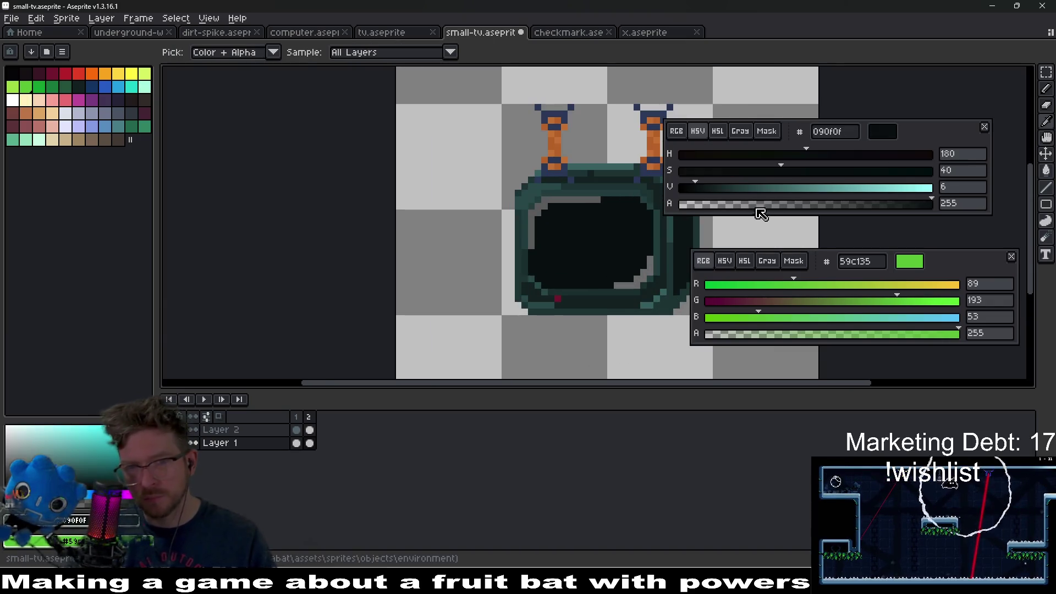
click(641, 279)
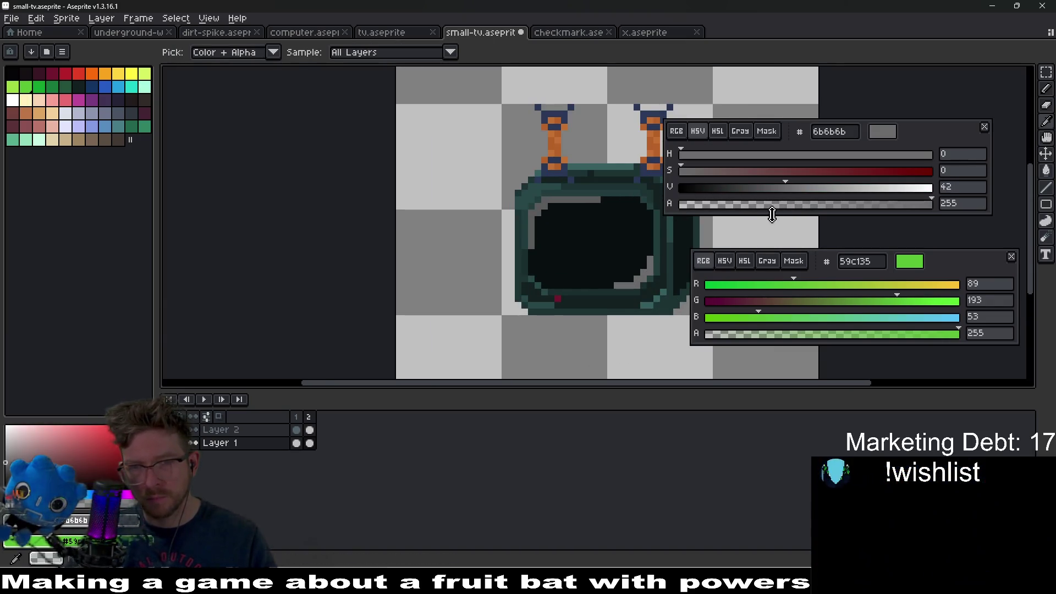
click(786, 189)
drag(787, 192, 749, 198)
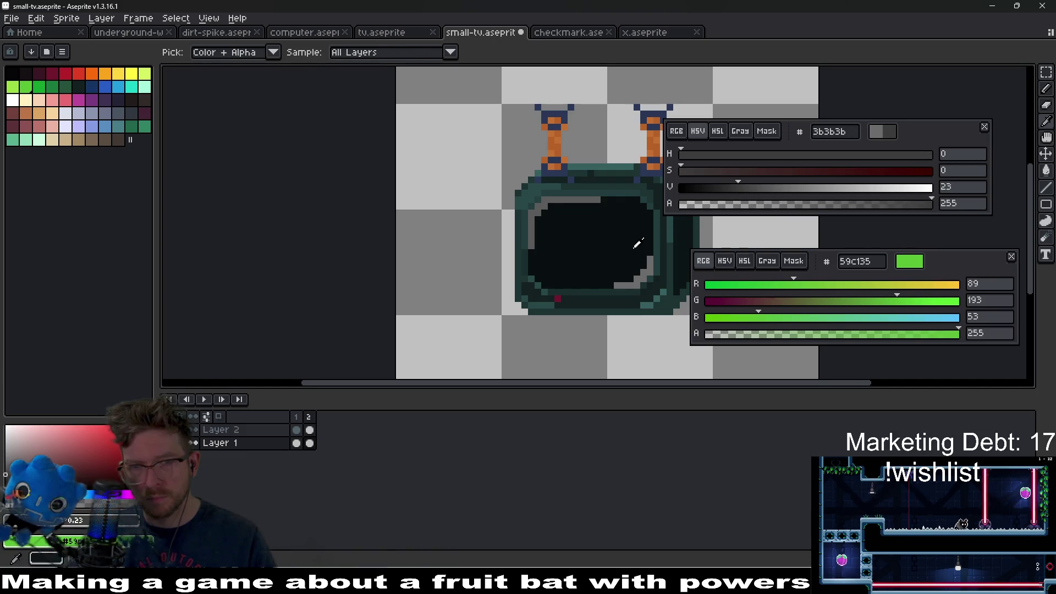
key(g)
click(648, 241)
scroll(649, 259, down, 5)
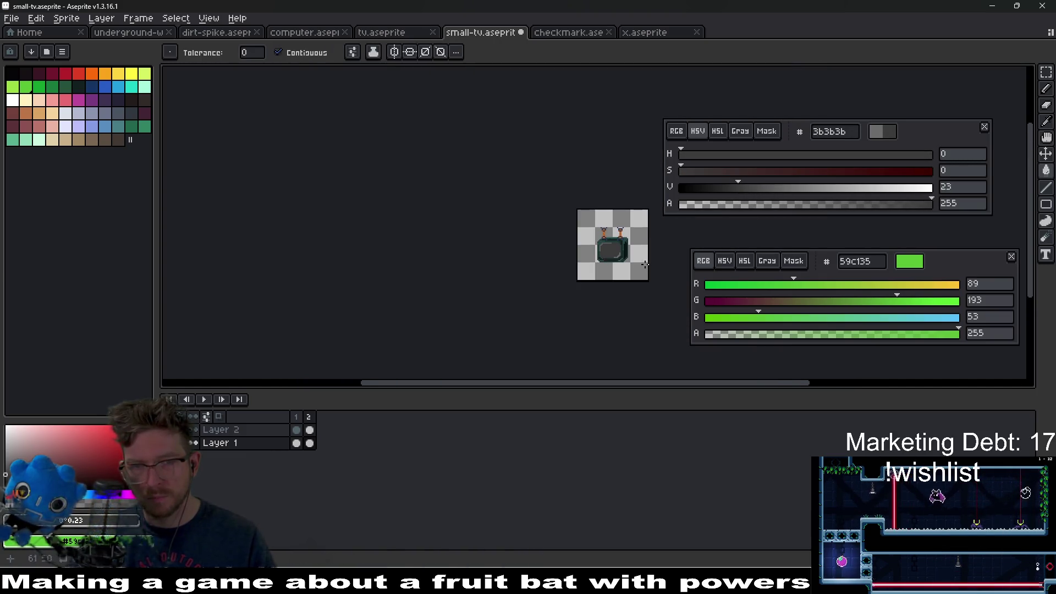
scroll(646, 266, up, 5)
click(718, 188)
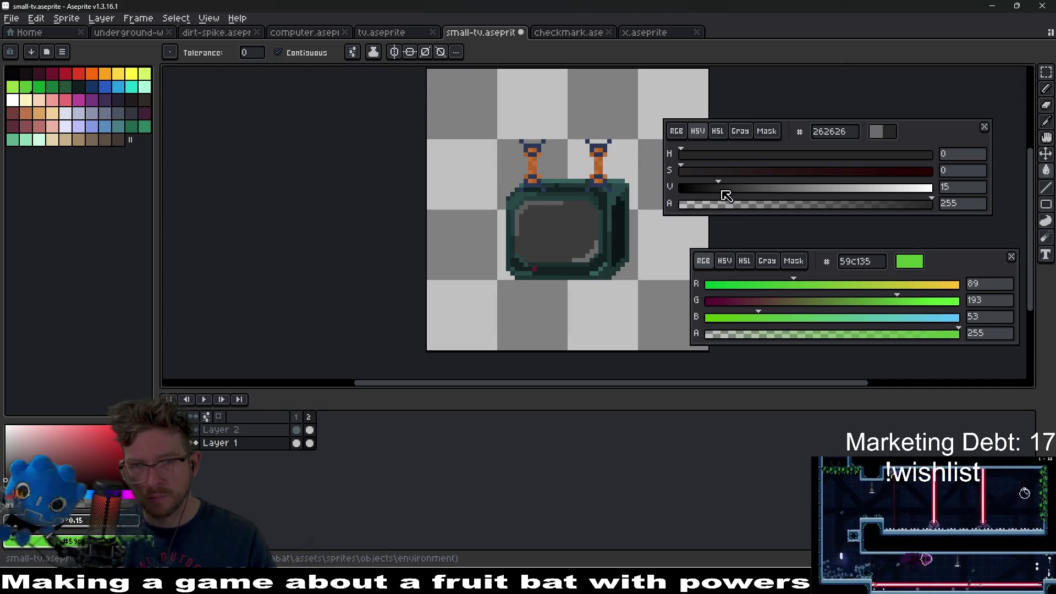
Fill the screen interior with 262626 and its light inner edge with 3b3b3b.
click(552, 236)
scroll(542, 214, up, 3)
drag(513, 194, 539, 214)
click(738, 187)
click(467, 204)
scroll(549, 240, down, 4)
scroll(553, 248, up, 2)
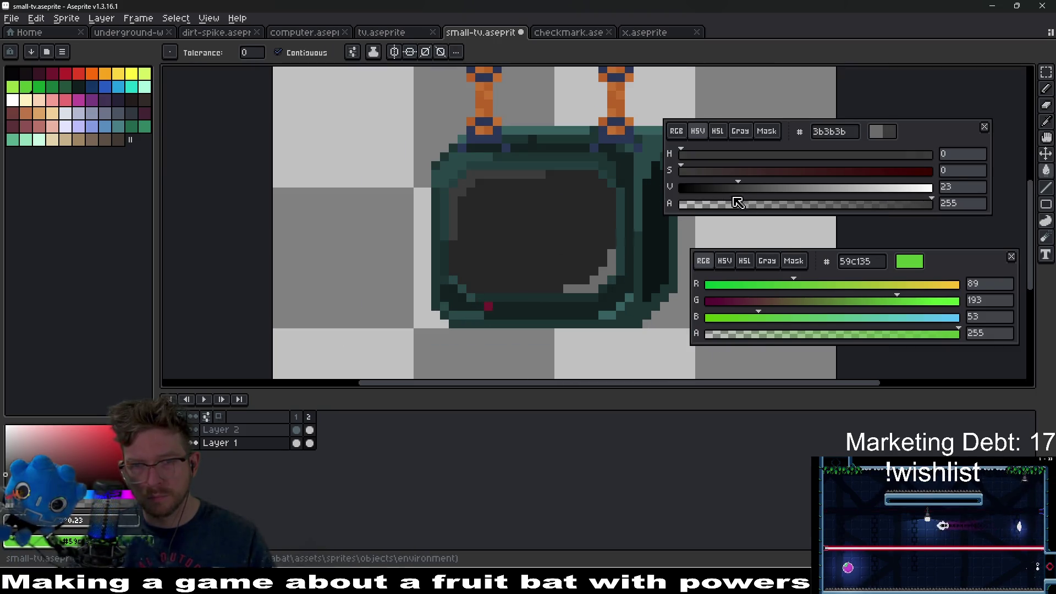
Recolour the bottom-right highlight pixels 333333 and the lighter screen edge 474747.
alt+click(578, 250)
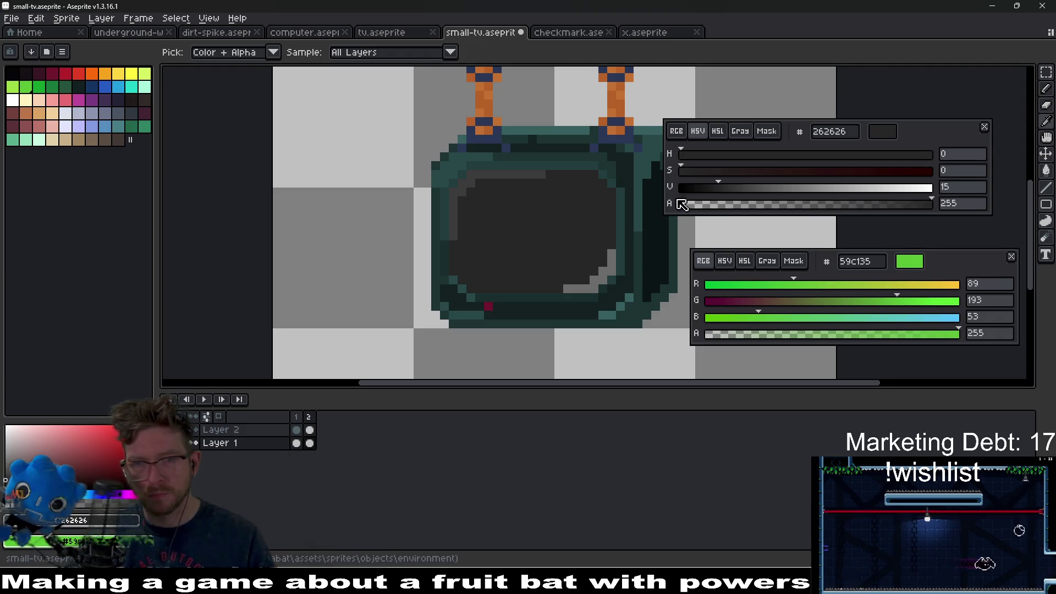
click(590, 283)
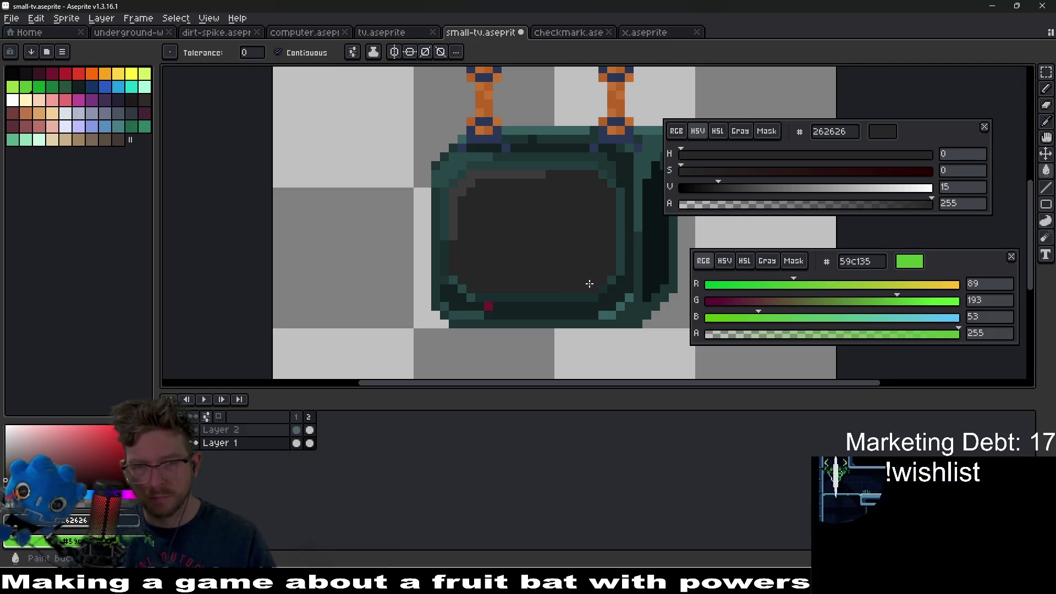
key(ctrl+z)
click(729, 186)
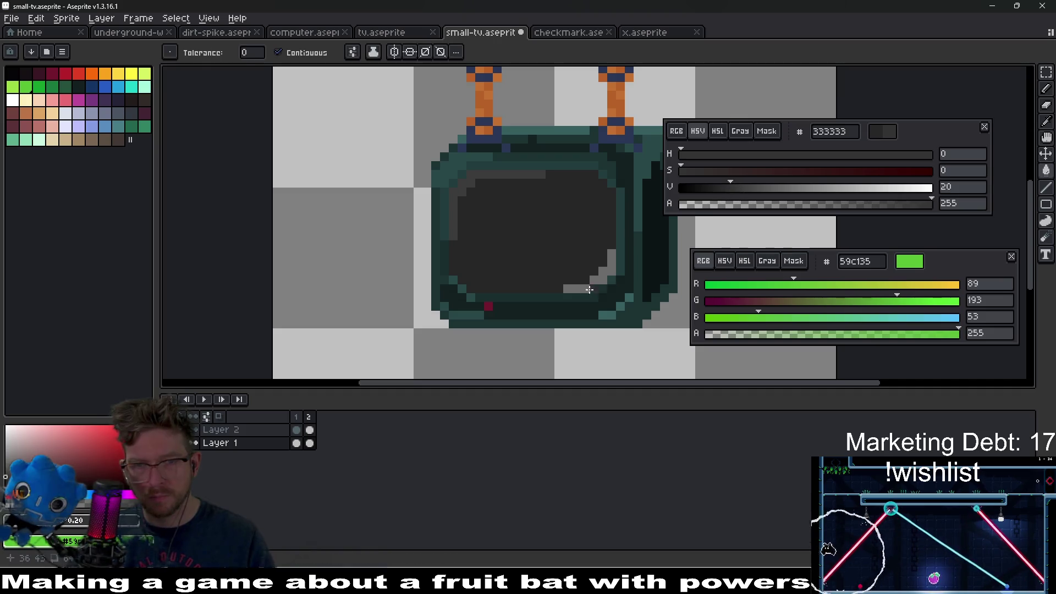
click(587, 287)
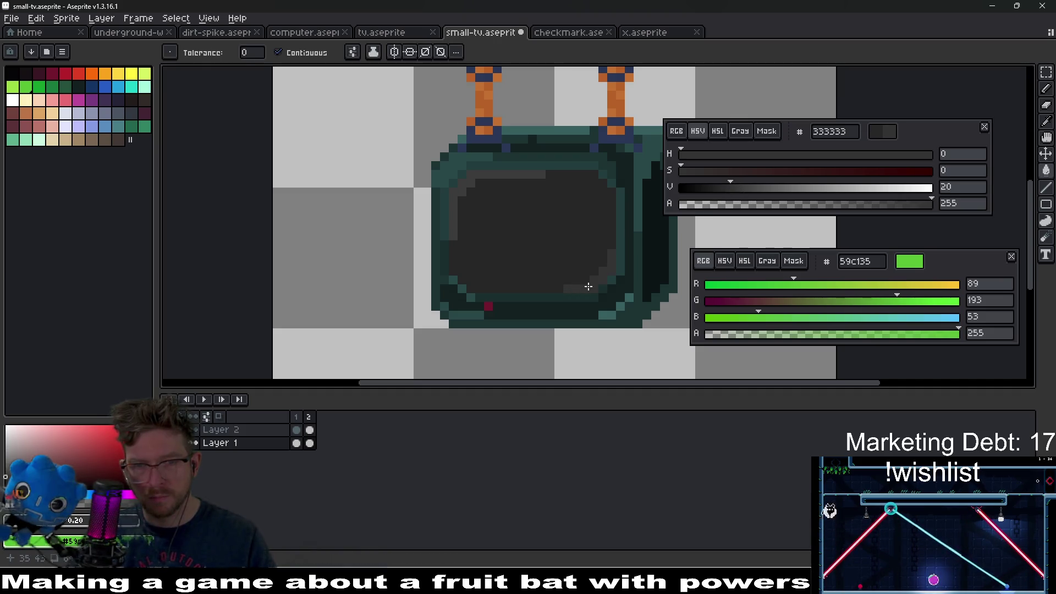
alt+click(459, 198)
click(751, 188)
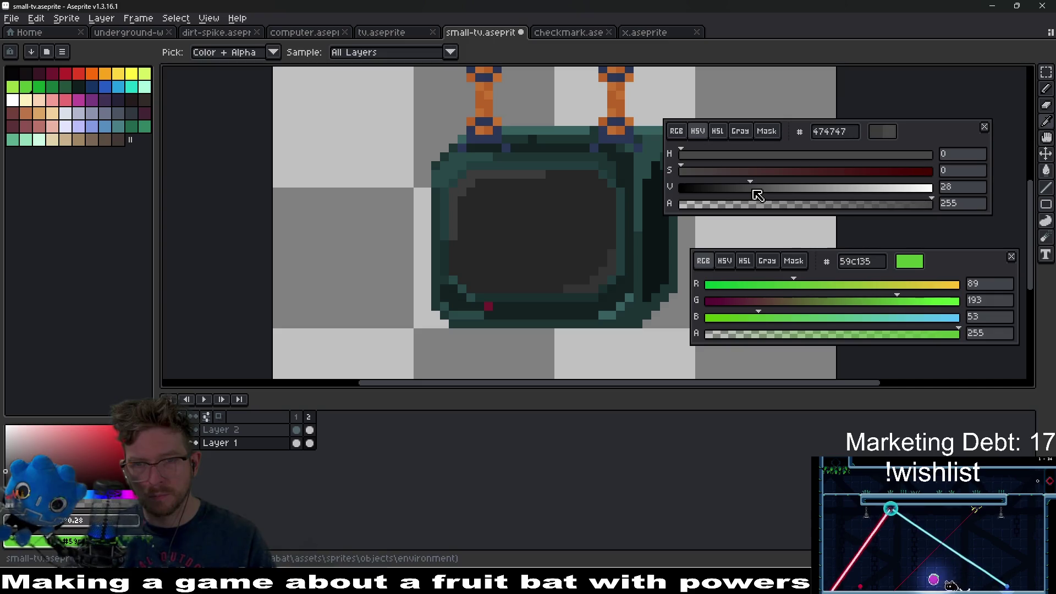
click(458, 202)
scroll(521, 240, down, 3)
scroll(521, 241, down, 2)
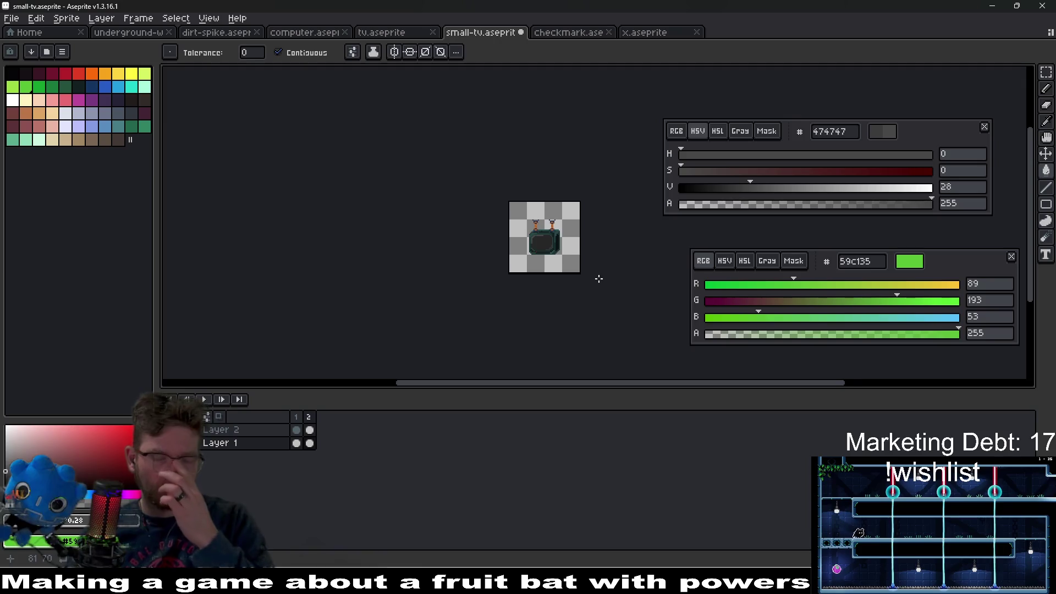
scroll(581, 243, up, 4)
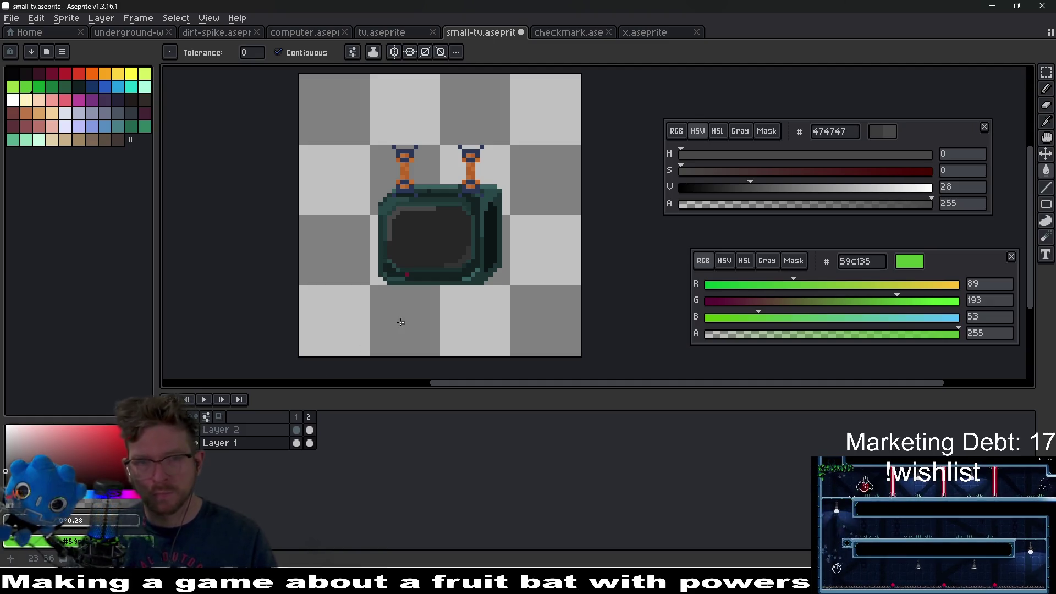
Step back through undo history to the green-filled screen version.
key(ctrl+z)
key(ctrl+y)
key(ctrl+z)
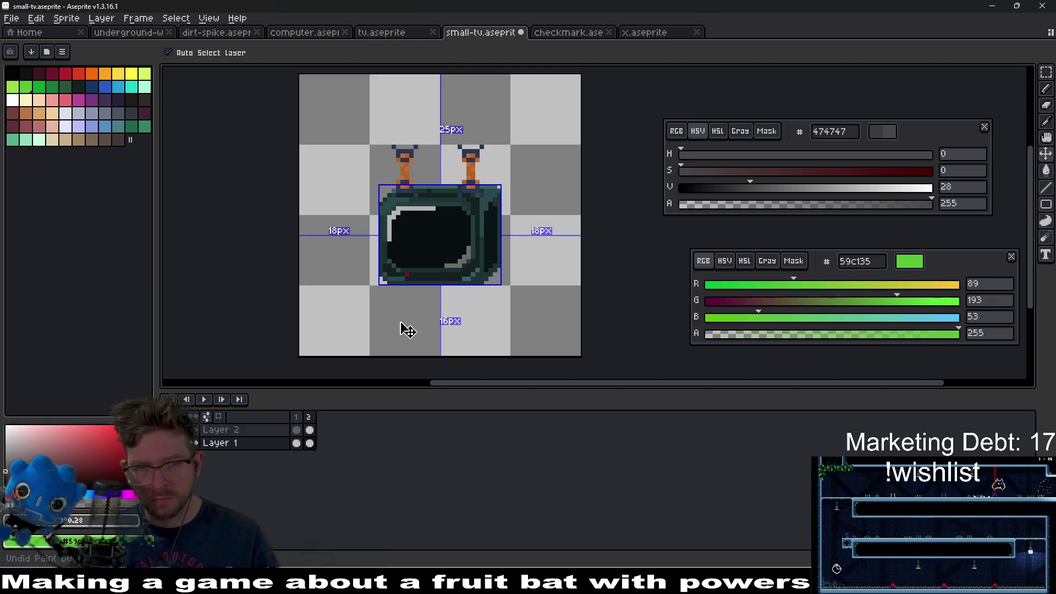
key(ctrl+z)
key(ctrl+y)
key(ctrl+y)
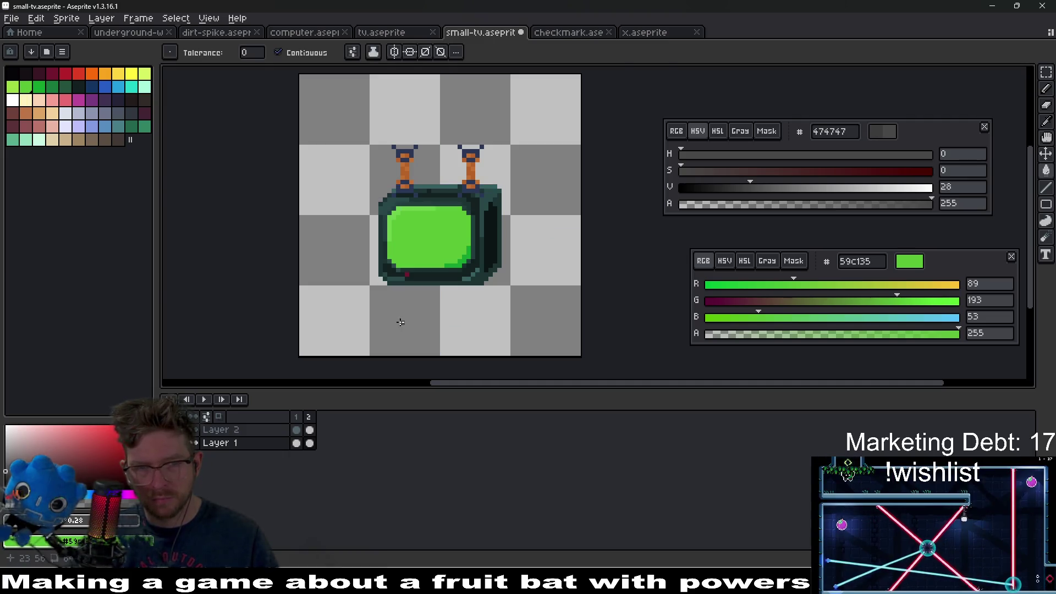
scroll(407, 286, up, 1)
Fill the TV screen with crimson red b4202a from the palette.
key(alt)
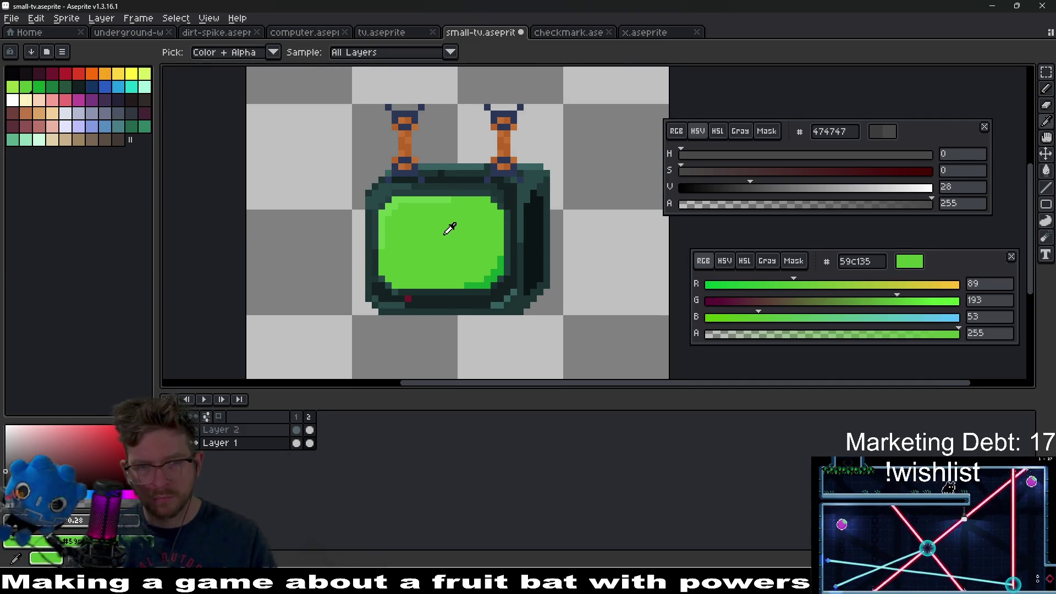
click(447, 231)
click(717, 131)
drag(720, 154, 676, 160)
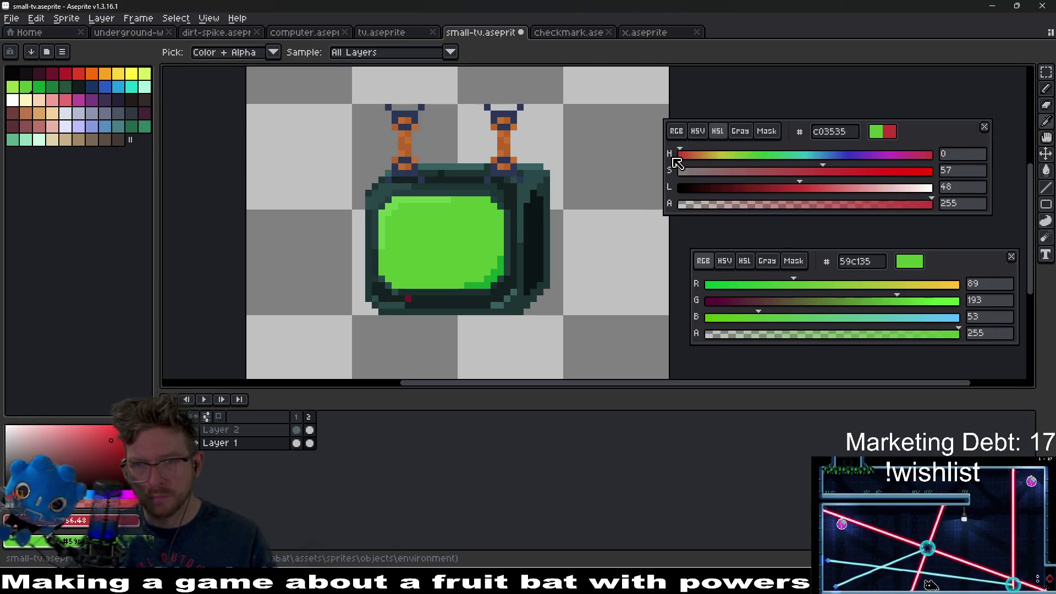
click(66, 73)
key(g)
scroll(434, 244, up, 1)
click(434, 243)
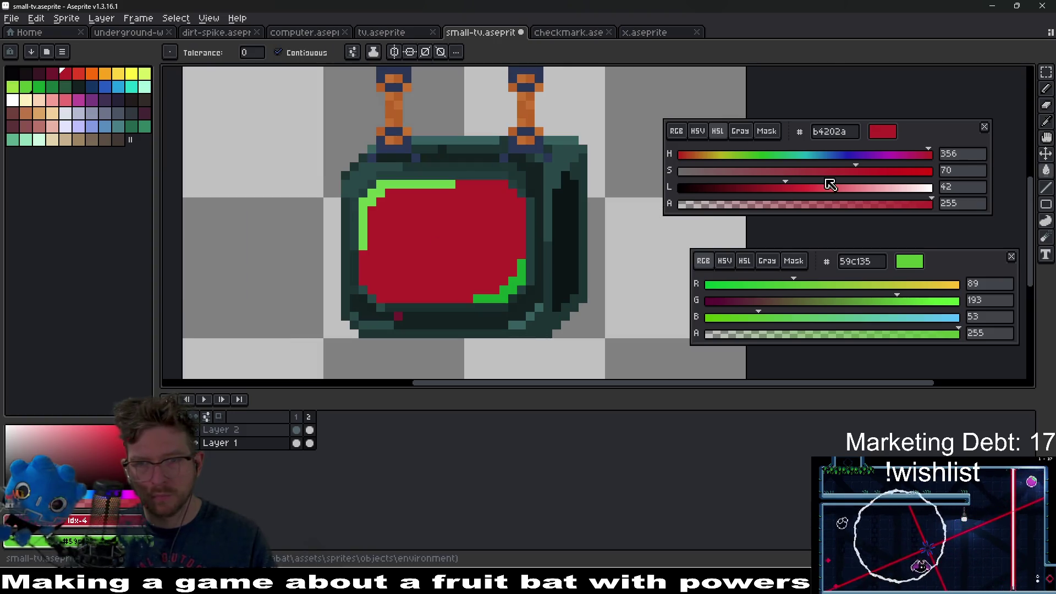